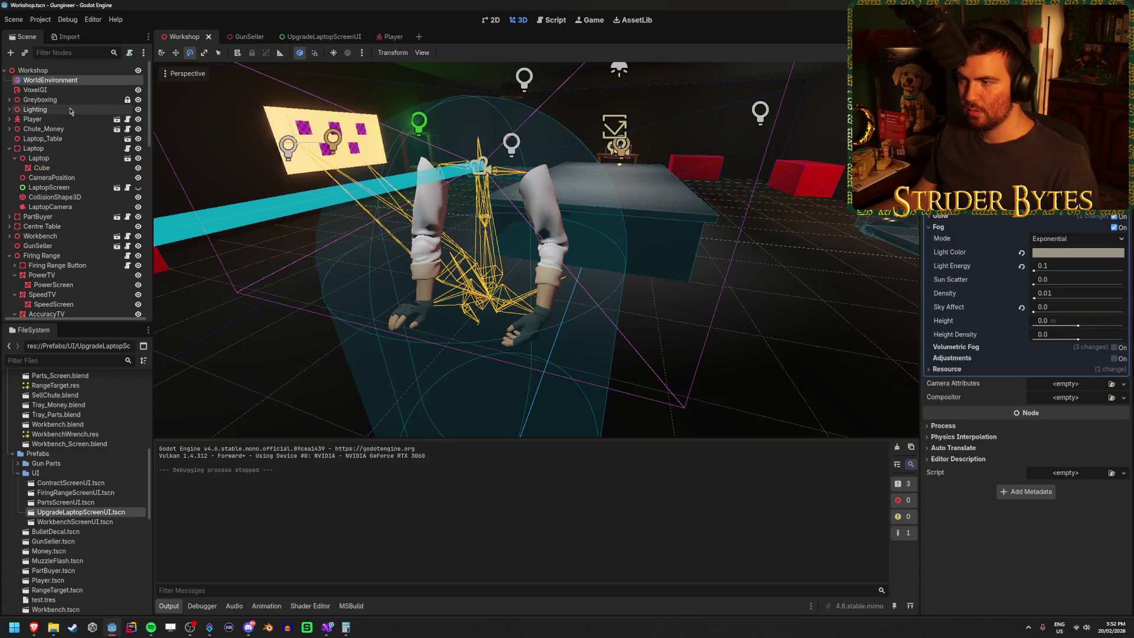
# Select the Player node and briefly check its collision layer settings.
pyautogui.click(42, 119)
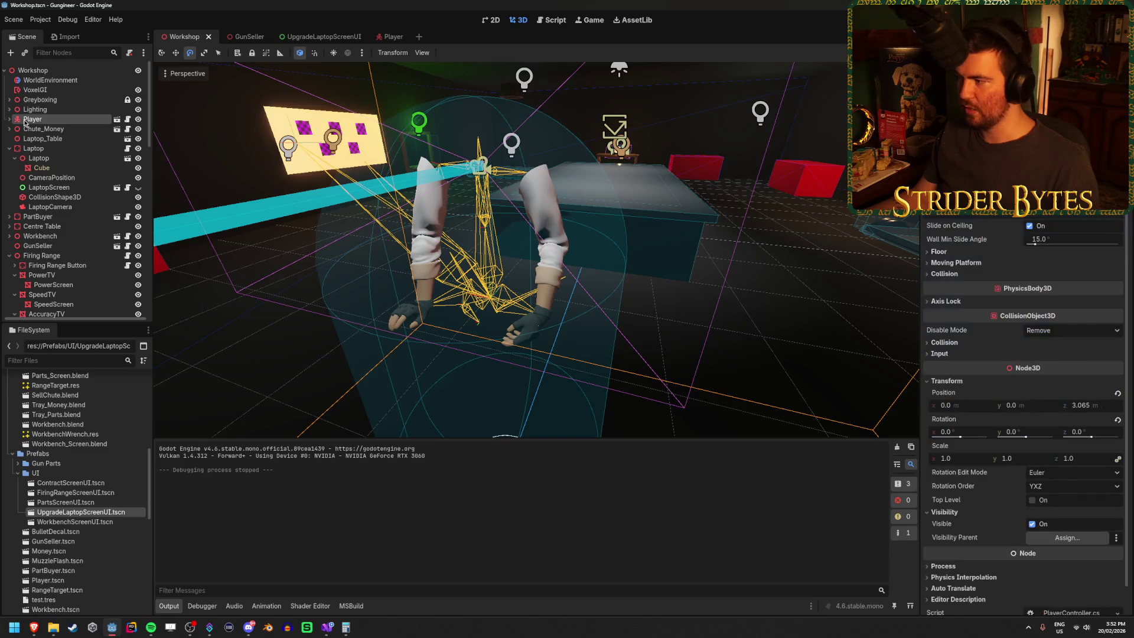
pyautogui.scroll(1, 1003, 382)
pyautogui.click(945, 342)
pyautogui.click(945, 343)
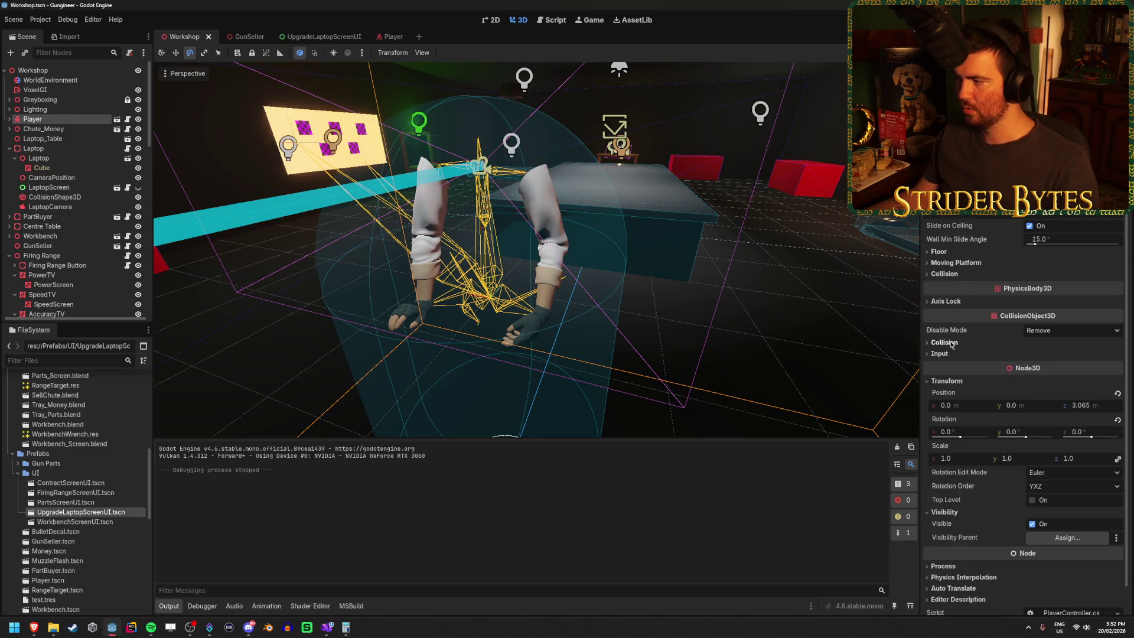
# Expand Player and inspect the Player Camera's properties, including its visibility settings.
pyautogui.click(9, 119)
pyautogui.click(55, 138)
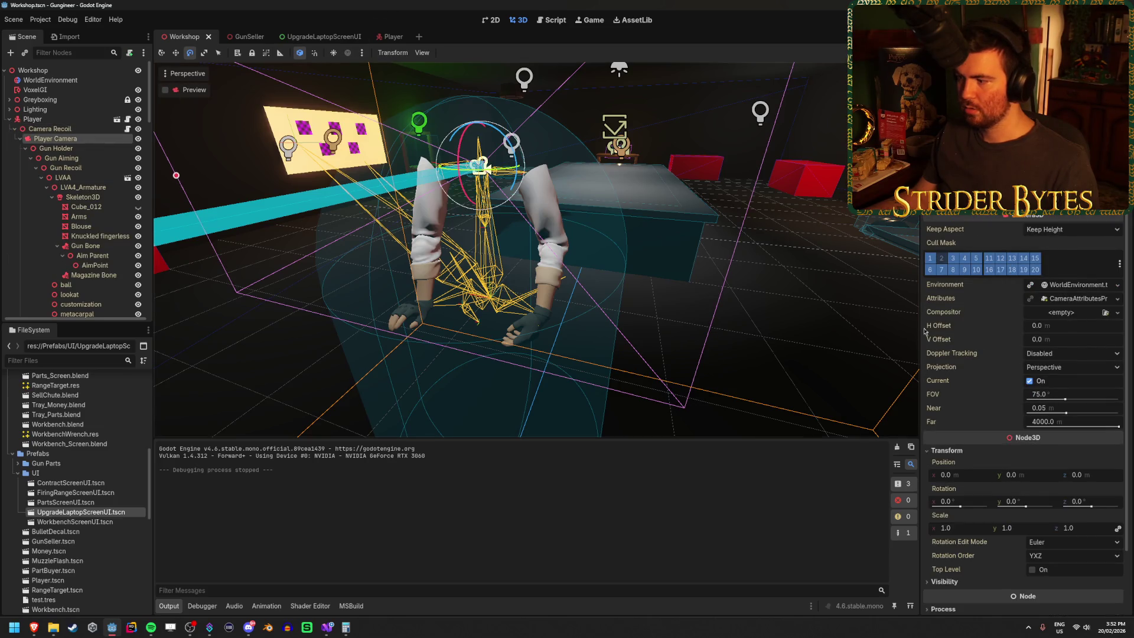
pyautogui.scroll(-3, 990, 375)
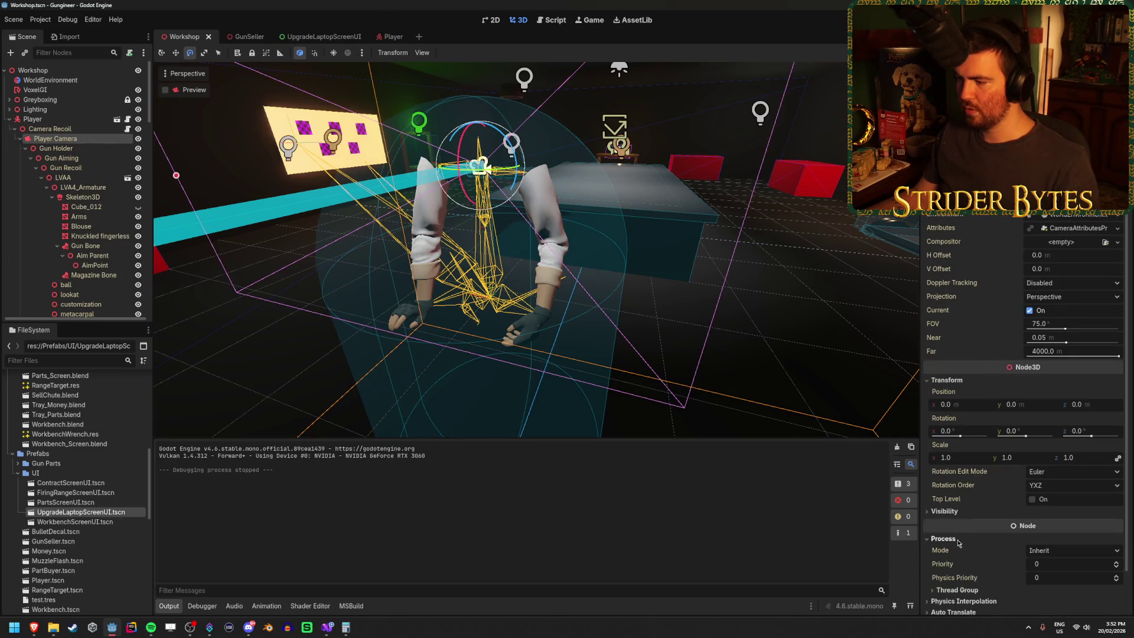
pyautogui.click(953, 511)
pyautogui.click(953, 512)
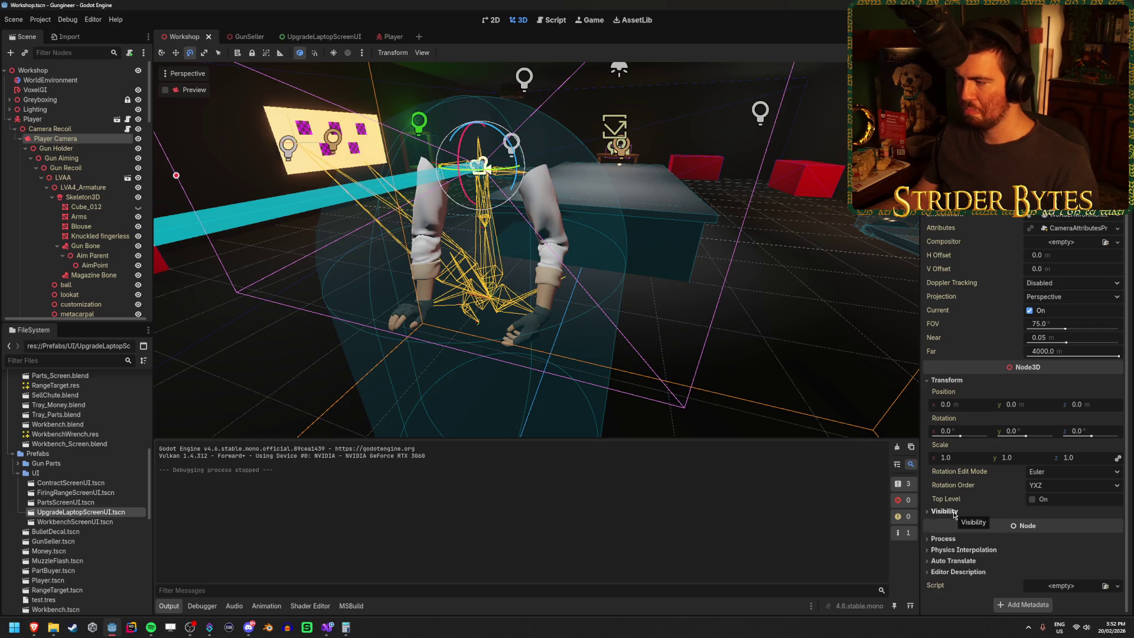
pyautogui.scroll(3, 969, 461)
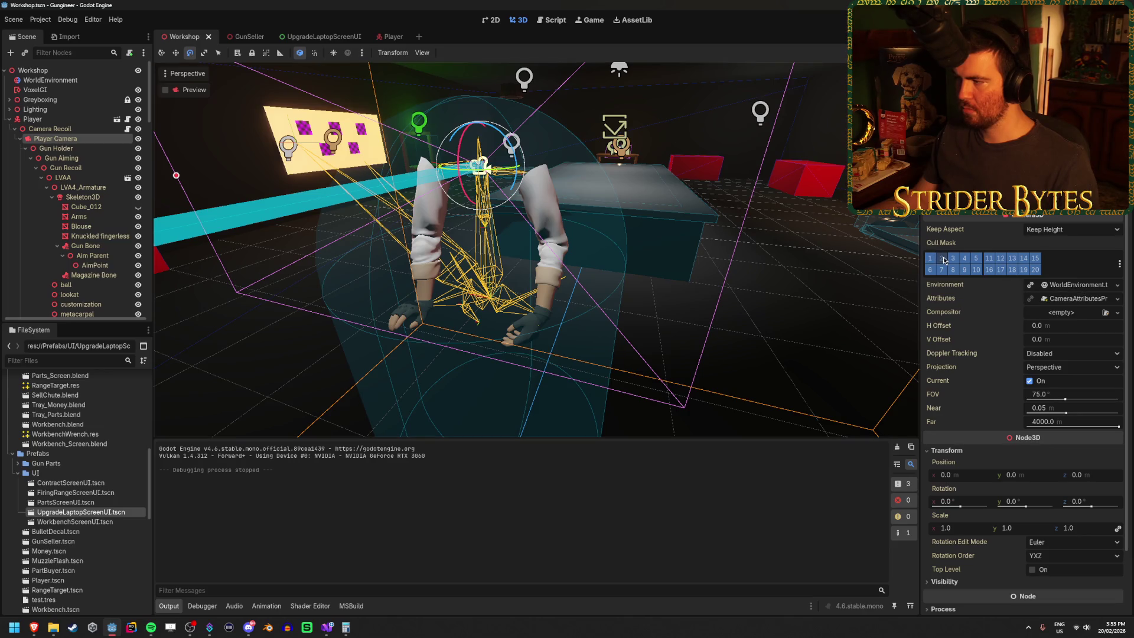
# Inspect Camera Recoil, reselect Player, collapse its children and save the Workshop scene.
pyautogui.click(65, 129)
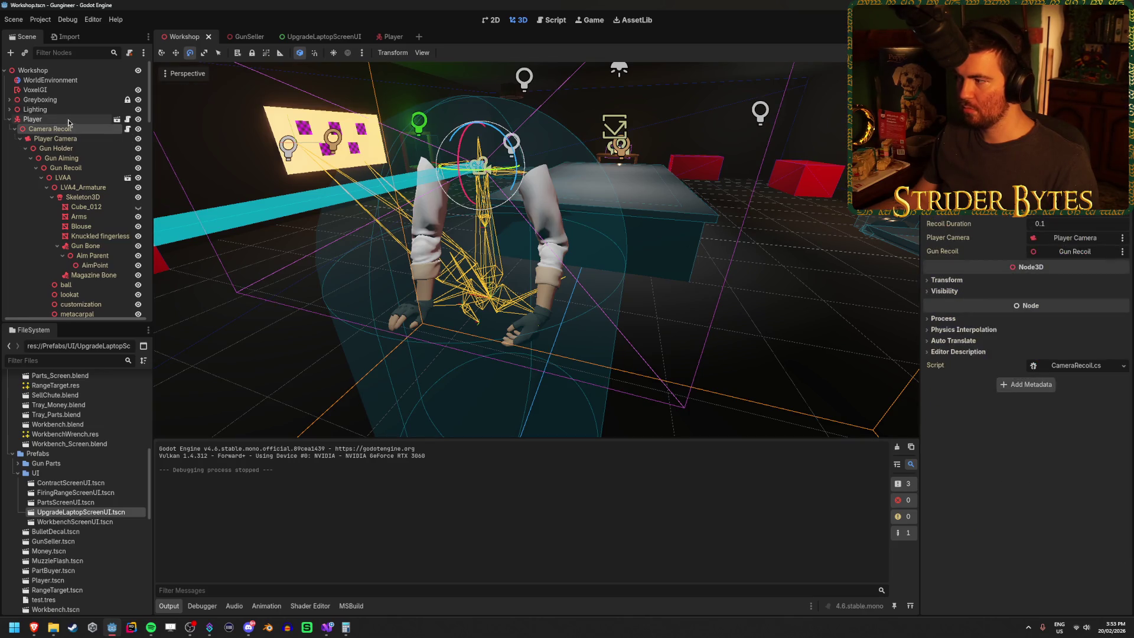
pyautogui.click(70, 120)
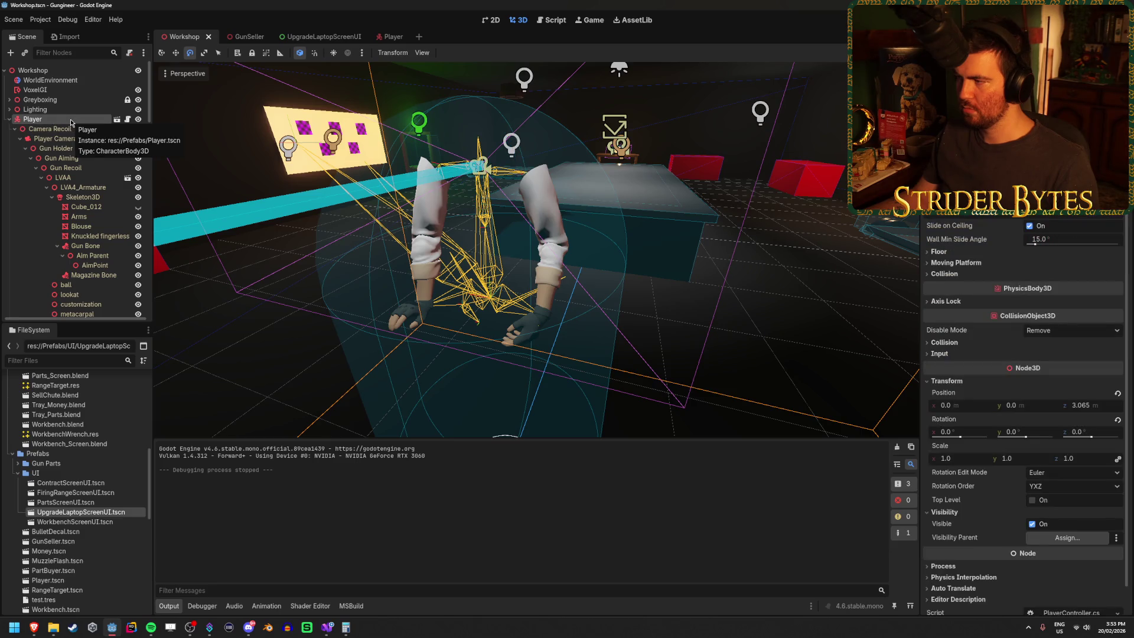
pyautogui.click(10, 120)
pyautogui.hotkey('ctrl', 's')
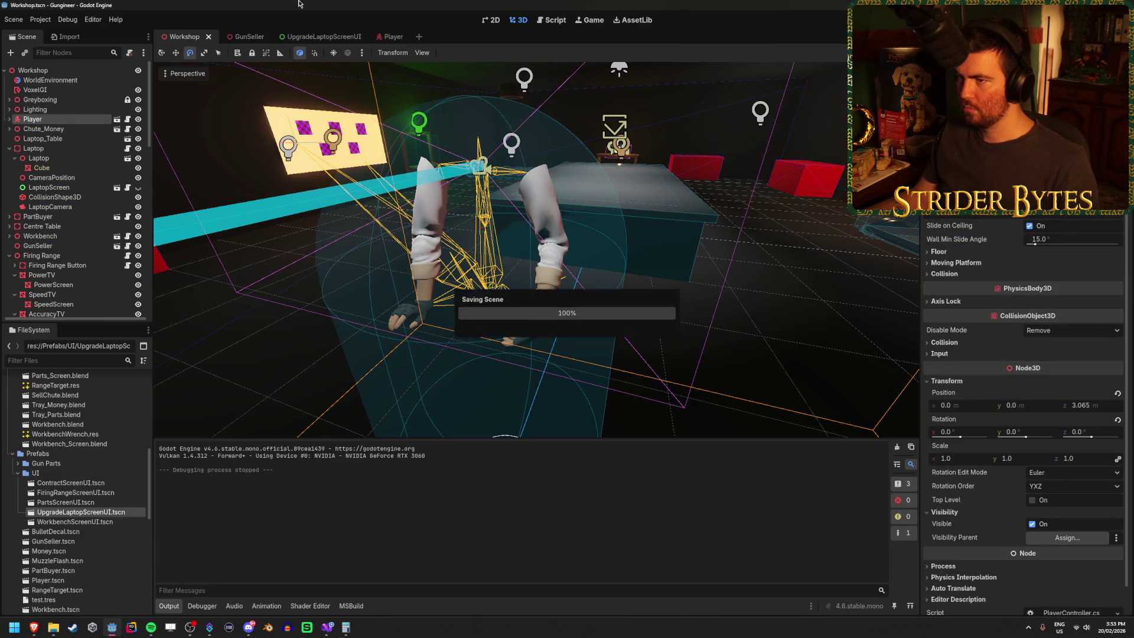
# Bring the view to the table and select LaptopCamera, expanding its Environment property.
pyautogui.moveTo(643, 250); pyautogui.dragTo(643, 250)
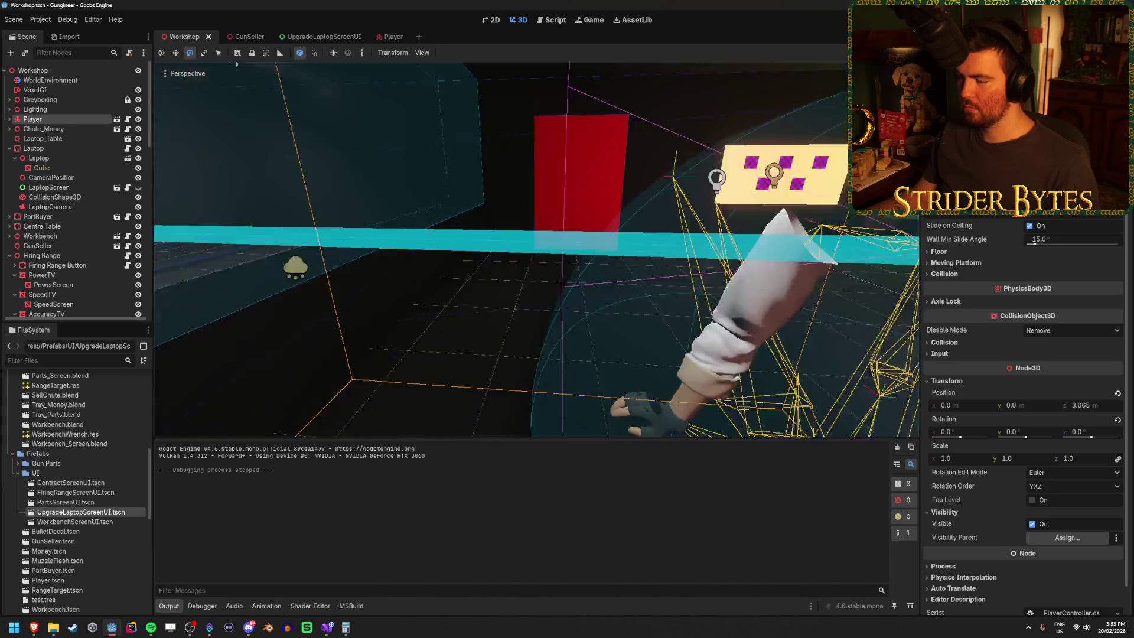
pyautogui.click(50, 207)
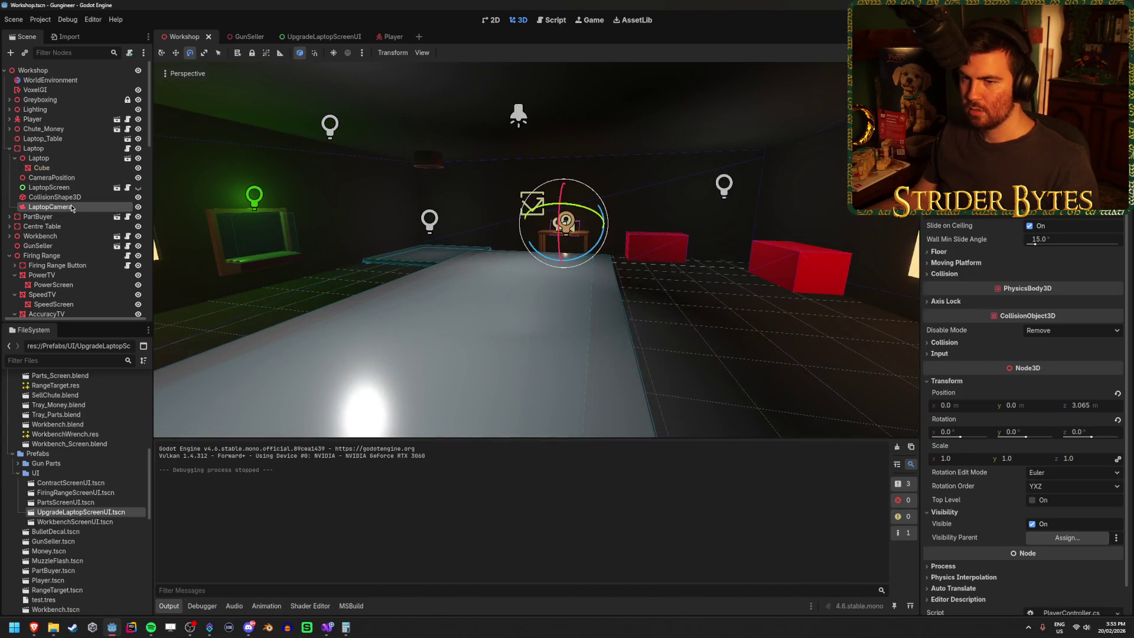
pyautogui.click(1096, 286)
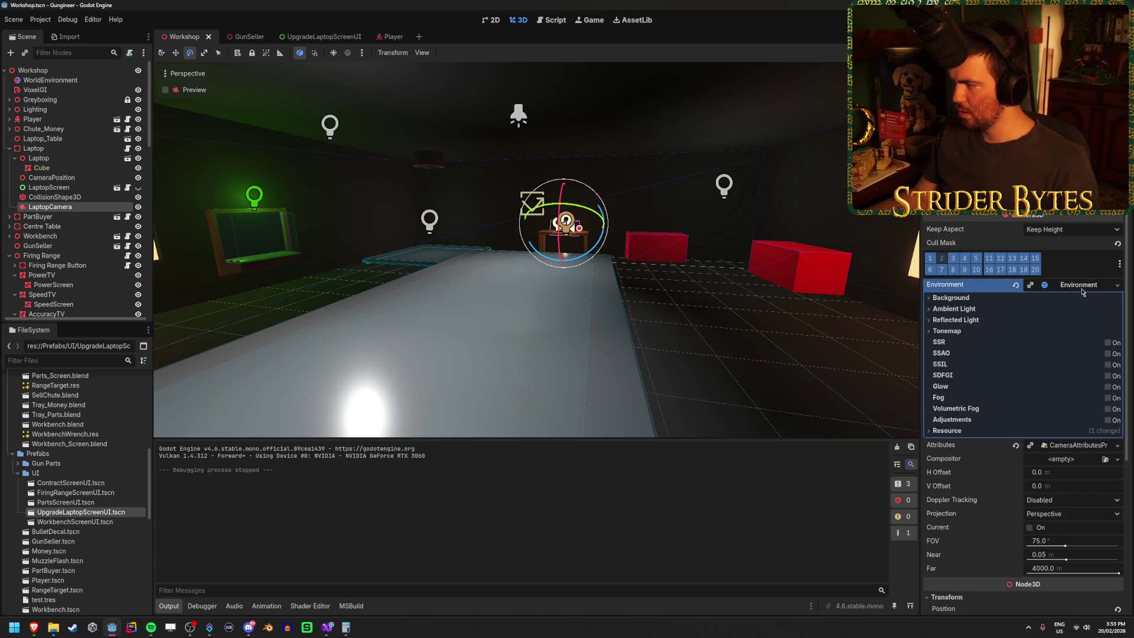
# Revert LaptopCamera's Environment to empty, then switch to the Player scene.
pyautogui.click(1016, 286)
pyautogui.click(1118, 286)
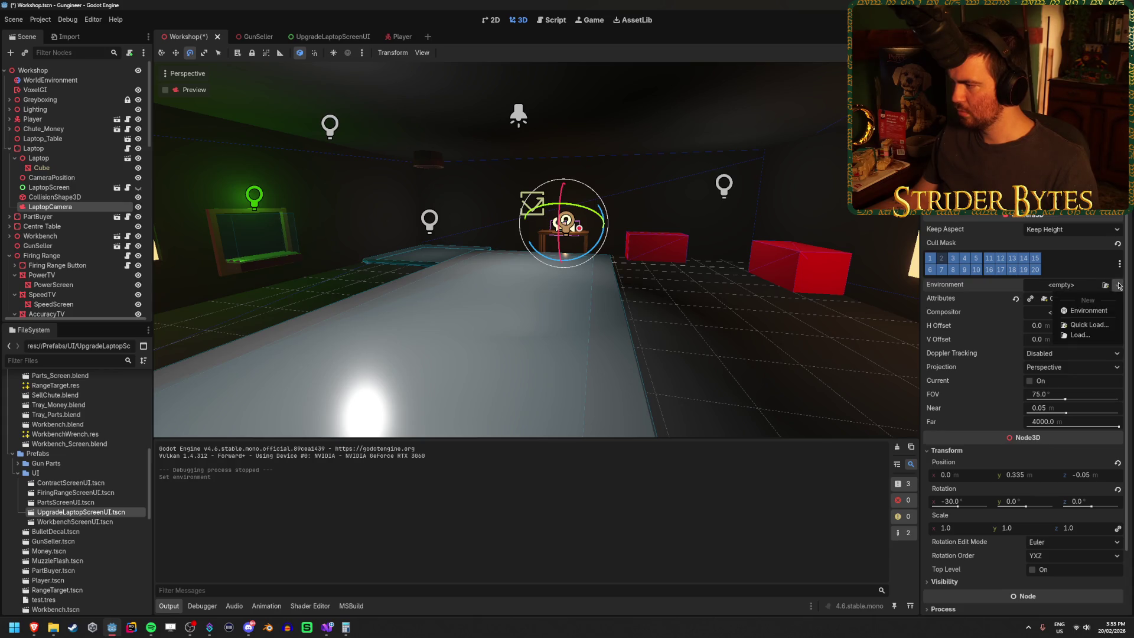
pyautogui.click(1118, 286)
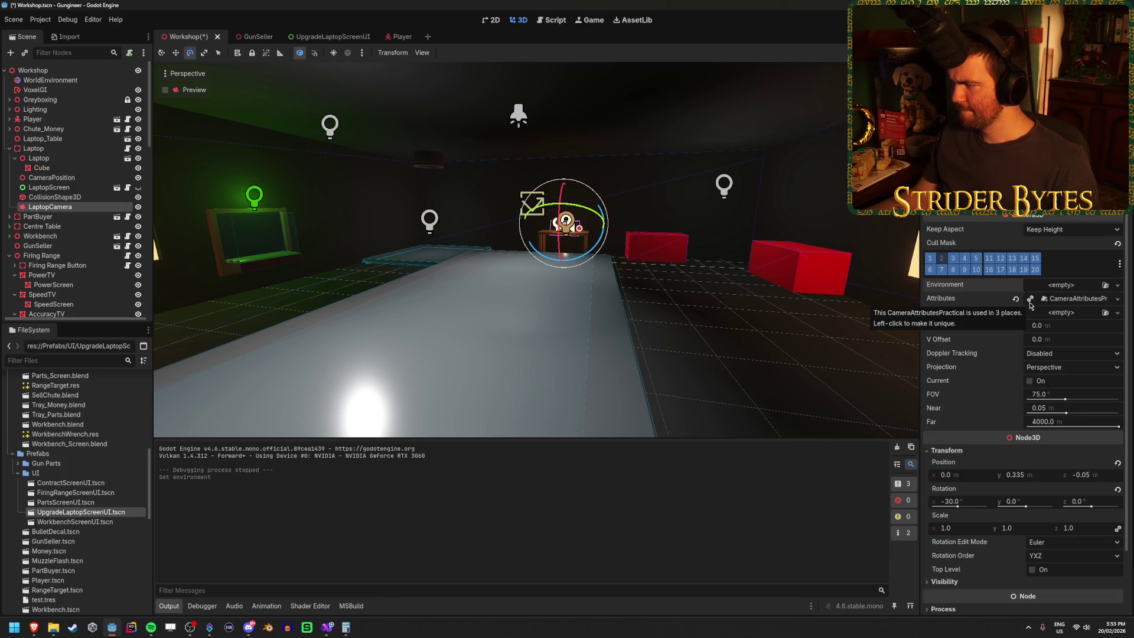
pyautogui.click(38, 124)
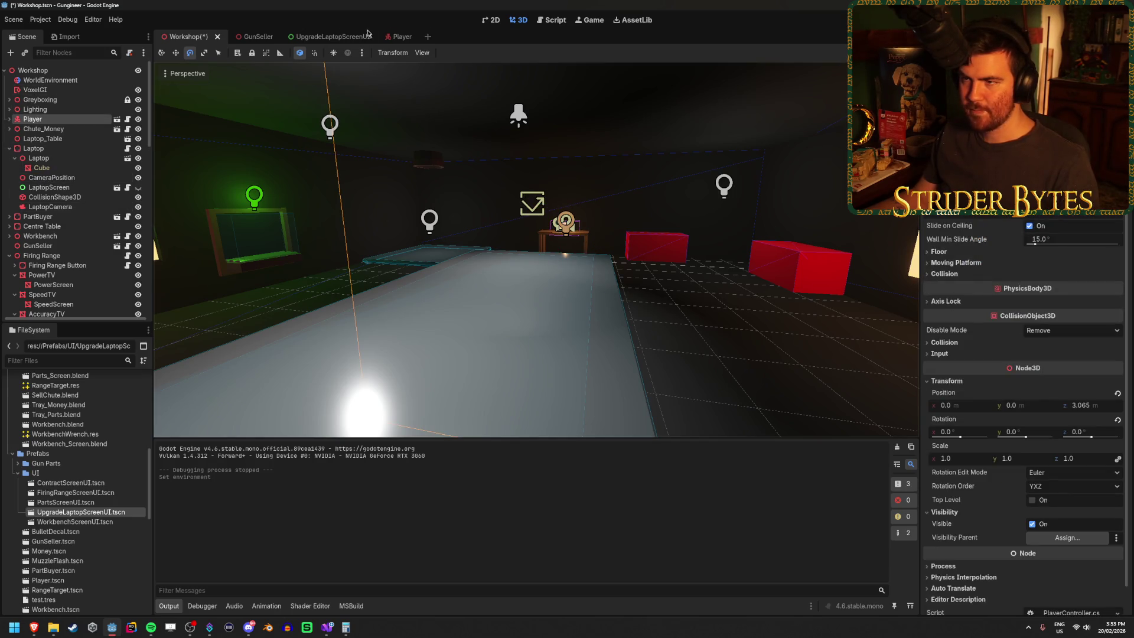
pyautogui.click(399, 36)
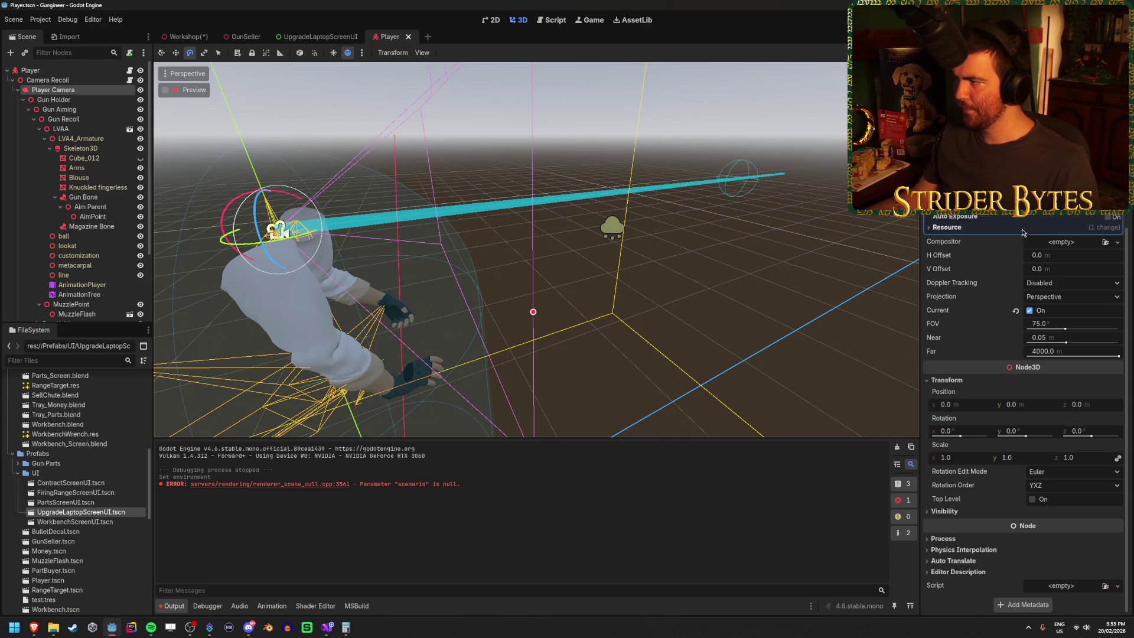
# Check which environment resource the player camera's Environment uses.
pyautogui.scroll(3, 1045, 232)
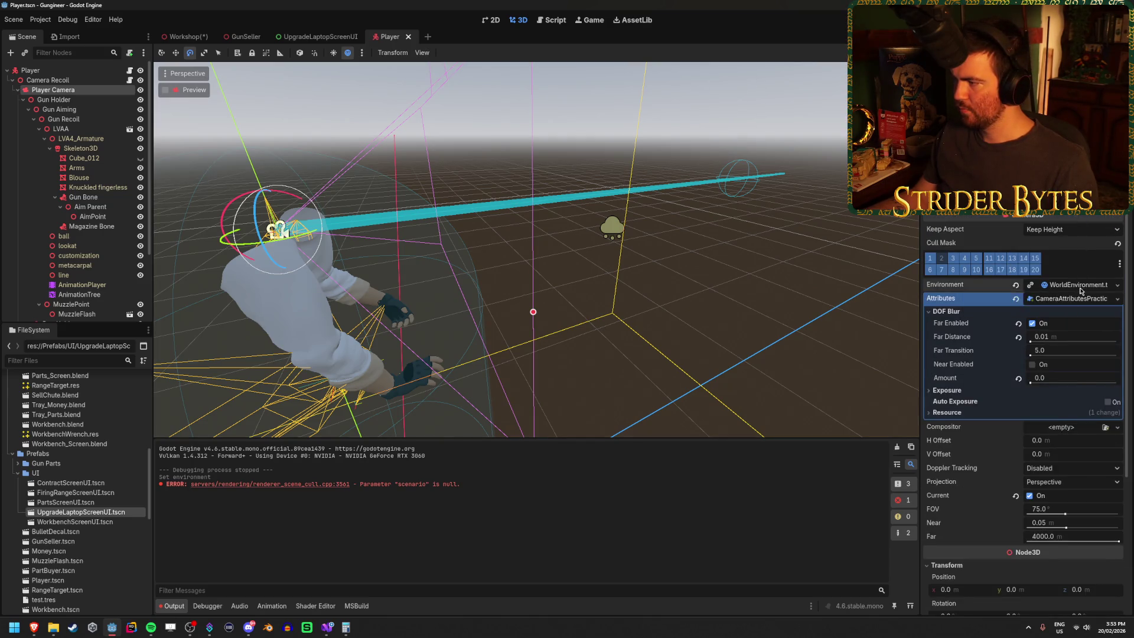
pyautogui.click(1081, 289)
pyautogui.click(1117, 286)
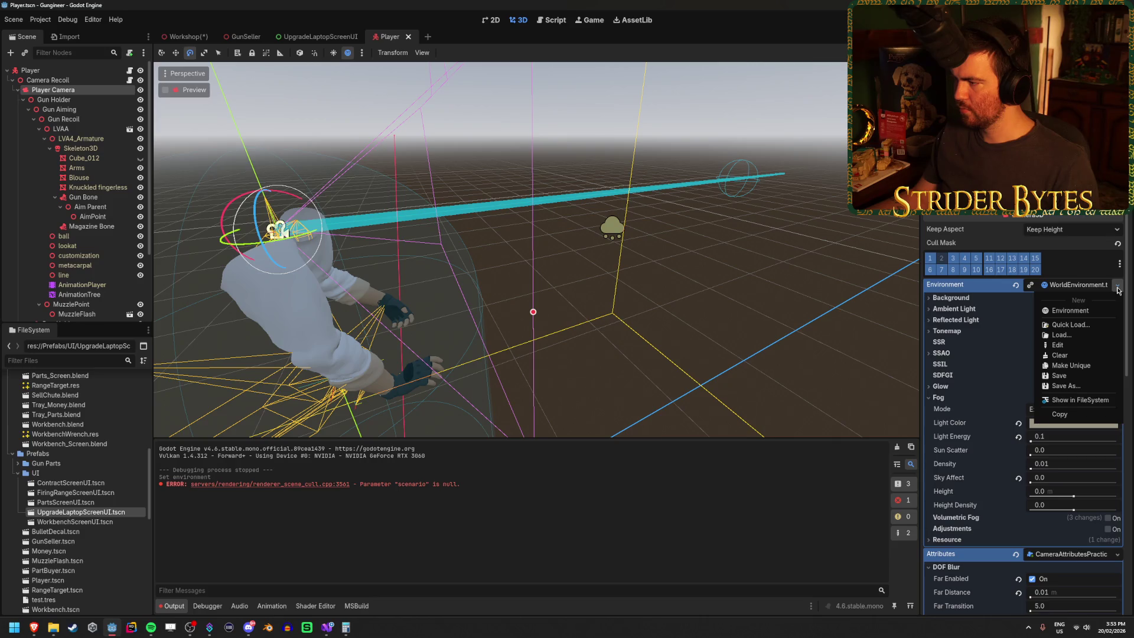
pyautogui.click(1118, 288)
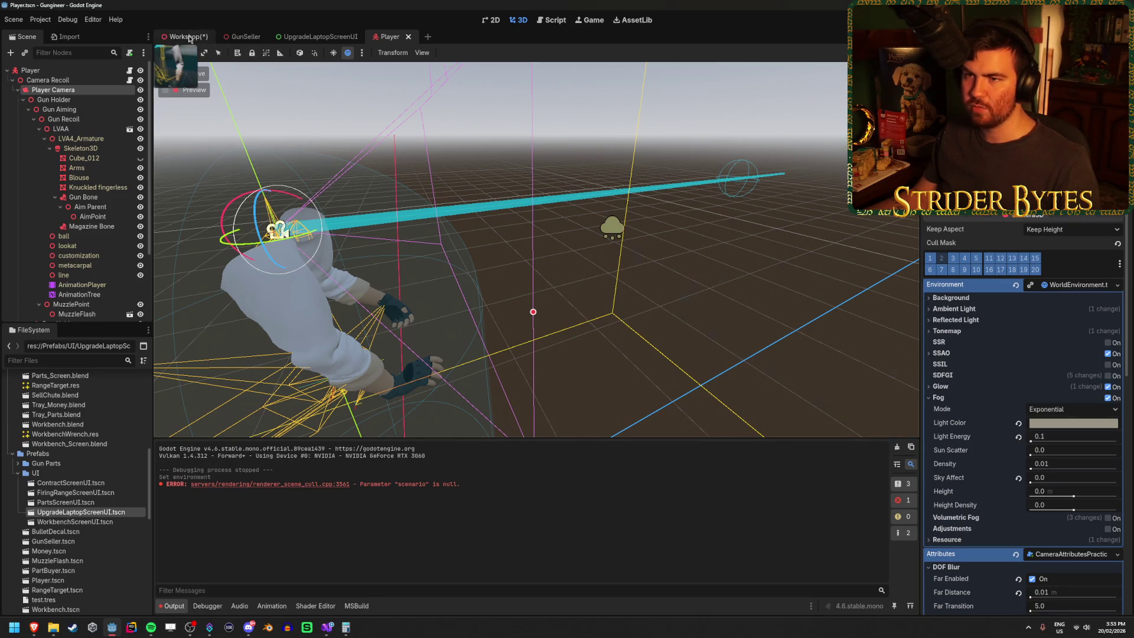
# Quick Load WorldEnvironment.tres into LaptopCamera's Environment, save Workshop and run the game.
pyautogui.click(185, 37)
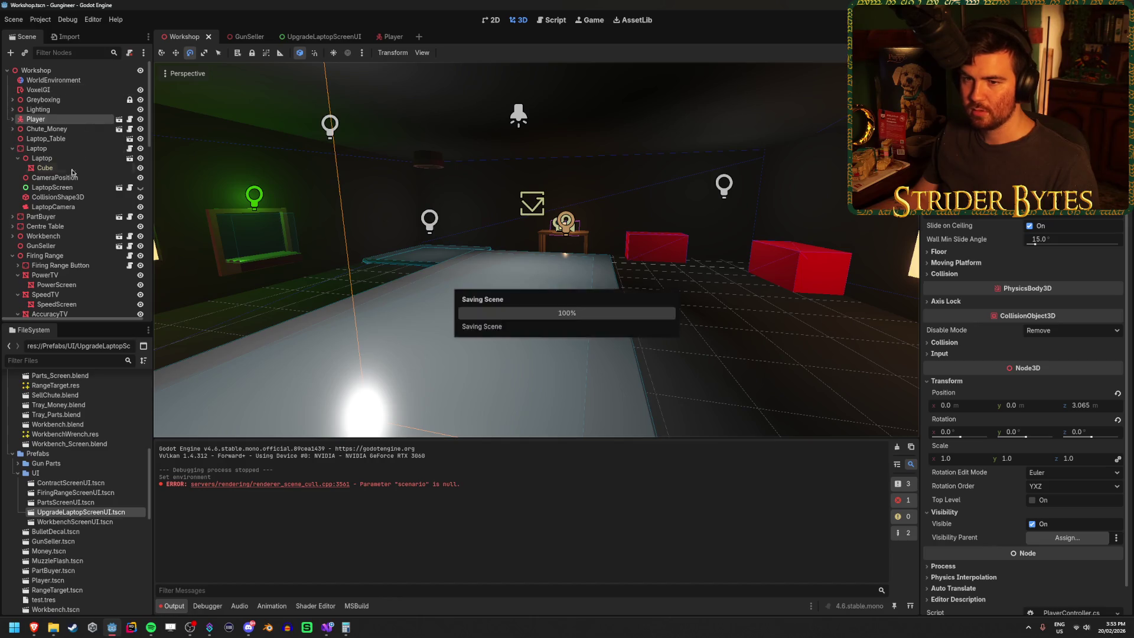
pyautogui.click(62, 208)
pyautogui.click(1118, 287)
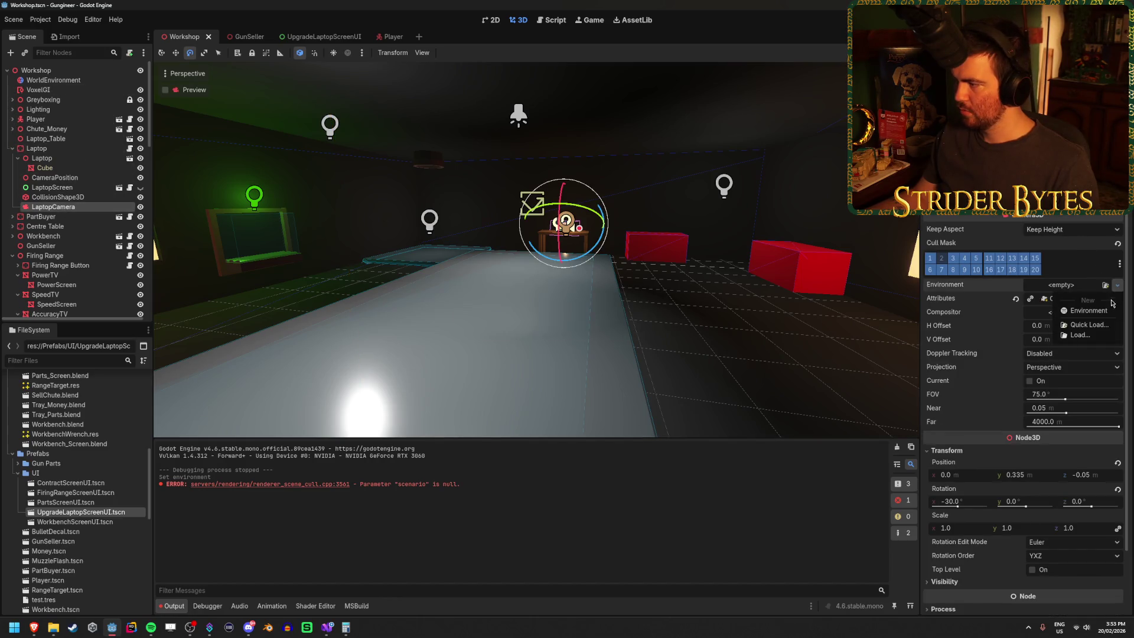
pyautogui.click(1091, 326)
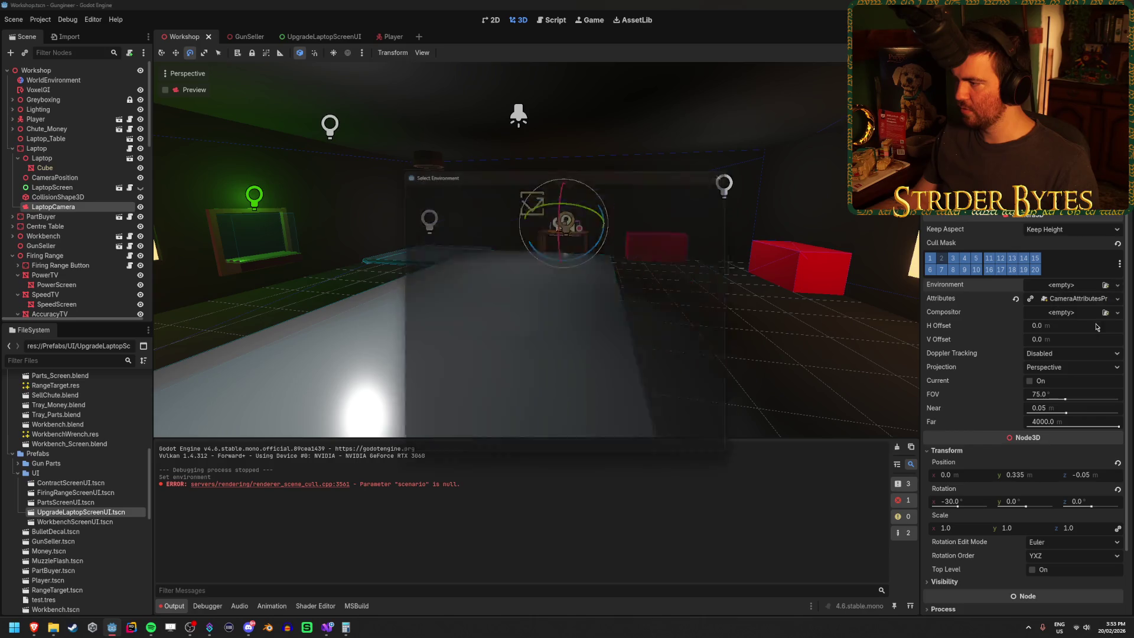
pyautogui.doubleClick(490, 222)
pyautogui.hotkey('ctrl', 's')
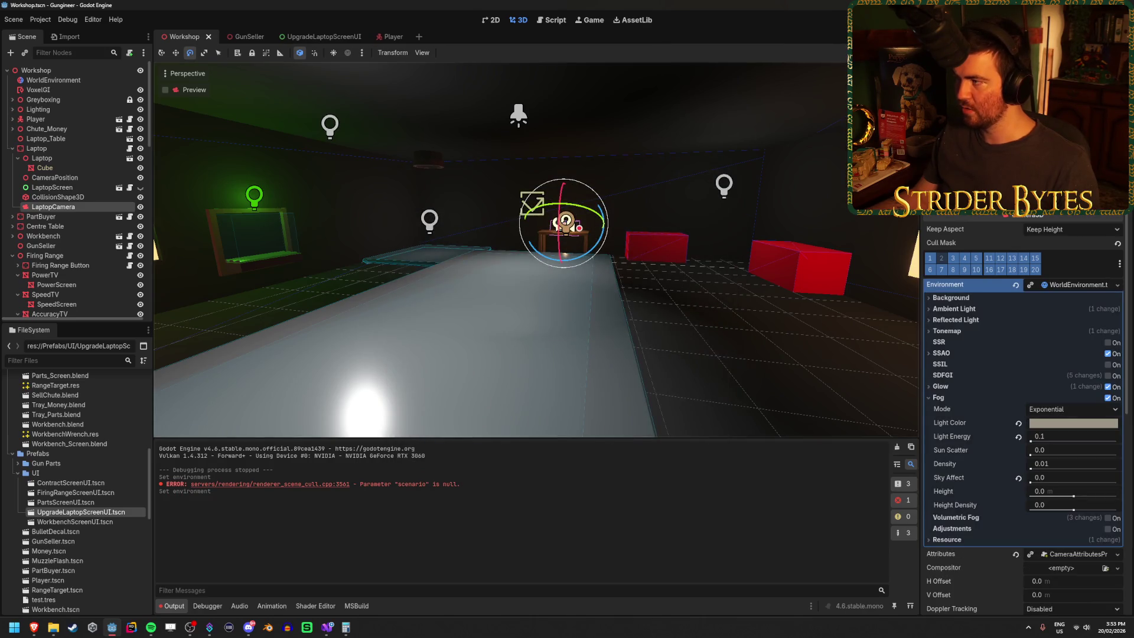
pyautogui.press('F5')
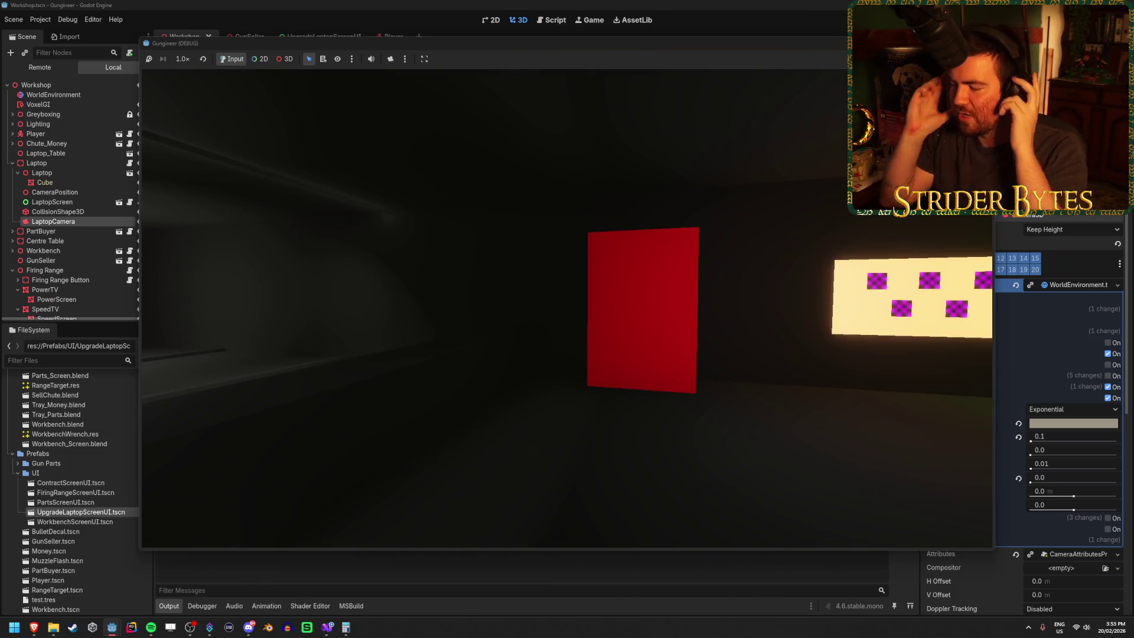
# Walk to the laptop table in-game and enter and exit the laptop screen view.
pyautogui.press('w')
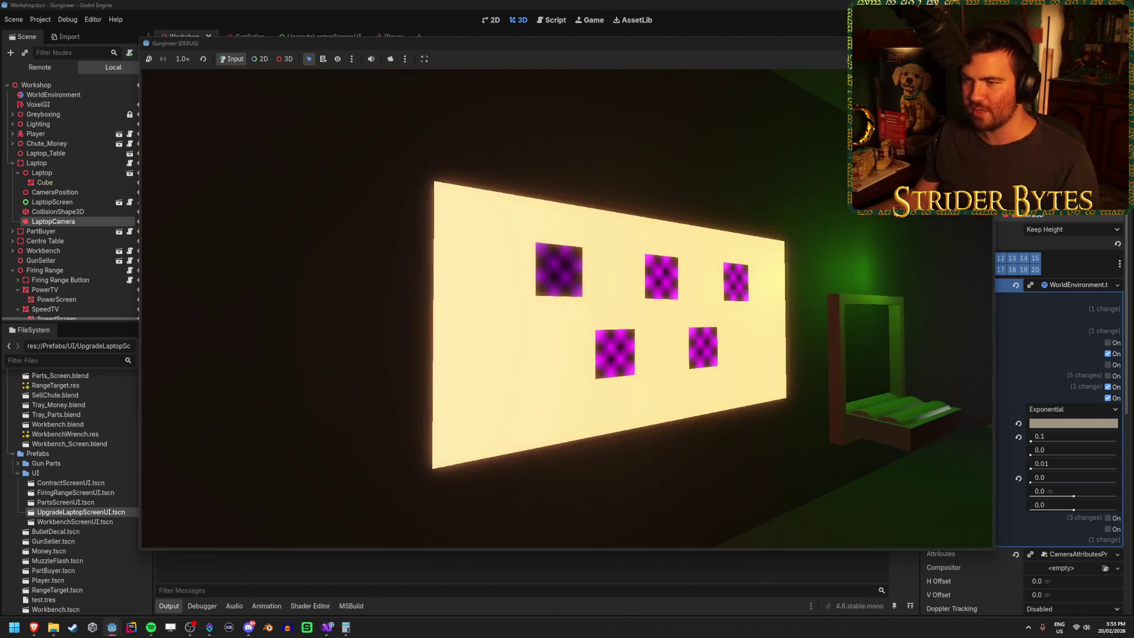
pyautogui.press('s')
pyautogui.press('w')
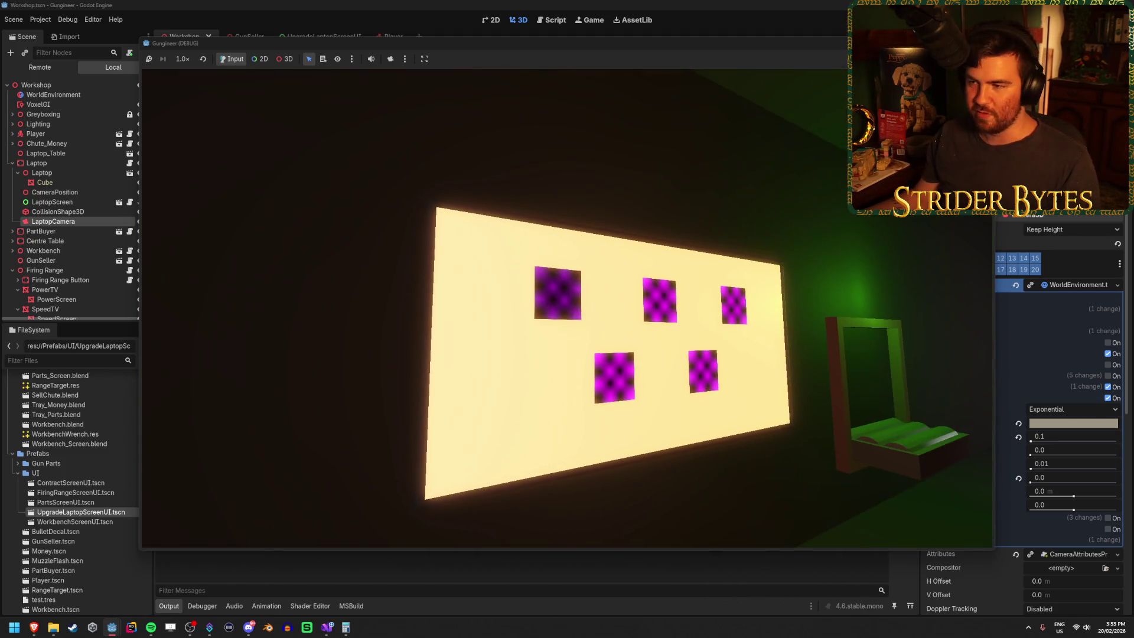
pyautogui.press('w')
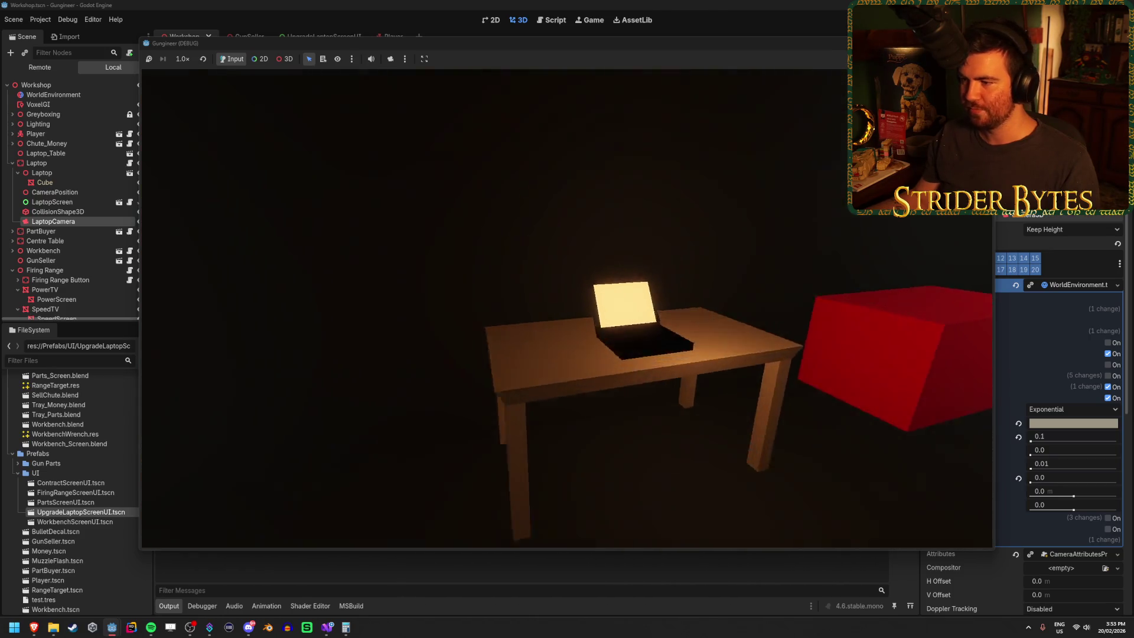
pyautogui.press('e')
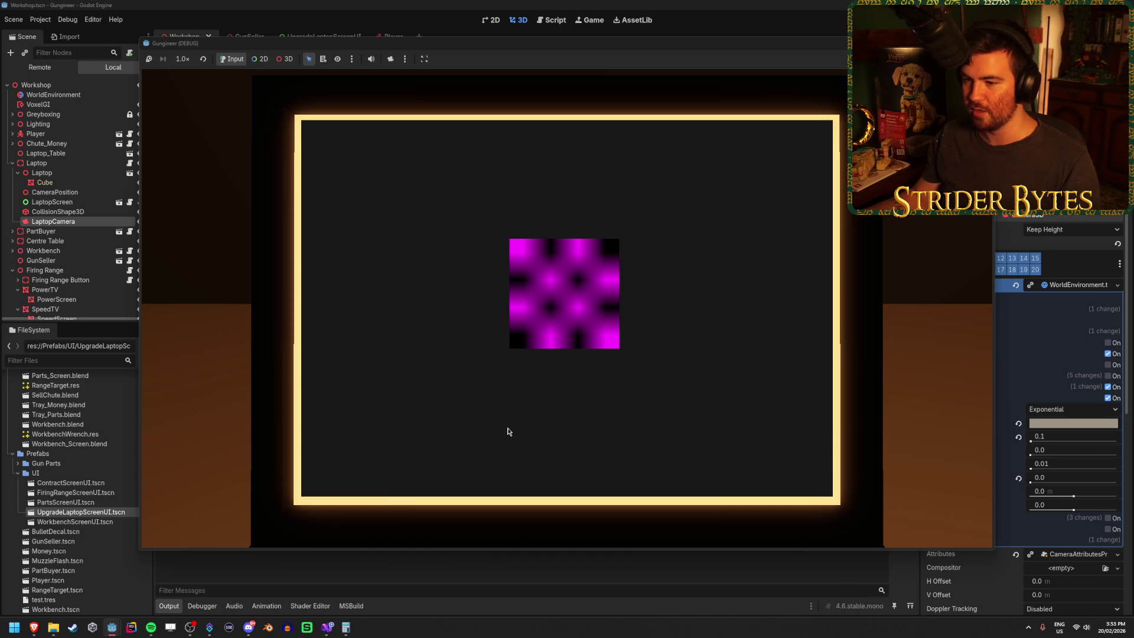
pyautogui.press('e')
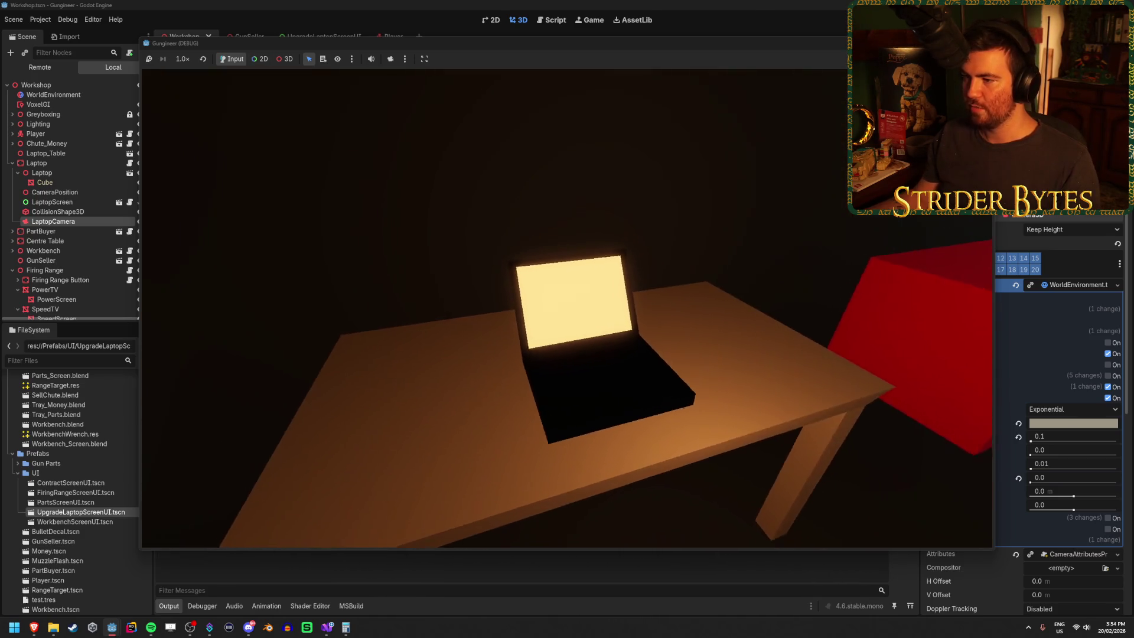
pyautogui.press('e')
pyautogui.press('e')
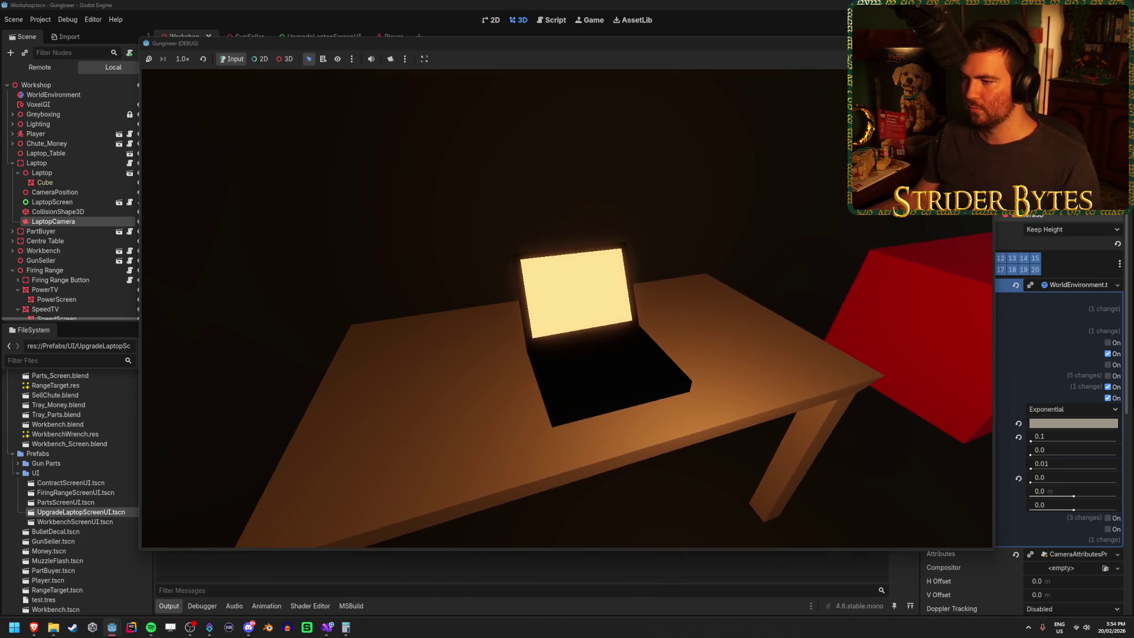
pyautogui.press('e')
pyautogui.press('e')
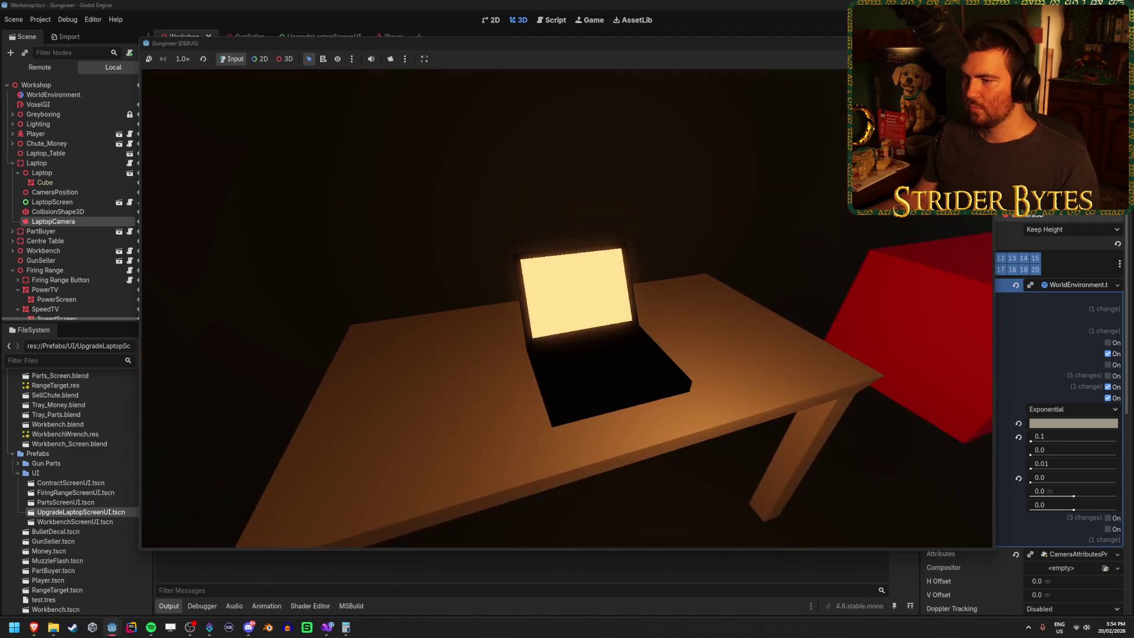
pyautogui.press('e')
pyautogui.press('e')
pyautogui.press('e')
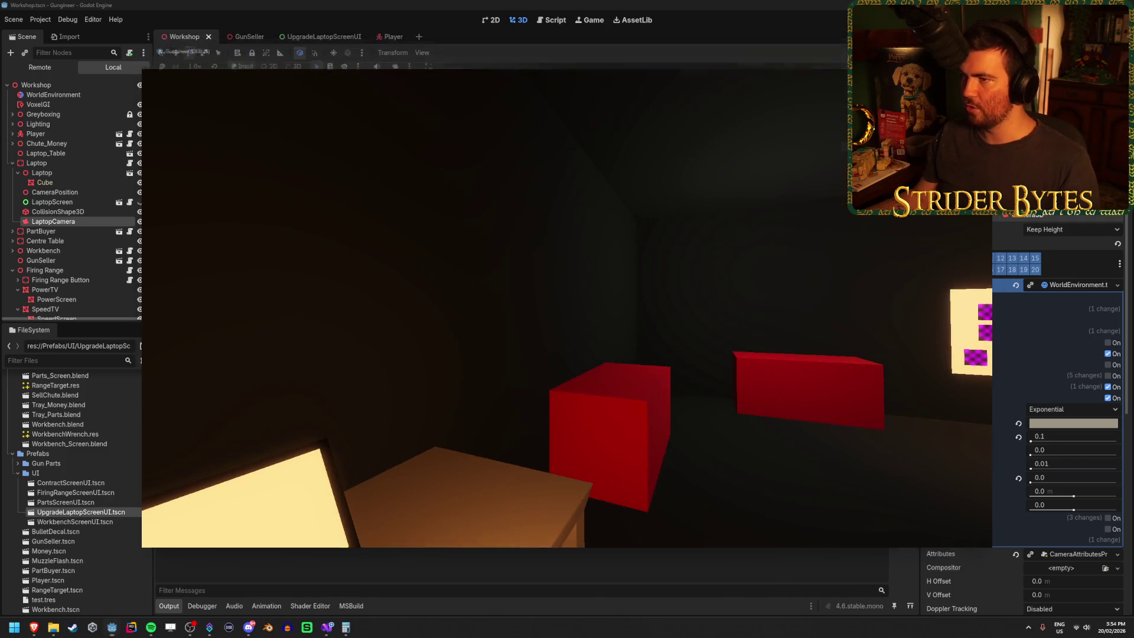
# Stop the game, select the Laptop and LaptopCamera nodes, and bring up Visual Studio.
pyautogui.press('F8')
pyautogui.click(59, 159)
pyautogui.click(62, 207)
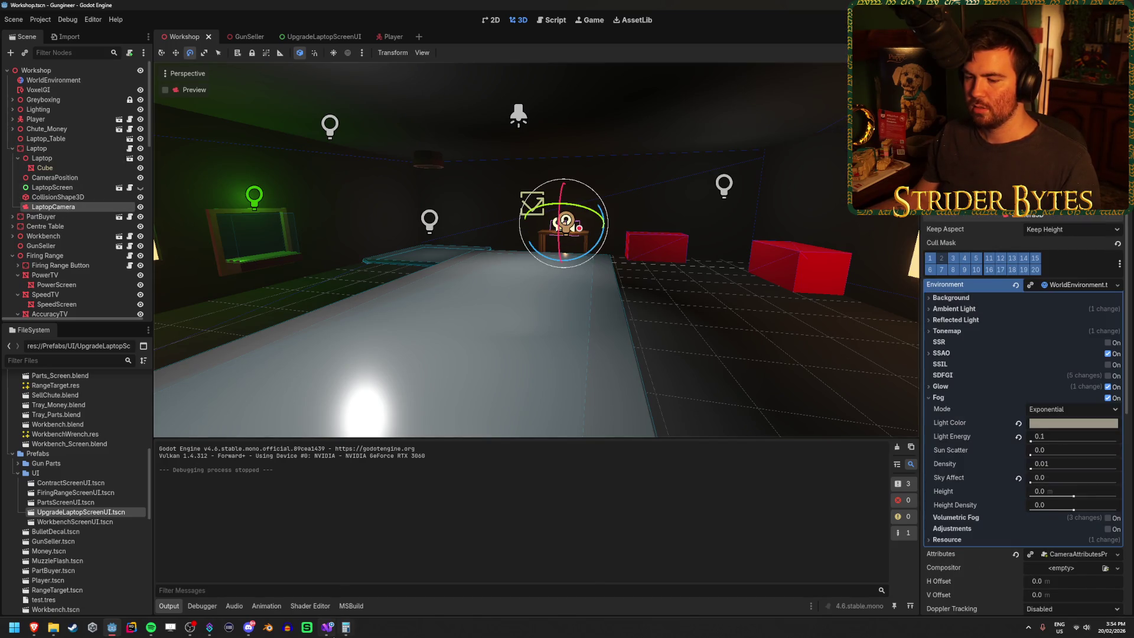
pyautogui.click(330, 629)
# Review the laptop code in UpgradeUI.cs and UpgradeLaptop.cs.
pyautogui.click(1014, 266)
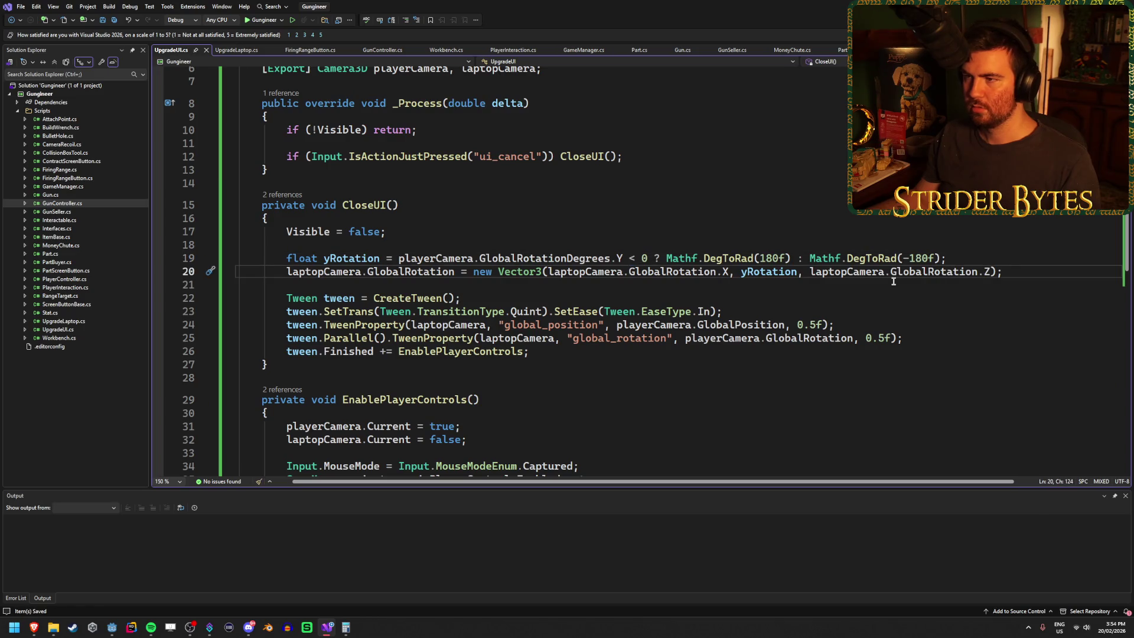
pyautogui.scroll(2, 894, 281)
pyautogui.scroll(-3, 531, 236)
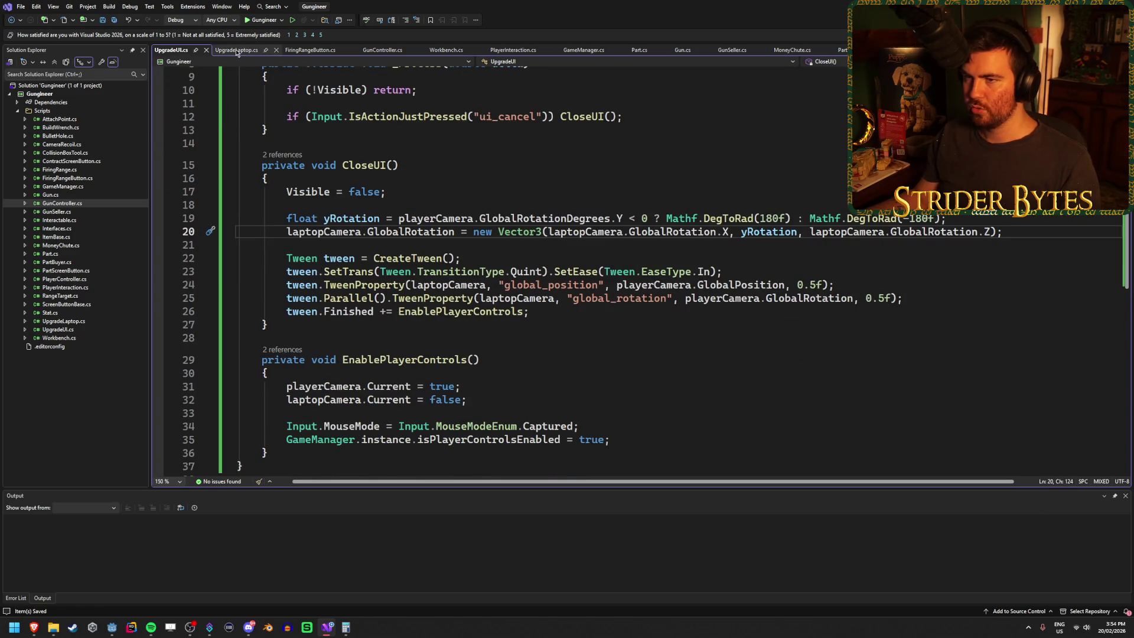
pyautogui.click(237, 52)
pyautogui.click(775, 338)
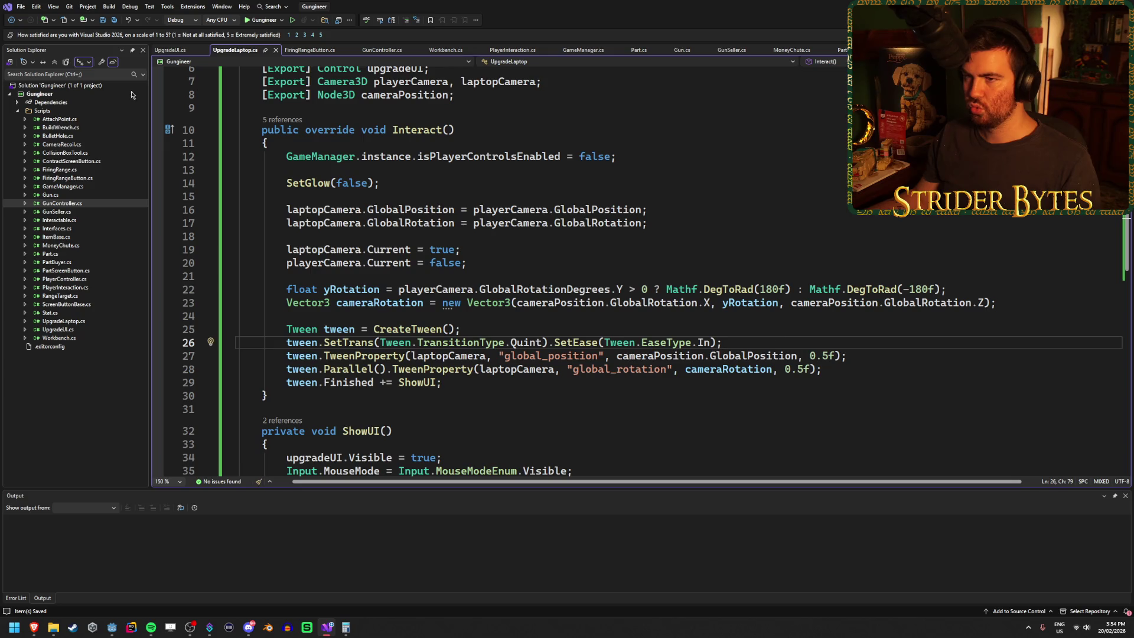
# In Godot, collapse Laptop and inspect the LaptopScreen and Laptop nodes.
pyautogui.hotkey('alt', 'Tab')
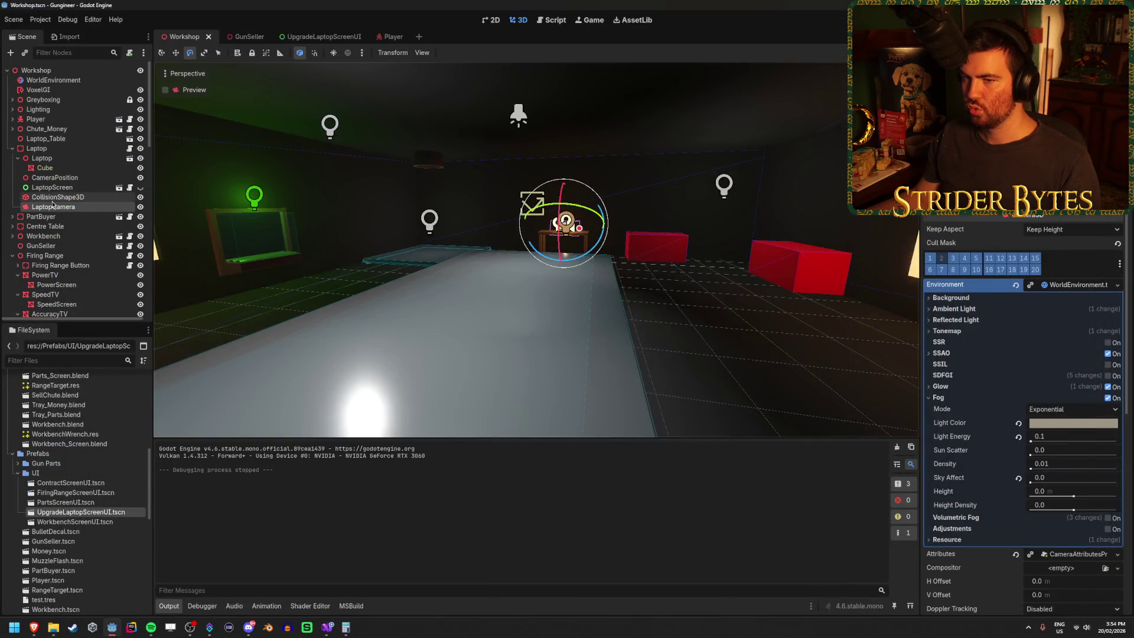
pyautogui.click(18, 158)
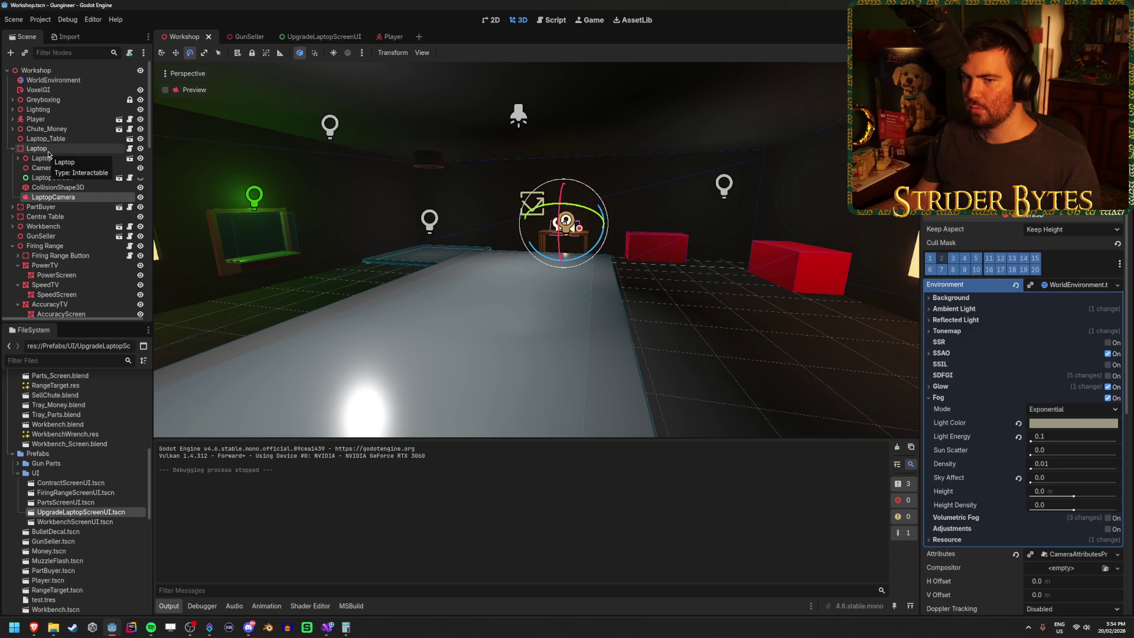
pyautogui.click(49, 177)
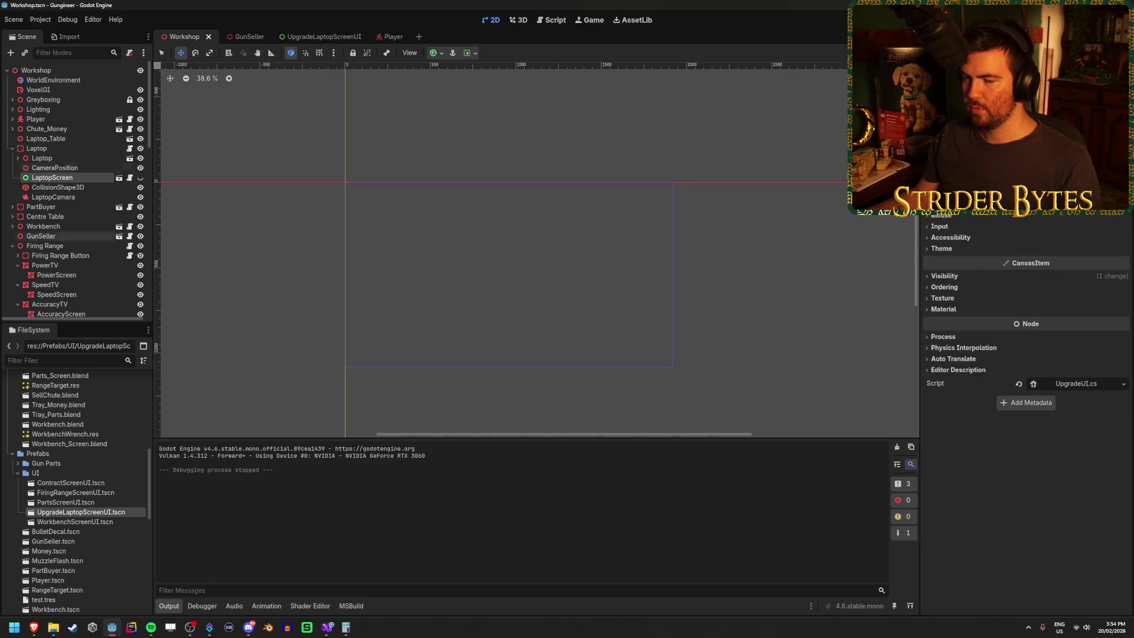
pyautogui.click(49, 151)
# In UpgradeUI.cs, add the field '[Export] UpgradeLaptop laptop;' below the camera exports.
pyautogui.click(325, 631)
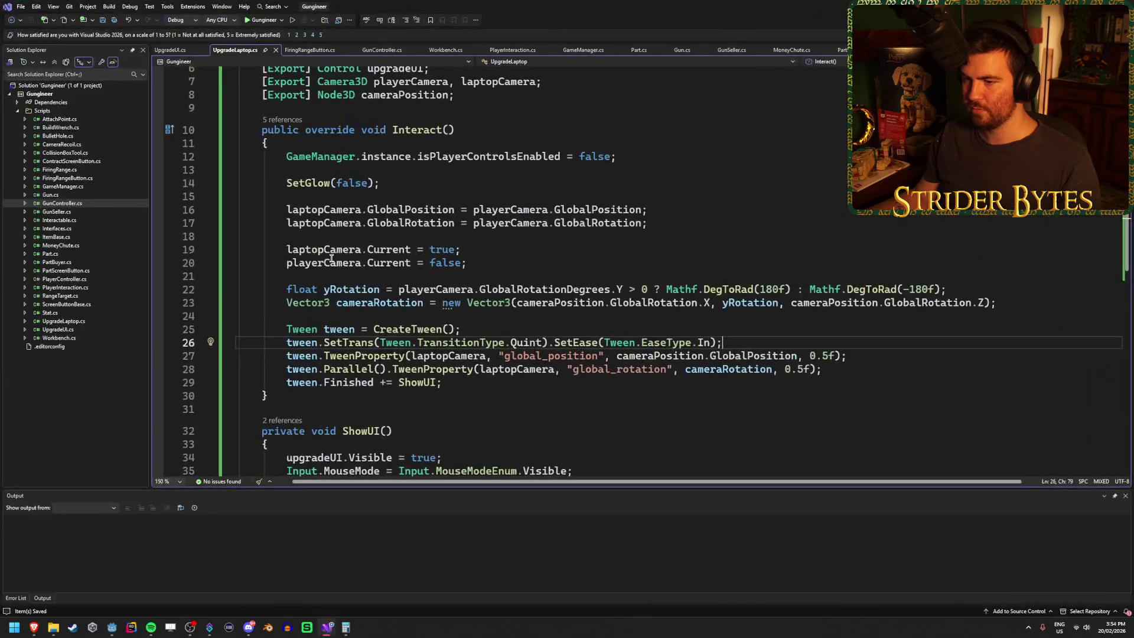
pyautogui.click(516, 384)
pyautogui.scroll(-3, 592, 380)
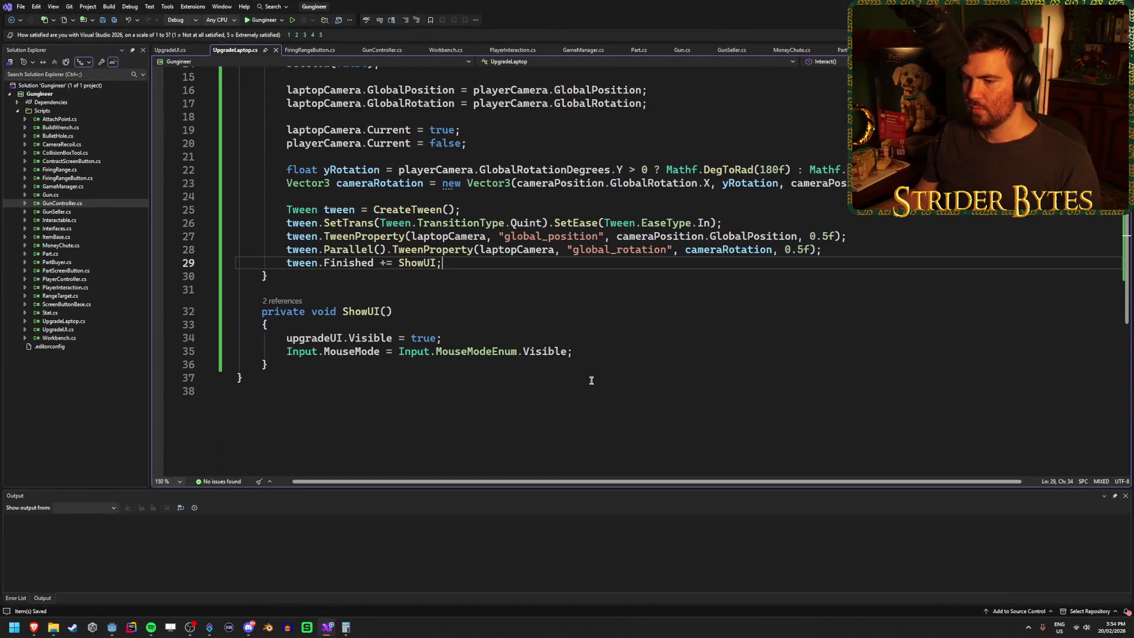
pyautogui.scroll(3, 592, 381)
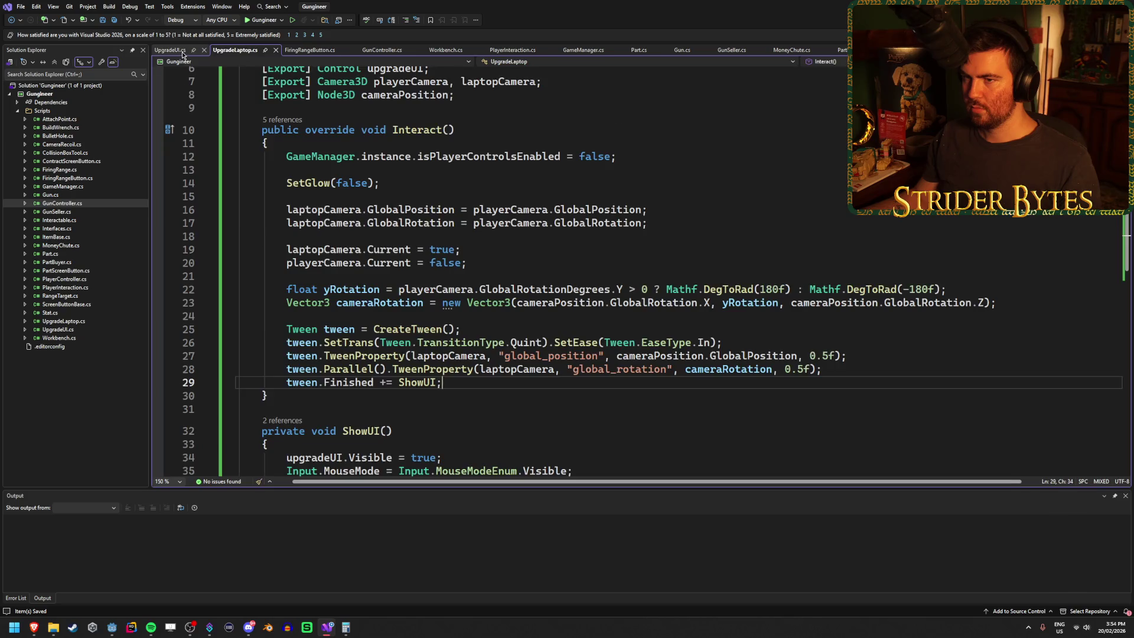
pyautogui.click(171, 50)
pyautogui.click(546, 150)
pyautogui.press('Return')
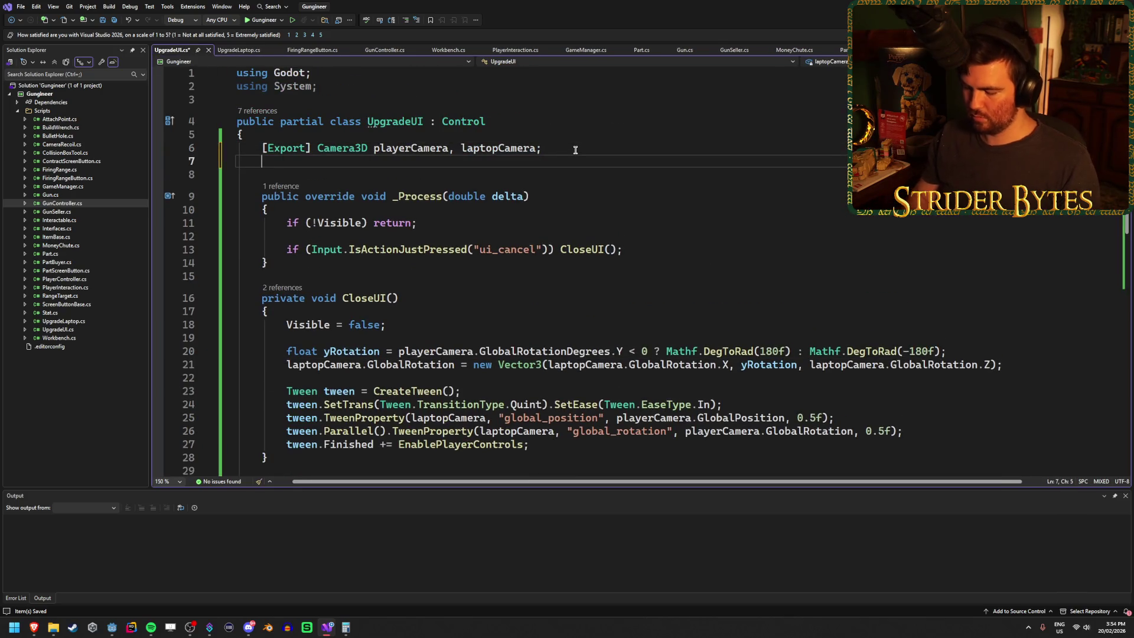
pyautogui.write('[Export] ')
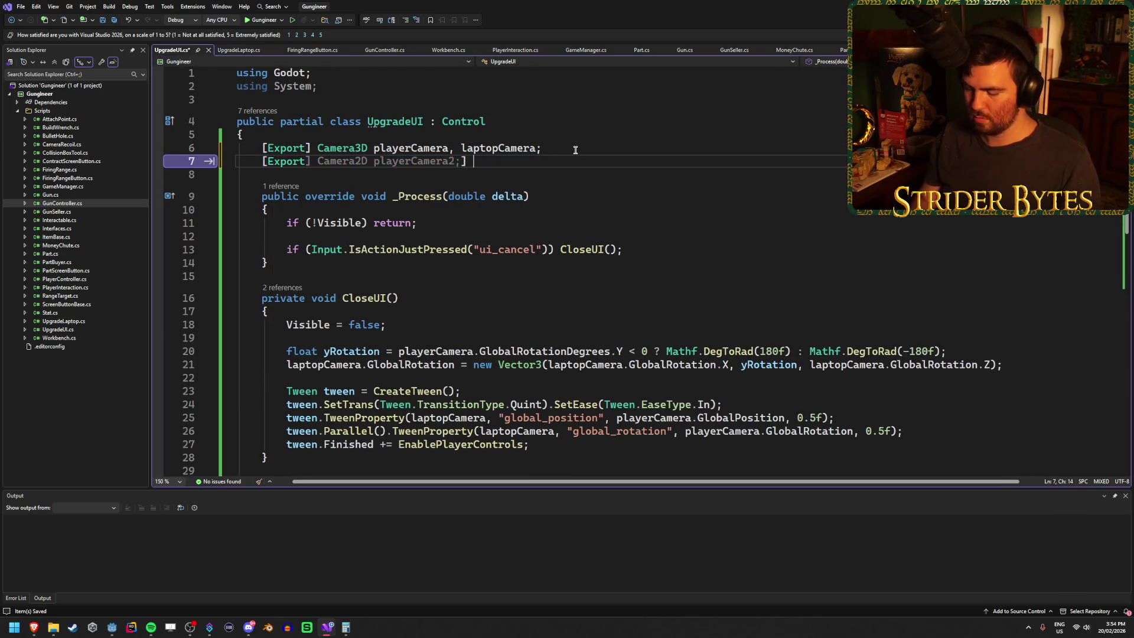
pyautogui.write('La')
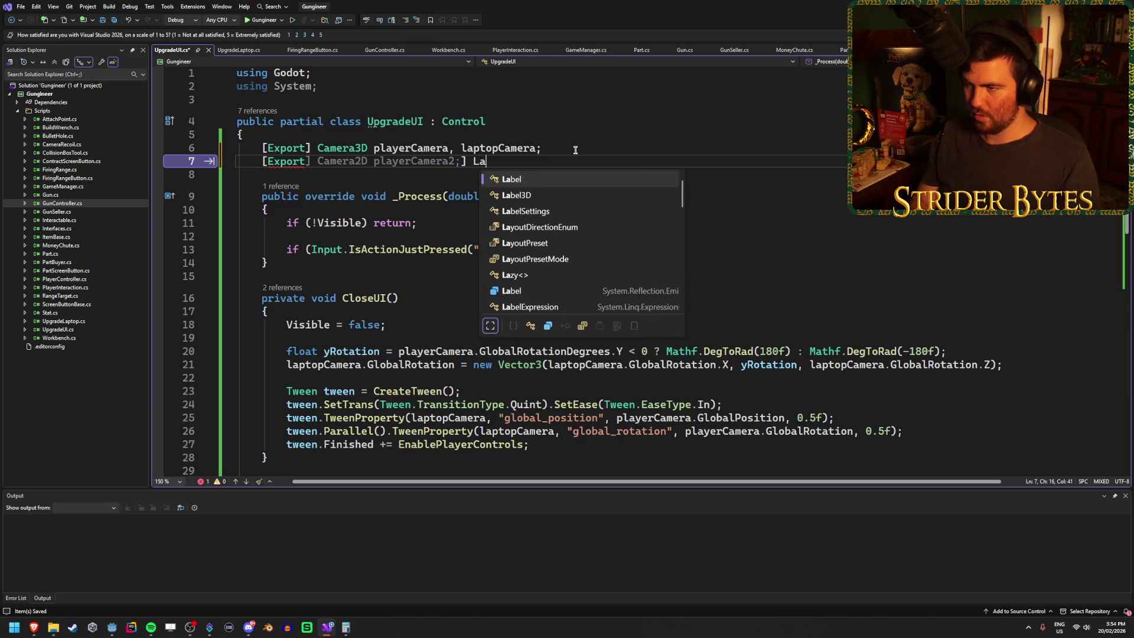
pyautogui.press('BackSpace')
pyautogui.press('BackSpace')
pyautogui.write('U')
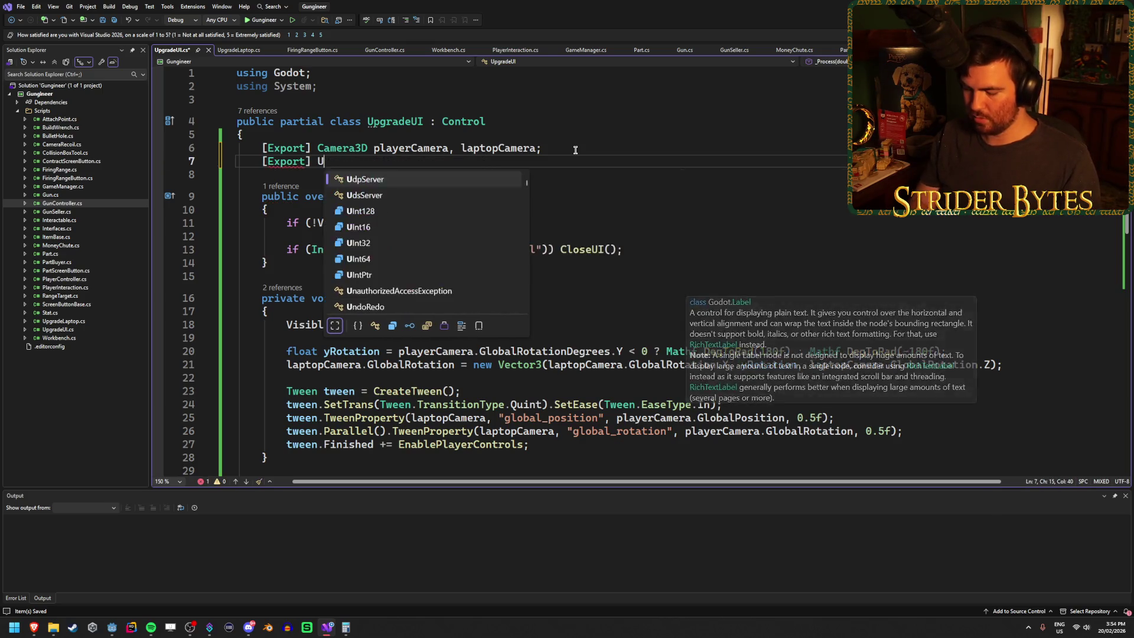
pyautogui.write('pgradeLap')
pyautogui.press('Tab')
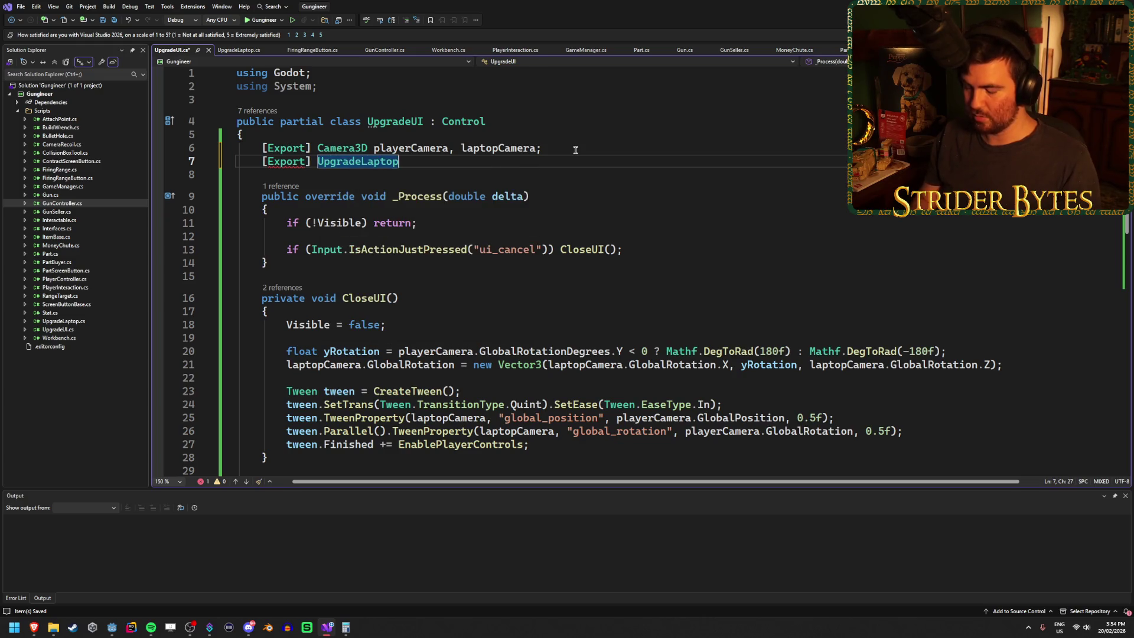
pyautogui.write('laptop;')
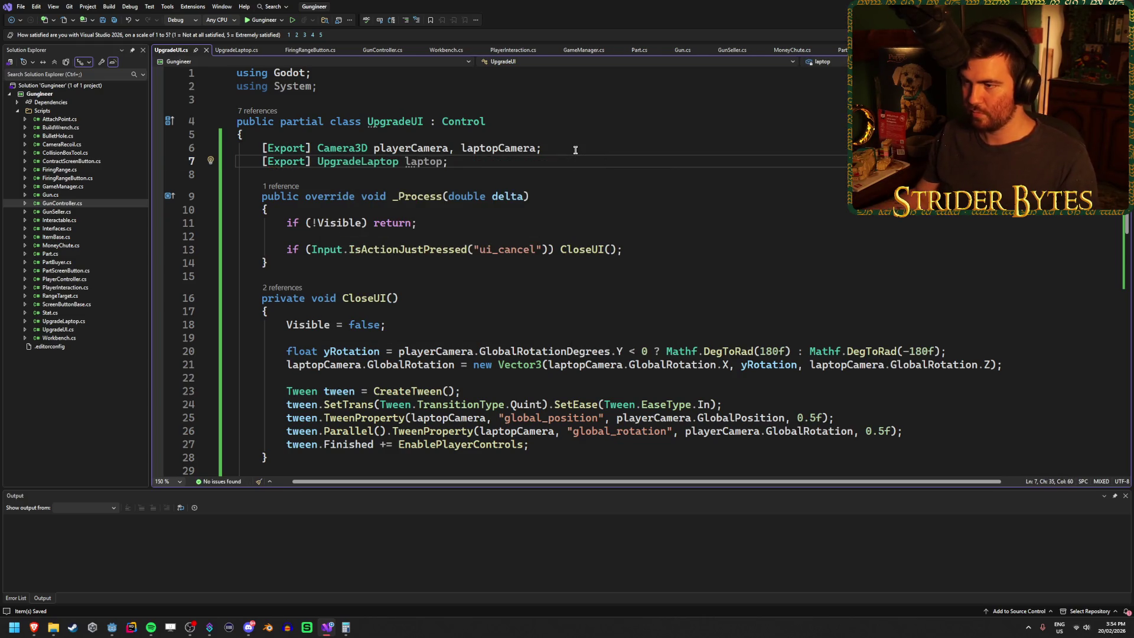
# Add 'laptop.SetGlow(true);' at the end of EnablePlayerControls, save, and select LaptopScreen in Godot.
pyautogui.scroll(-8, 504, 205)
pyautogui.click(643, 215)
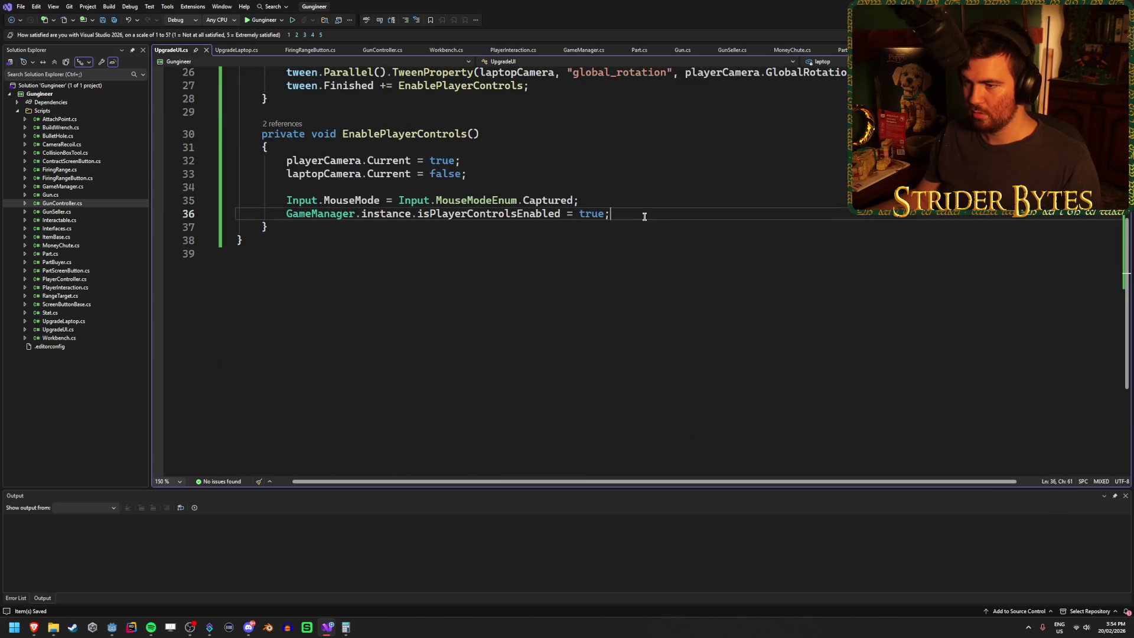
pyautogui.scroll(2, 725, 204)
pyautogui.press('Return')
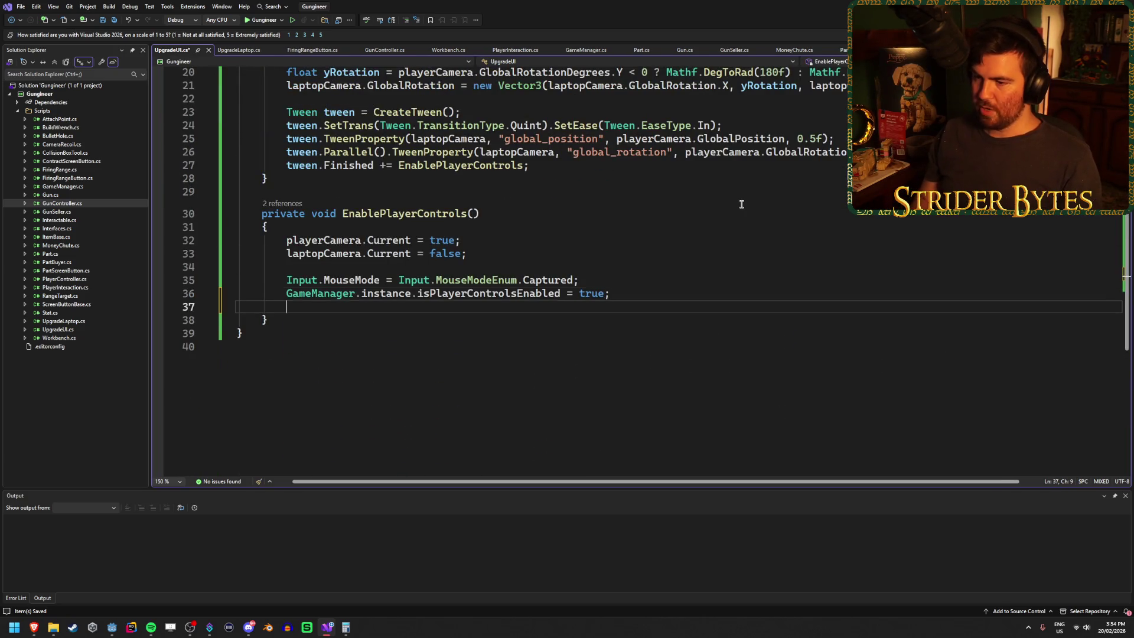
pyautogui.write('laptop.S')
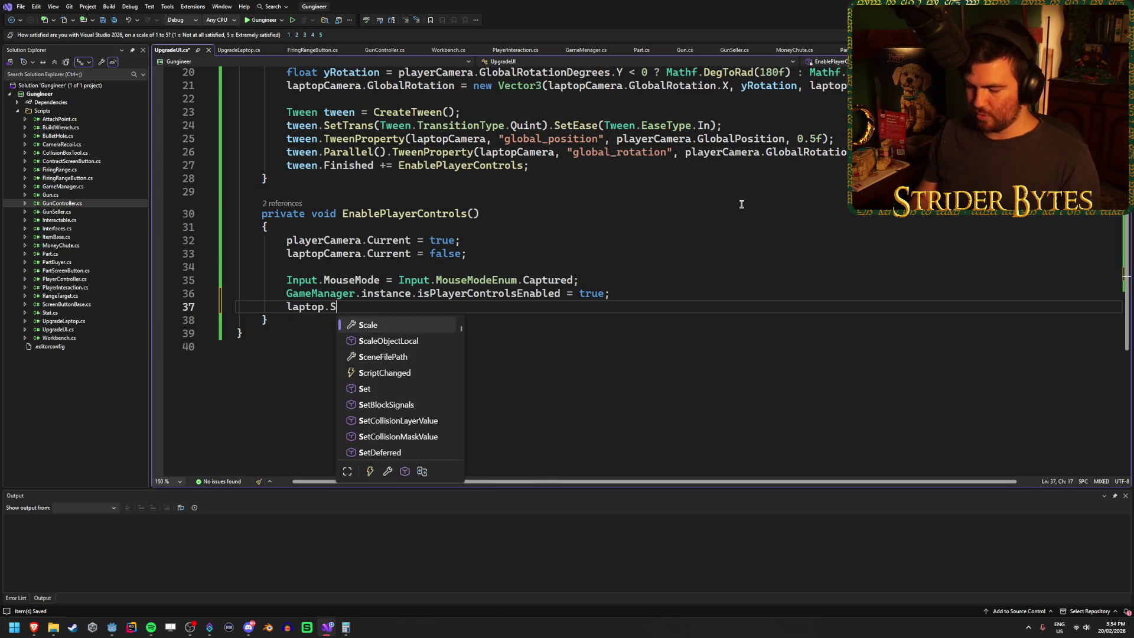
pyautogui.write('etGlow')
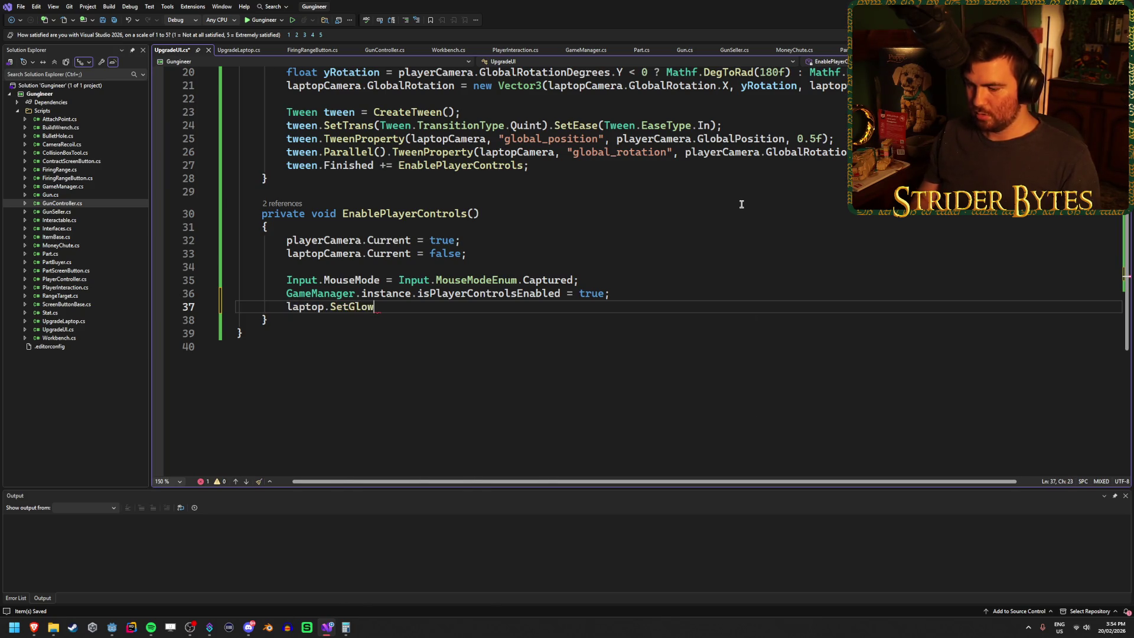
pyautogui.write('(true);')
pyautogui.hotkey('ctrl', 's')
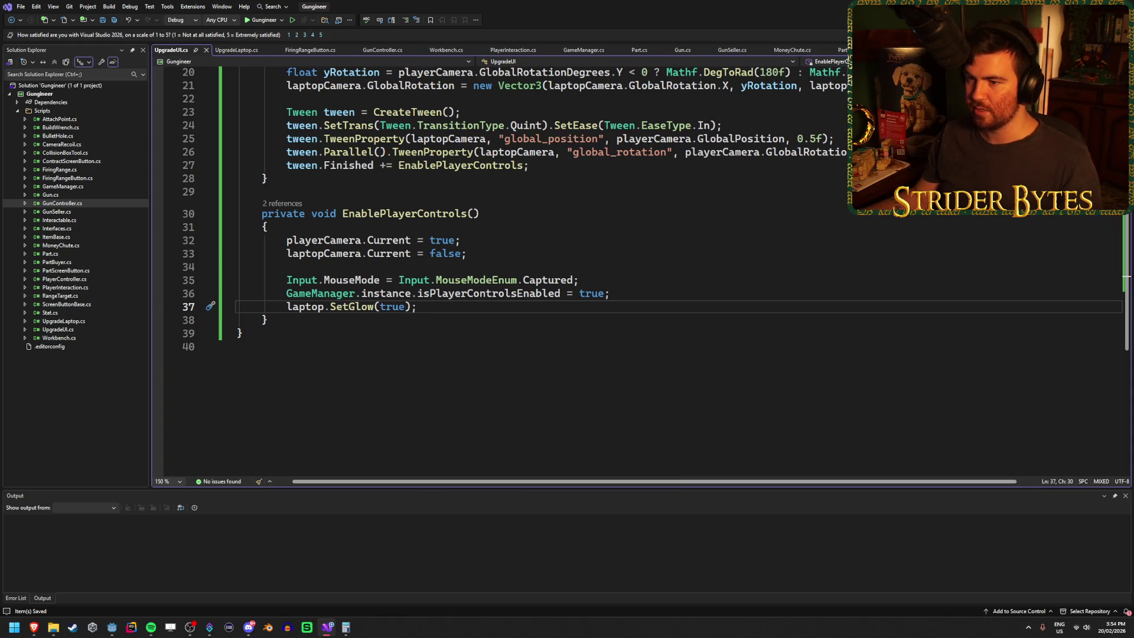
pyautogui.hotkey('alt', 'Tab')
pyautogui.click(52, 177)
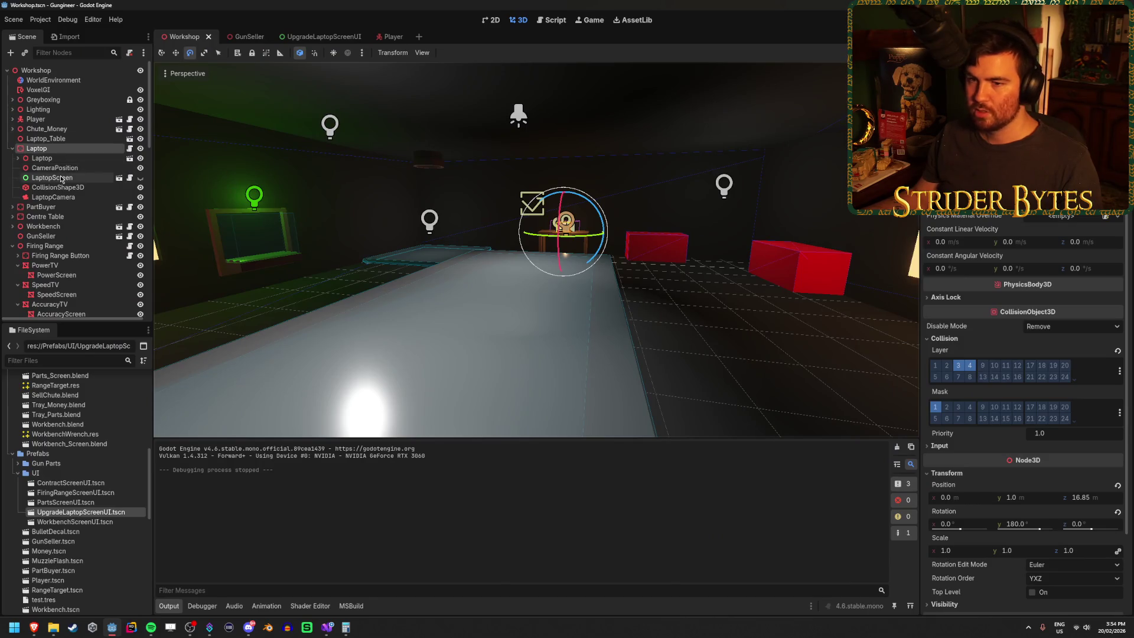
# Rebuild the C# project, assign the Laptop node to LaptopScreen's laptop export, and run the game.
pyautogui.press('F5')
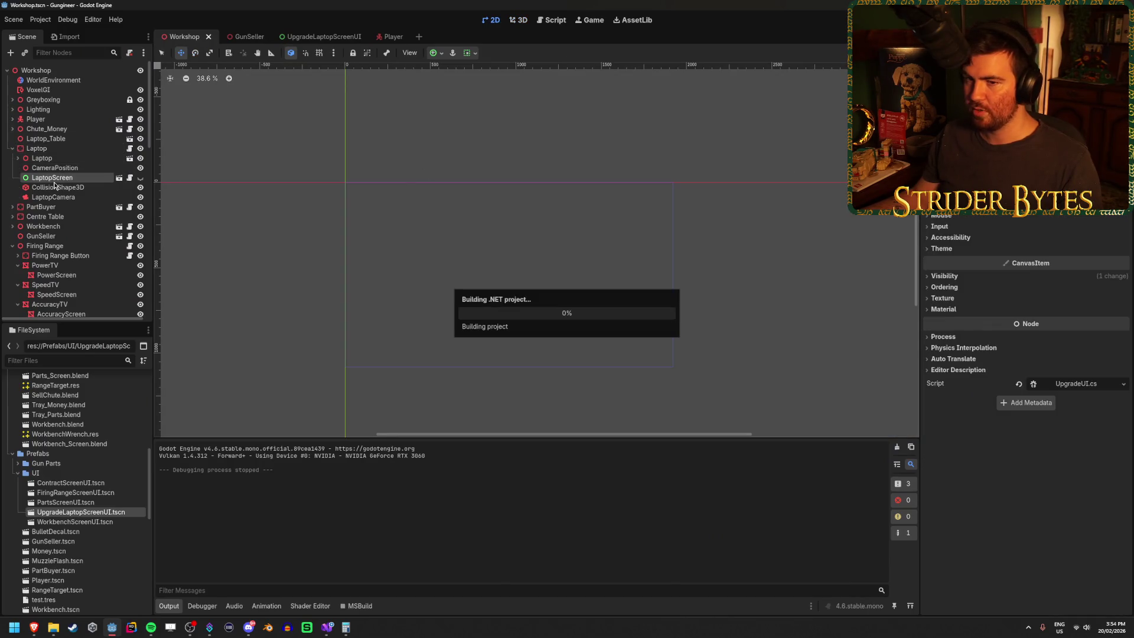
pyautogui.click(47, 150)
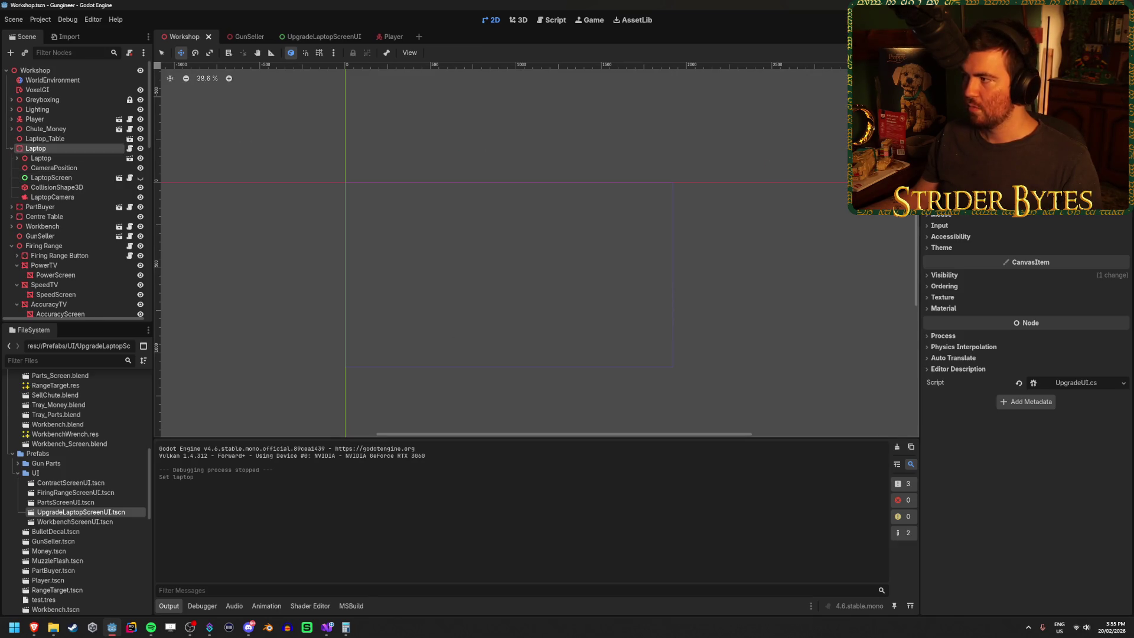
pyautogui.press('F5')
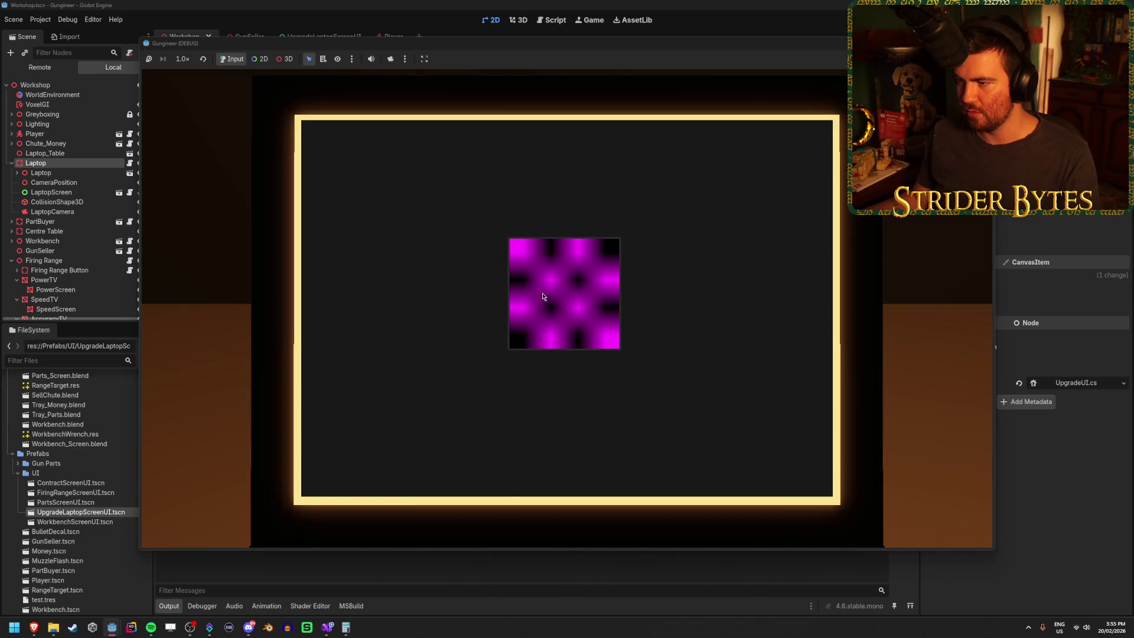
# Enter the laptop screen with E and leave it with Esc, repeating three times.
pyautogui.press('Escape')
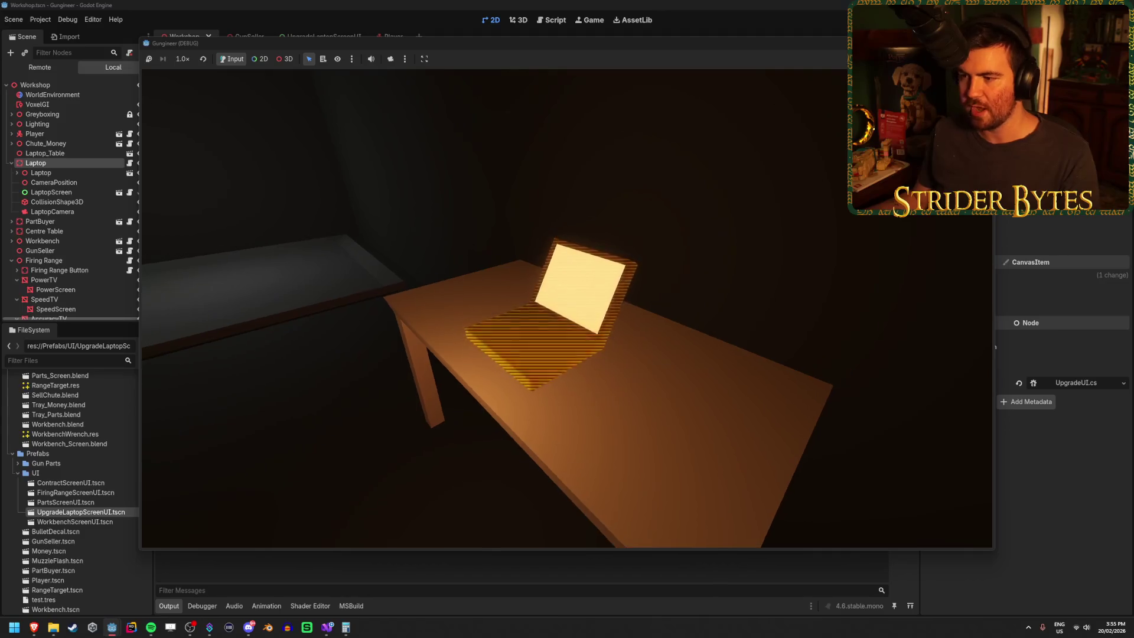
pyautogui.press('e')
pyautogui.press('Escape')
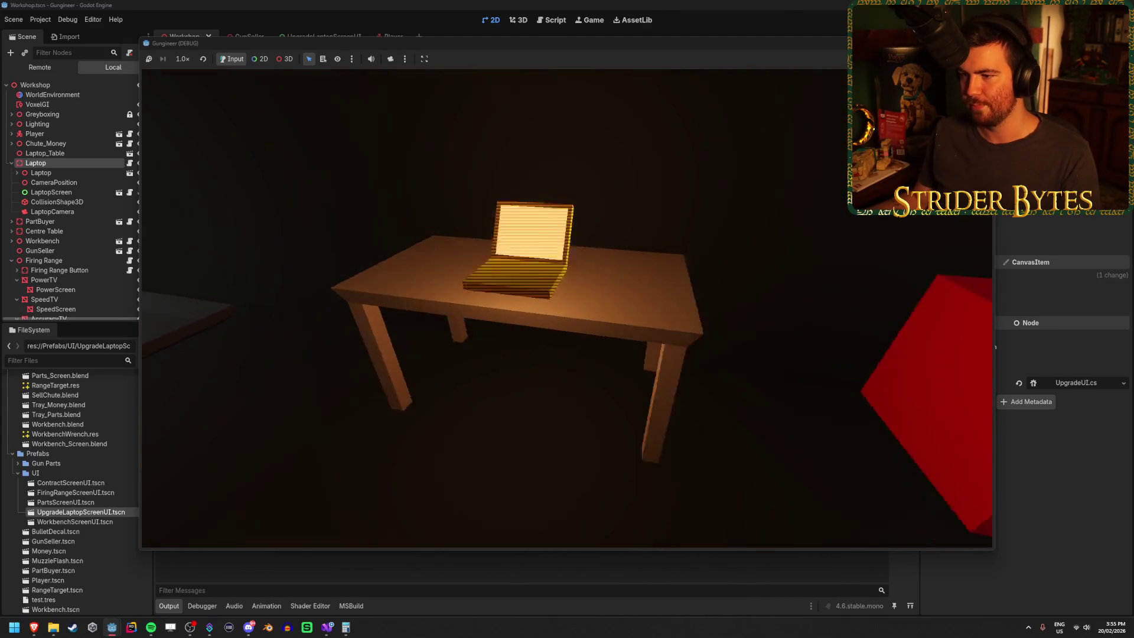
pyautogui.press('e')
pyautogui.press('Escape')
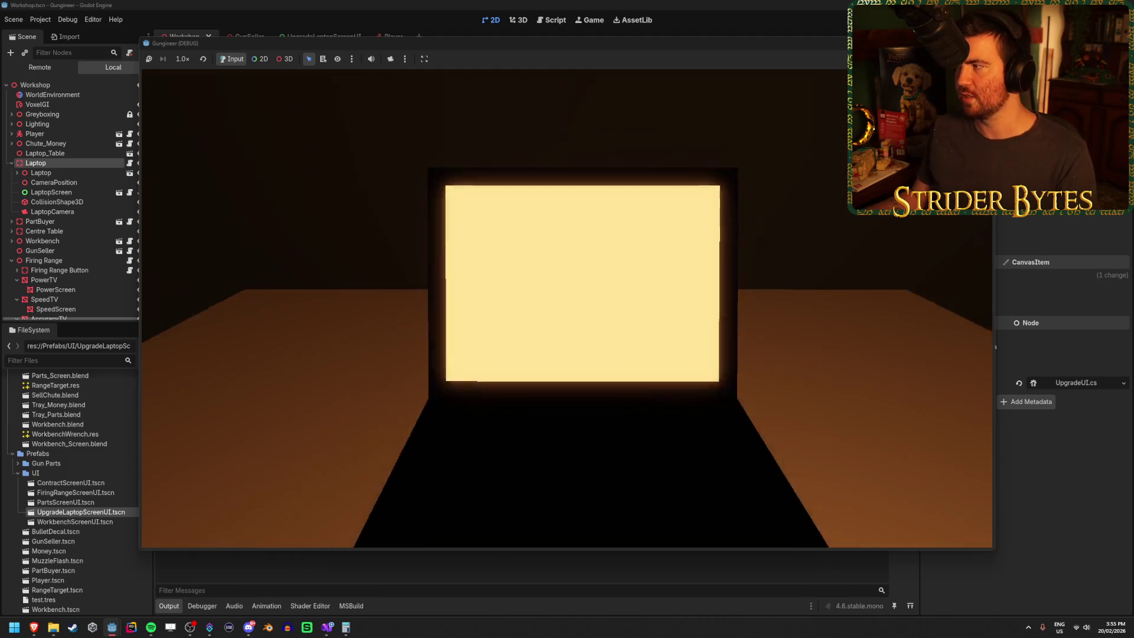
pyautogui.press('e')
pyautogui.press('Escape')
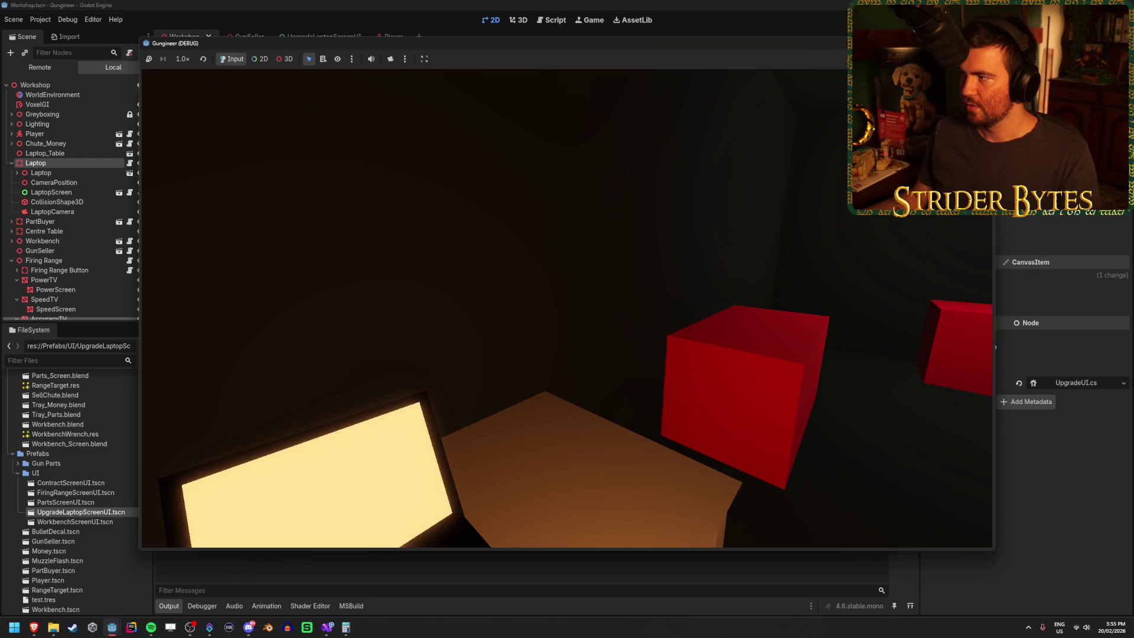
# Stop the game, save, and open the UpgradeLaptopScreenUI scene.
pyautogui.press('F8')
pyautogui.hotkey('ctrl', 's')
pyautogui.click(354, 36)
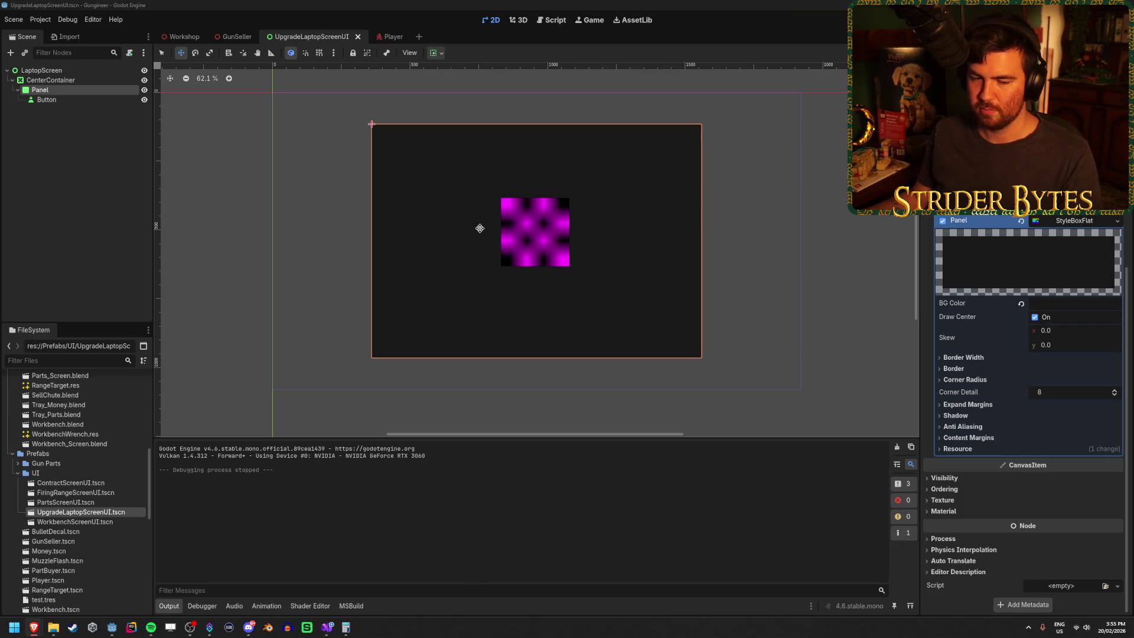
# Look over the Button, Panel and CenterContainer nodes of the laptop screen UI.
pyautogui.click(50, 99)
pyautogui.click(72, 90)
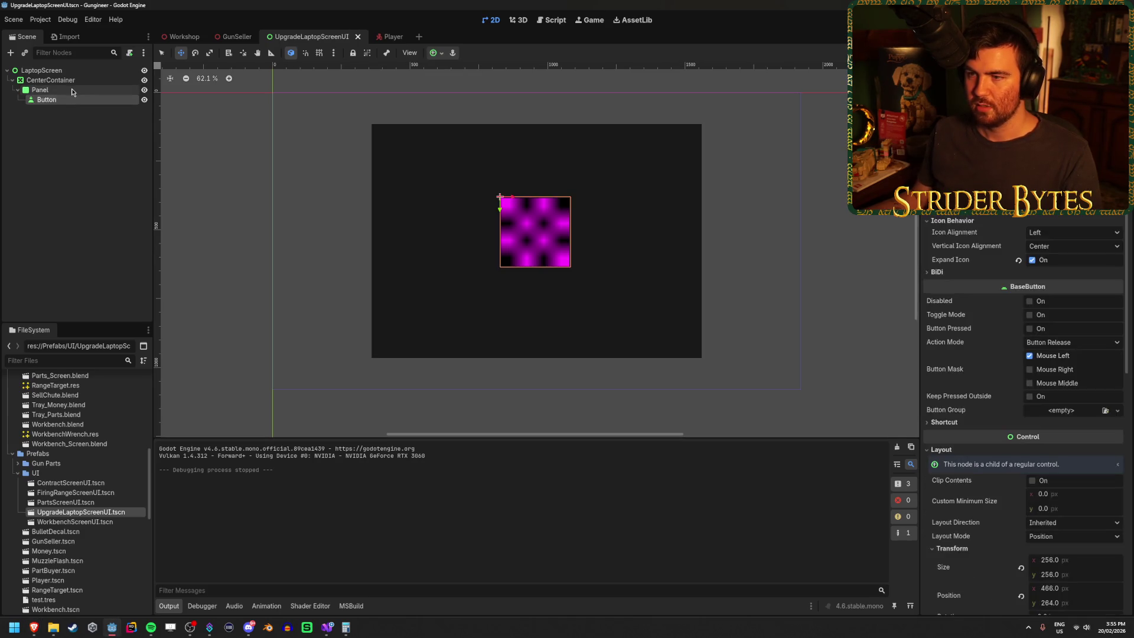
pyautogui.click(75, 80)
pyautogui.click(76, 100)
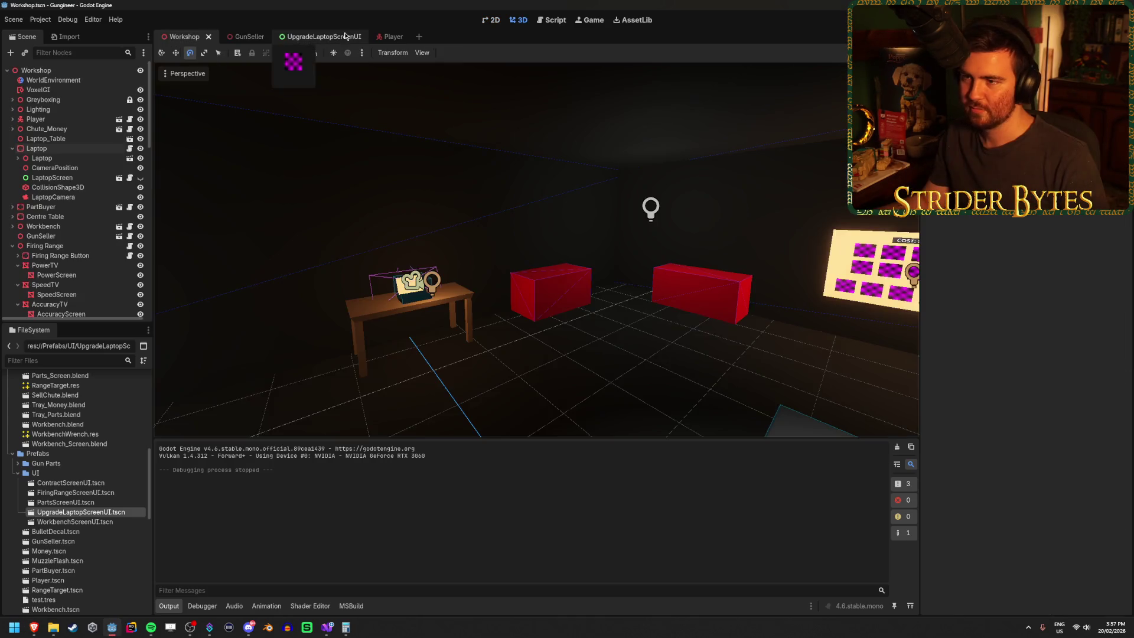
pyautogui.click(346, 37)
pyautogui.click(99, 170)
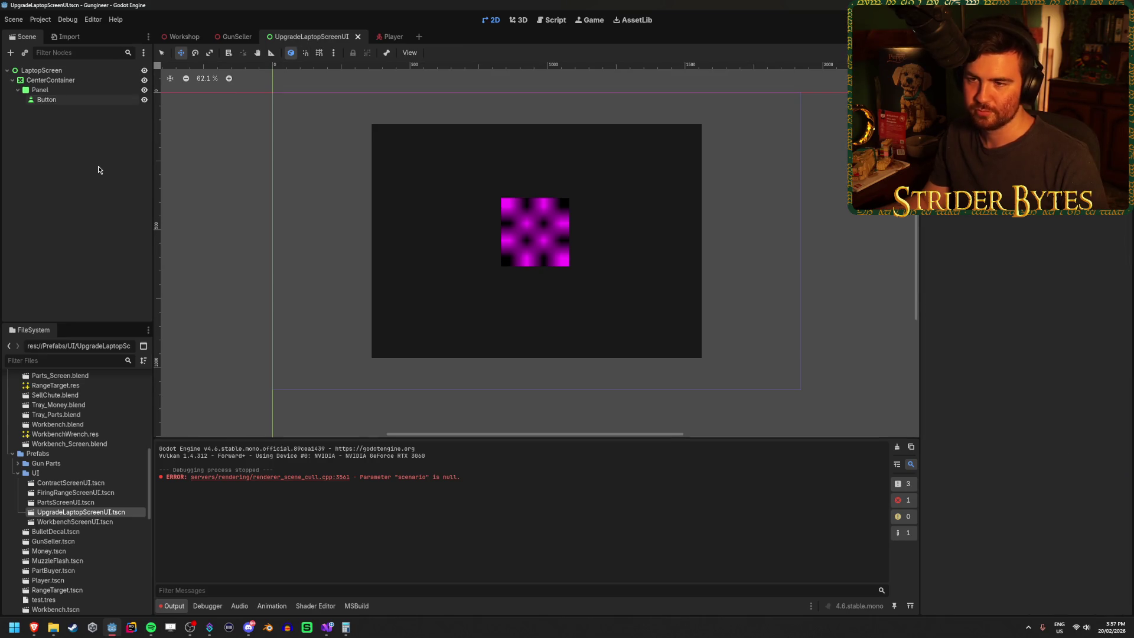
# Glance at the Workshop and GunSeller scenes, then return to UpgradeLaptopScreenUI.
pyautogui.click(181, 36)
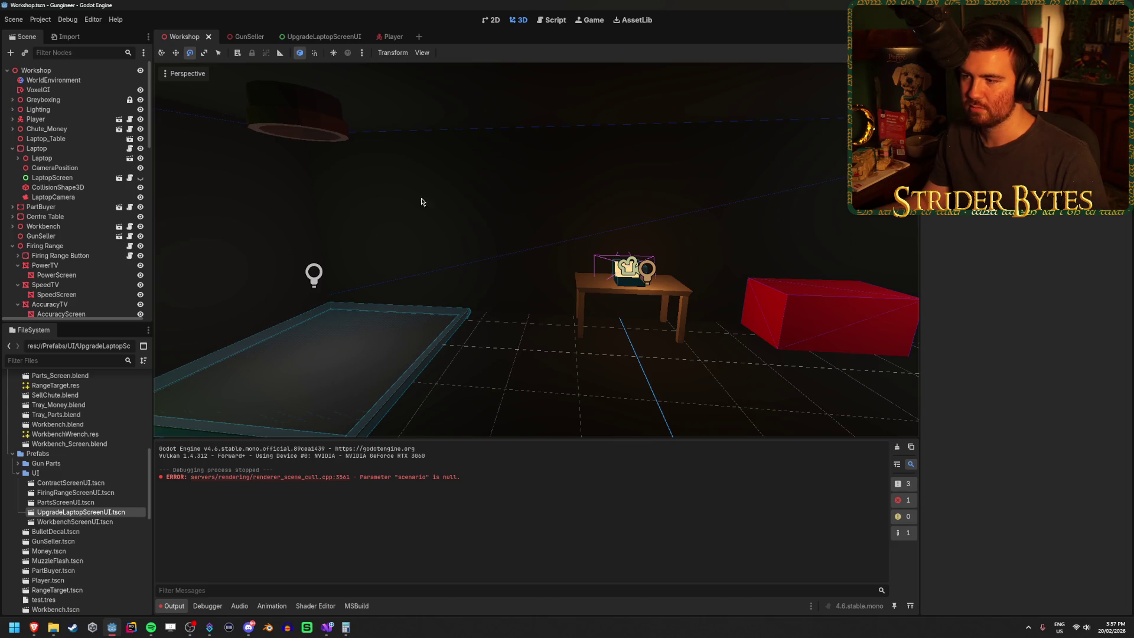
pyautogui.click(240, 37)
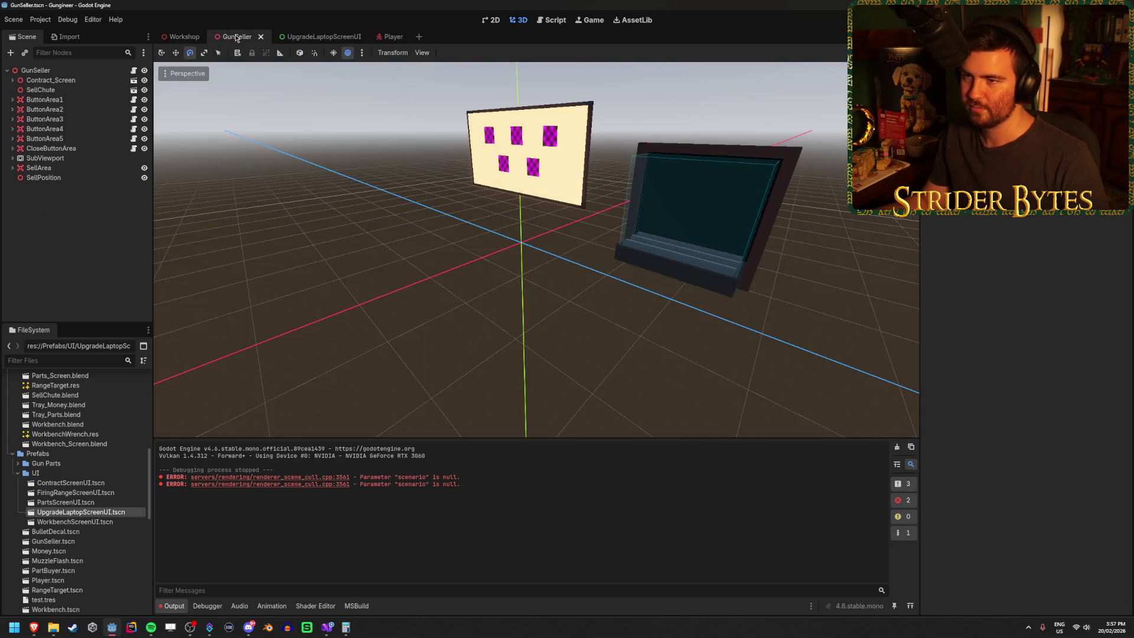
pyautogui.click(297, 39)
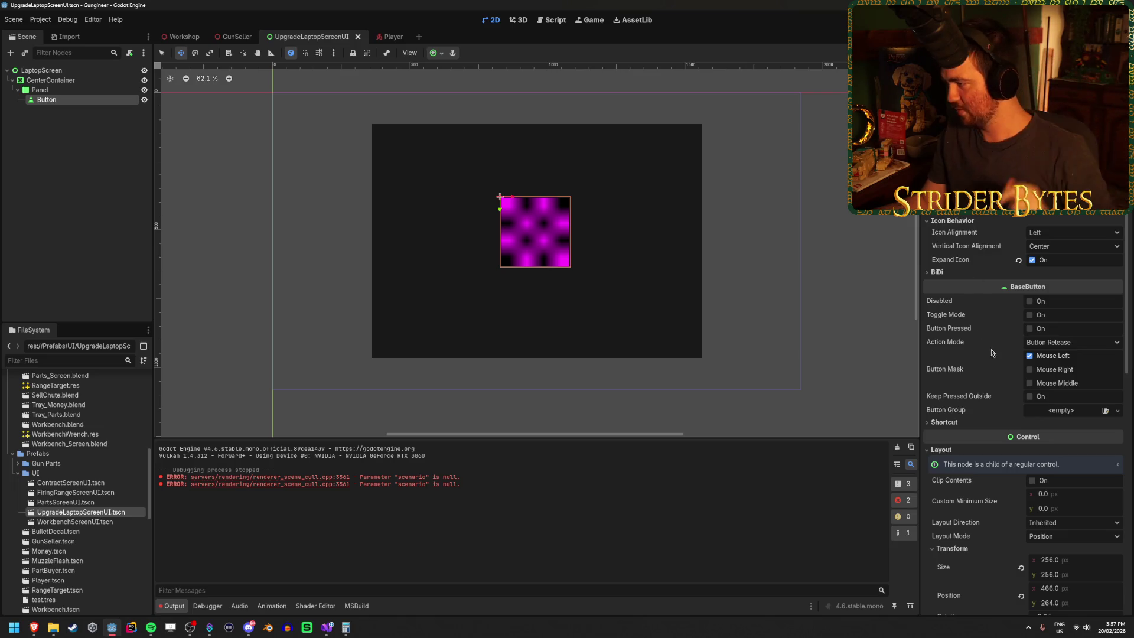
# Select the Panel node and choose Add Child Node from its context menu.
pyautogui.scroll(-3, 987, 400)
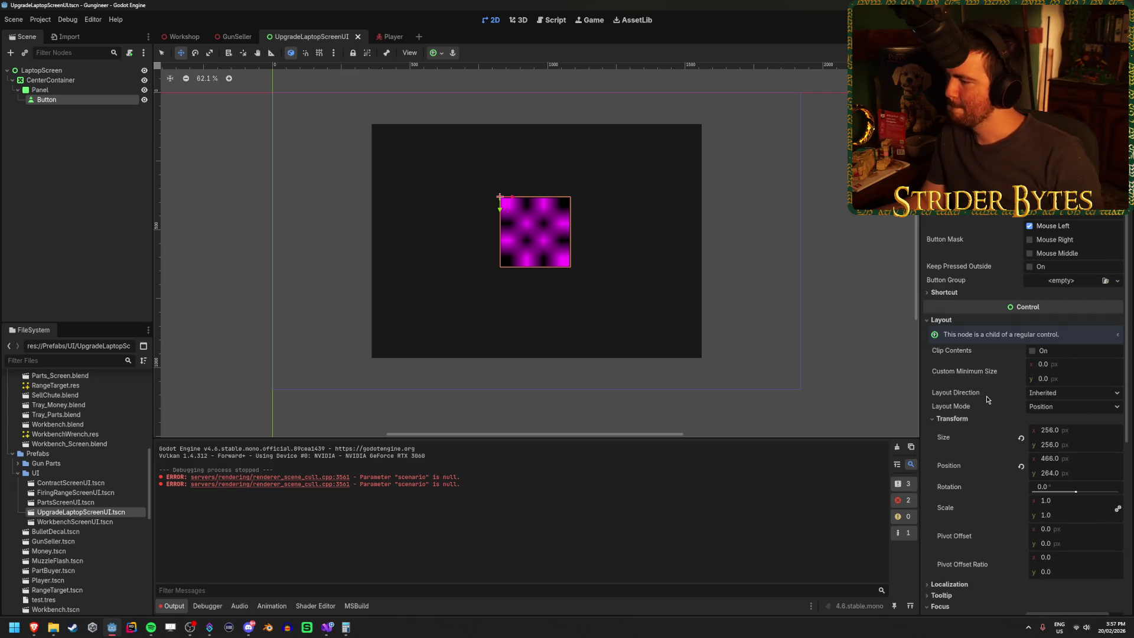
pyautogui.click(63, 93)
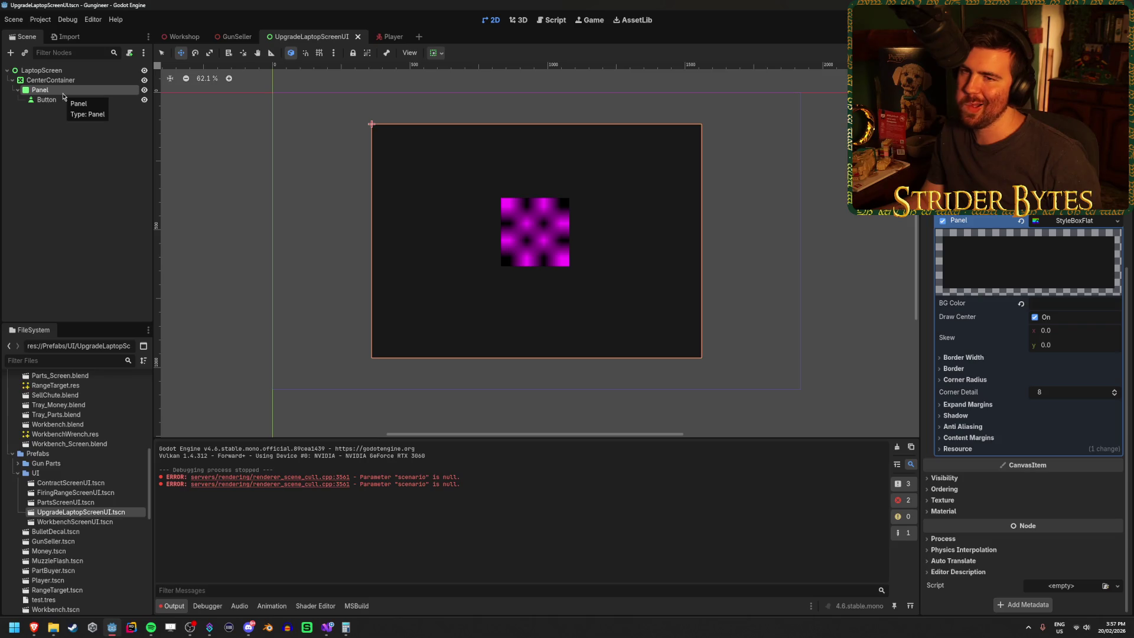
pyautogui.rightClick(64, 96)
pyautogui.click(101, 115)
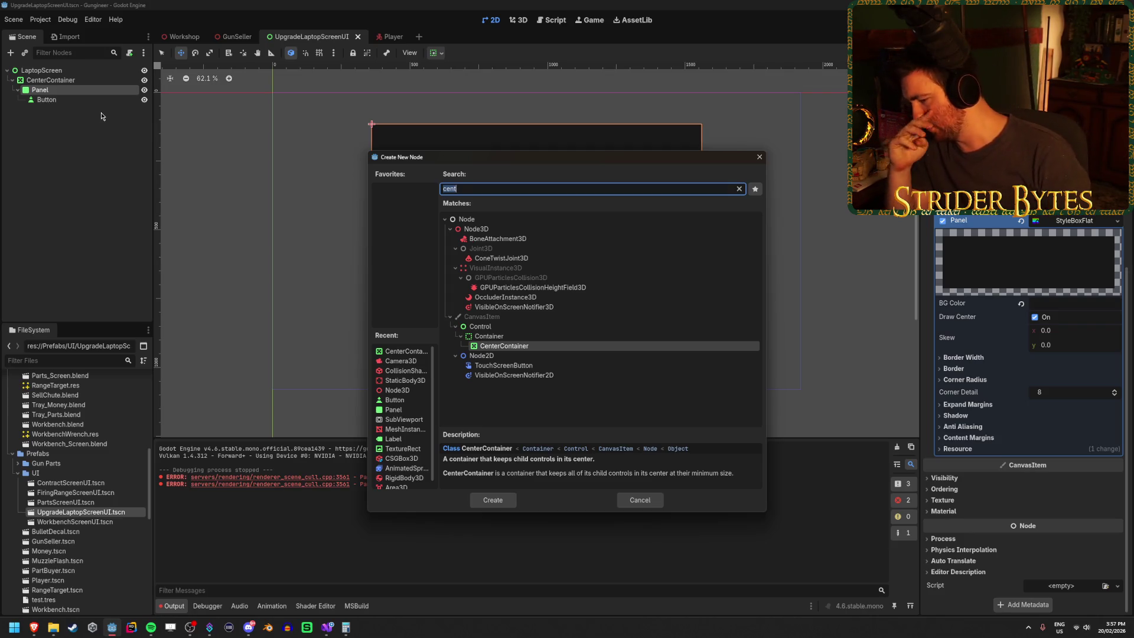
# Search 'grid' and create a GridContainer under Panel.
pyautogui.write('grid')
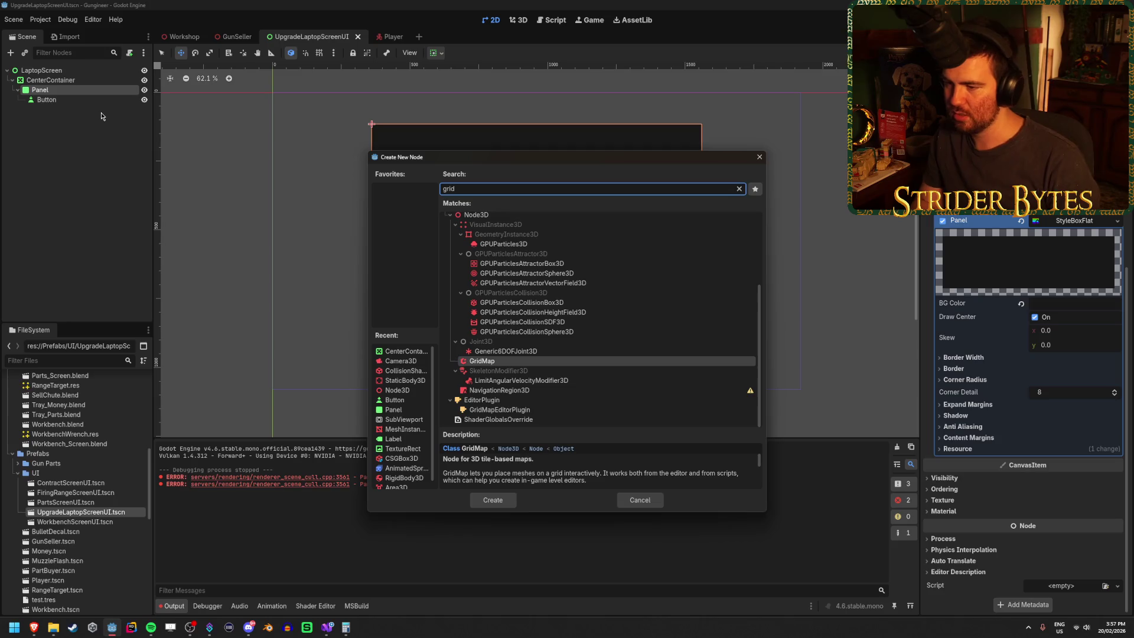
pyautogui.scroll(4, 585, 298)
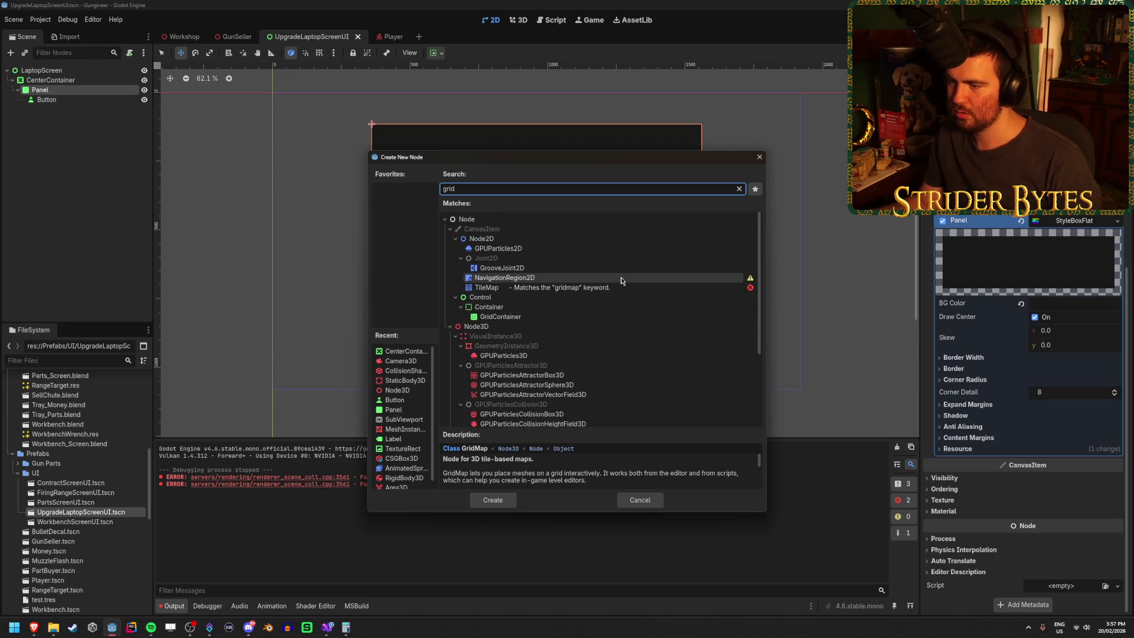
pyautogui.click(536, 319)
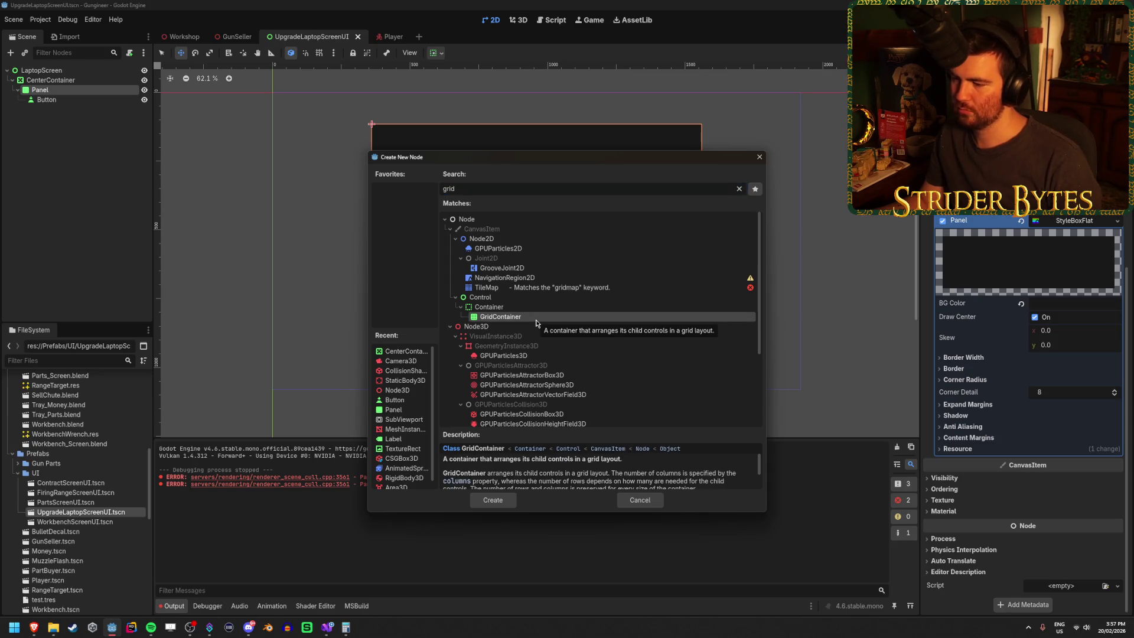
pyautogui.doubleClick(537, 322)
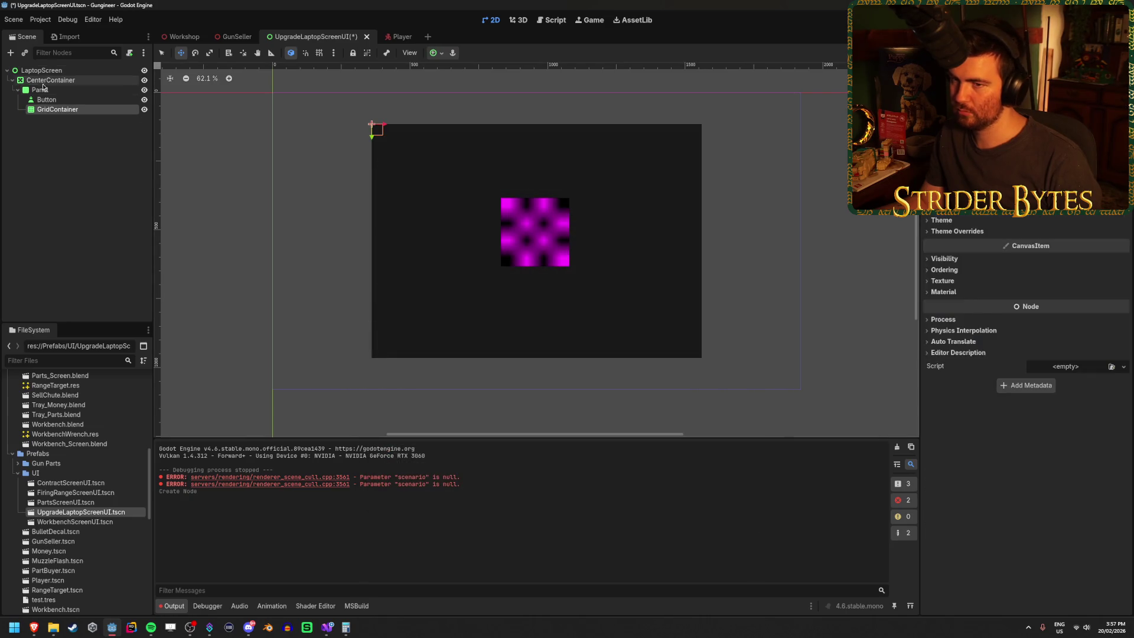
# Move Button into the GridContainer, duplicate it up to Button8, and save.
pyautogui.moveTo(79, 103); pyautogui.dragTo(79, 110)
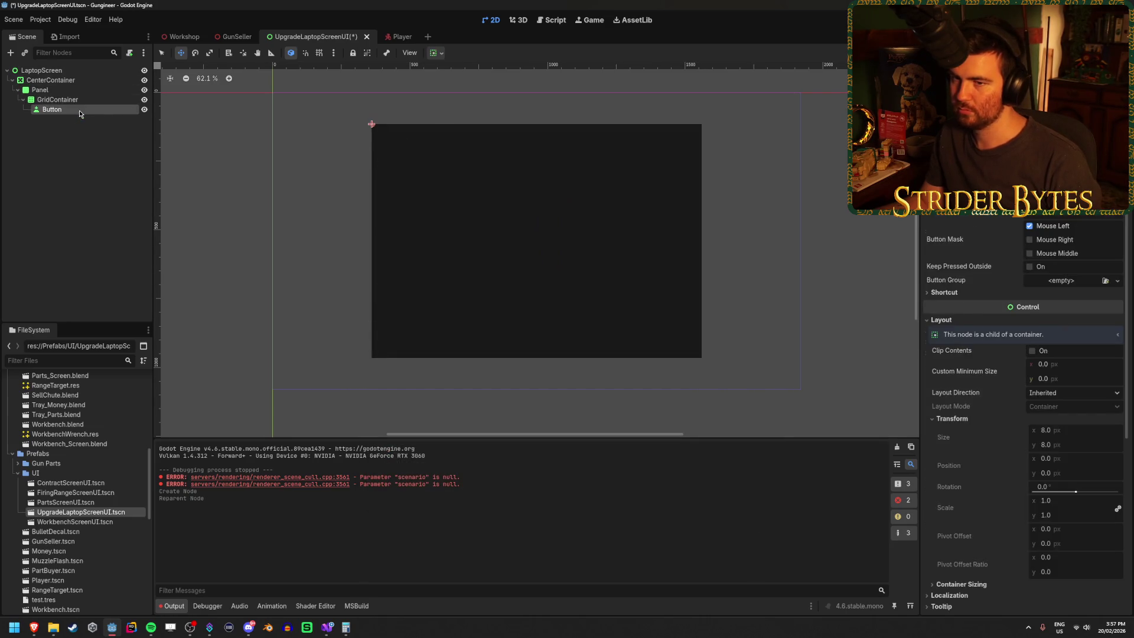
pyautogui.hotkey('ctrl', 'd')
pyautogui.hotkey('ctrl', 'd')
pyautogui.hotkey('ctrl', 'd')
pyautogui.hotkey('ctrl', 'd')
pyautogui.hotkey('ctrl', 'd')
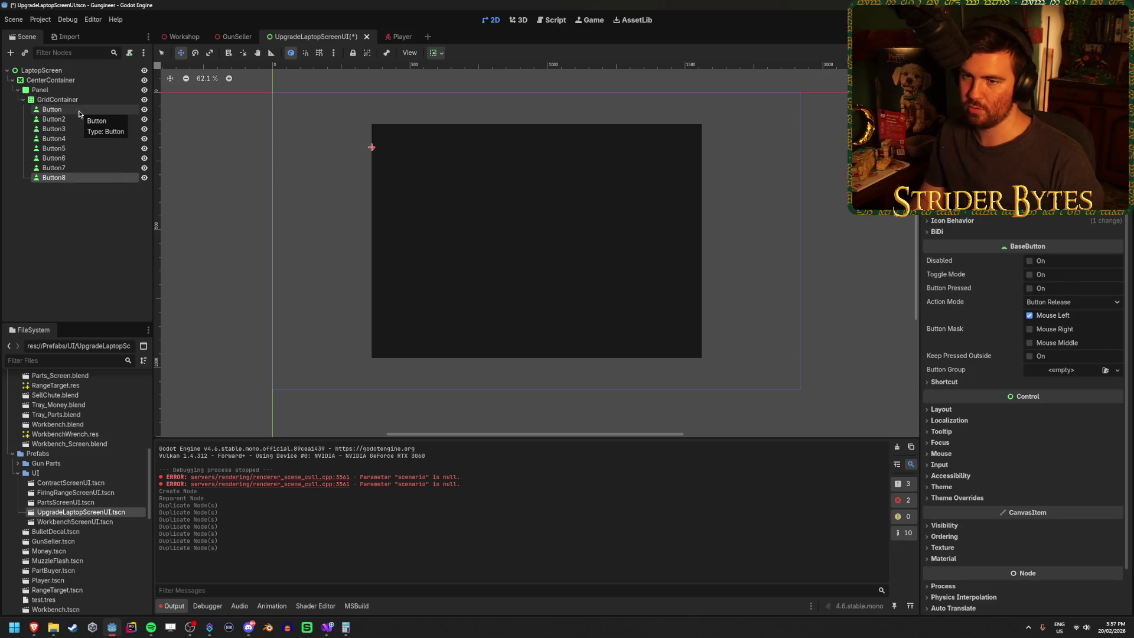
pyautogui.hotkey('ctrl', 's')
# Set the GridContainer to 4 columns and apply the Full Rect anchor preset.
pyautogui.click(59, 100)
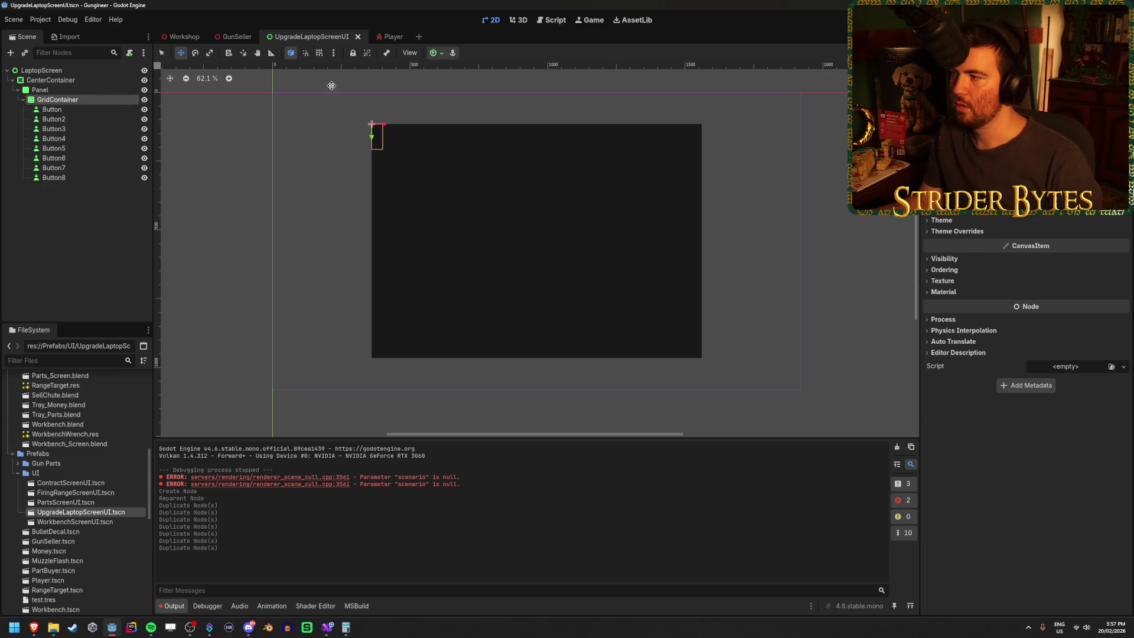
pyautogui.write('4')
pyautogui.press('Return')
pyautogui.scroll(3, 1027, 296)
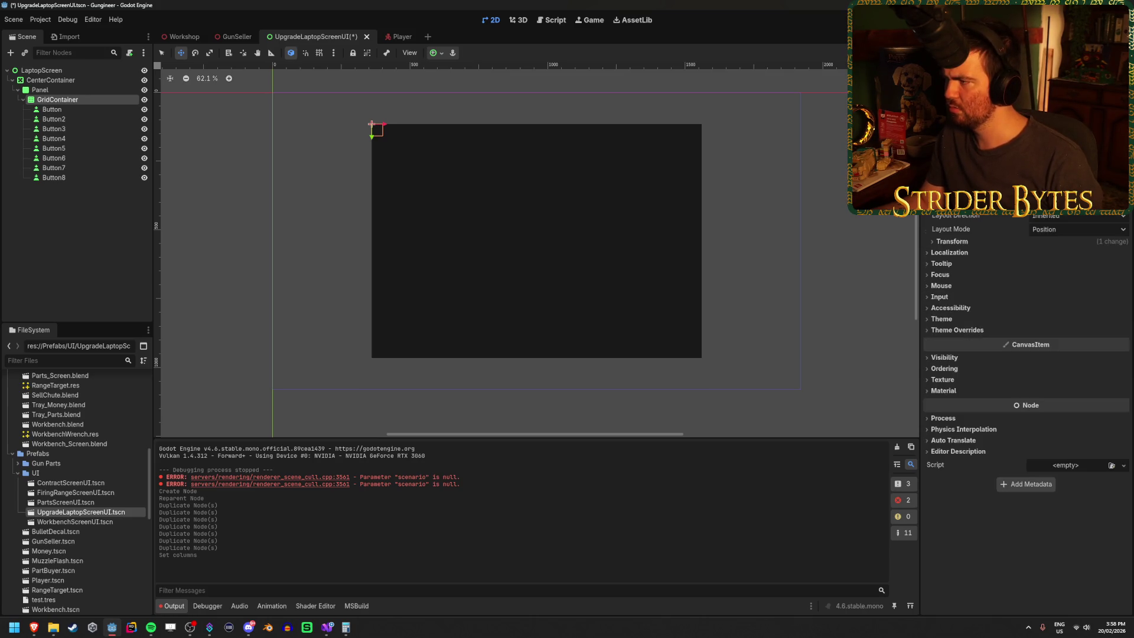
pyautogui.click(435, 55)
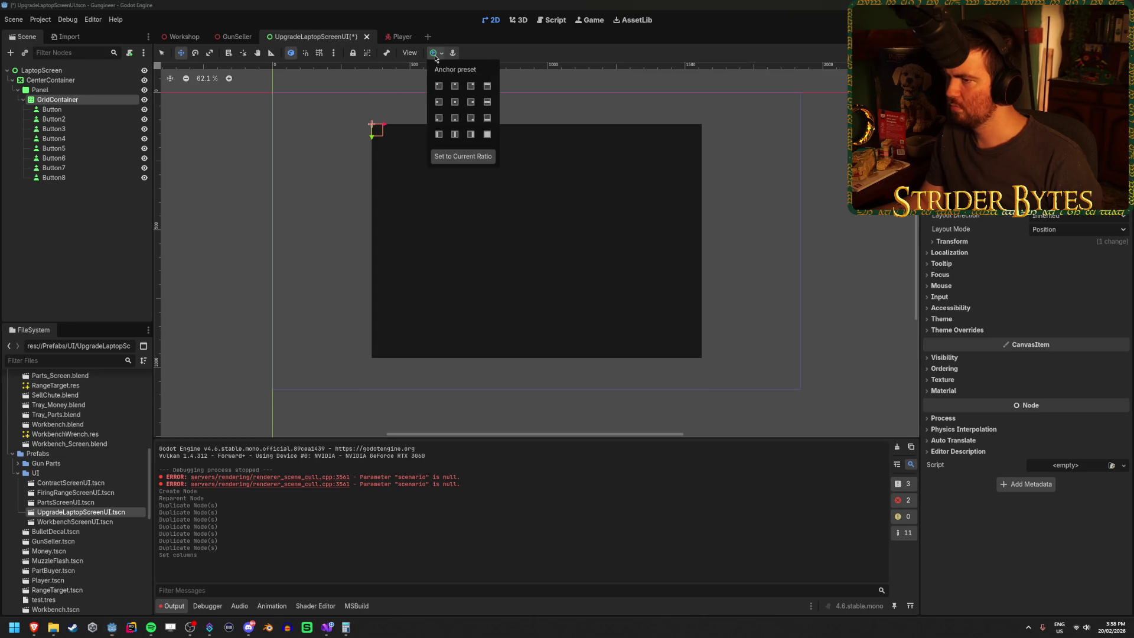
pyautogui.click(488, 135)
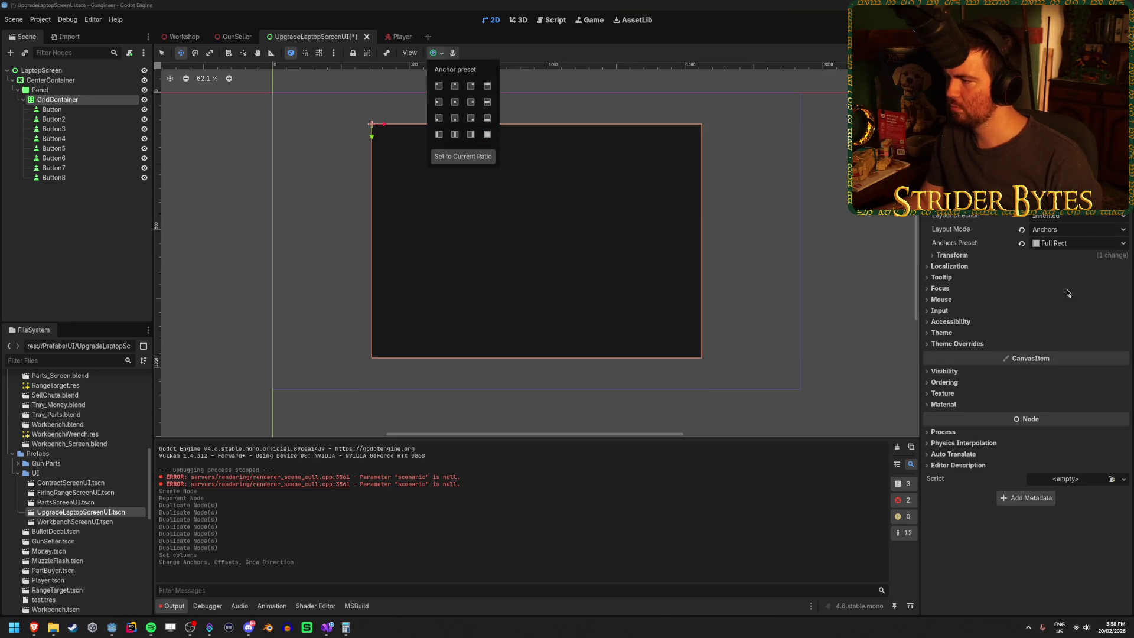
# Try an H Separation of 141 in Theme Overrides, then undo it.
pyautogui.click(957, 344)
pyautogui.click(957, 344)
pyautogui.click(952, 354)
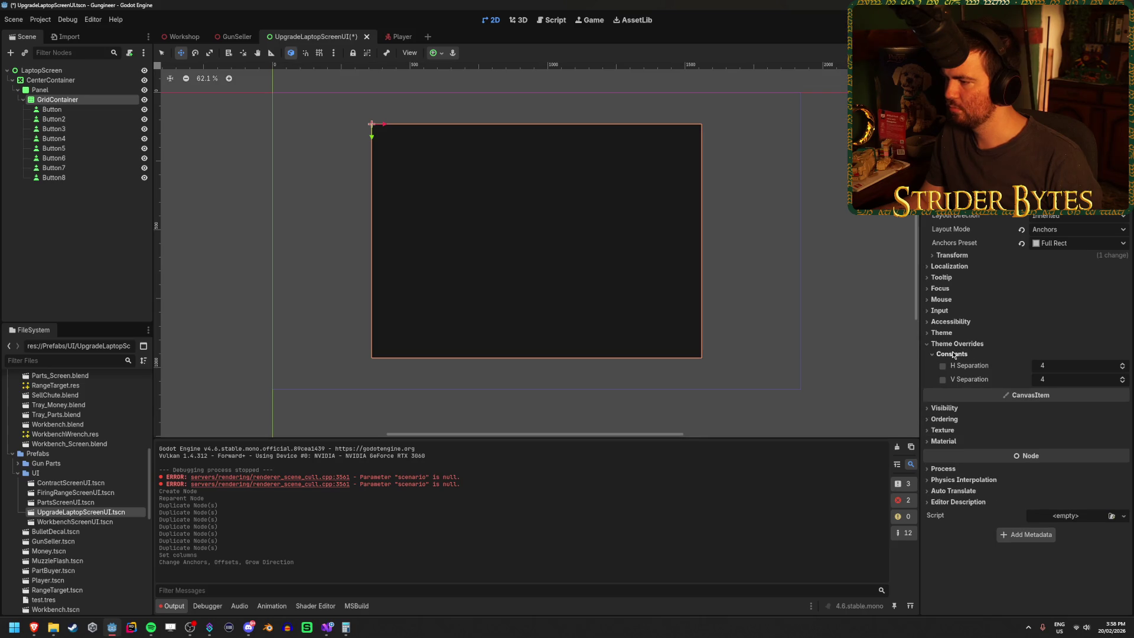
pyautogui.moveTo(967, 370); pyautogui.dragTo(1052, 370)
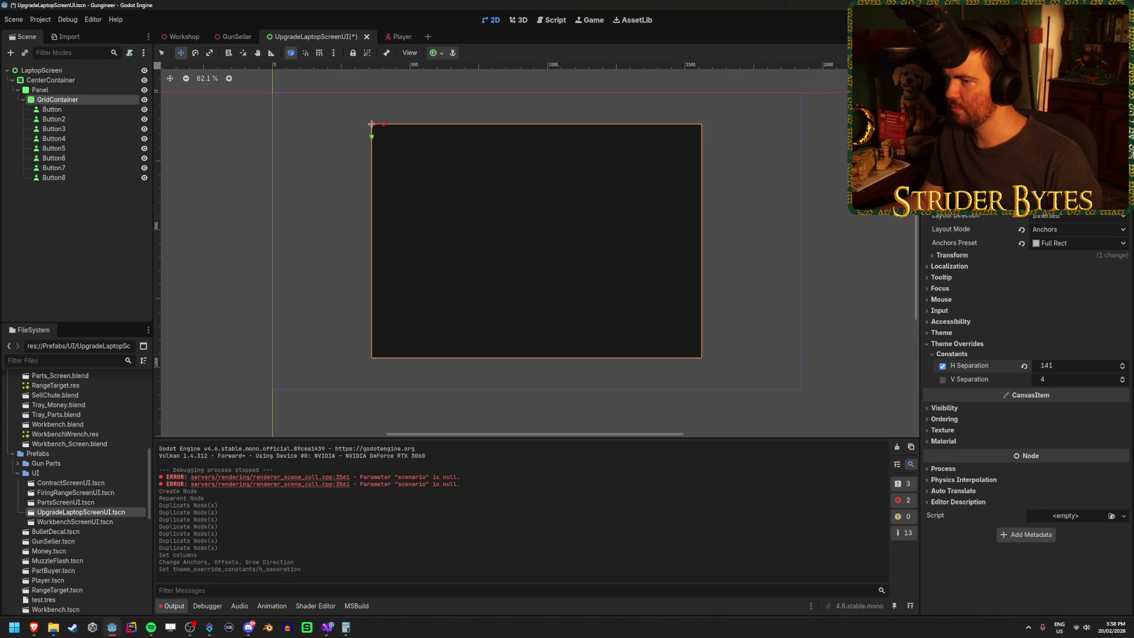
pyautogui.hotkey('ctrl', 'z')
pyautogui.click(943, 333)
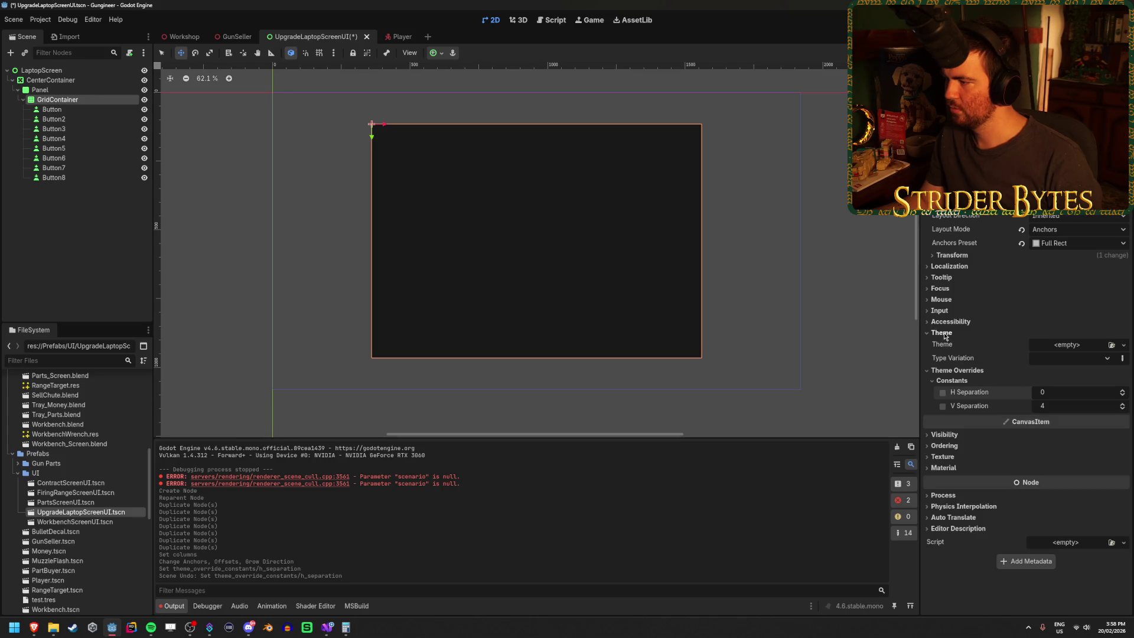
# Save the UpgradeLaptopScreenUI scene with its eight-button GridContainer using Ctrl+S.
pyautogui.click(945, 334)
pyautogui.hotkey('alt', 'Tab')
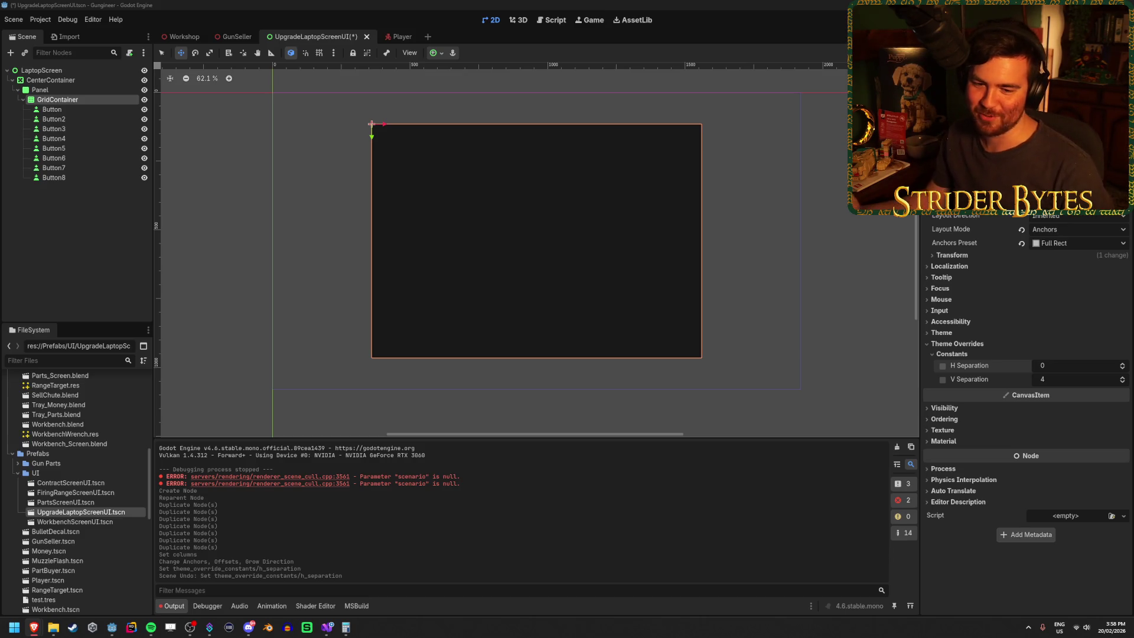
pyautogui.hotkey('ctrl', 's')
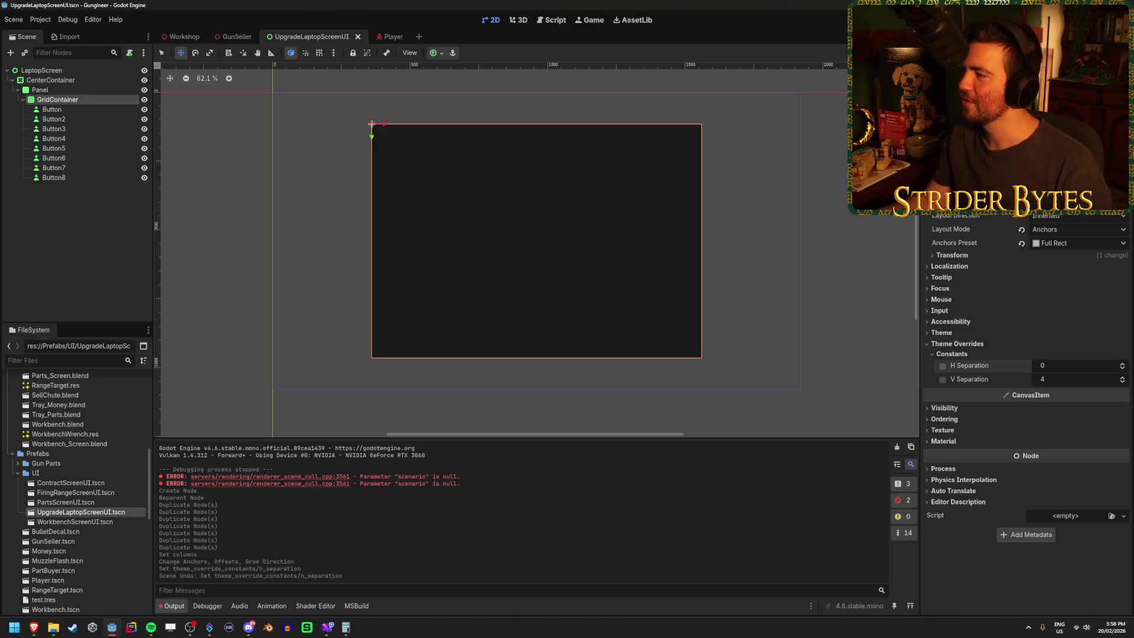
pyautogui.click(970, 271)
pyautogui.click(970, 271)
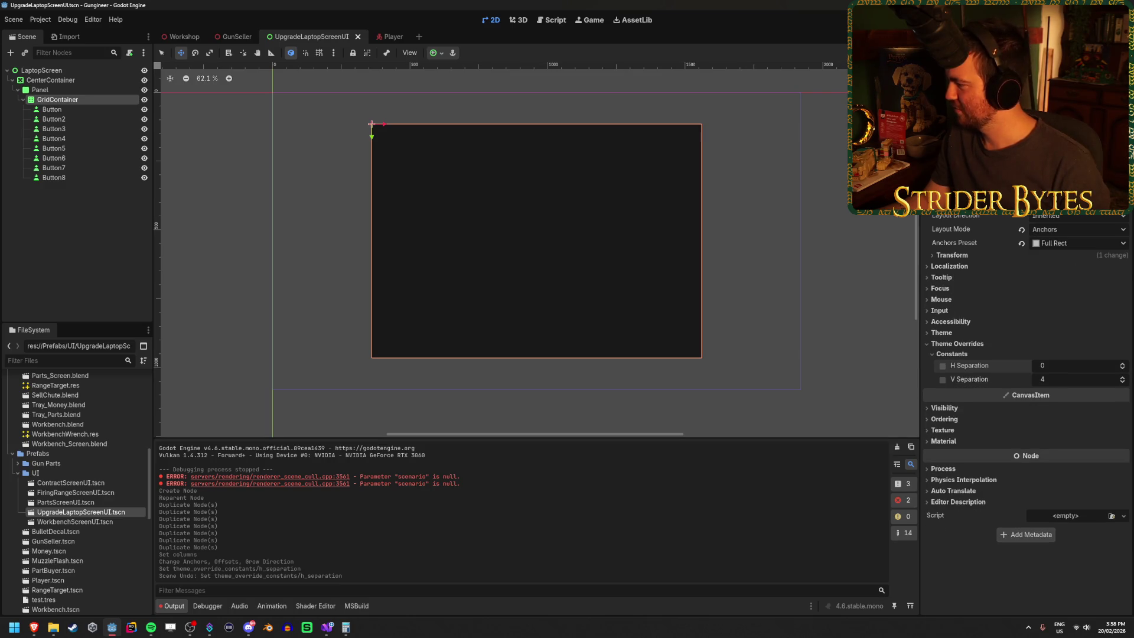
pyautogui.hotkey('alt', 'Tab')
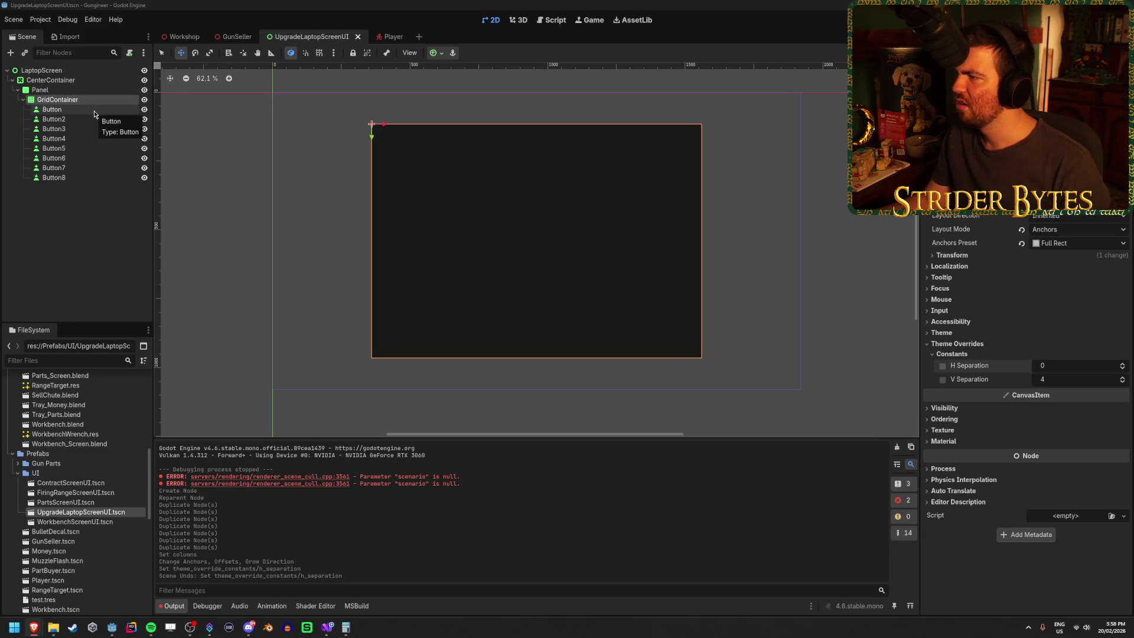
pyautogui.hotkey('alt', 'Tab')
pyautogui.scroll(1, 1027, 413)
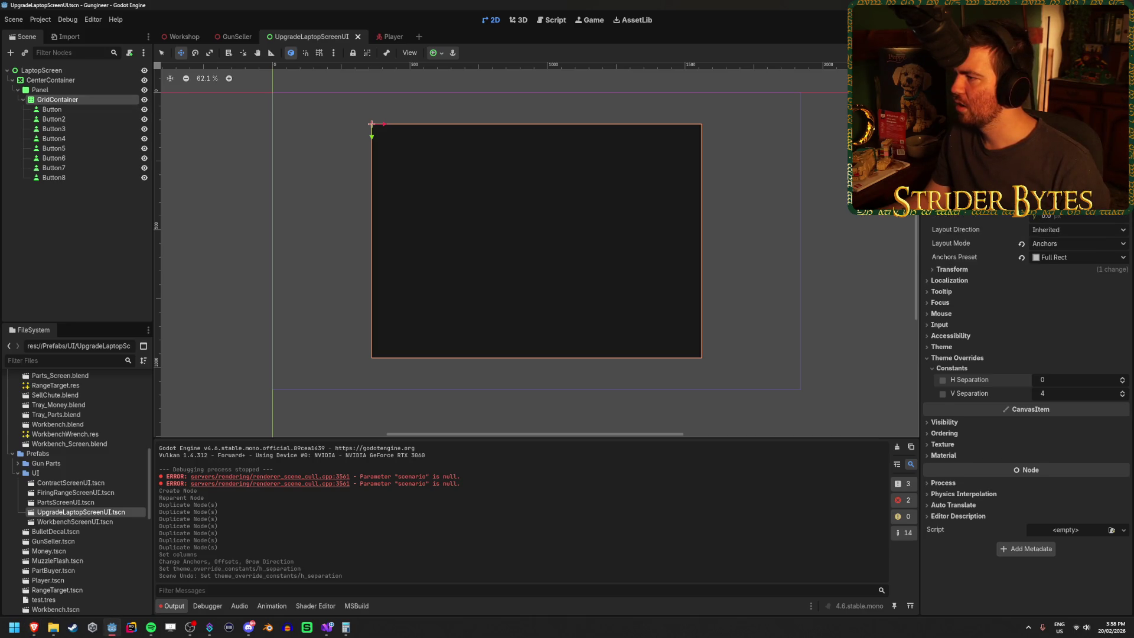
pyautogui.scroll(-1, 1026, 414)
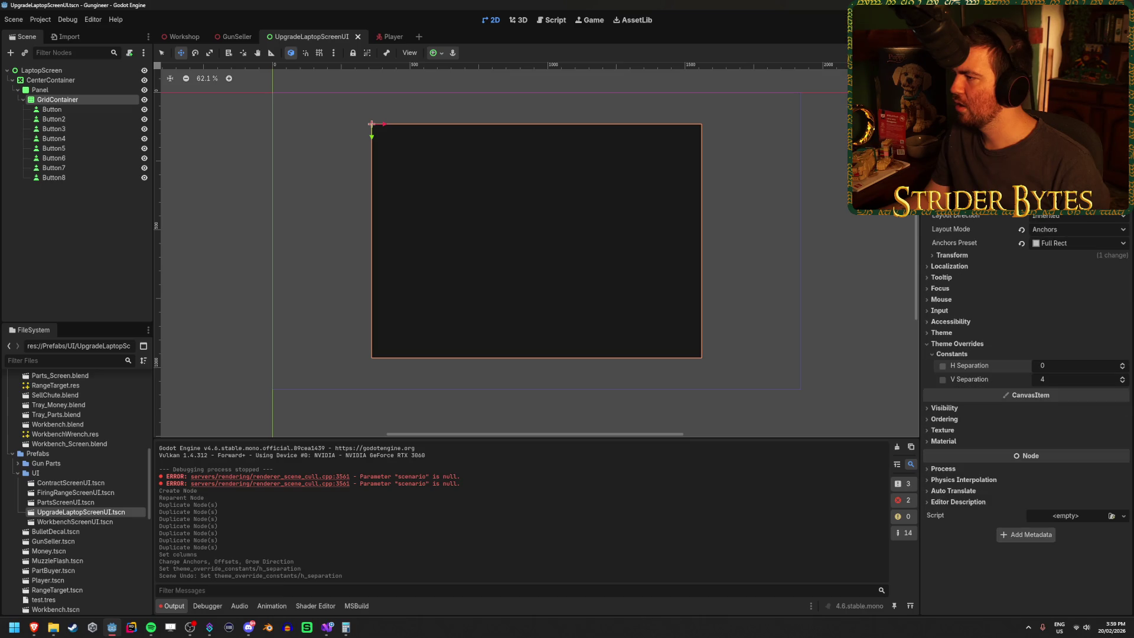
# Select Button through Button8 together and try a first custom minimum size on them.
pyautogui.click(83, 109)
pyautogui.keyDown('shift'); pyautogui.click(83, 177); pyautogui.keyUp('shift')
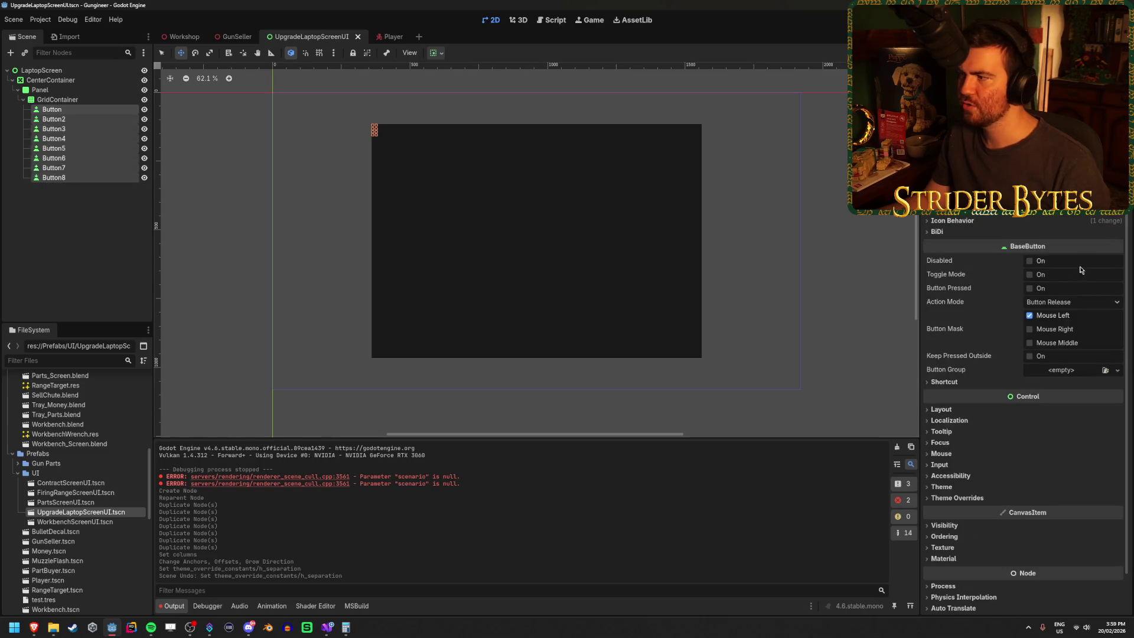
pyautogui.click(82, 111)
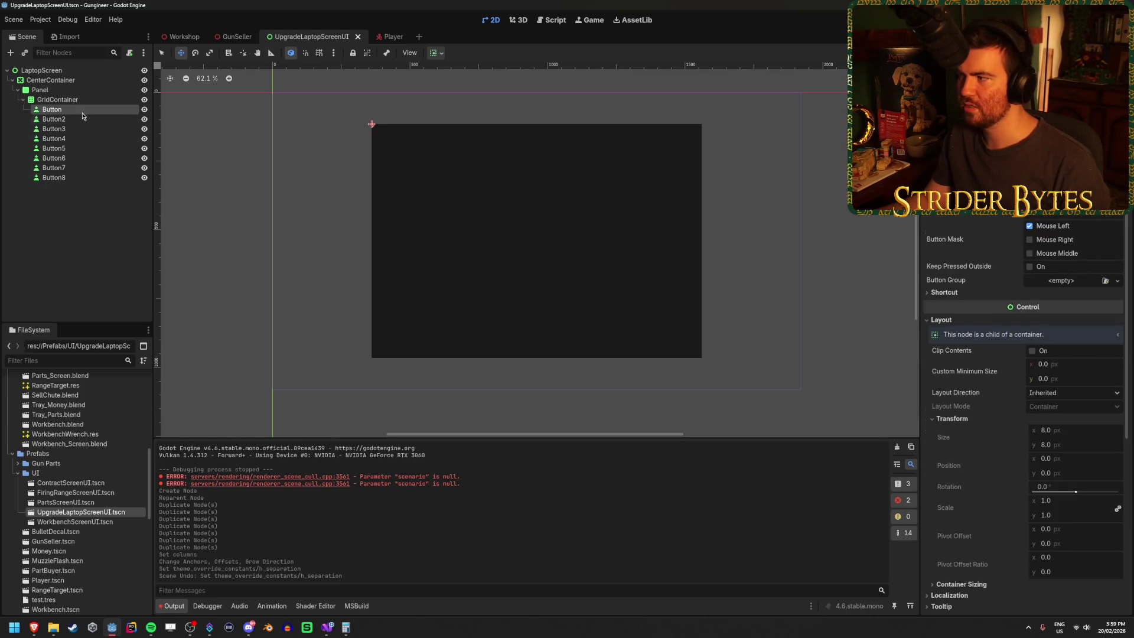
pyautogui.scroll(5, 1049, 255)
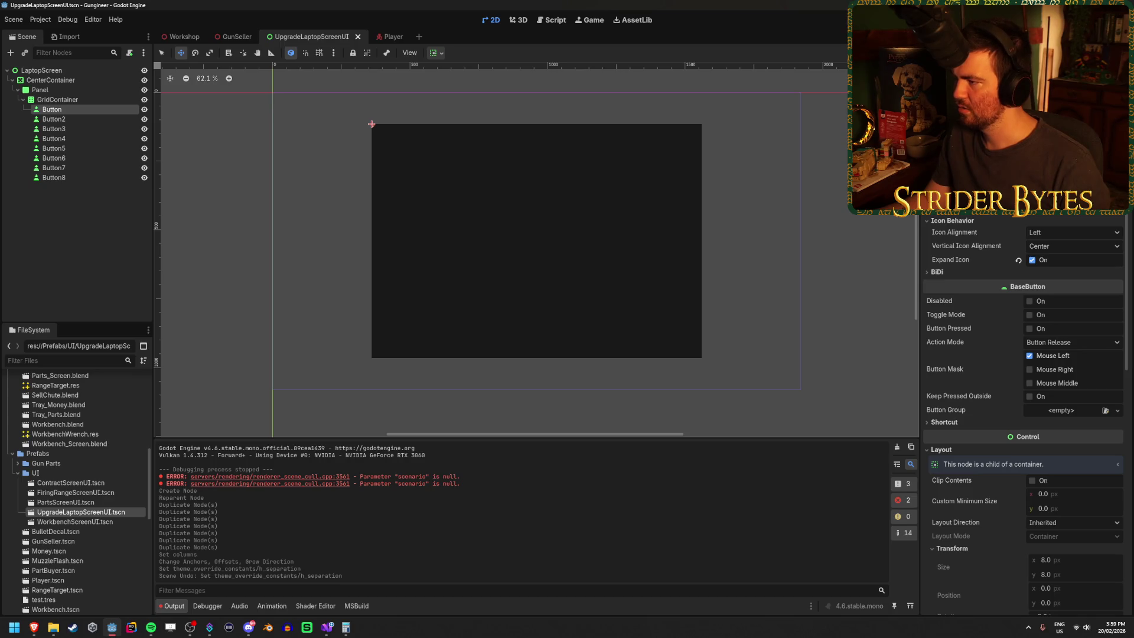
pyautogui.scroll(-5, 1057, 331)
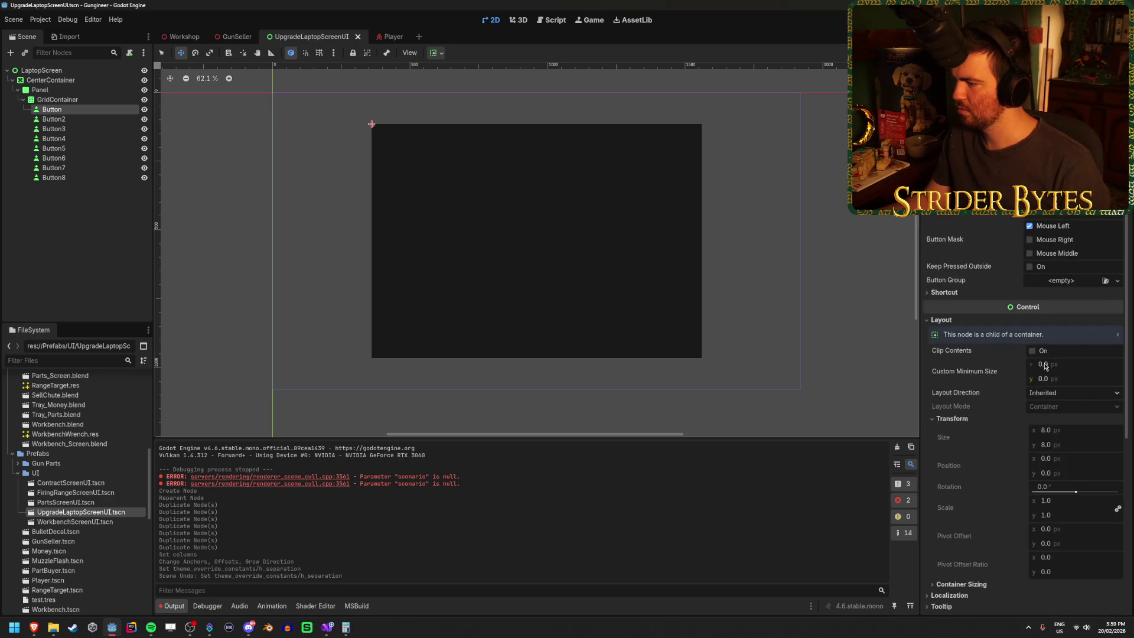
pyautogui.keyDown('shift'); pyautogui.click(88, 179); pyautogui.keyUp('shift')
pyautogui.scroll(-2, 991, 280)
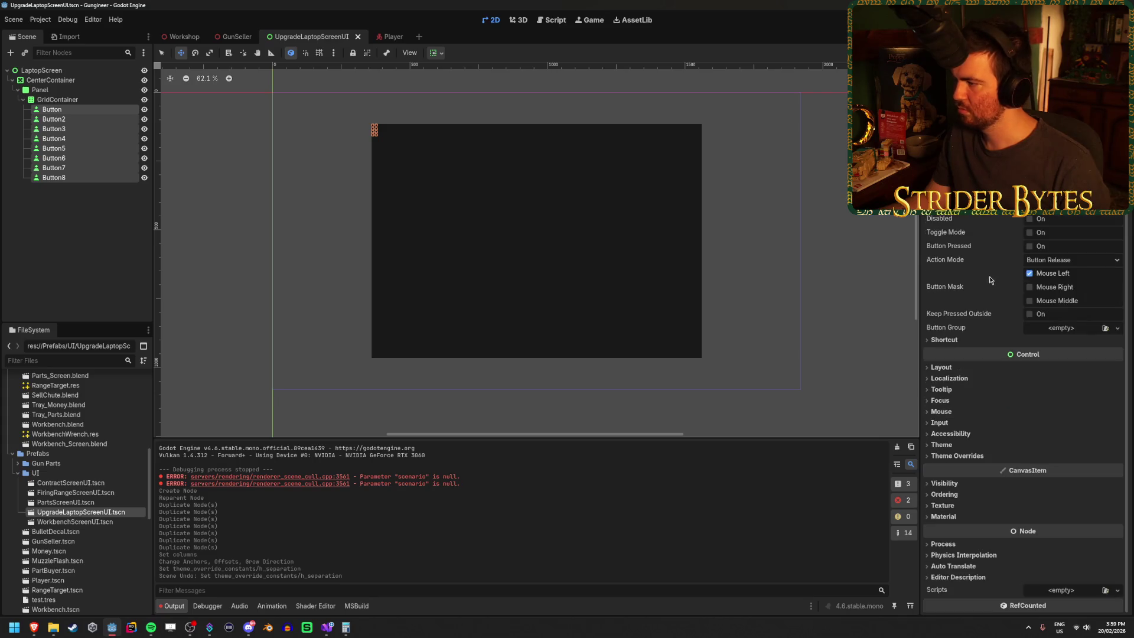
pyautogui.click(969, 368)
pyautogui.click(1068, 391)
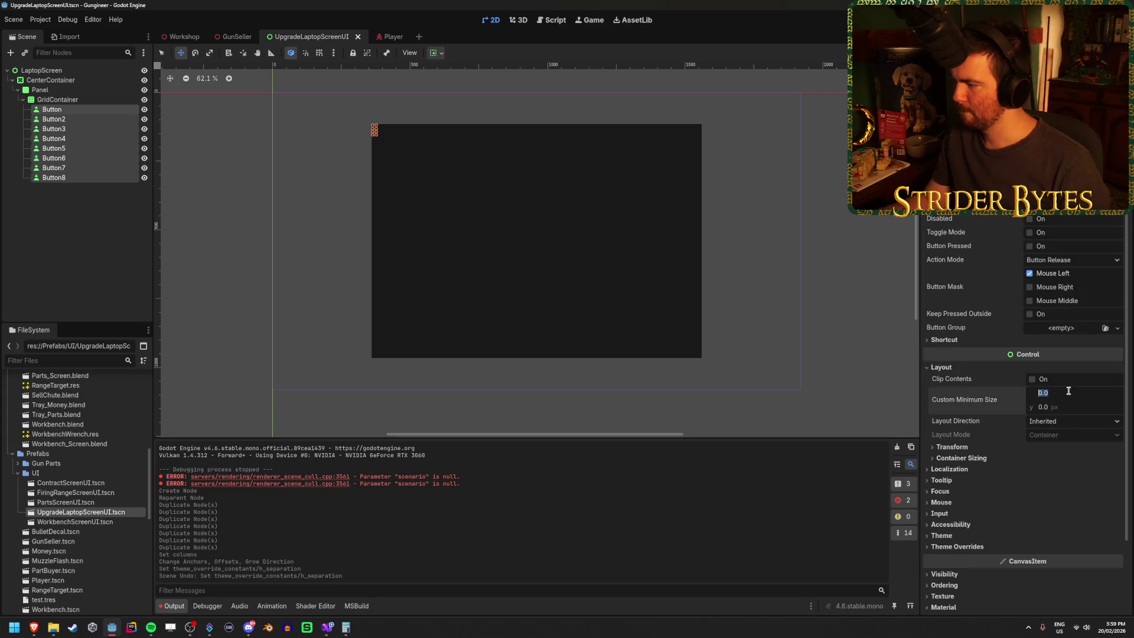
pyautogui.press('Tab')
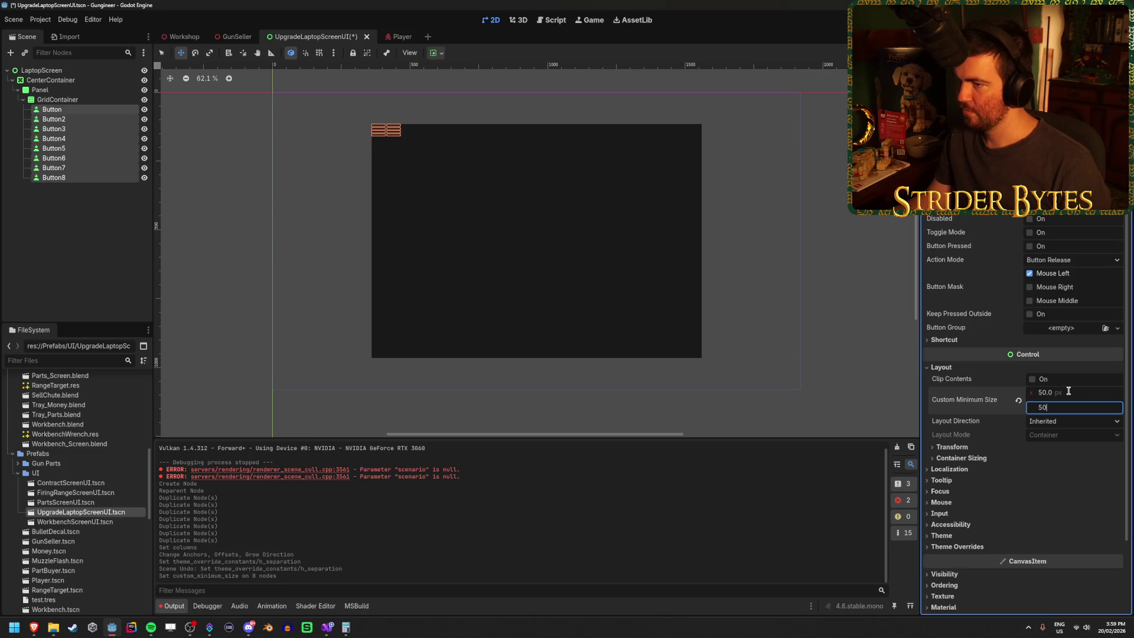
pyautogui.write('50')
pyautogui.press('Return')
pyautogui.scroll(3, 374, 169)
# Set the GridContainer to 4 columns.
pyautogui.click(600, 129)
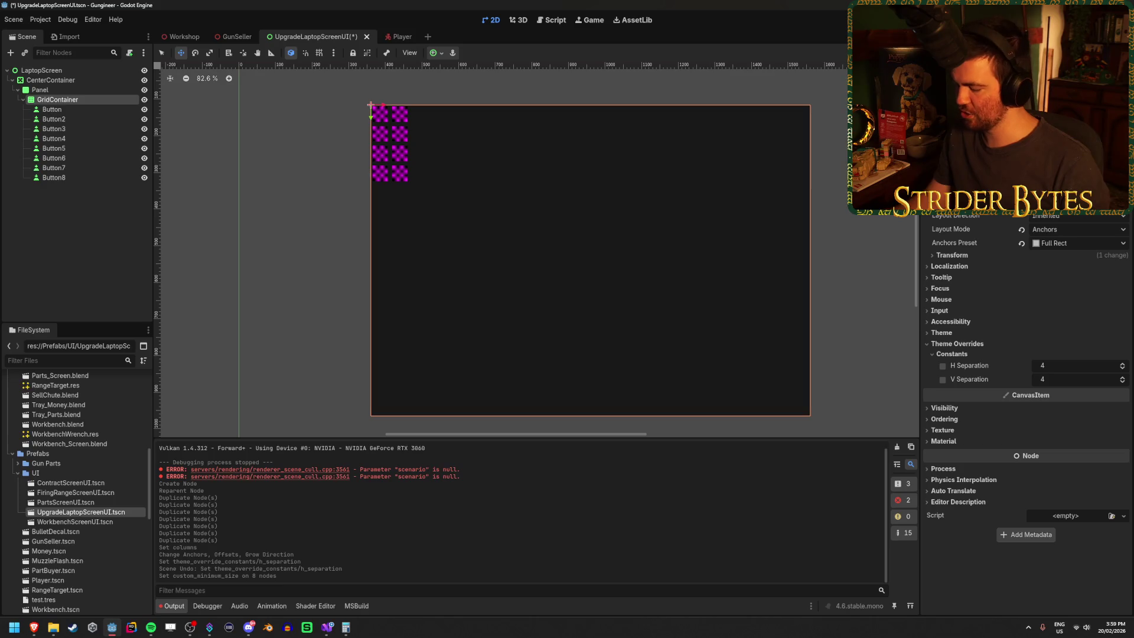
pyautogui.write('4')
pyautogui.press('Return')
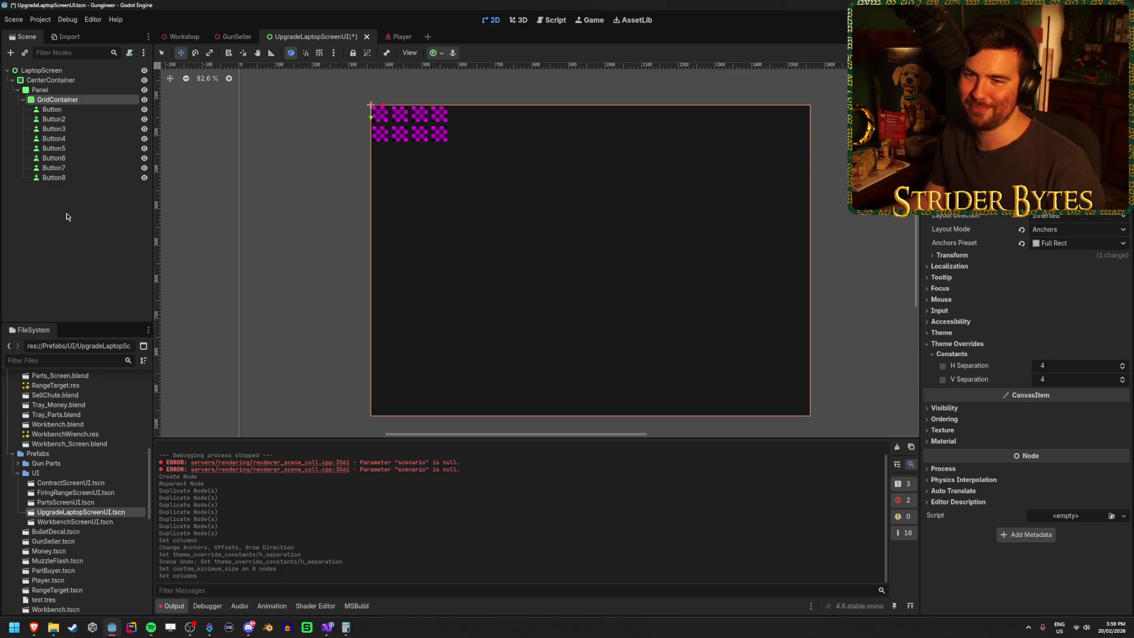
# Give all eight buttons a 128×128 custom minimum size, after briefly trying 256.
pyautogui.click(53, 223)
pyautogui.click(86, 100)
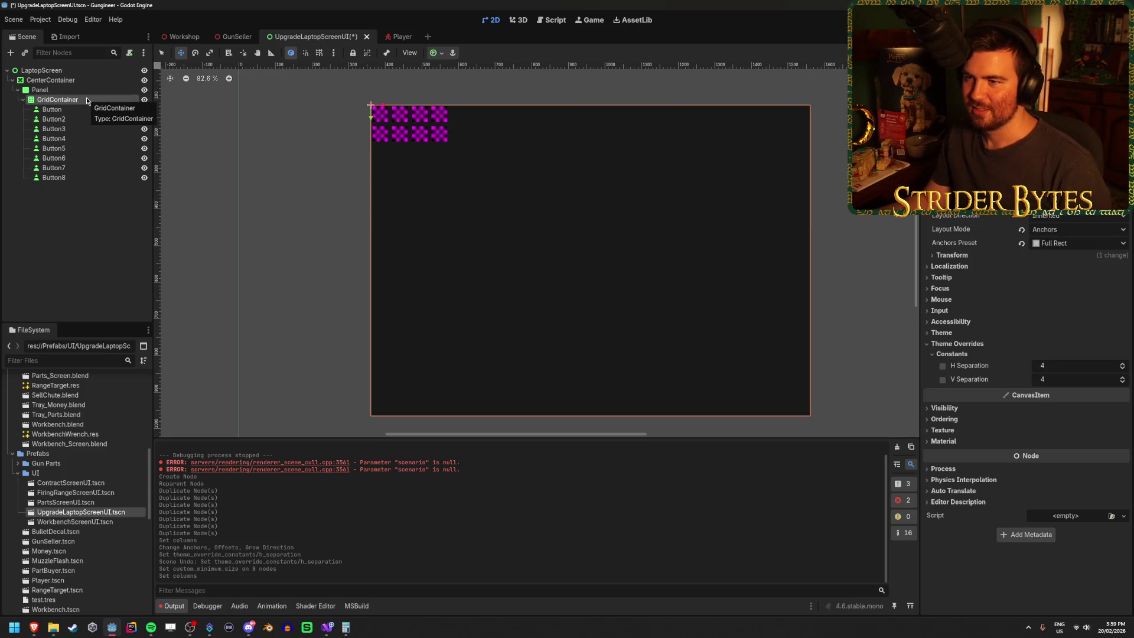
pyautogui.click(52, 109)
pyautogui.keyDown('shift'); pyautogui.click(54, 177); pyautogui.keyUp('shift')
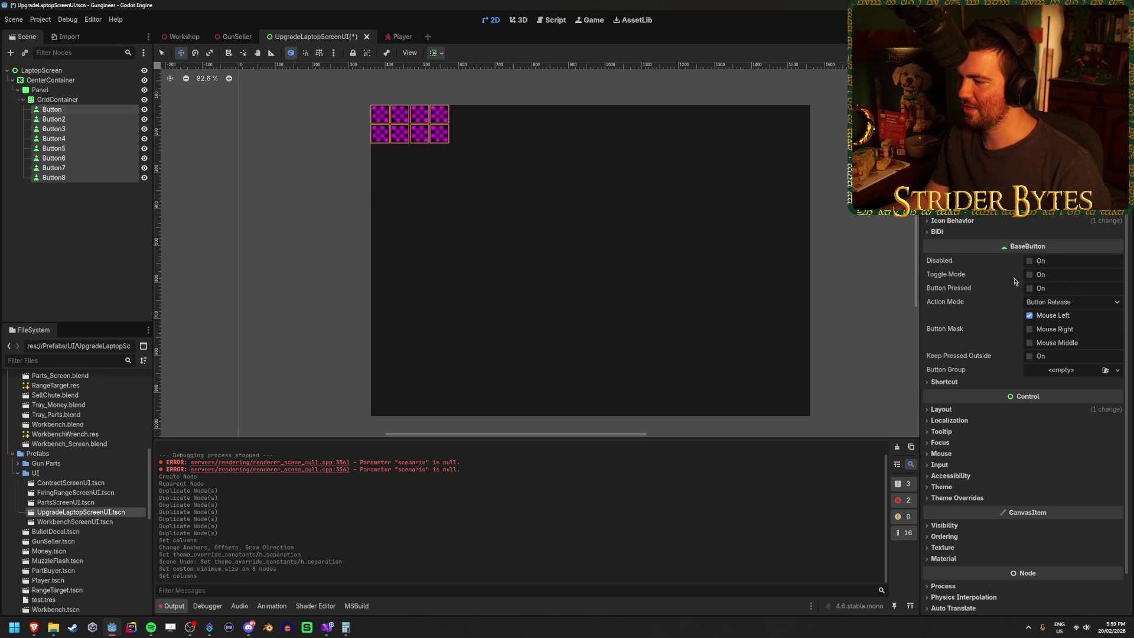
pyautogui.click(942, 409)
pyautogui.click(1062, 436)
pyautogui.write('256')
pyautogui.press('Tab')
pyautogui.write('256')
pyautogui.press('Return')
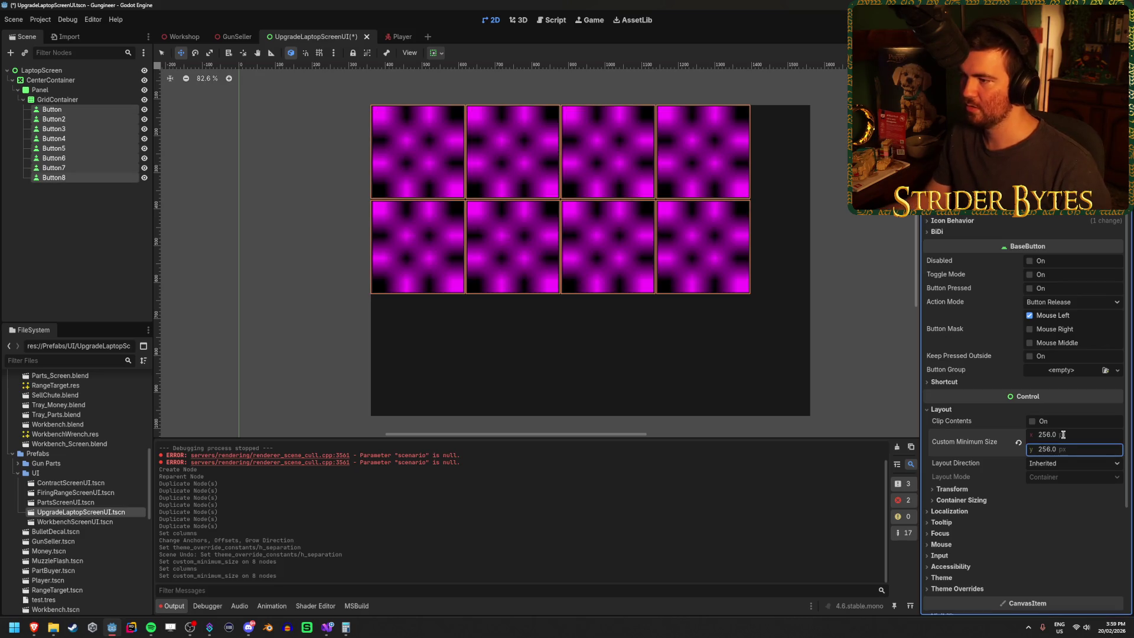
pyautogui.click(1069, 436)
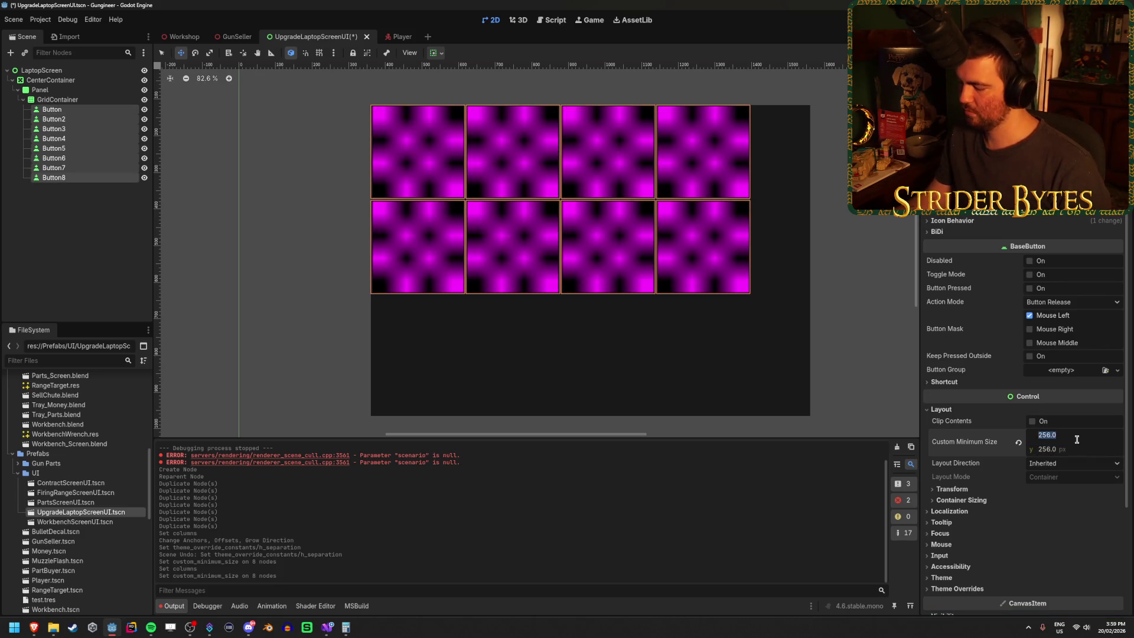
pyautogui.press('Tab')
pyautogui.write('128')
pyautogui.press('Return')
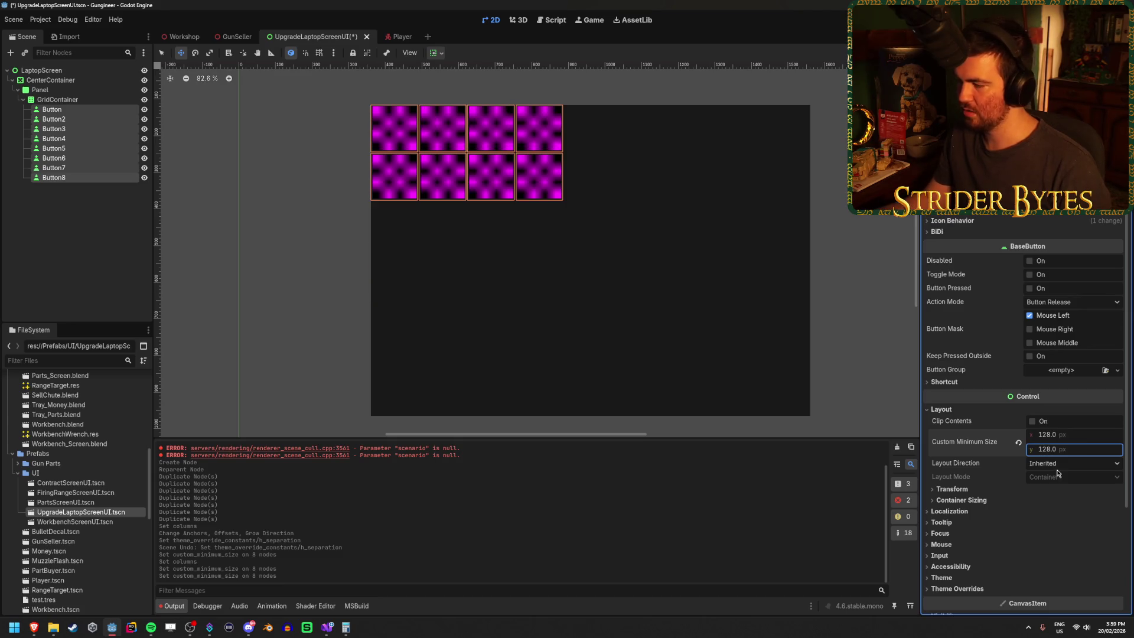
pyautogui.click(83, 99)
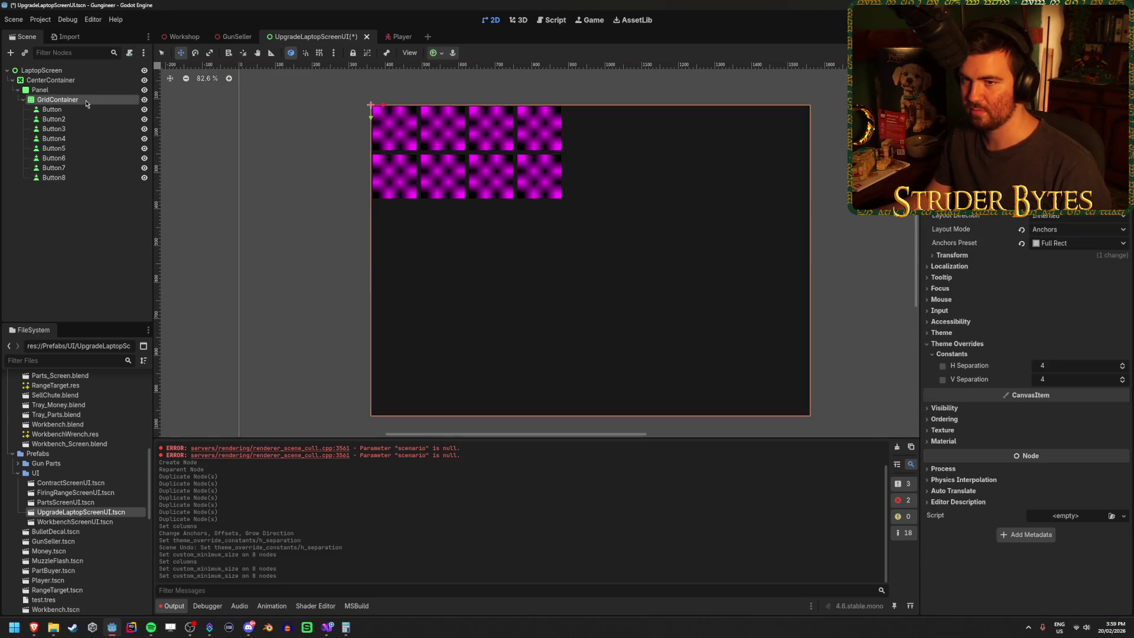
# Add a CenterContainer under Panel and move the GridContainer into it.
pyautogui.click(87, 92)
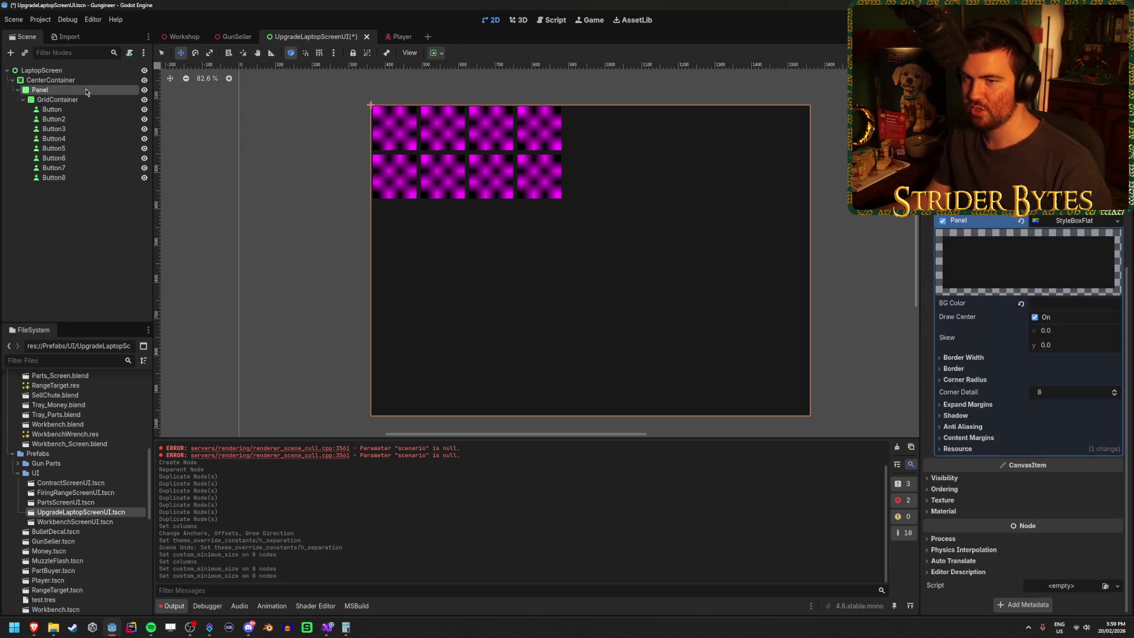
pyautogui.rightClick(86, 90)
pyautogui.click(126, 98)
pyautogui.write('center')
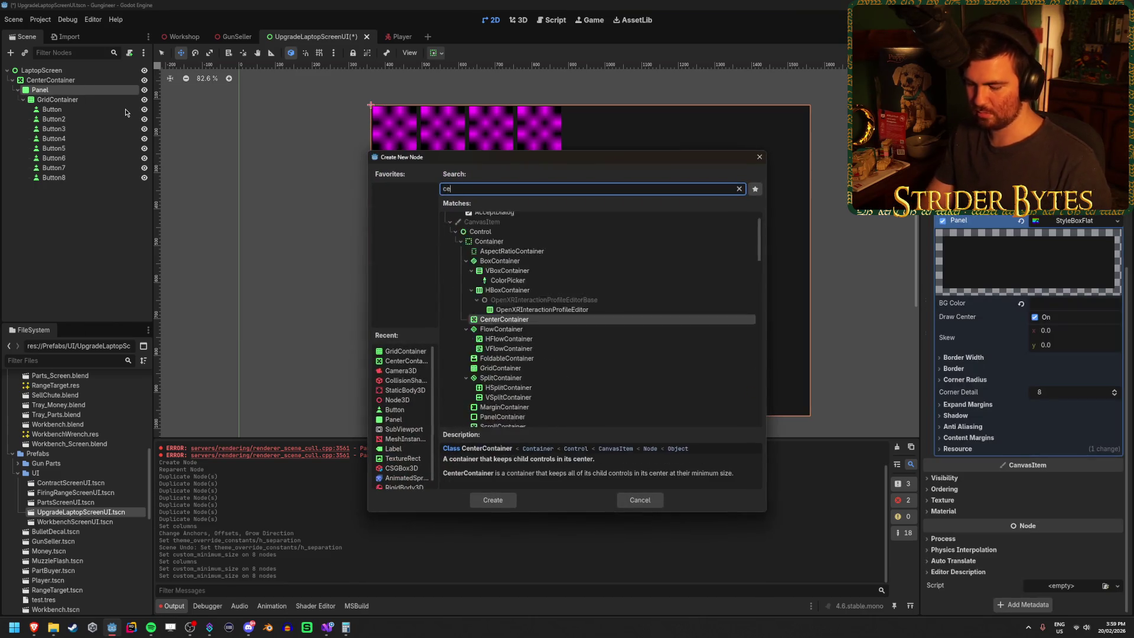
pyautogui.press('Return')
pyautogui.moveTo(58, 100); pyautogui.dragTo(61, 188)
# Set the CenterContainer's anchor preset to Full Rect.
pyautogui.click(62, 99)
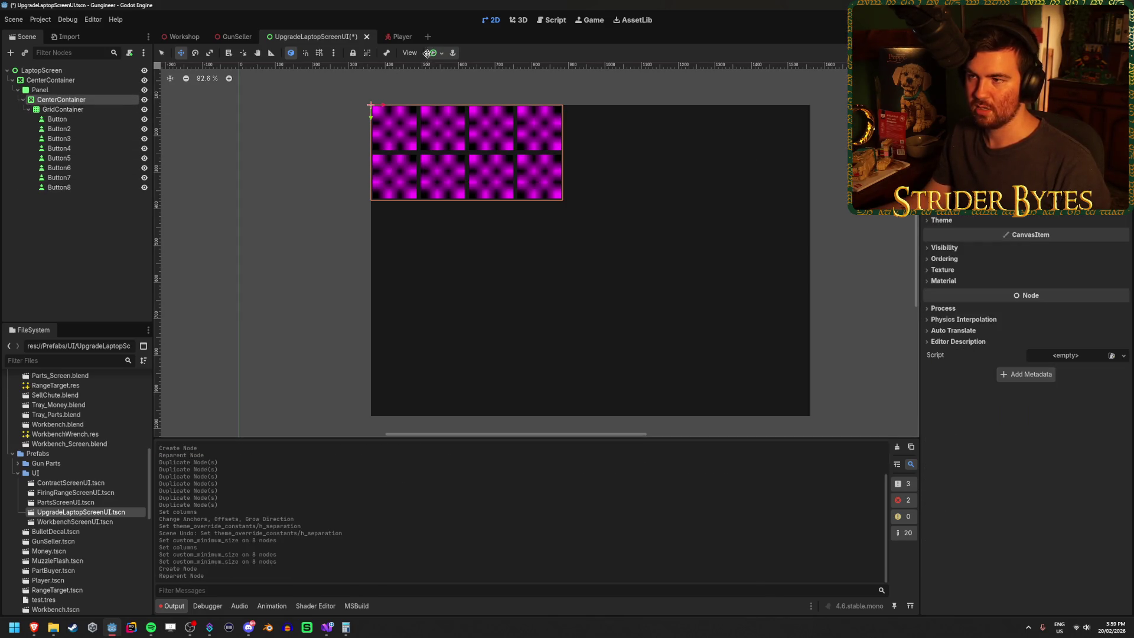
pyautogui.click(436, 53)
pyautogui.click(487, 135)
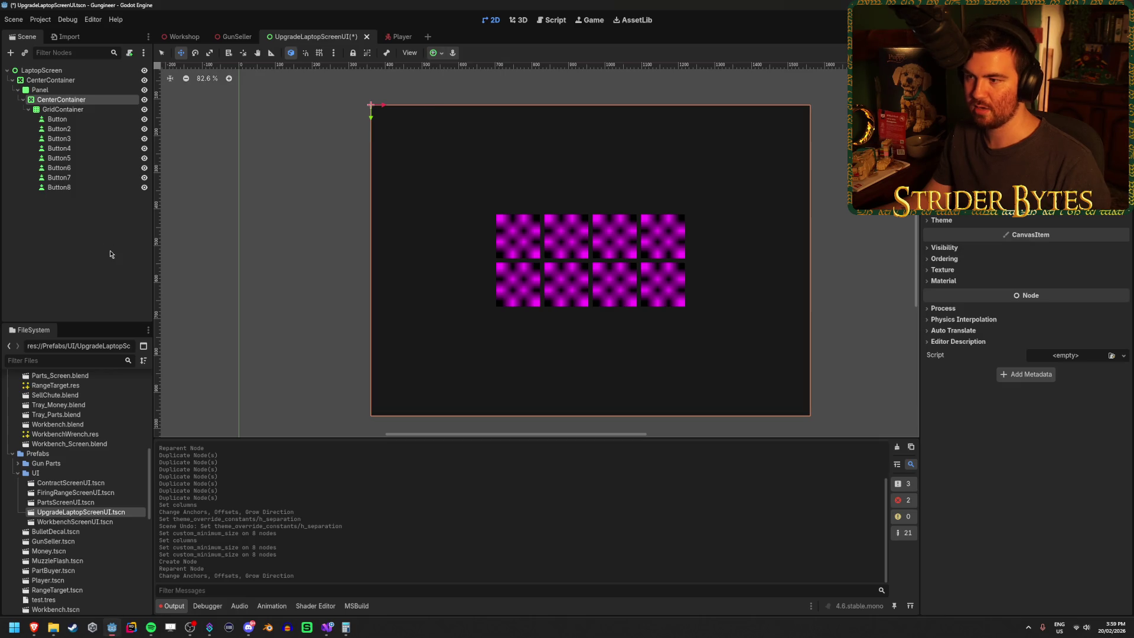
# Override the GridContainer's horizontal and vertical separation to 20 and save the scene.
pyautogui.click(93, 110)
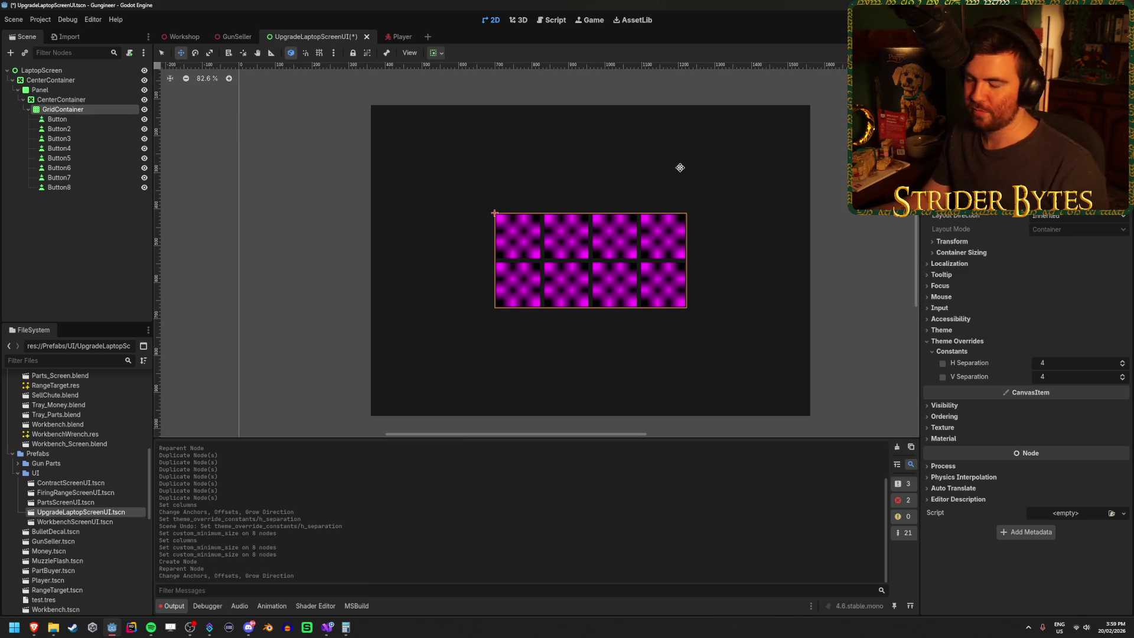
pyautogui.click(1054, 366)
pyautogui.write('20')
pyautogui.press('Return')
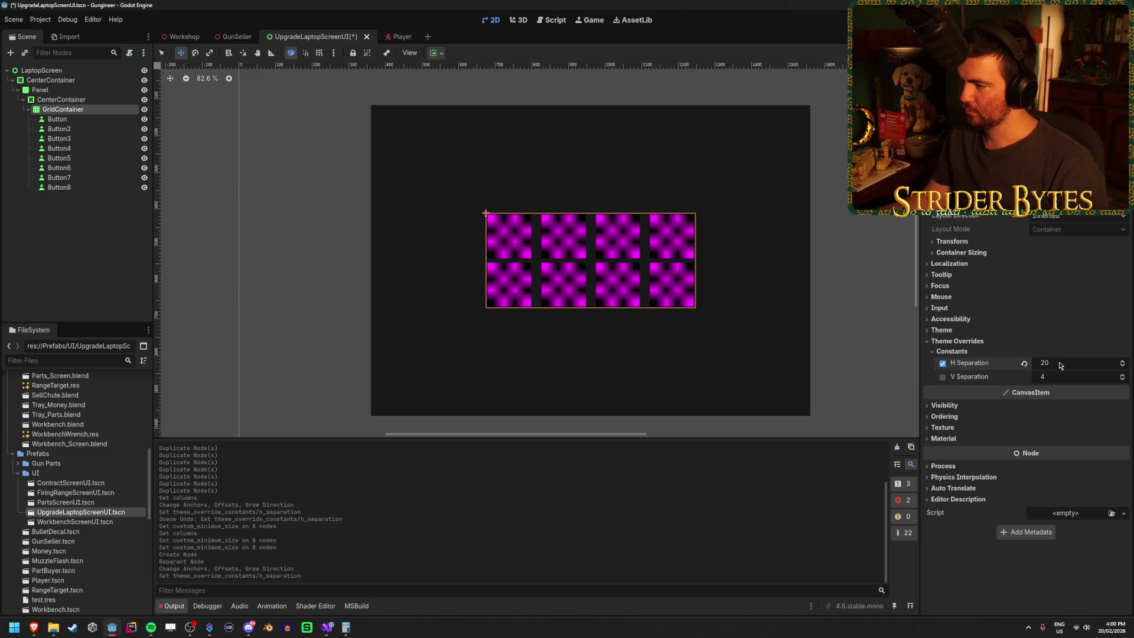
pyautogui.click(1063, 377)
pyautogui.write('20')
pyautogui.press('Return')
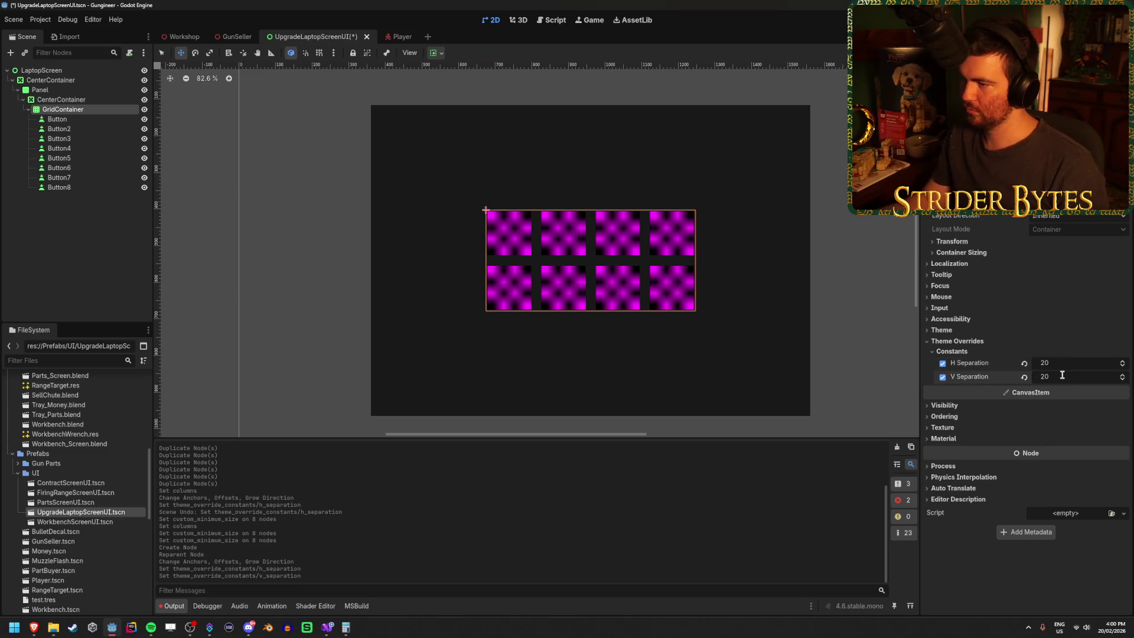
pyautogui.hotkey('ctrl', 's')
# Change both GridContainer separation overrides to 64.
pyautogui.click(1077, 364)
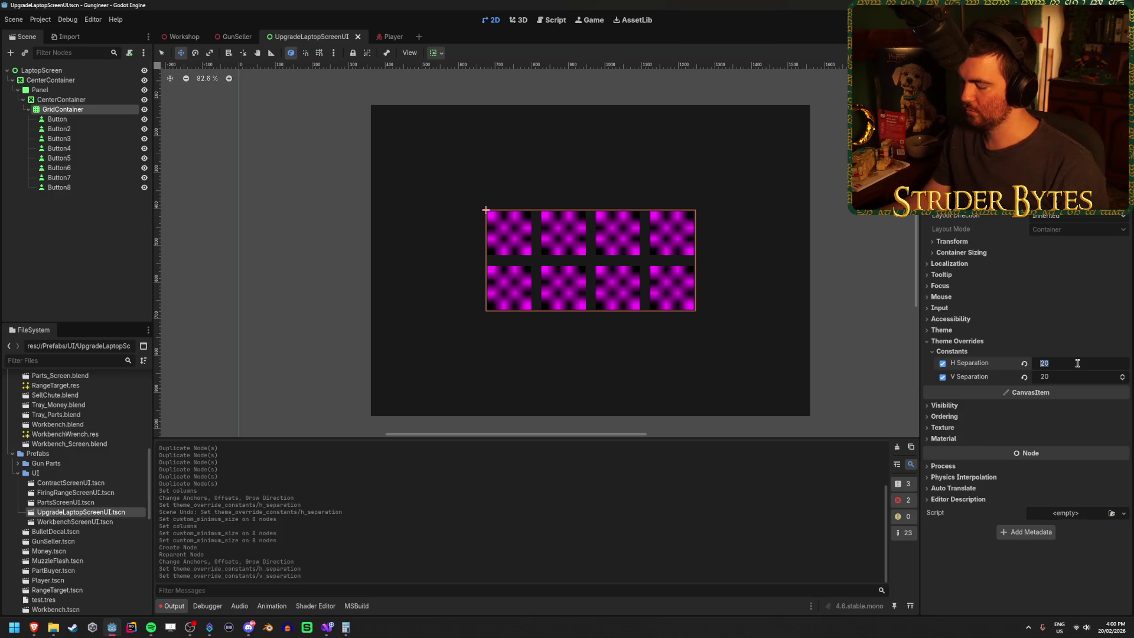
pyautogui.write('84')
pyautogui.press('Tab')
pyautogui.write('64')
pyautogui.press('Return')
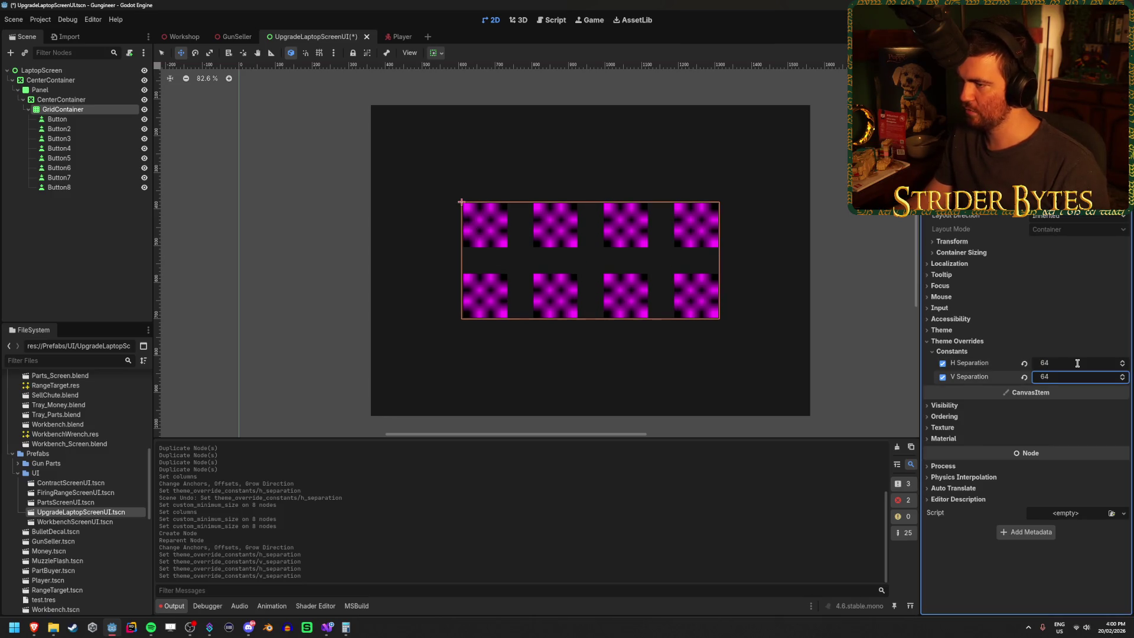
pyautogui.click(114, 236)
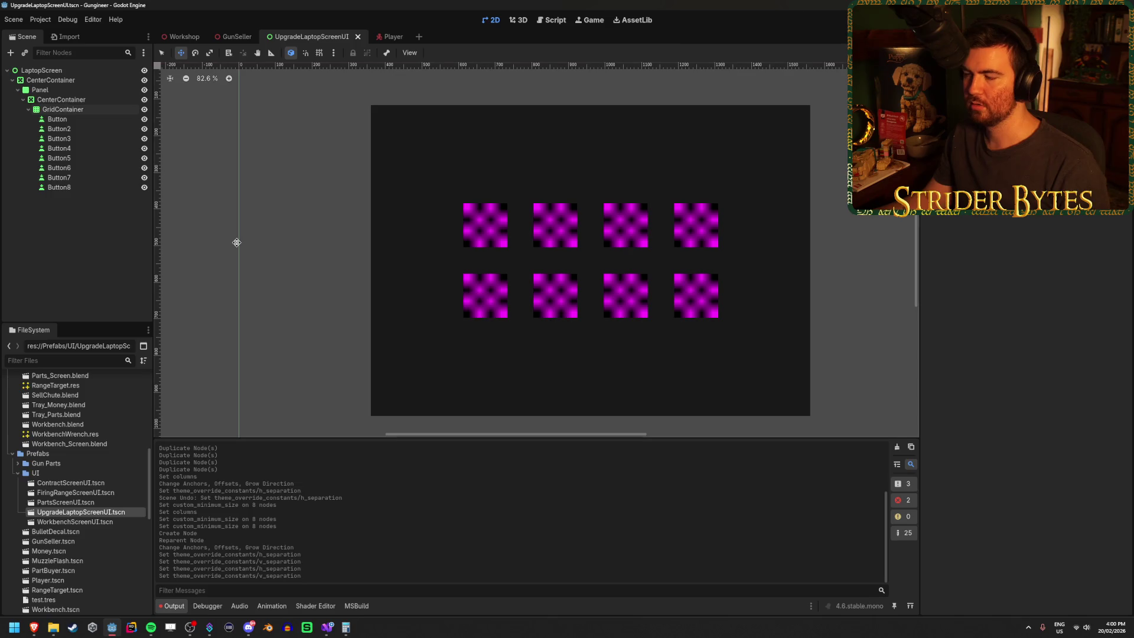
# Run the game from the Workshop scene with F5 and zoom into the laptop screen.
pyautogui.click(180, 37)
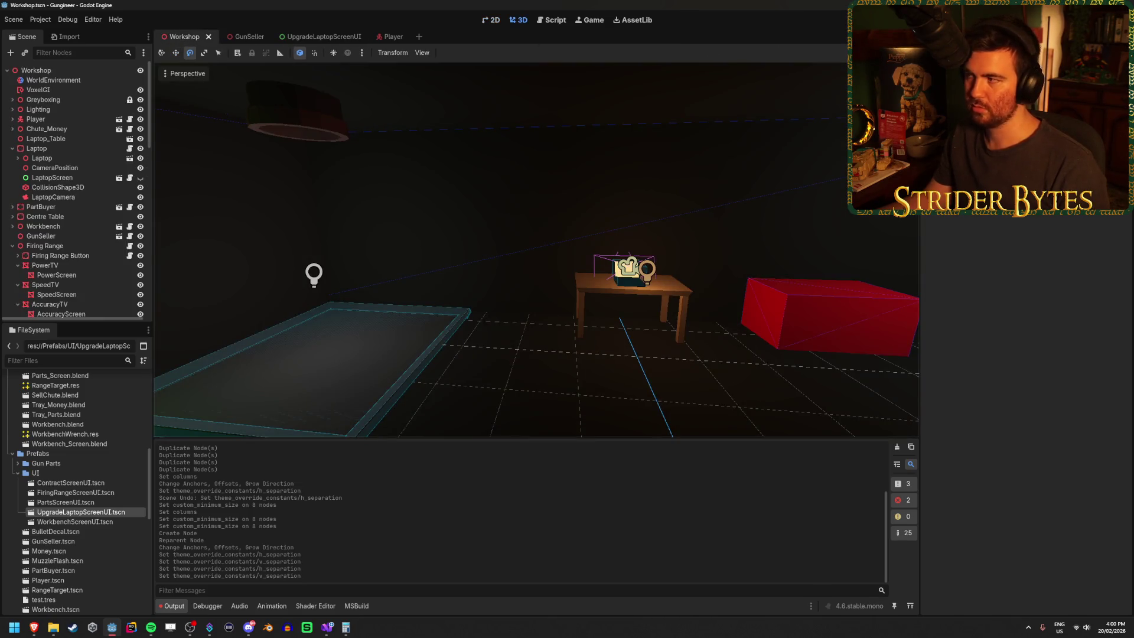
pyautogui.press('F5')
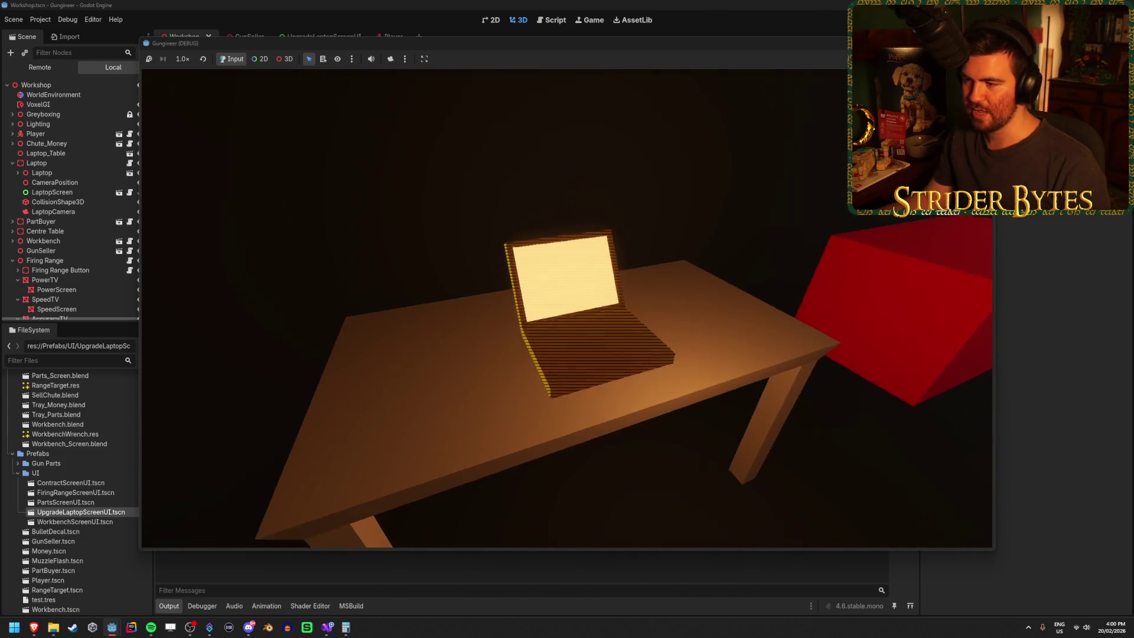
pyautogui.press('e')
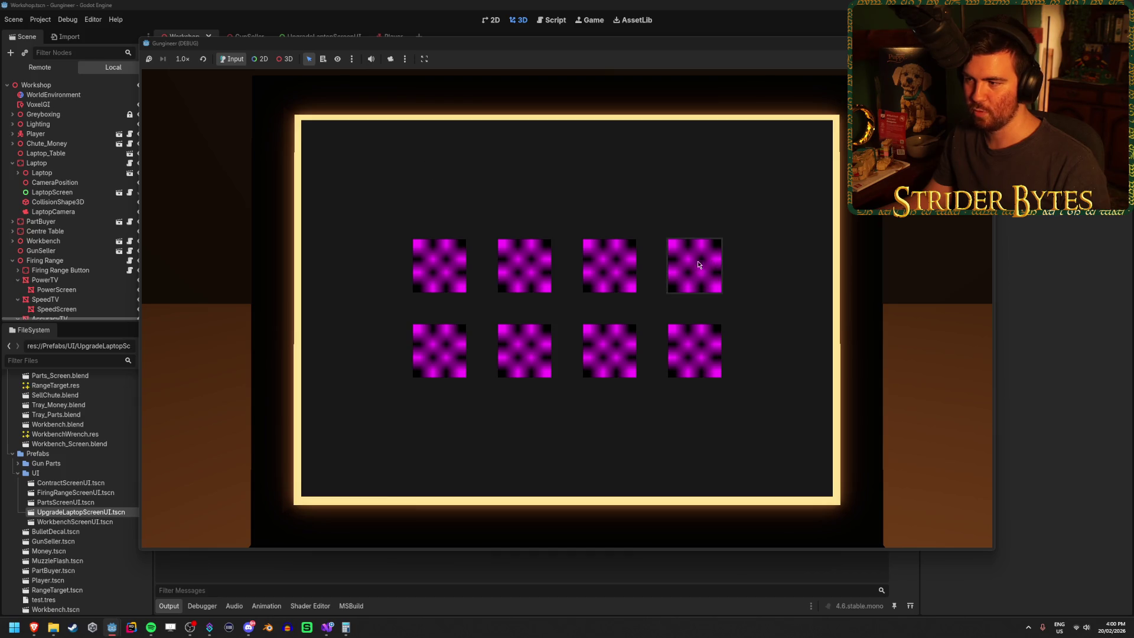
# Enter and leave the laptop screen close-up a few times in the running game.
pyautogui.press('Escape')
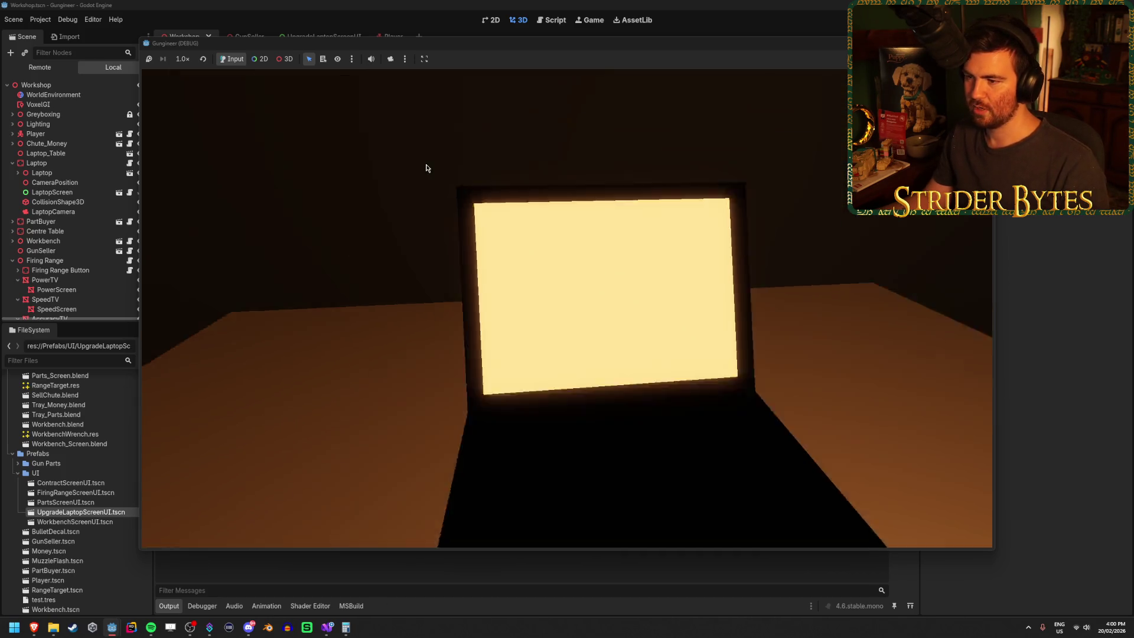
pyautogui.press('e')
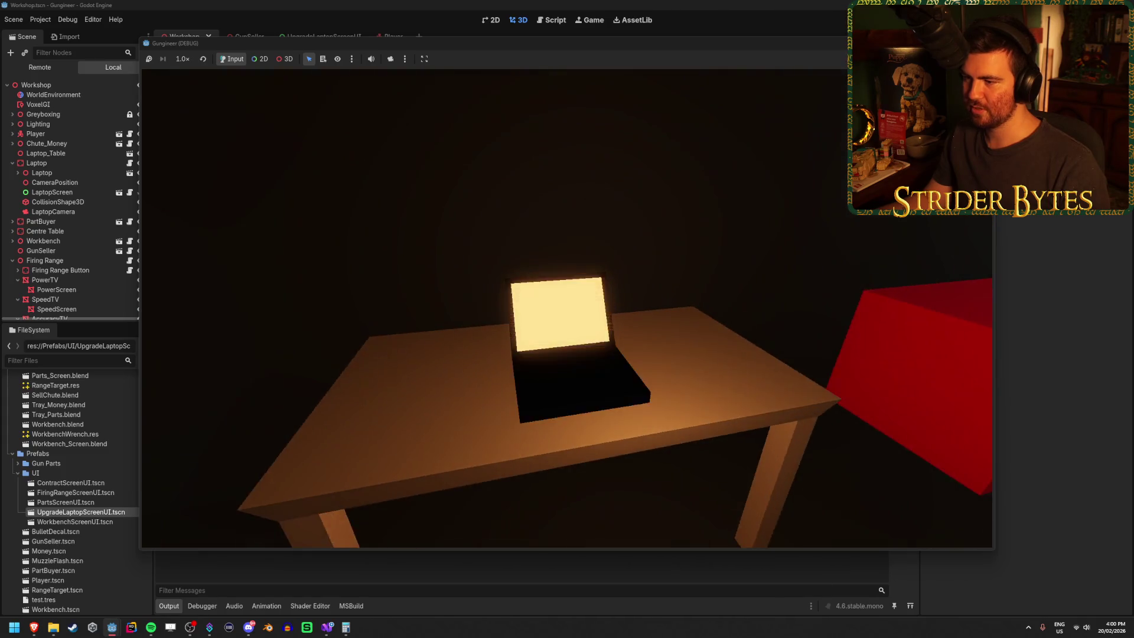
pyautogui.press('Escape')
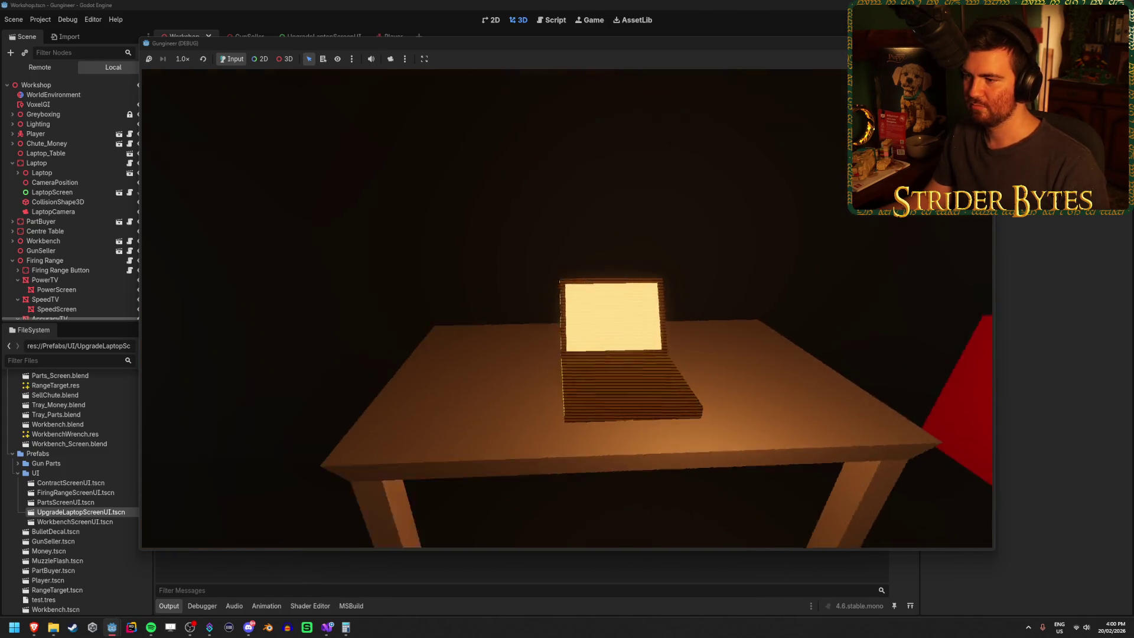
pyautogui.press('w')
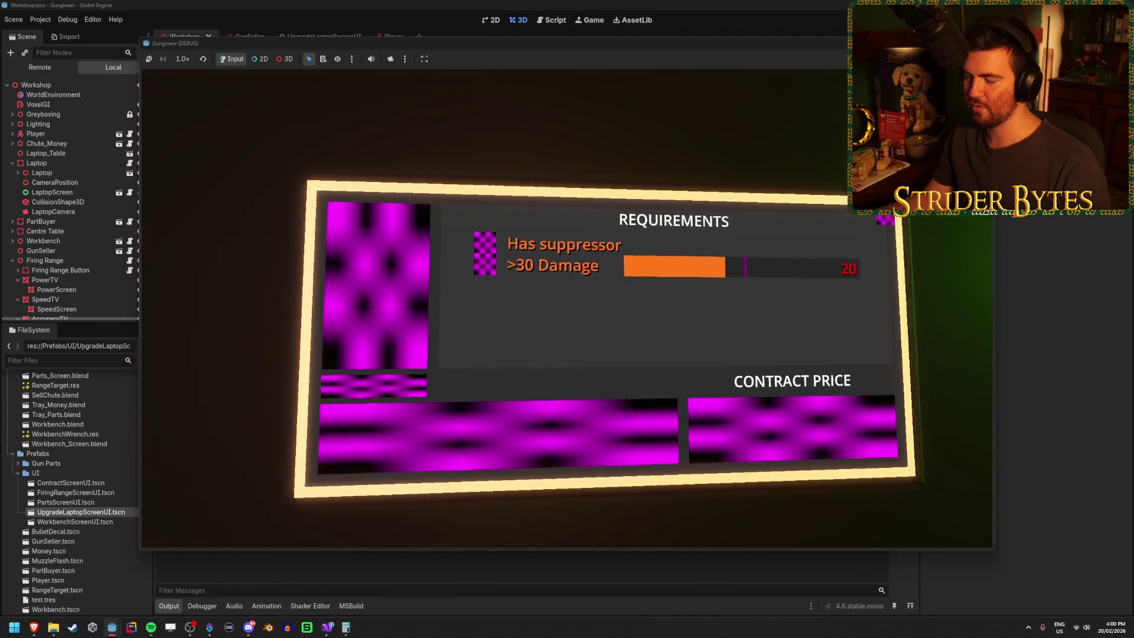
pyautogui.press('Escape')
pyautogui.press('e')
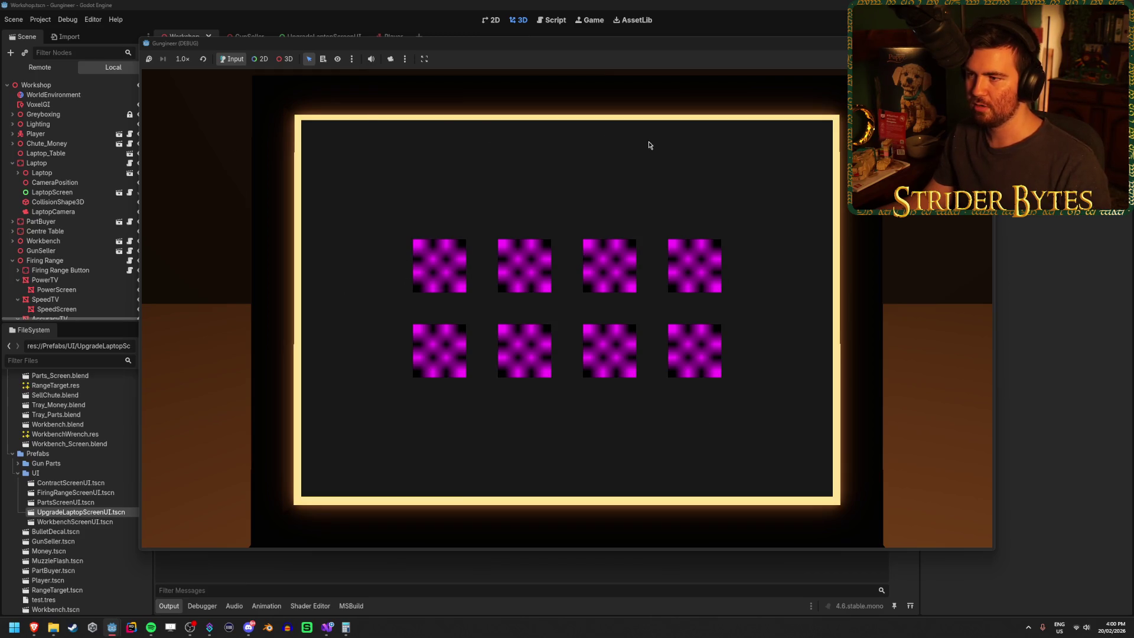
pyautogui.press('Escape')
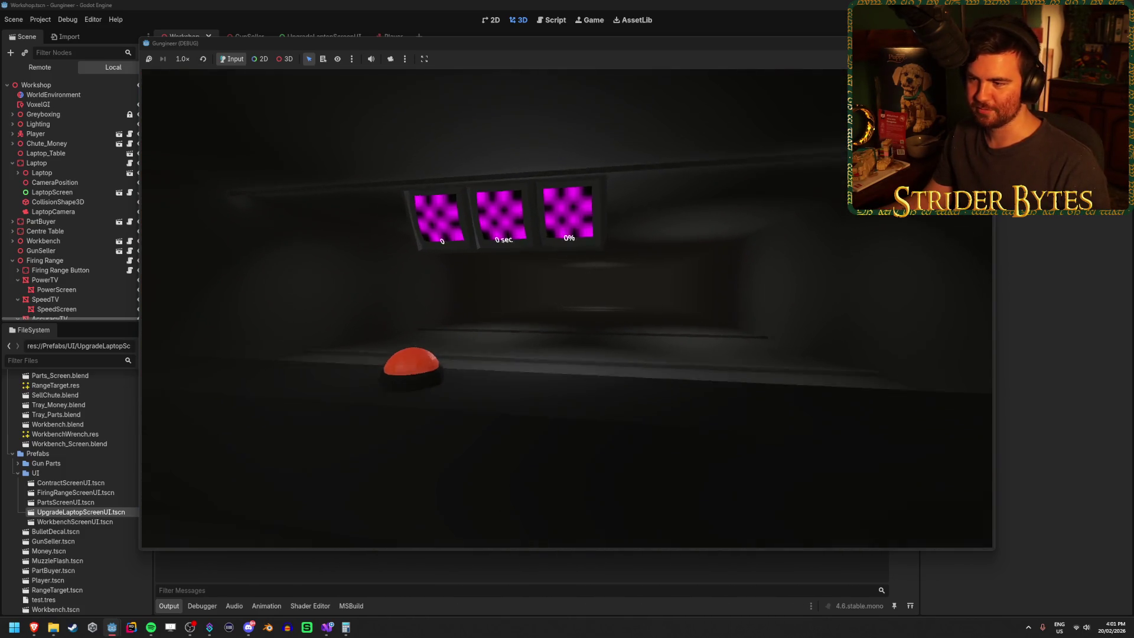
# Walk to the workbench, mount the gun on it, then pick it back up.
pyautogui.press('w')
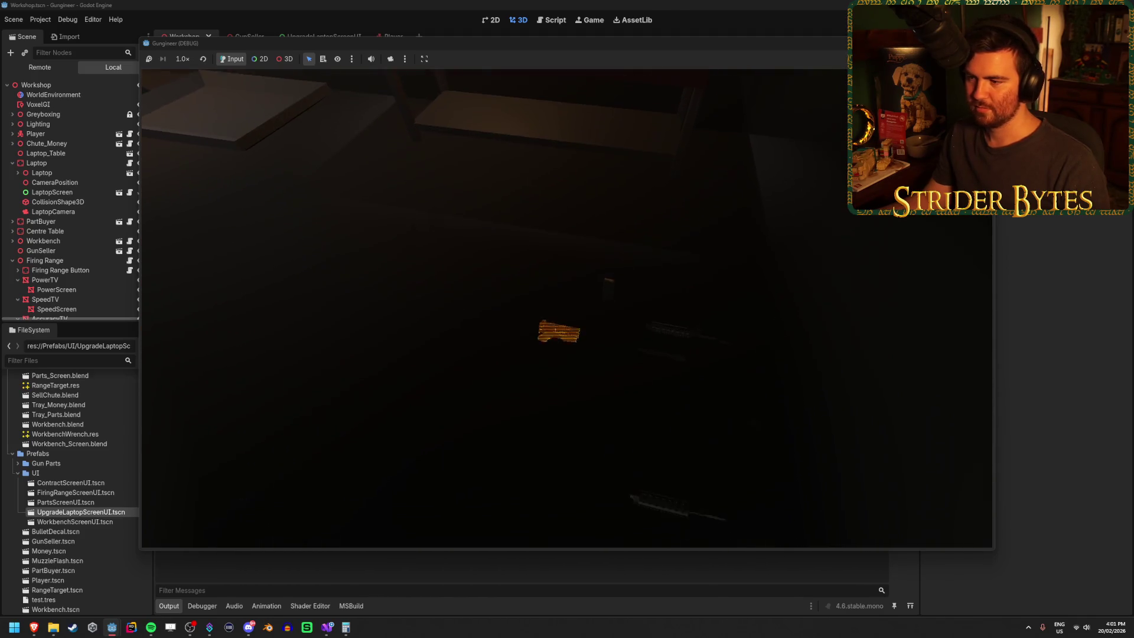
pyautogui.press('s')
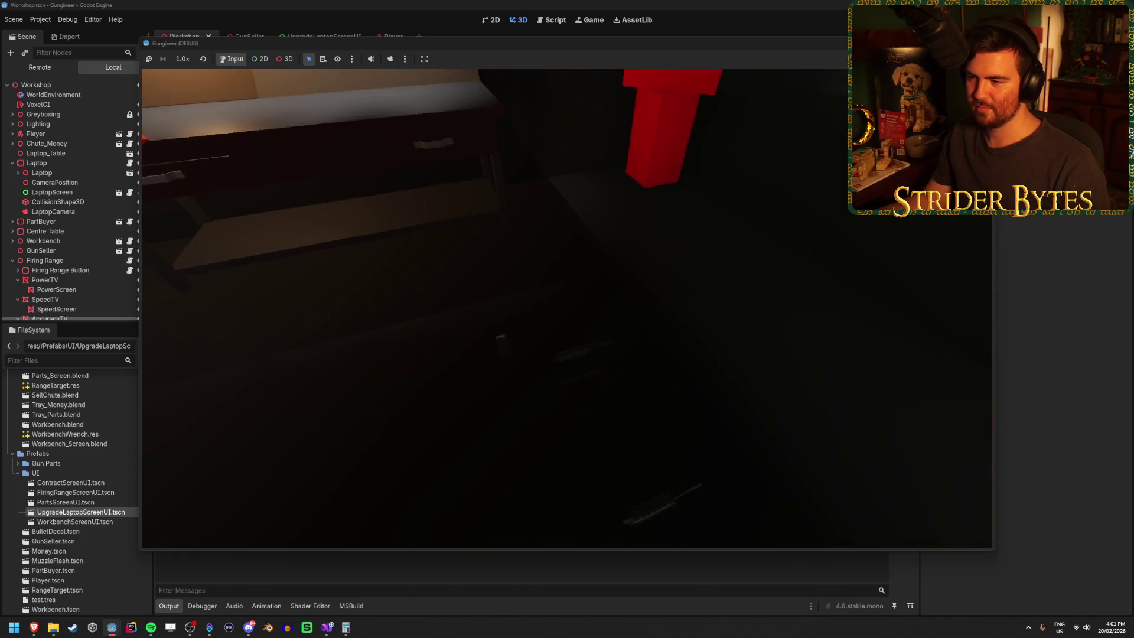
pyautogui.press('e')
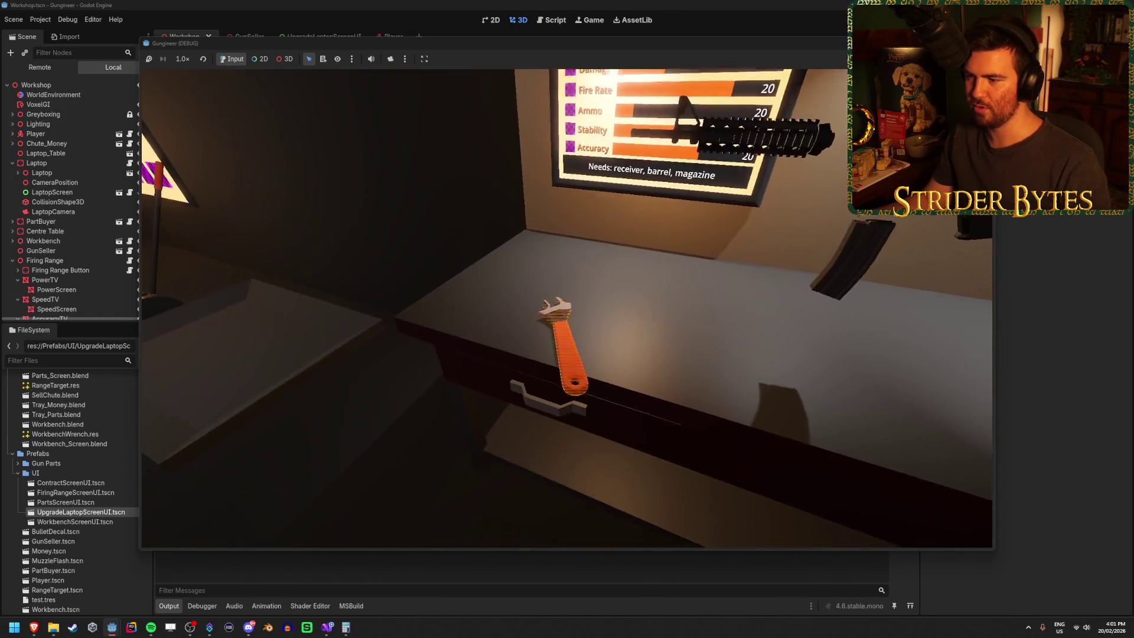
pyautogui.press('e')
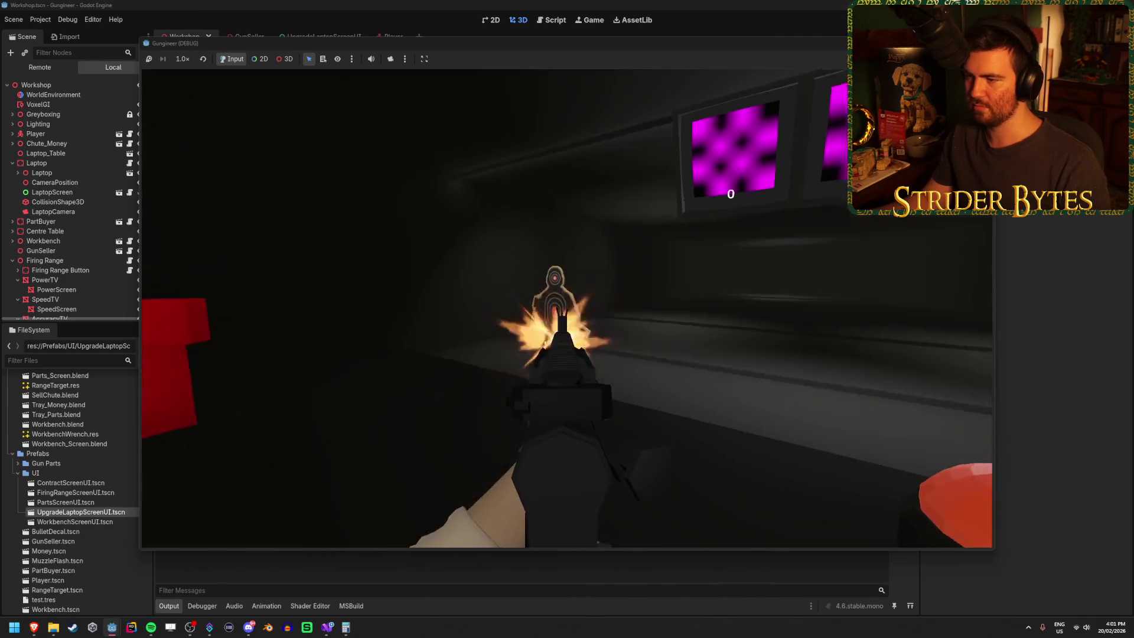
# Fire at the range targets while moving around the room.
pyautogui.click(567, 308)
pyautogui.click(567, 308)
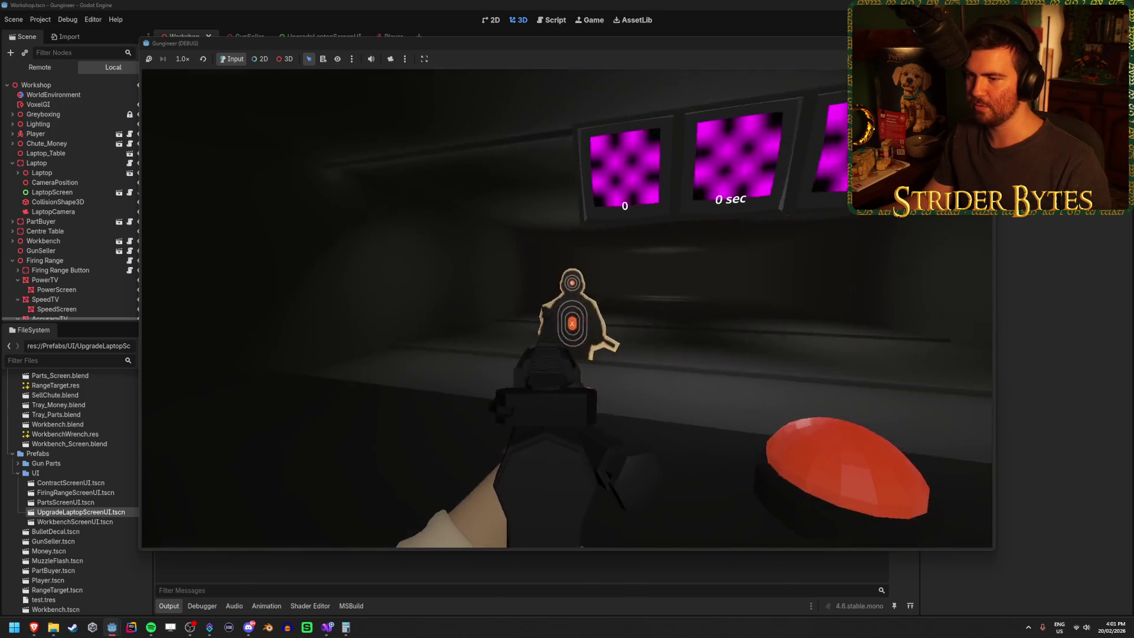
pyautogui.click(567, 308)
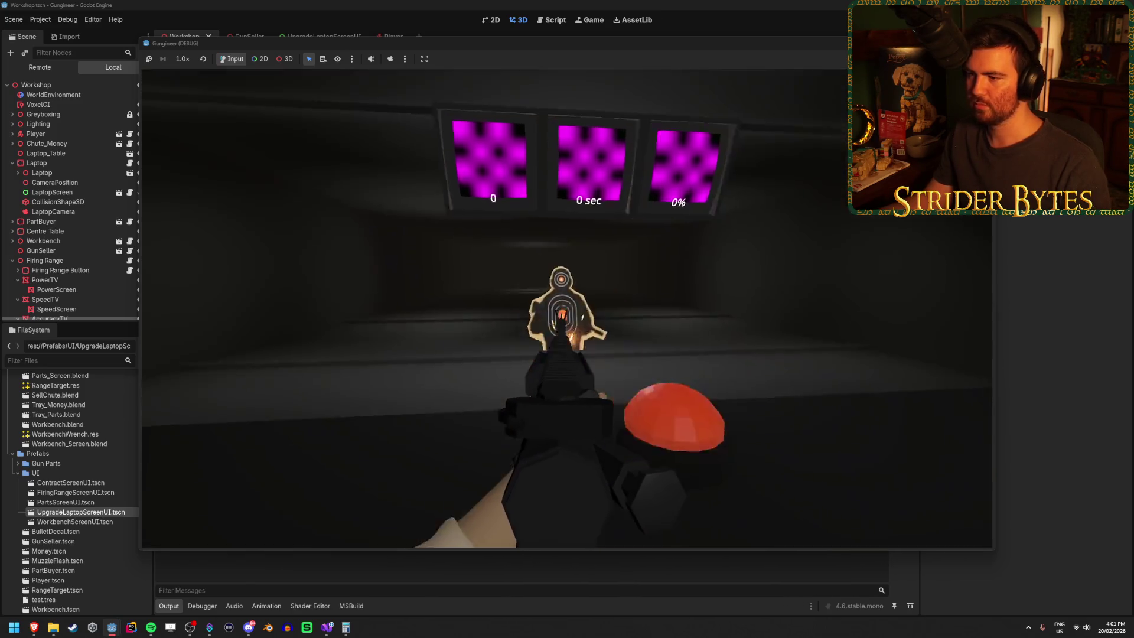
pyautogui.click(567, 309)
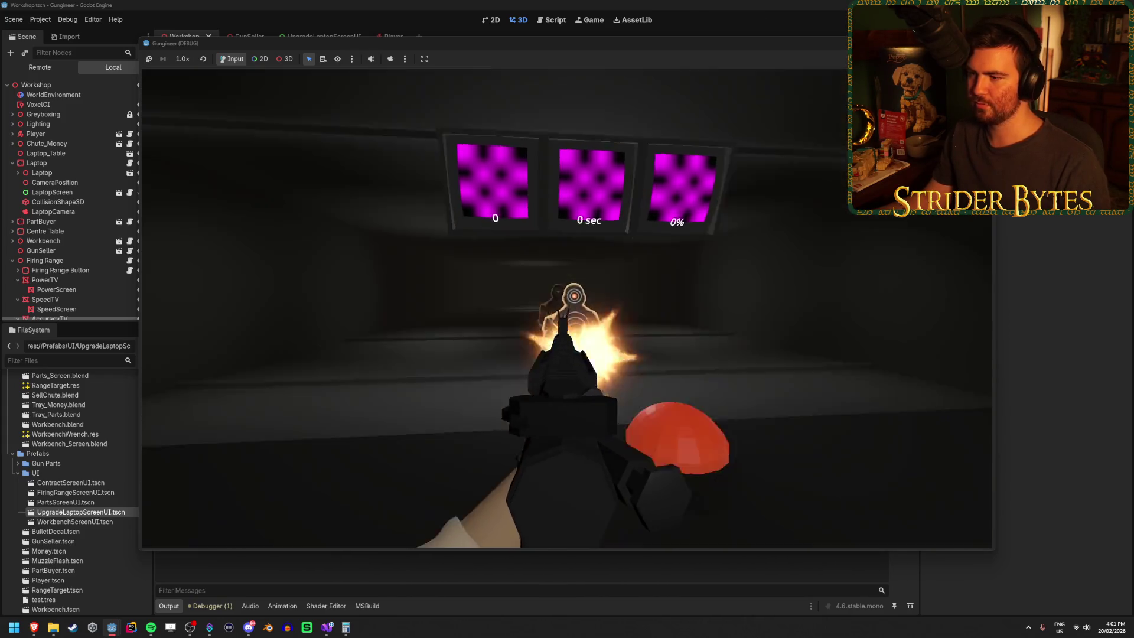
pyautogui.press('s')
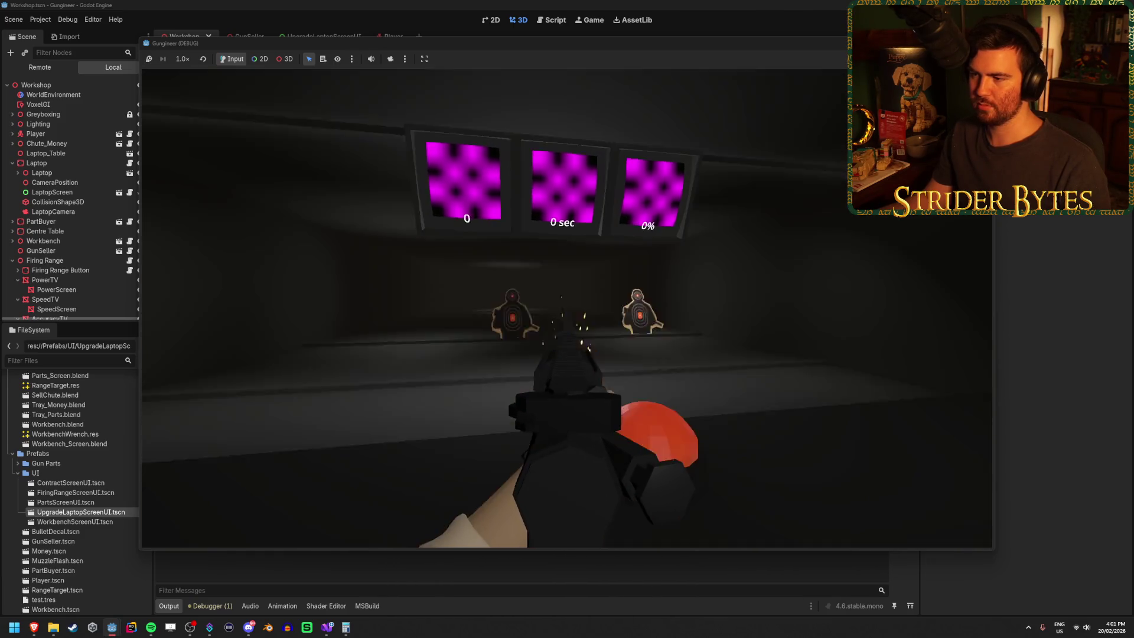
pyautogui.press('a')
pyautogui.press('a')
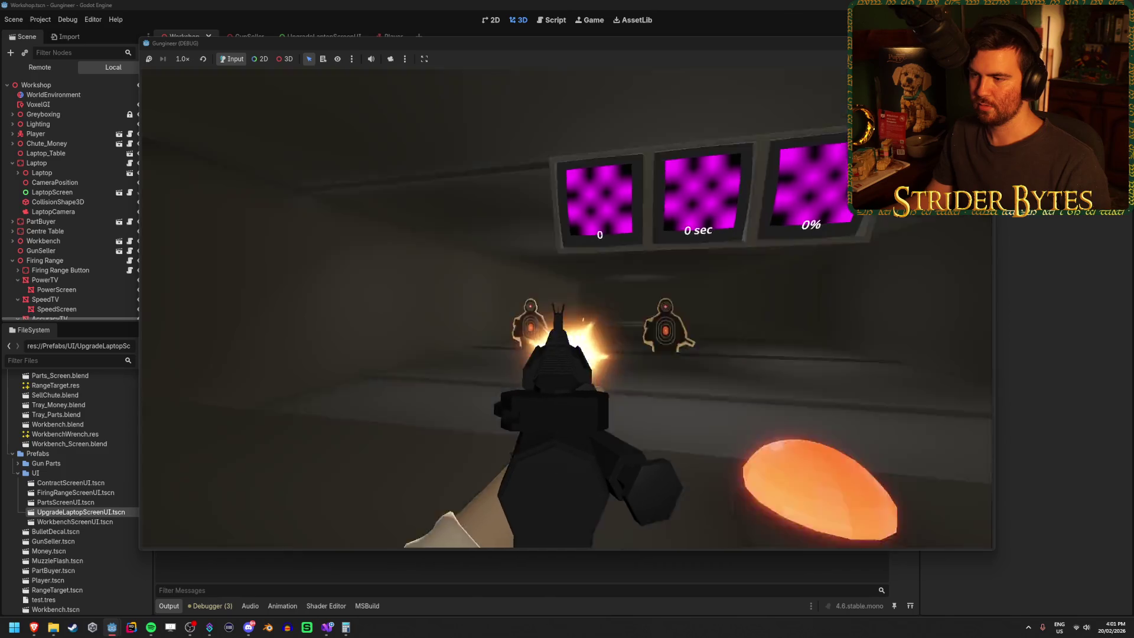
pyautogui.press('d')
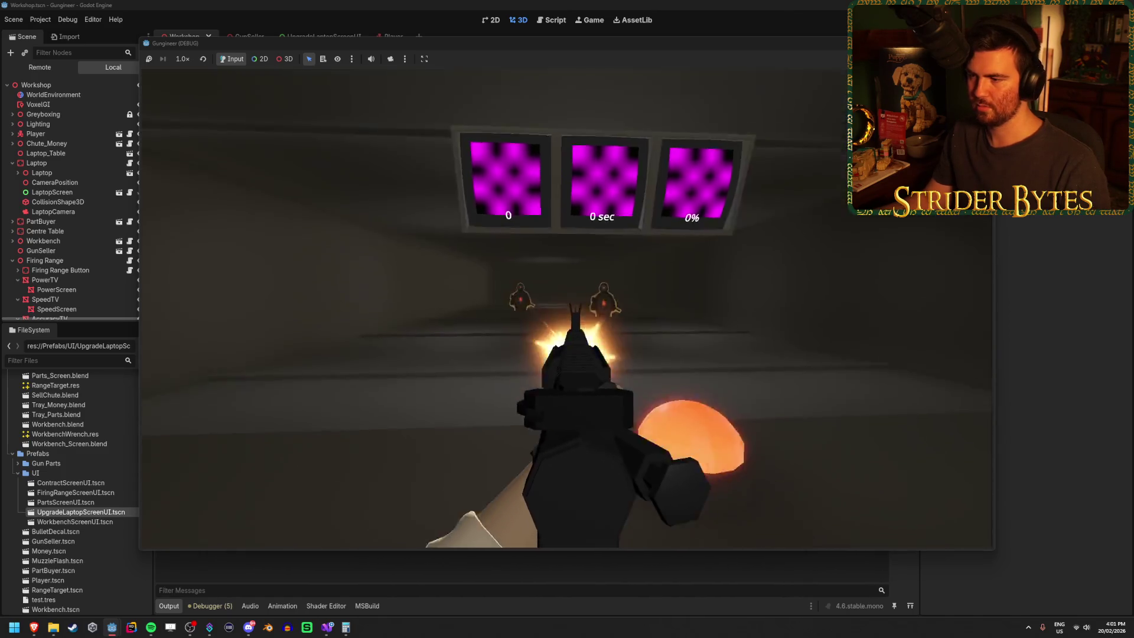
pyautogui.press('a')
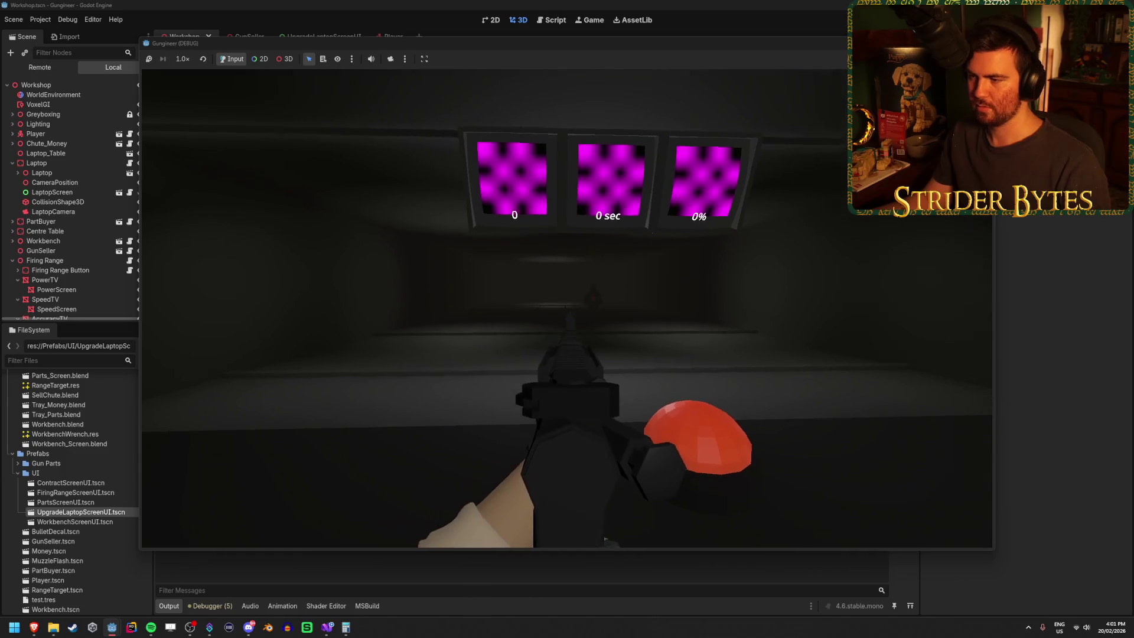
pyautogui.press('d')
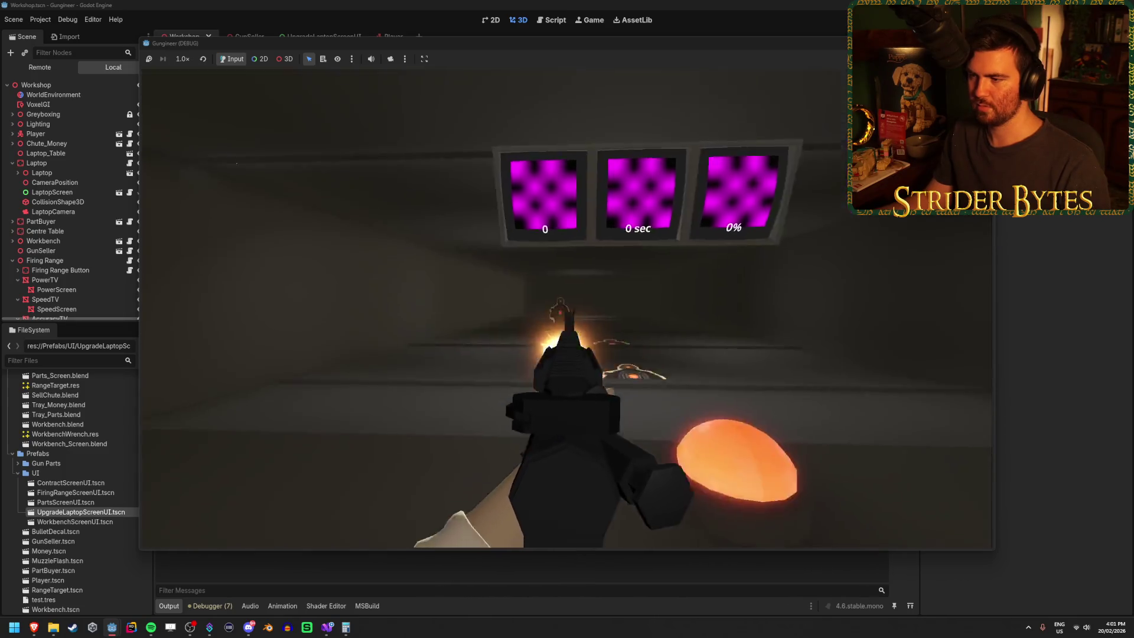
# Release the mouse and stop the running game with F8.
pyautogui.press('Escape')
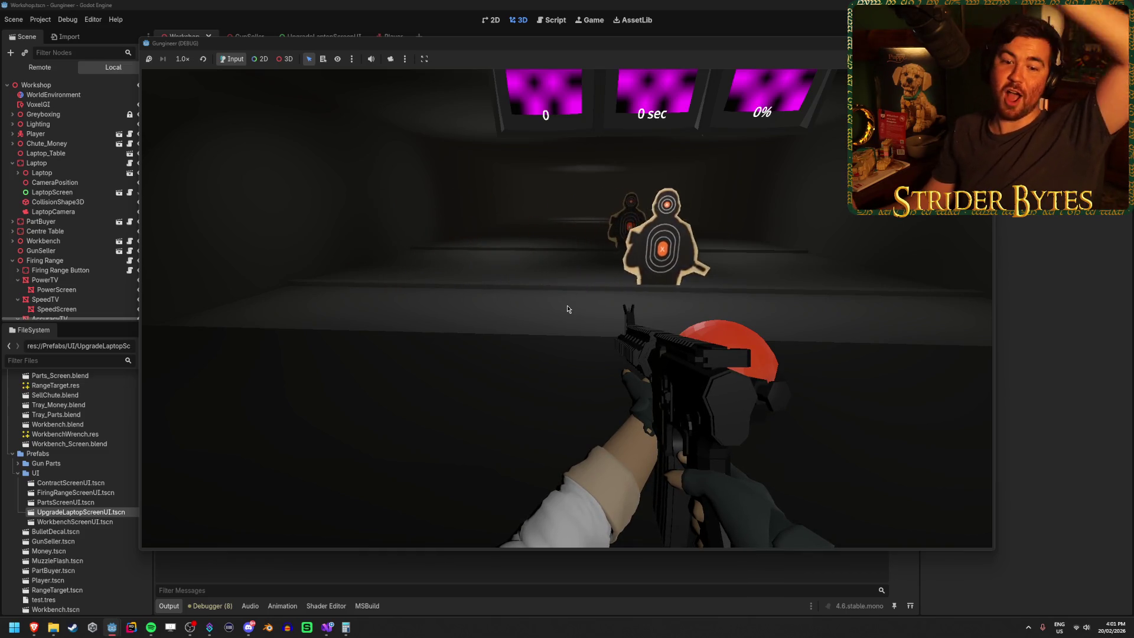
pyautogui.moveTo(821, 176)
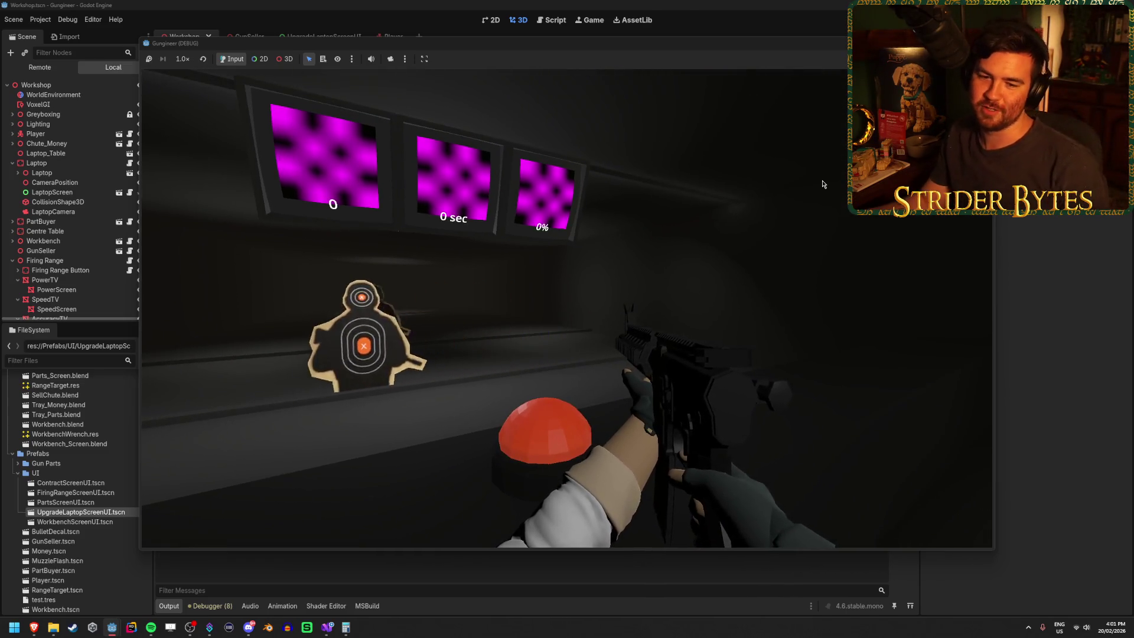
pyautogui.press('F8')
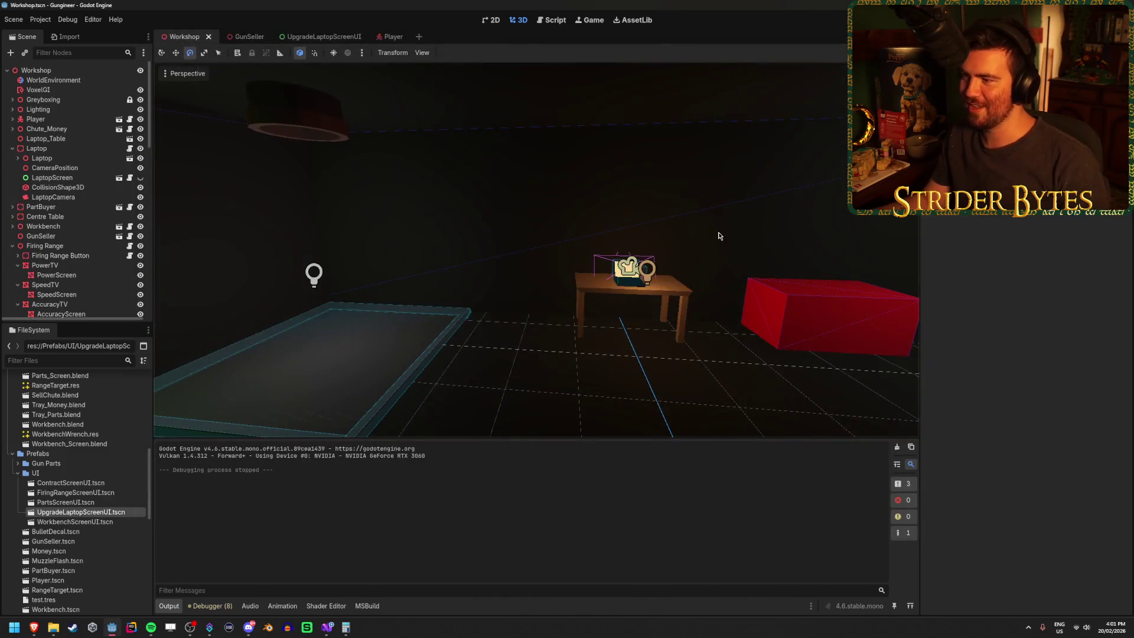
# Open the UpgradeLaptopScreenUI scene and select all eight Button nodes.
pyautogui.moveTo(543, 393); pyautogui.dragTo(508, 367)
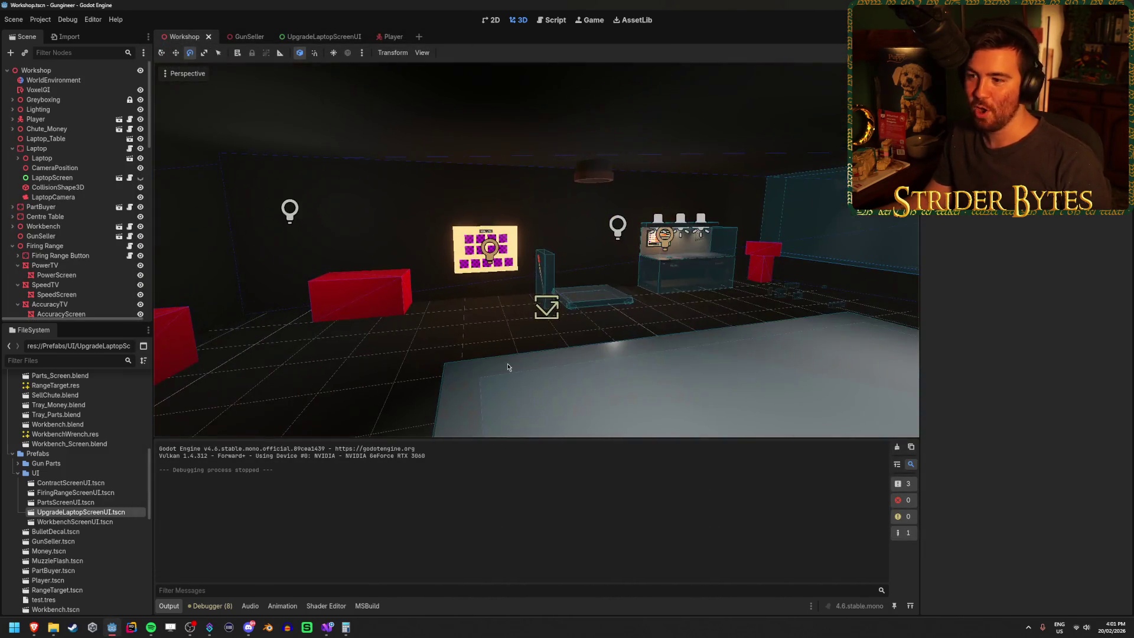
pyautogui.moveTo(421, 360)
pyautogui.mouseDown()
pyautogui.moveTo(437, 354)
pyautogui.moveTo(418, 353)
pyautogui.mouseUp()
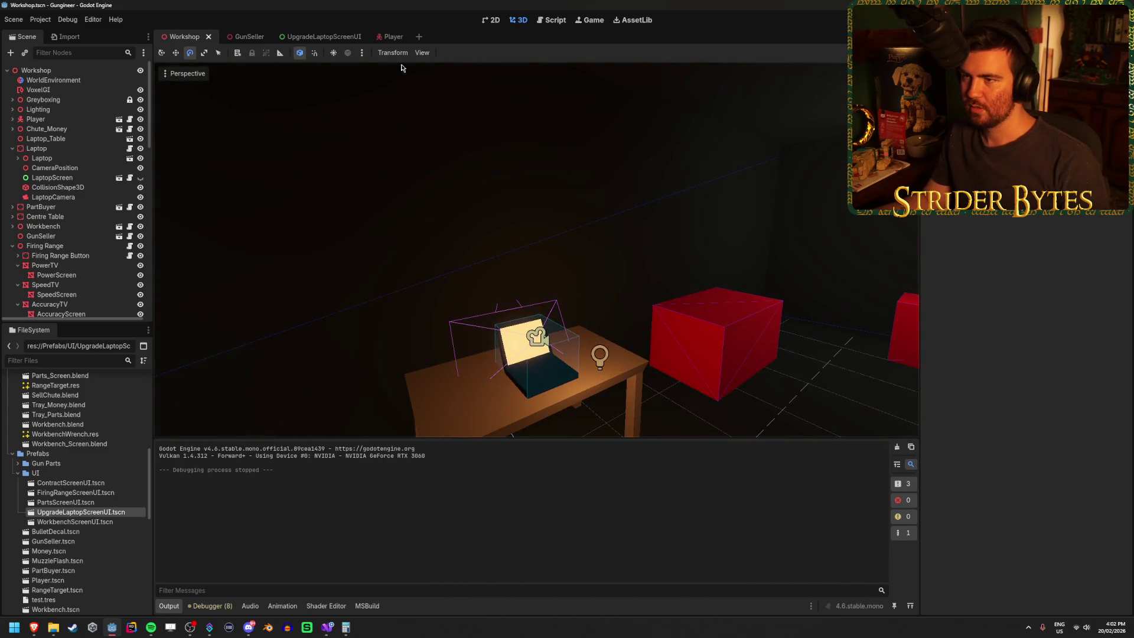
pyautogui.click(324, 36)
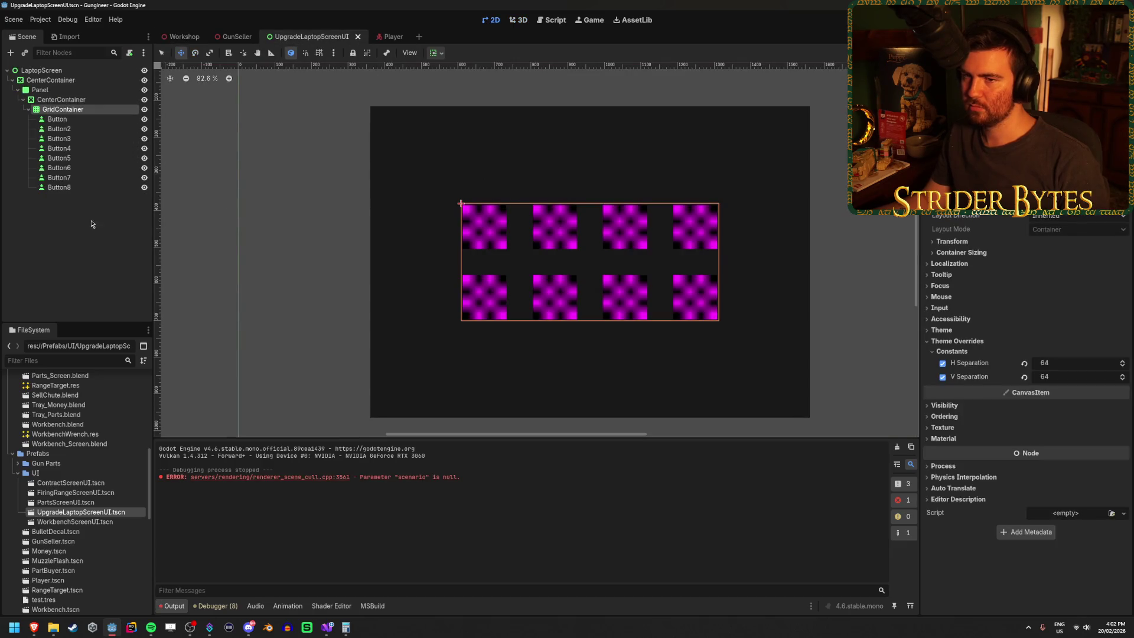
pyautogui.click(73, 242)
pyautogui.scroll(-4, 473, 316)
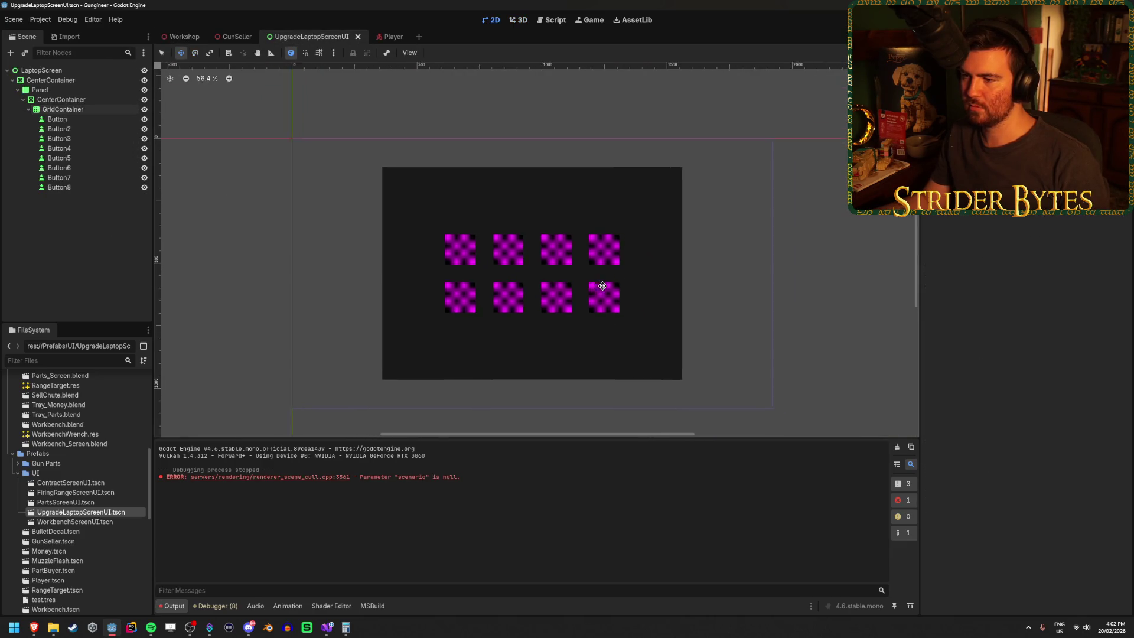
pyautogui.scroll(3, 572, 271)
pyautogui.scroll(1, 410, 267)
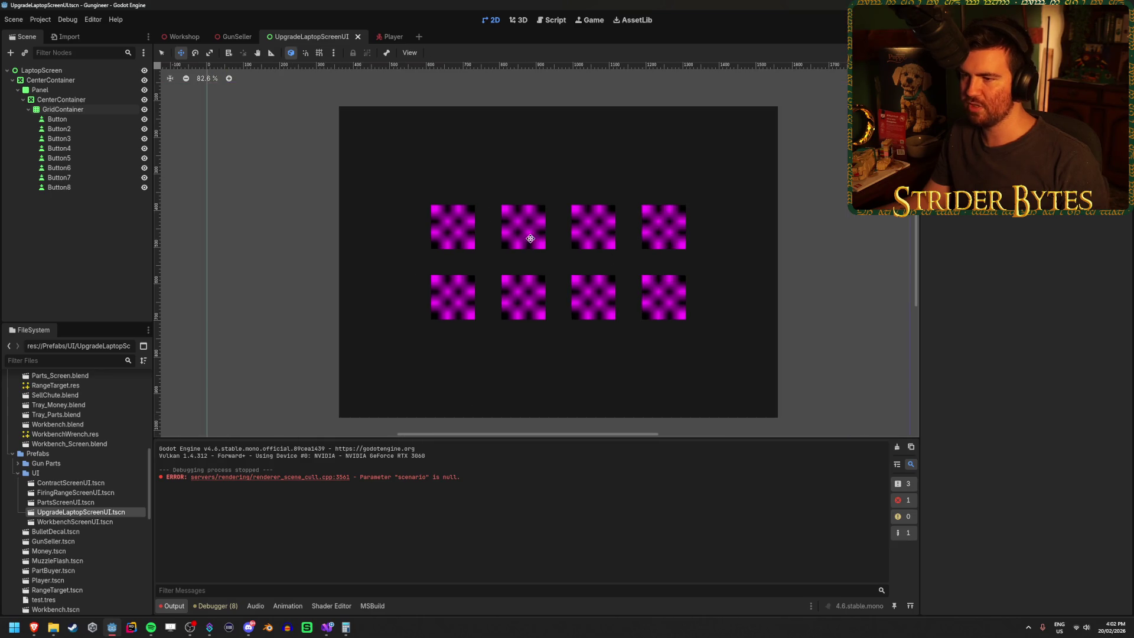
pyautogui.click(57, 119)
pyautogui.keyDown('shift'); pyautogui.click(59, 187); pyautogui.keyUp('shift')
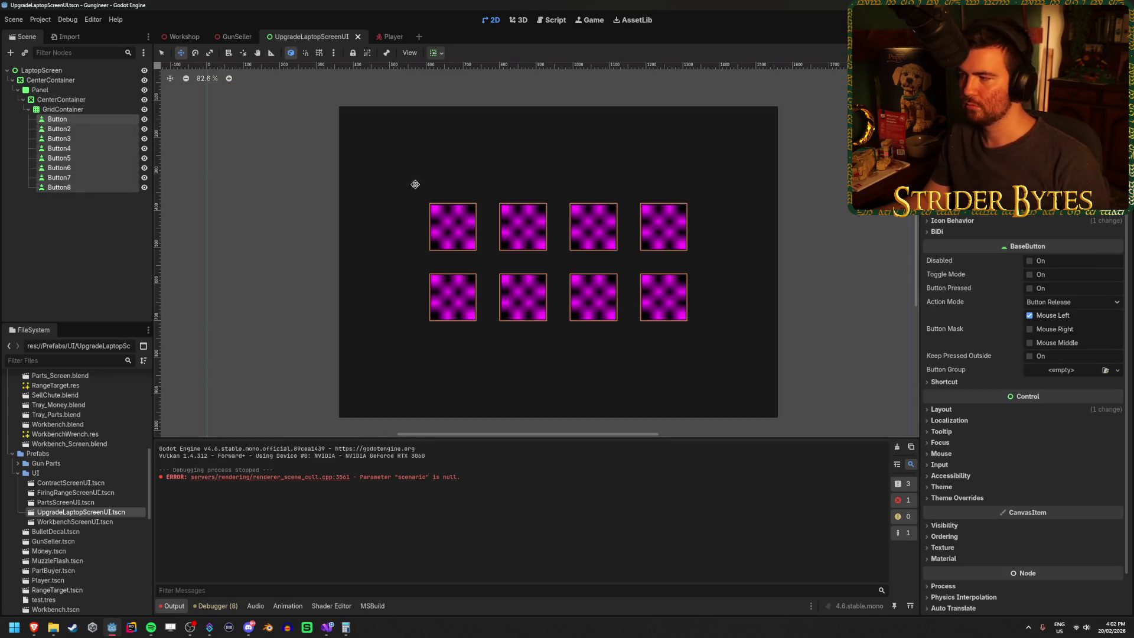
pyautogui.scroll(-2, 1031, 272)
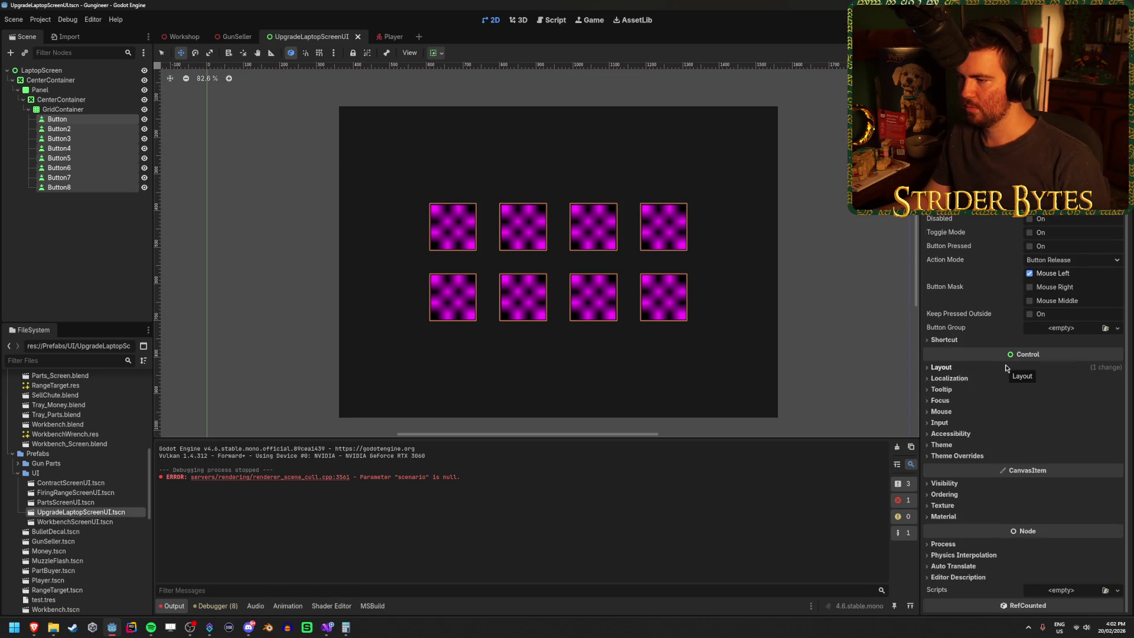
# Set the buttons' custom minimum size to 192×192.
pyautogui.click(957, 369)
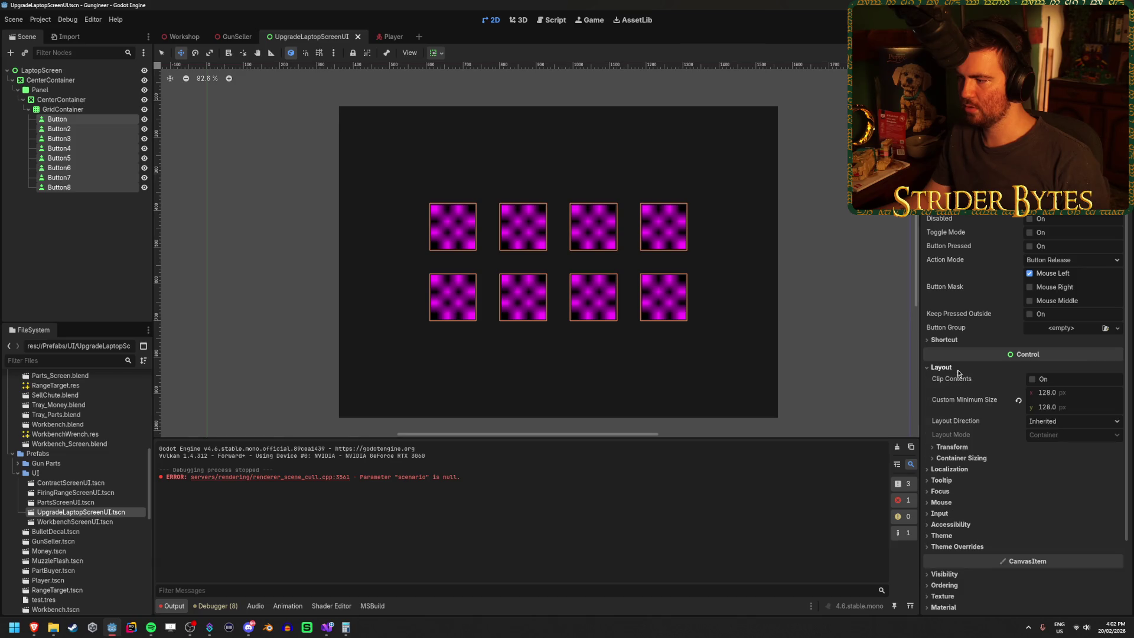
pyautogui.click(1087, 394)
pyautogui.write('56')
pyautogui.press('Tab')
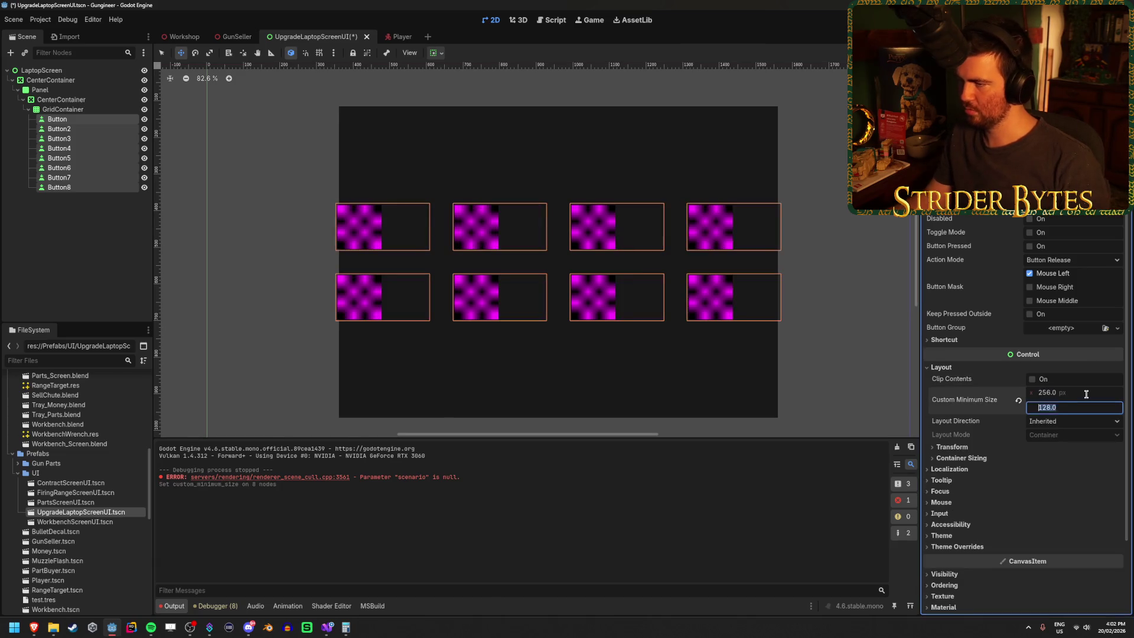
pyautogui.write('256')
pyautogui.press('Return')
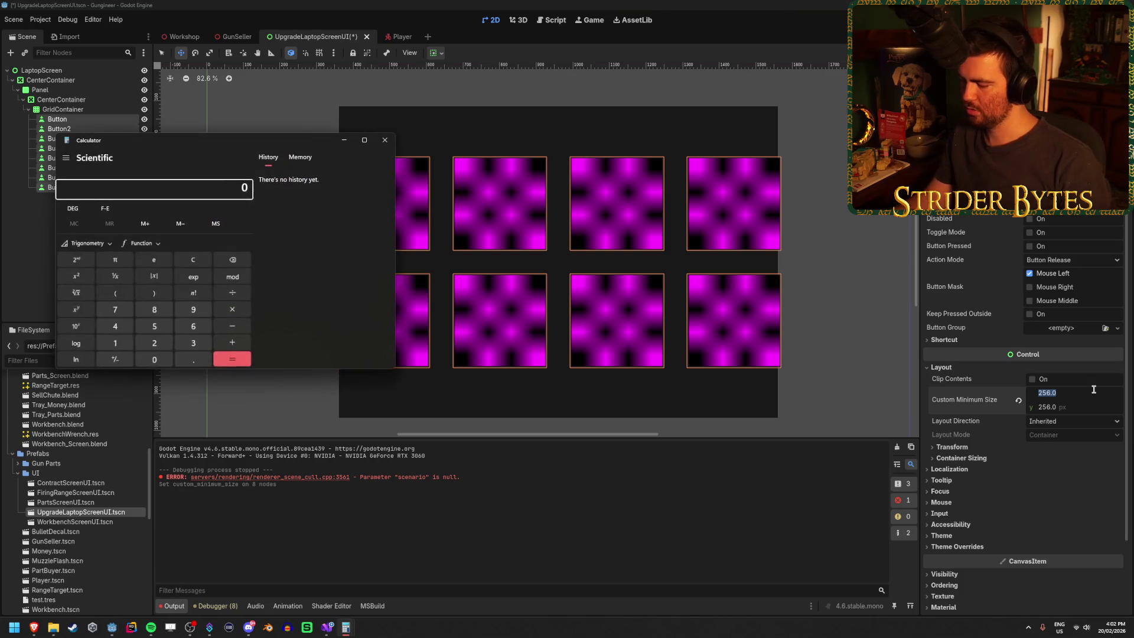
pyautogui.write('4')
pyautogui.press('Return')
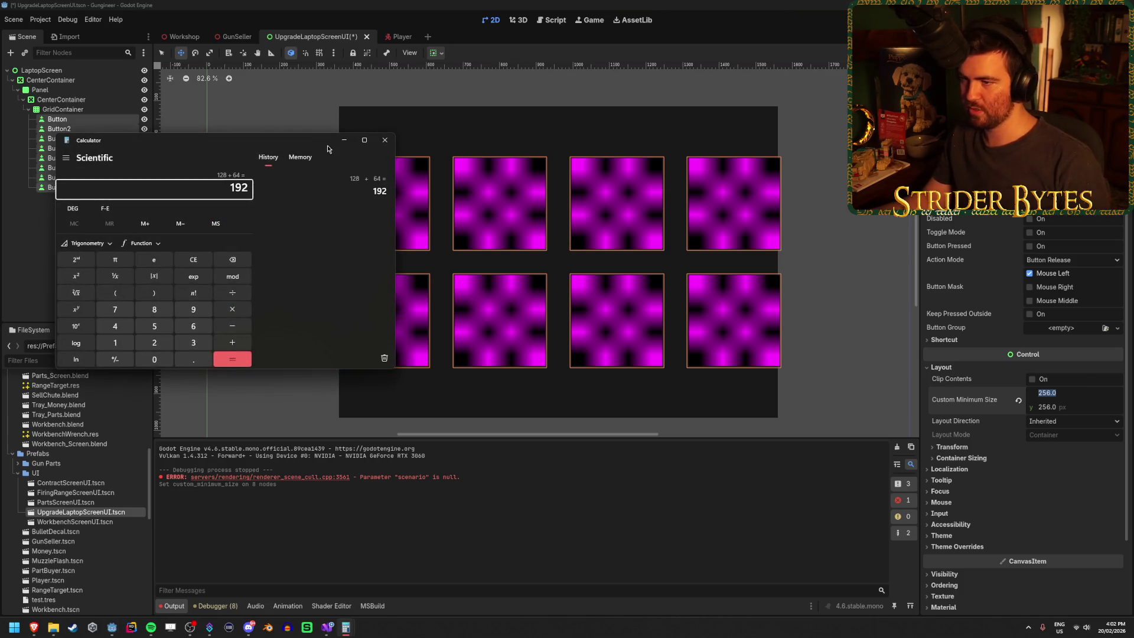
pyautogui.click(344, 140)
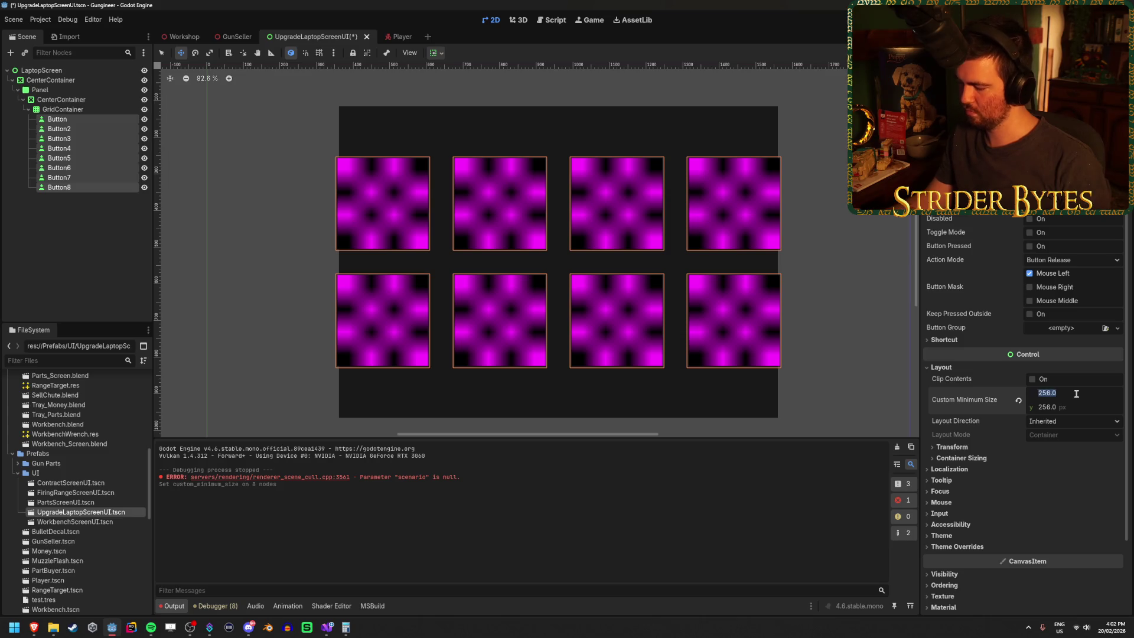
pyautogui.write('192')
pyautogui.press('Tab')
pyautogui.write('192')
pyautogui.press('Return')
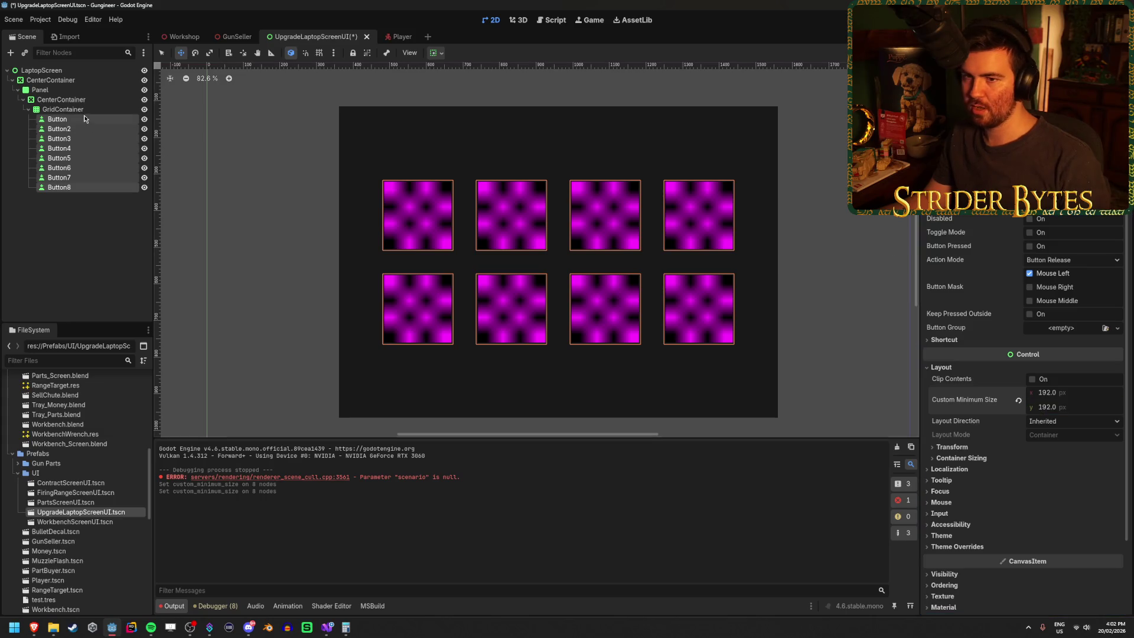
# Set the GridContainer's vertical separation to 128 and launch the scene with F6.
pyautogui.click(64, 109)
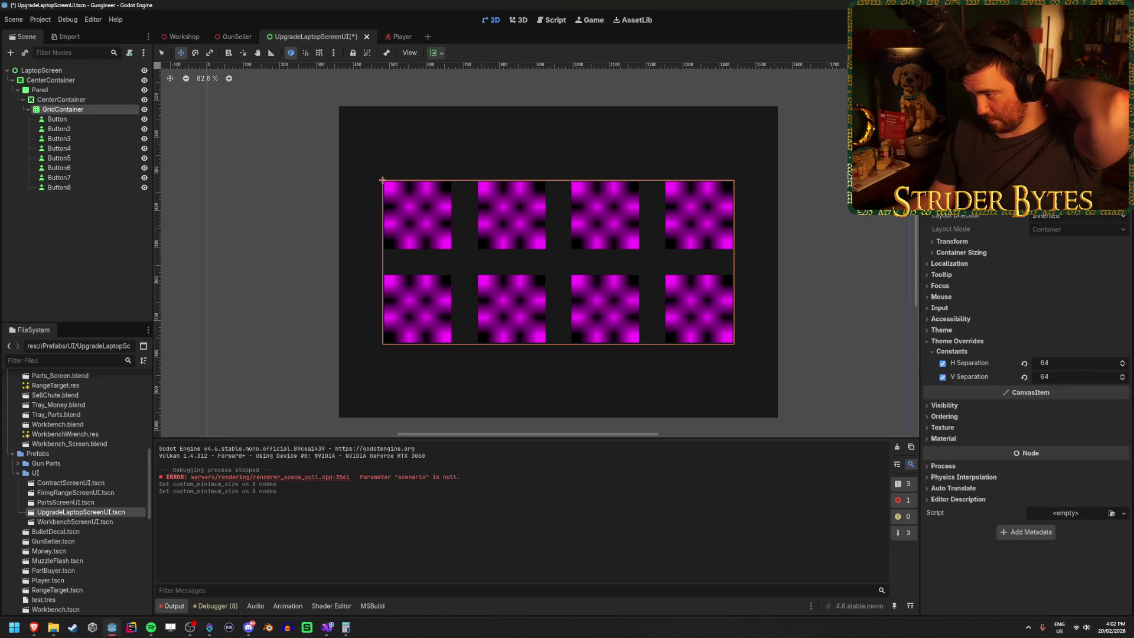
pyautogui.click(1064, 372)
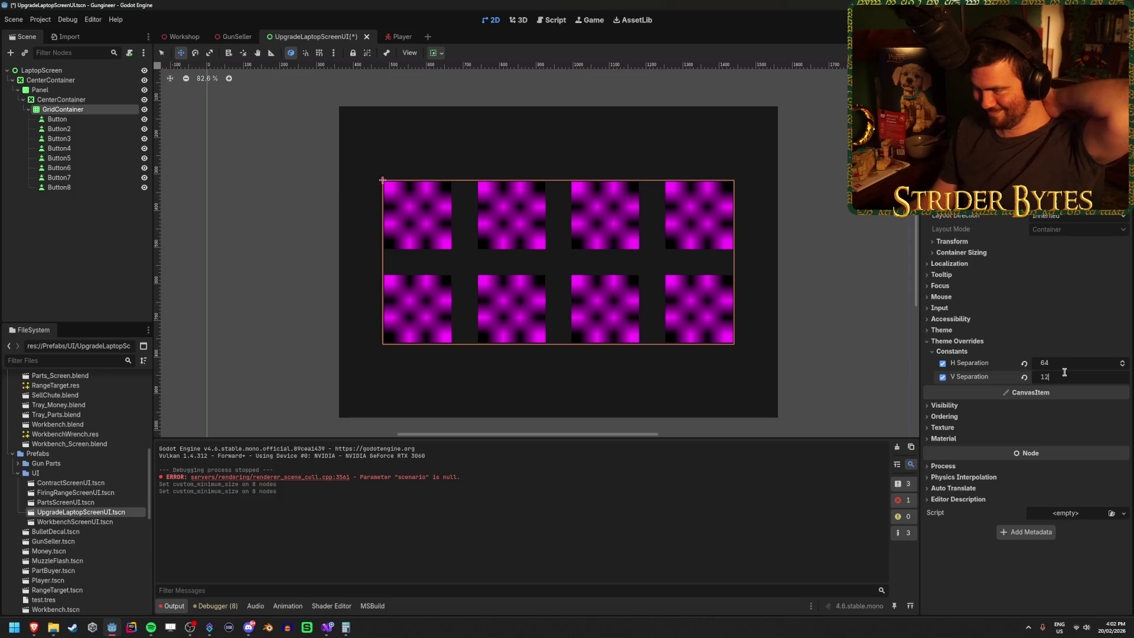
pyautogui.write('128')
pyautogui.press('Return')
pyautogui.click(77, 228)
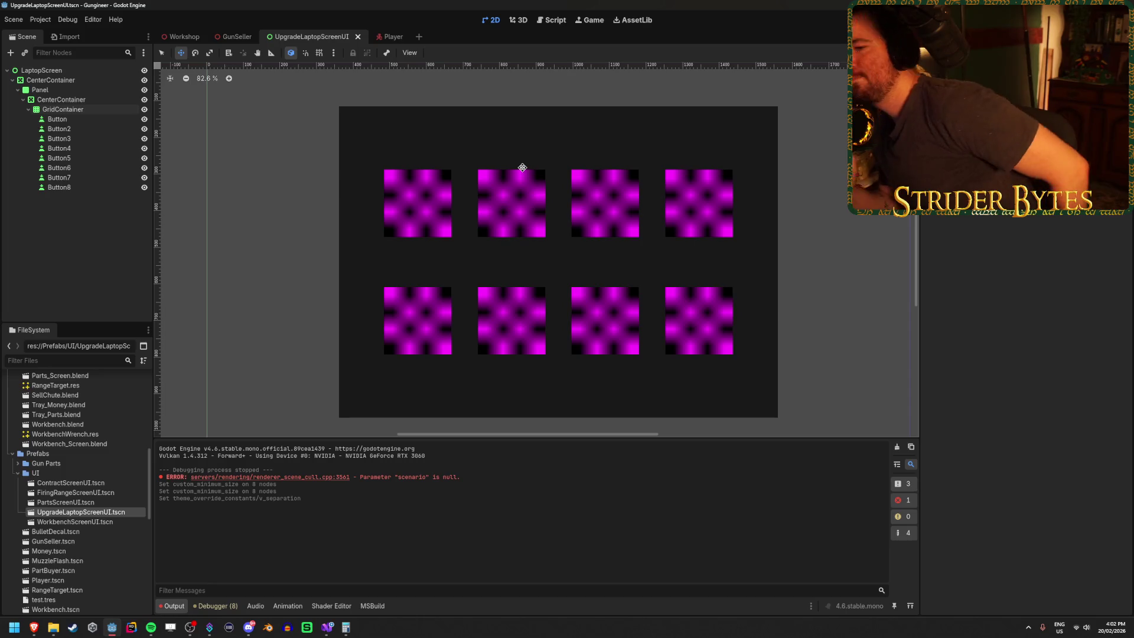
pyautogui.press('F6')
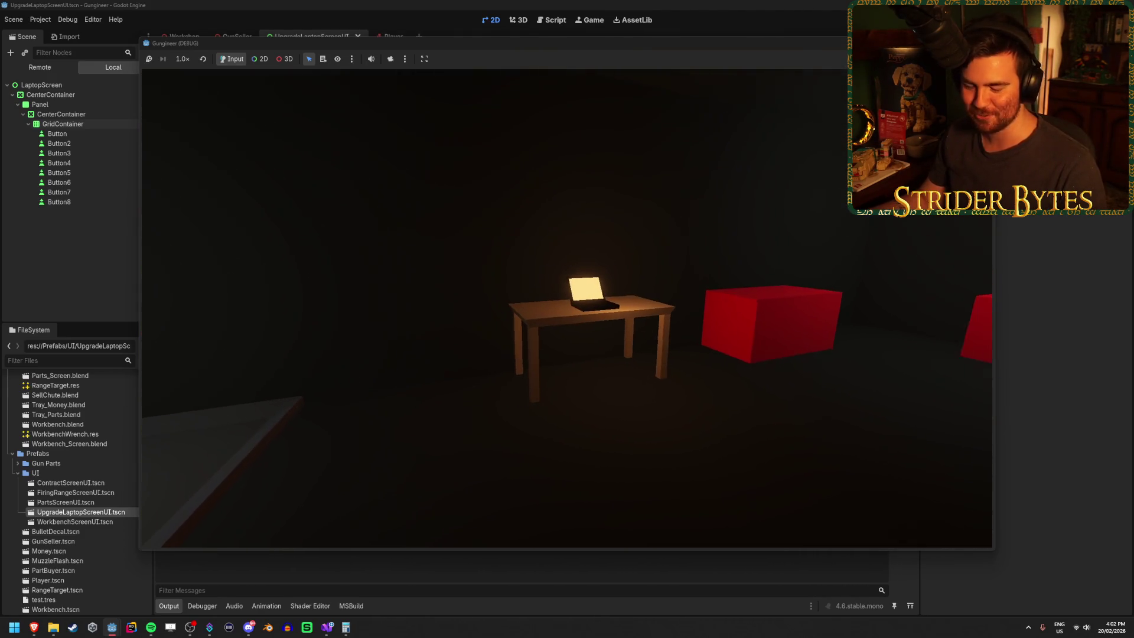
# Walk to the laptop, toggle its 4-by-2 button screen with E several times, then quit the game.
pyautogui.press('w')
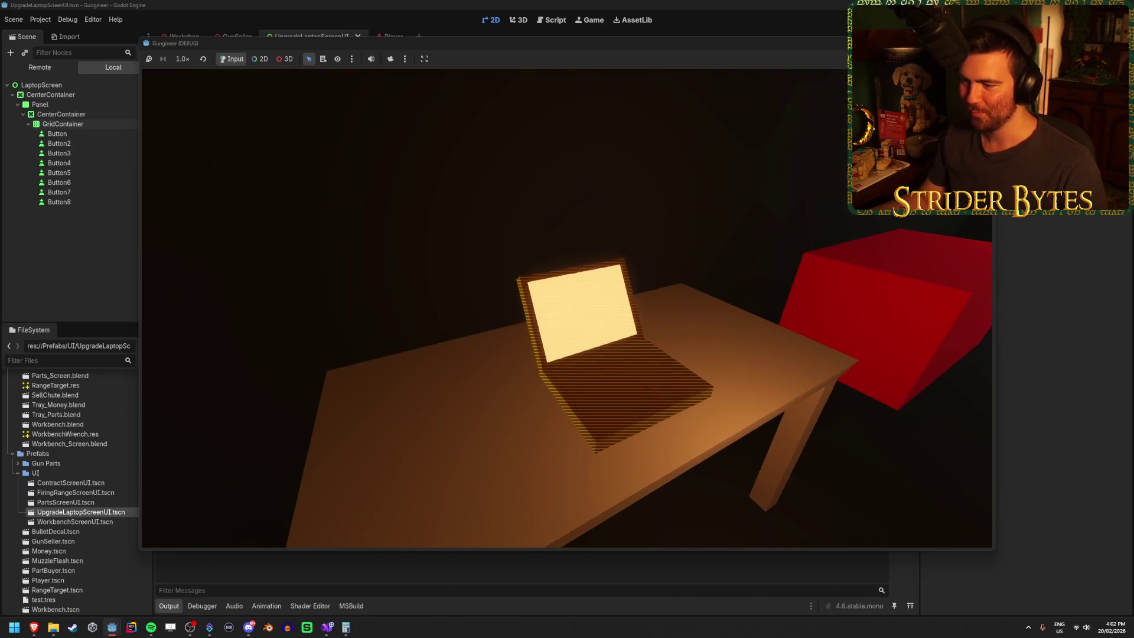
pyautogui.press('e')
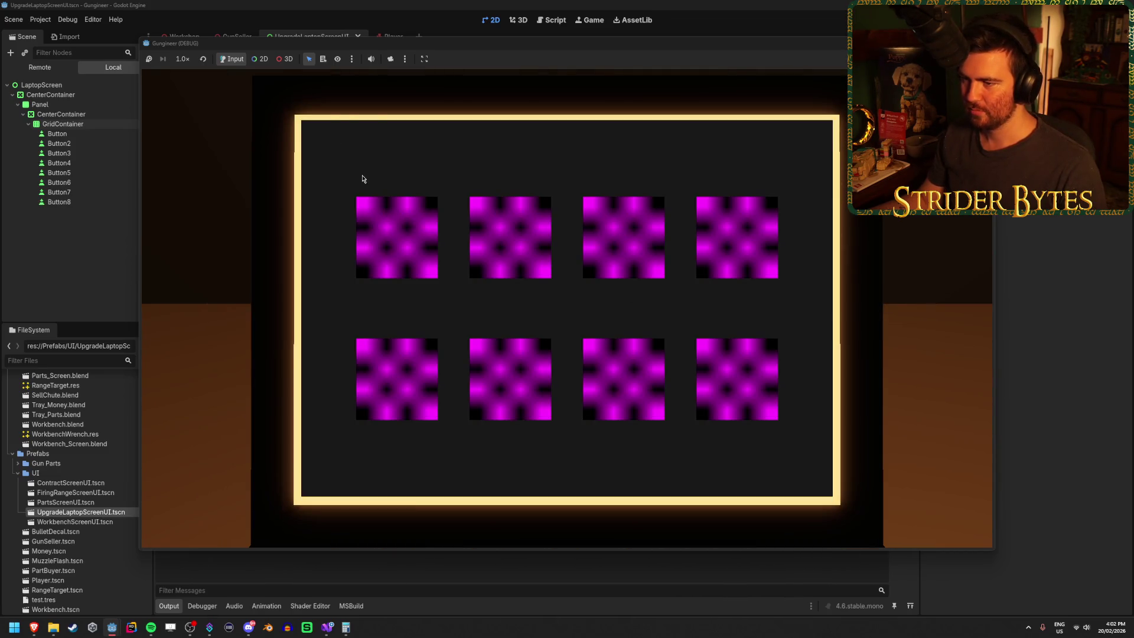
pyautogui.press('e')
pyautogui.press('e')
pyautogui.press('e')
pyautogui.press('e')
pyautogui.press('e')
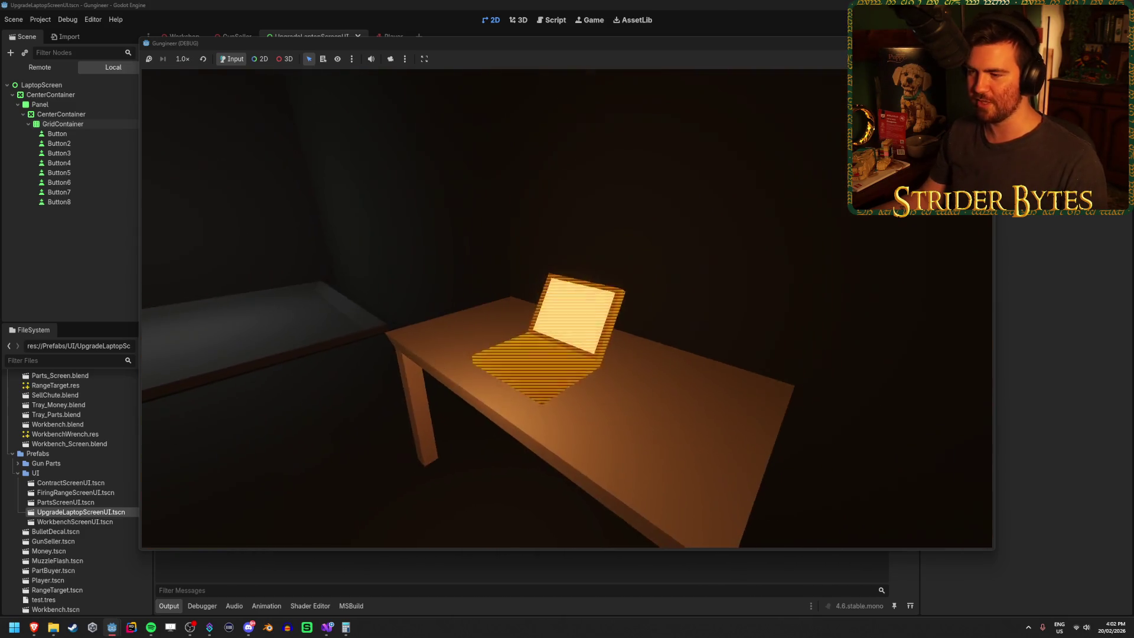
pyautogui.press('e')
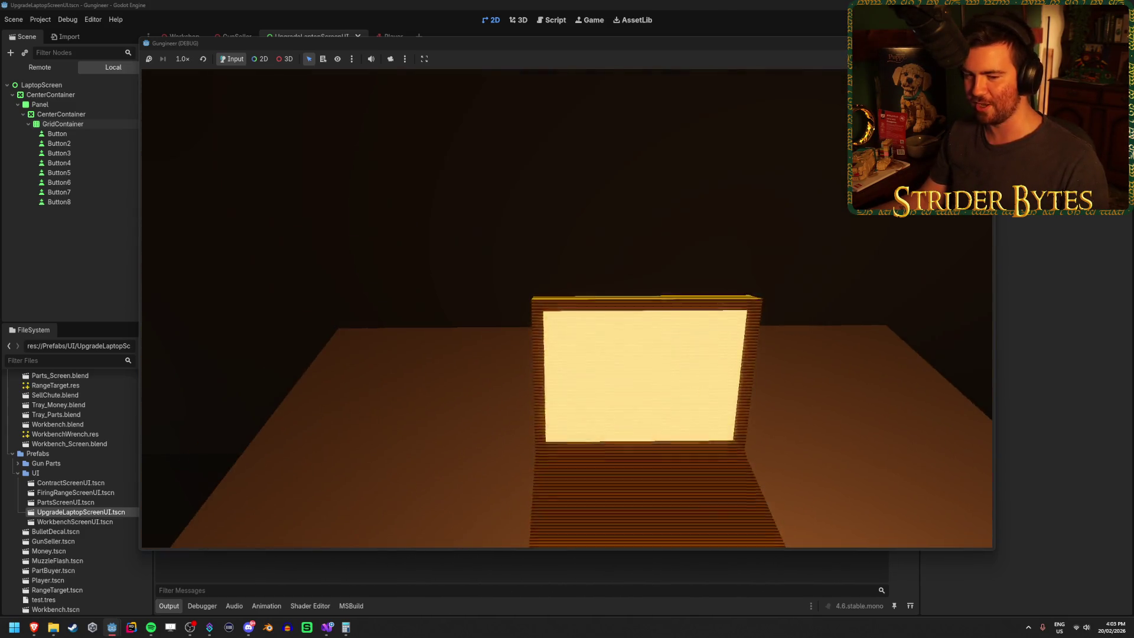
pyautogui.press('e')
pyautogui.press('e')
pyautogui.press('e')
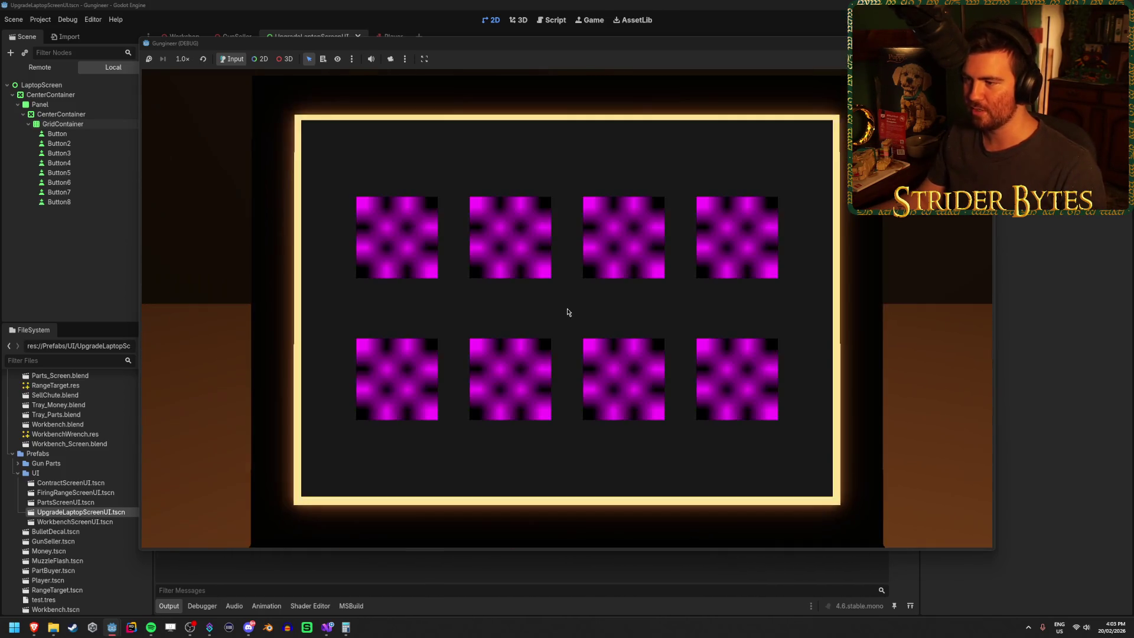
pyautogui.press('e')
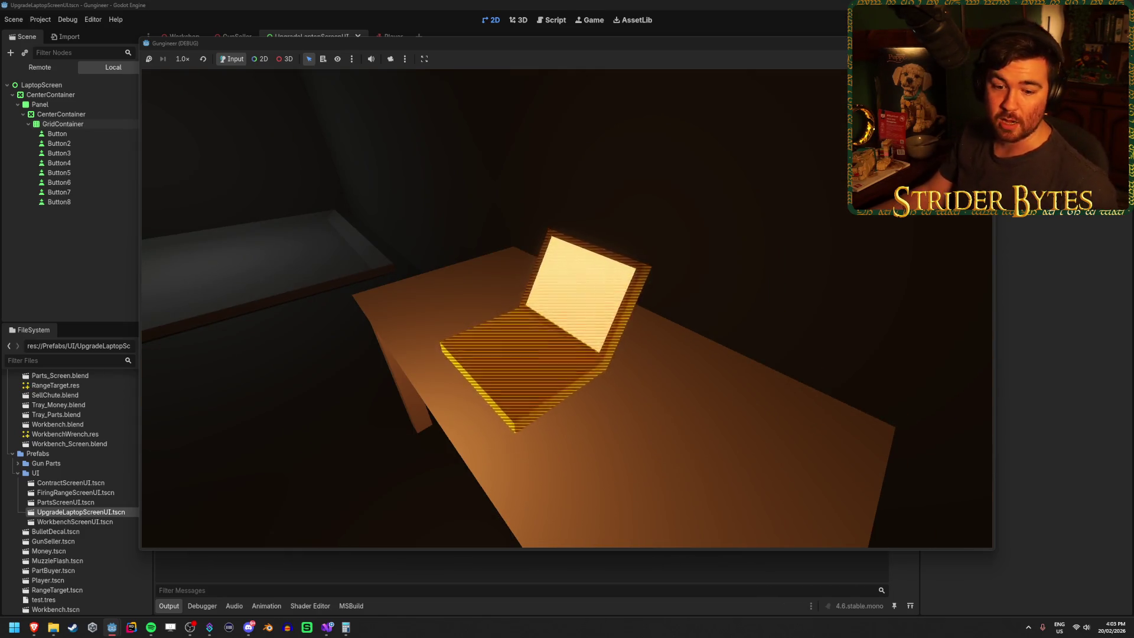
pyautogui.press('e')
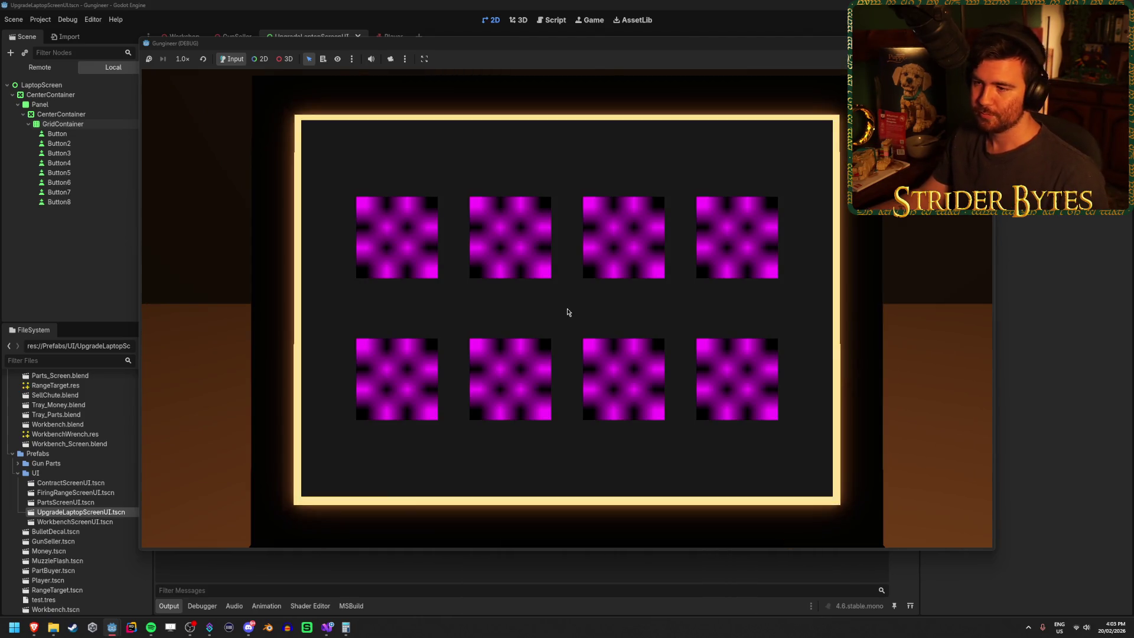
pyautogui.press('e')
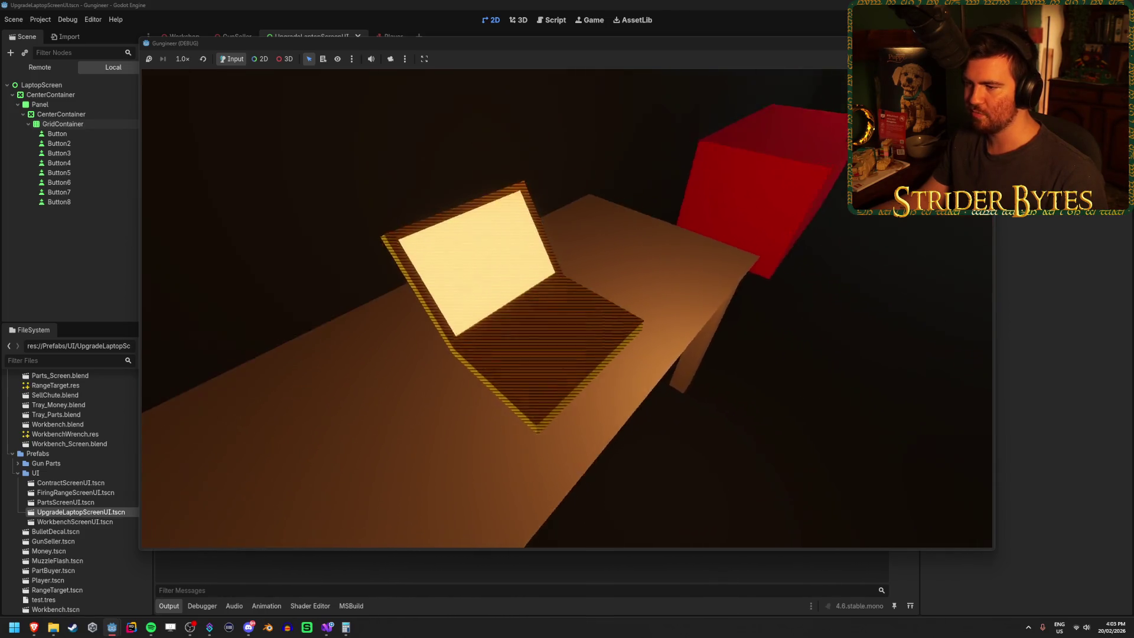
pyautogui.press('e')
pyautogui.press('e')
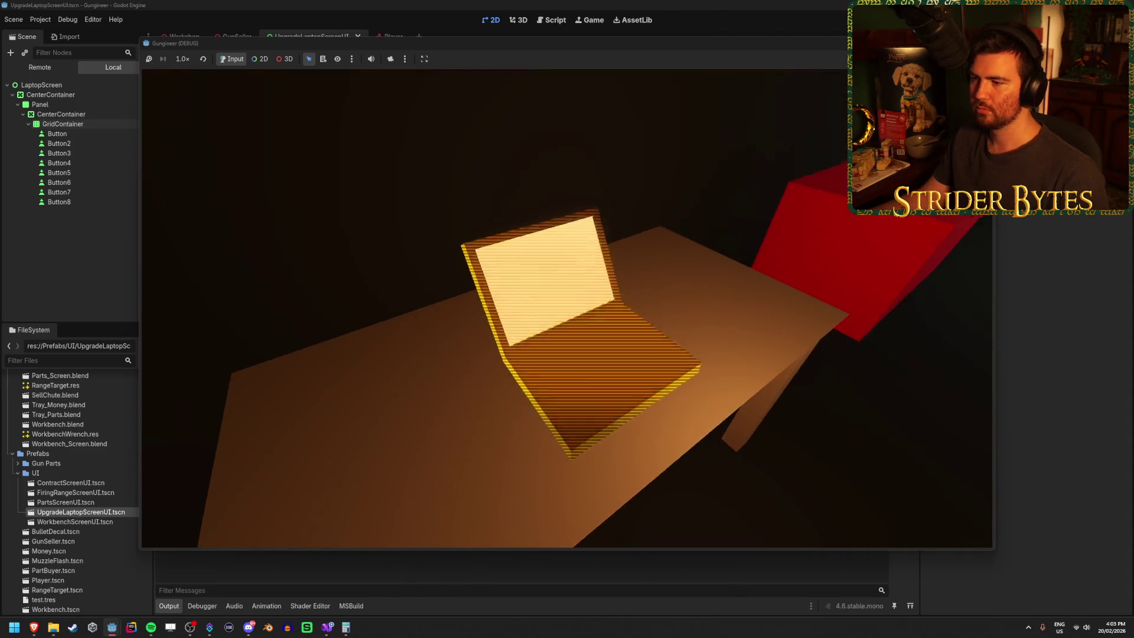
pyautogui.press('e')
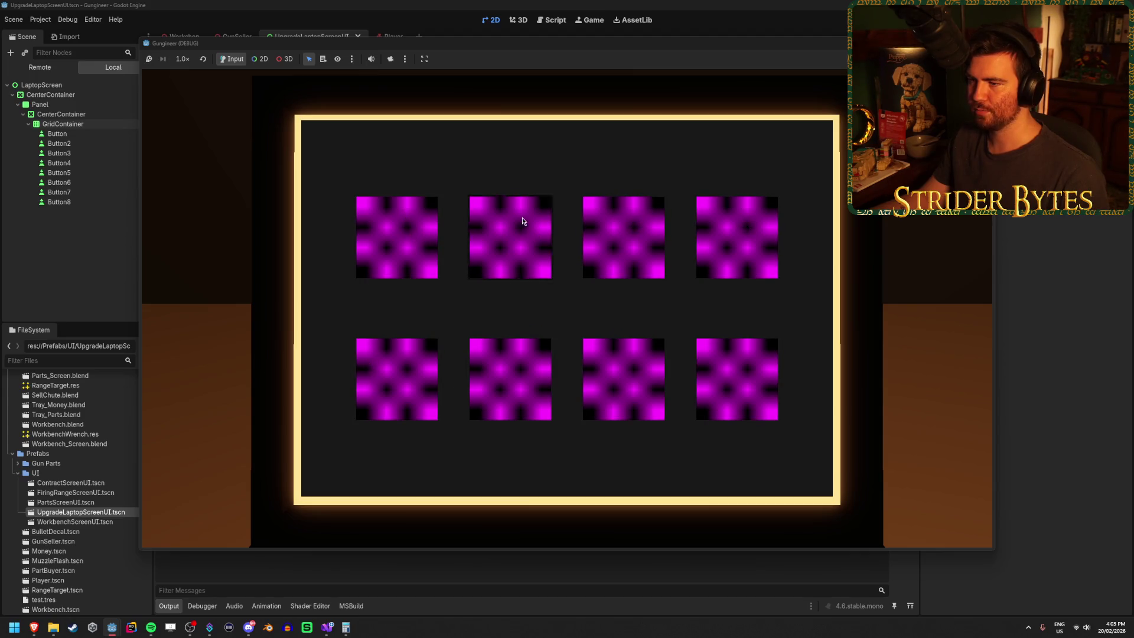
pyautogui.press('e')
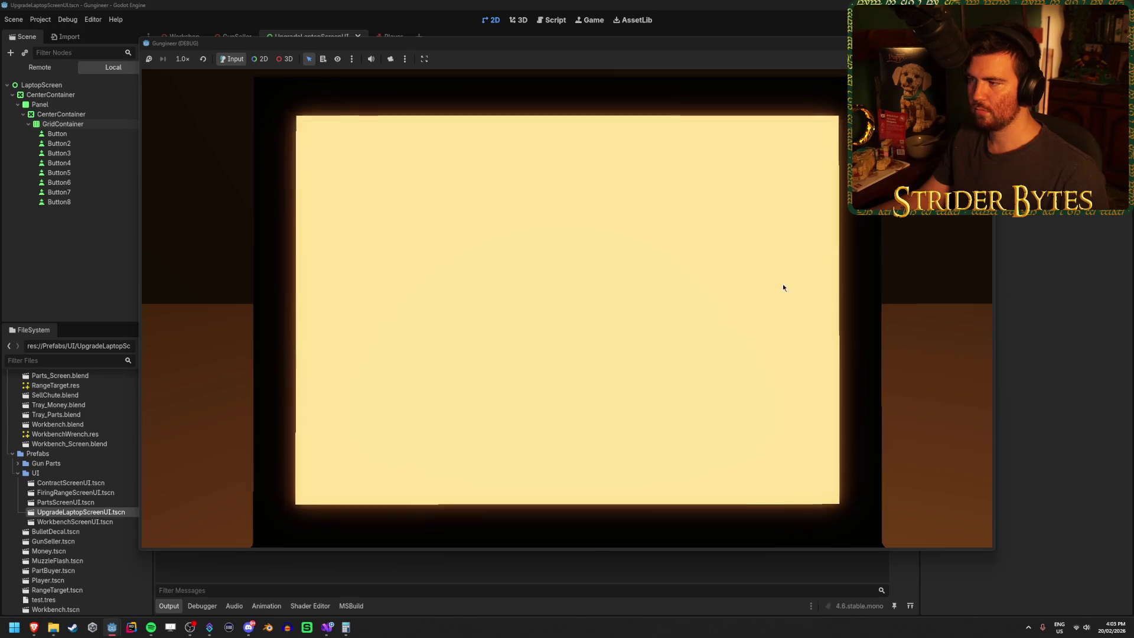
pyautogui.press('Escape')
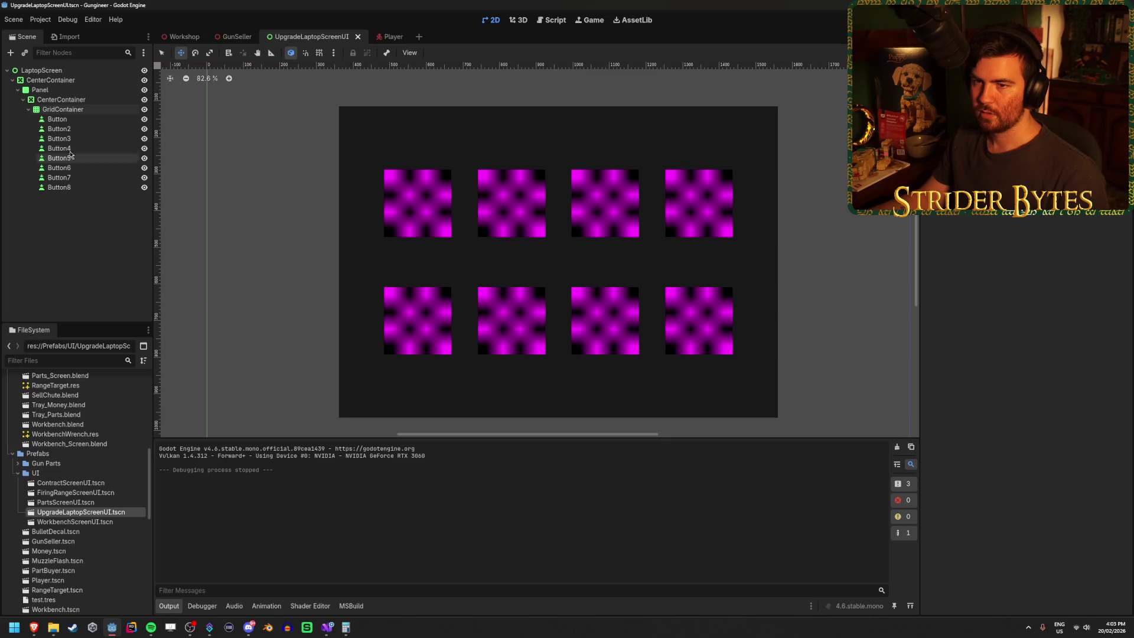
pyautogui.click(77, 119)
pyautogui.click(80, 120)
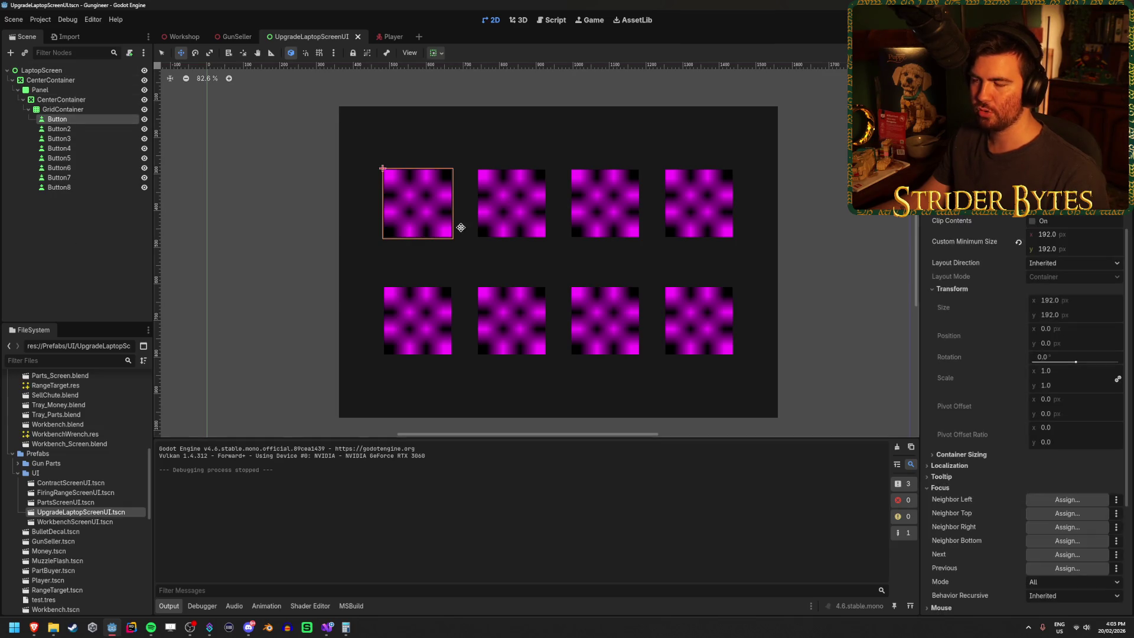
pyautogui.scroll(6, 342, 208)
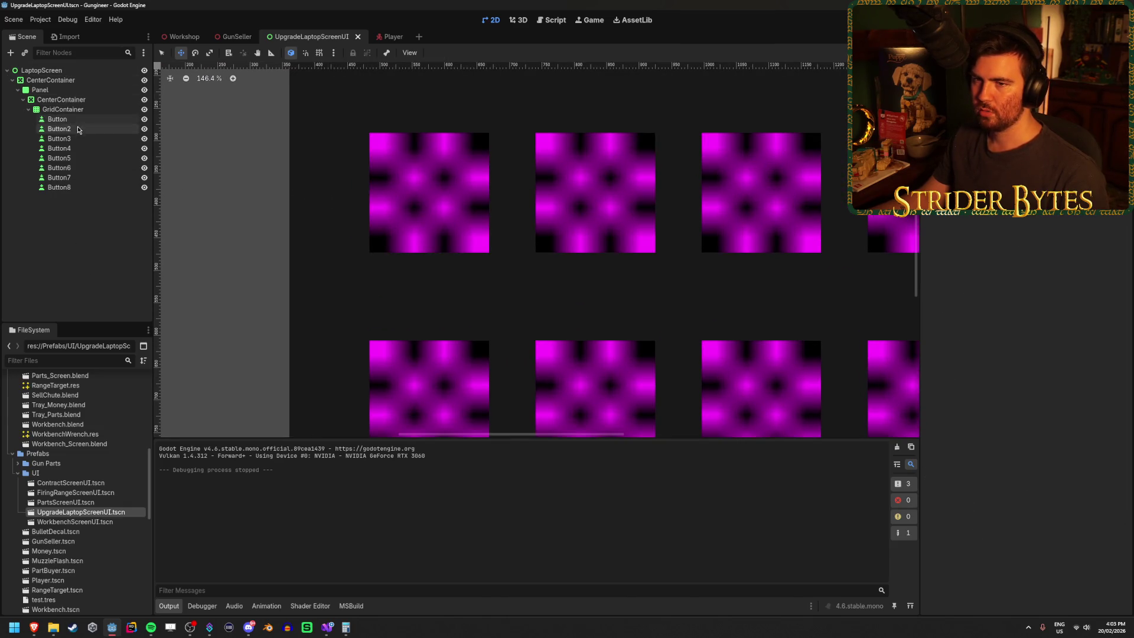
pyautogui.rightClick(85, 120)
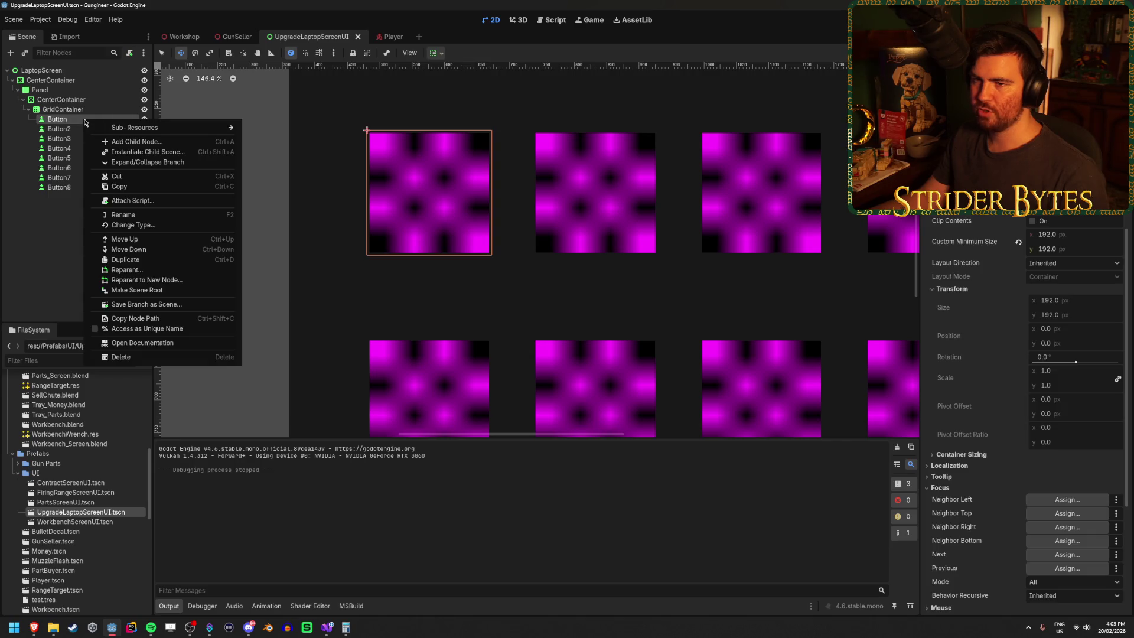
pyautogui.click(67, 200)
pyautogui.scroll(-6, 615, 254)
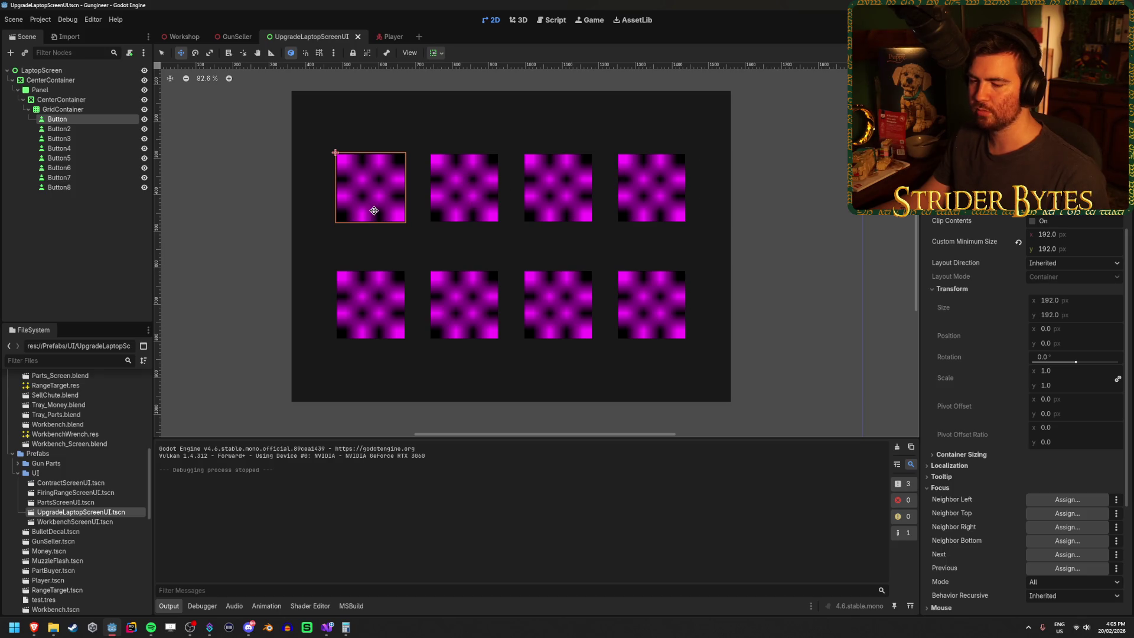
pyautogui.click(82, 245)
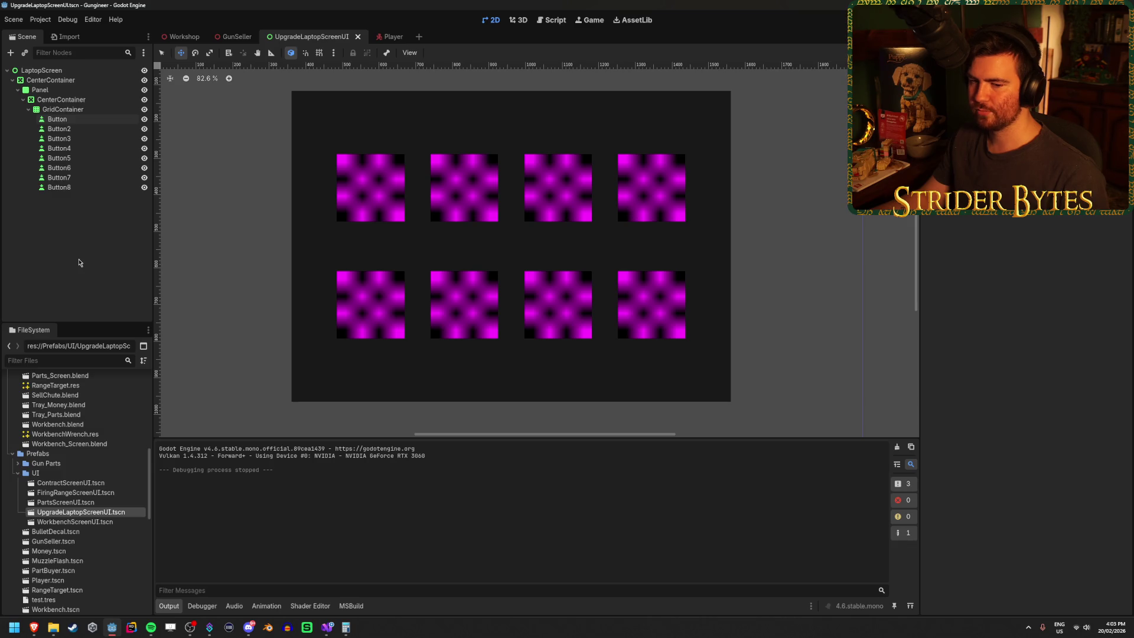
pyautogui.click(83, 119)
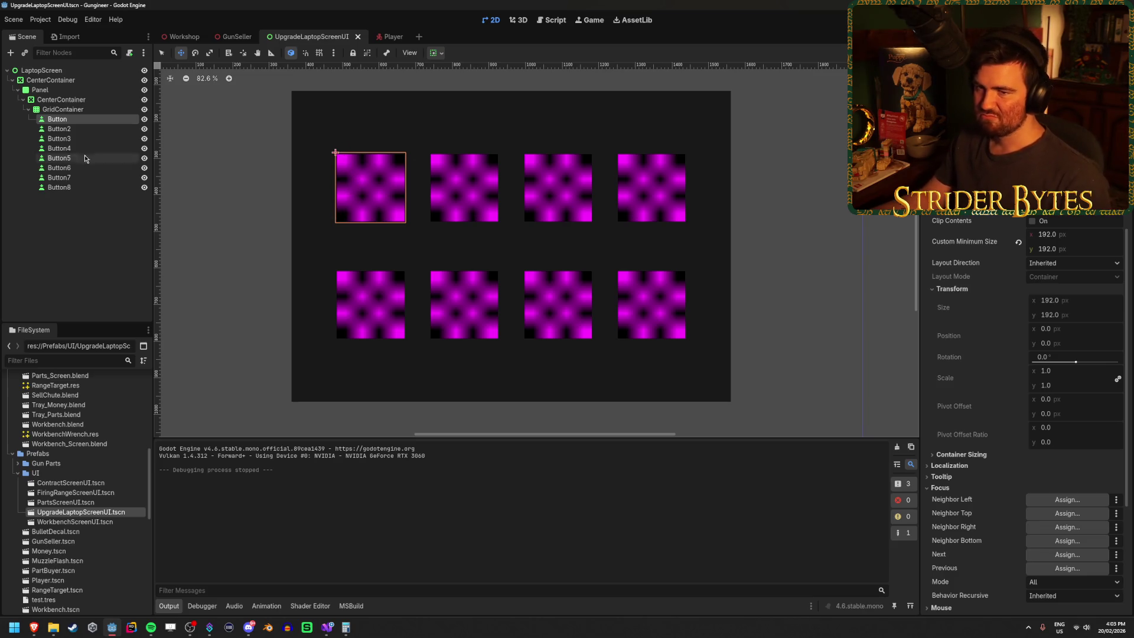
# Add a TextureButton as a child of the first Button, found by searching 'text'.
pyautogui.rightClick(105, 123)
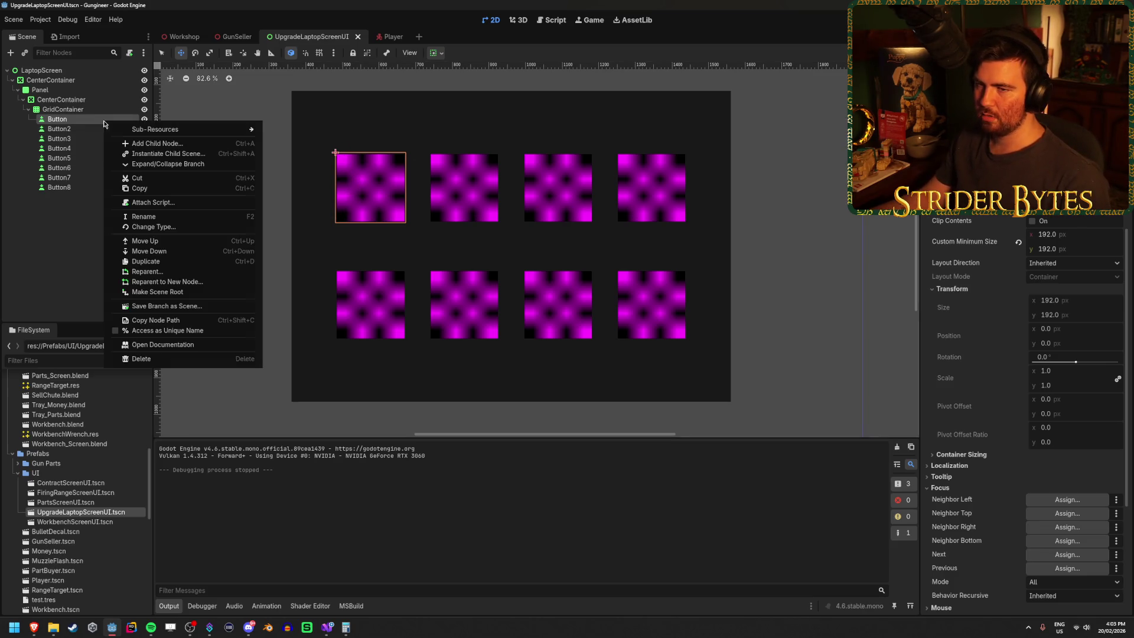
pyautogui.click(136, 144)
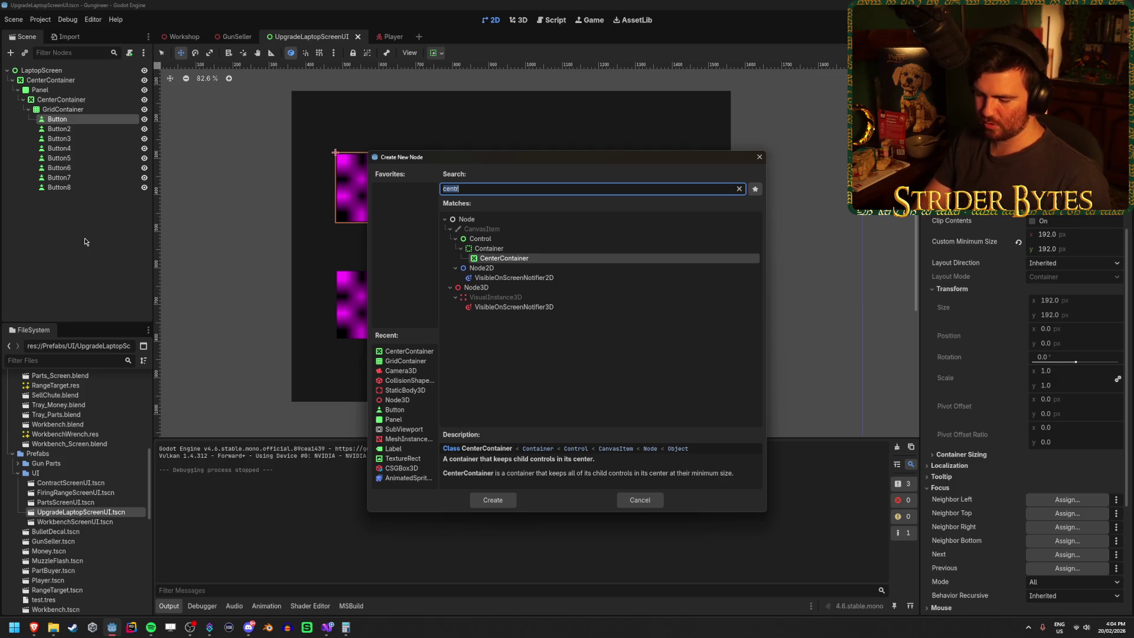
pyautogui.write('text')
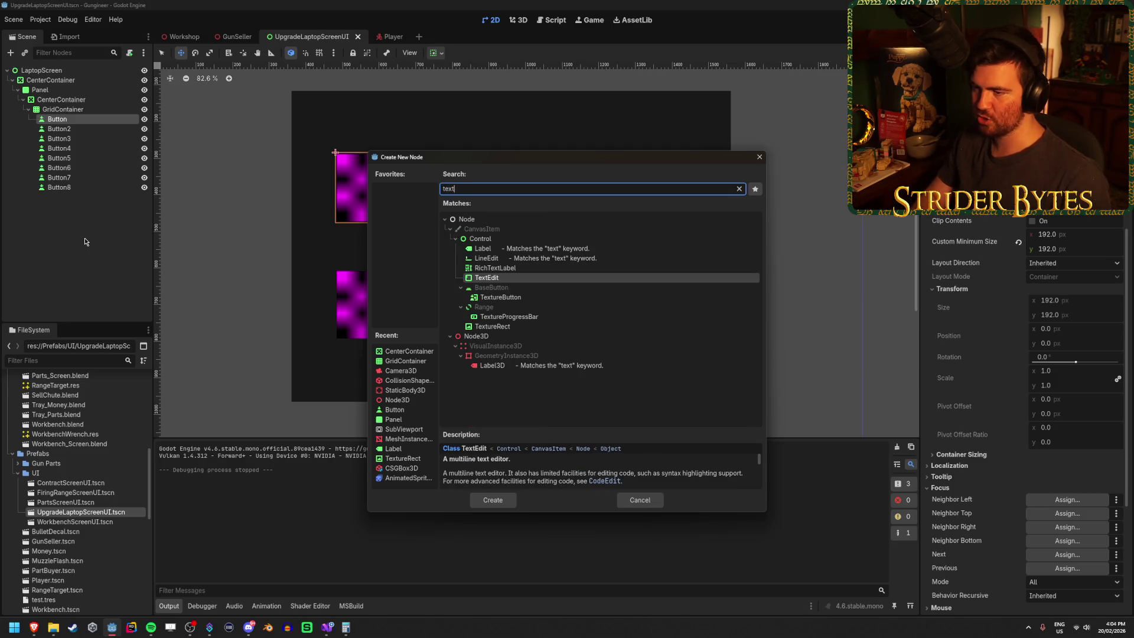
pyautogui.press('Down')
pyautogui.press('Down')
pyautogui.press('Return')
pyautogui.scroll(3, 283, 163)
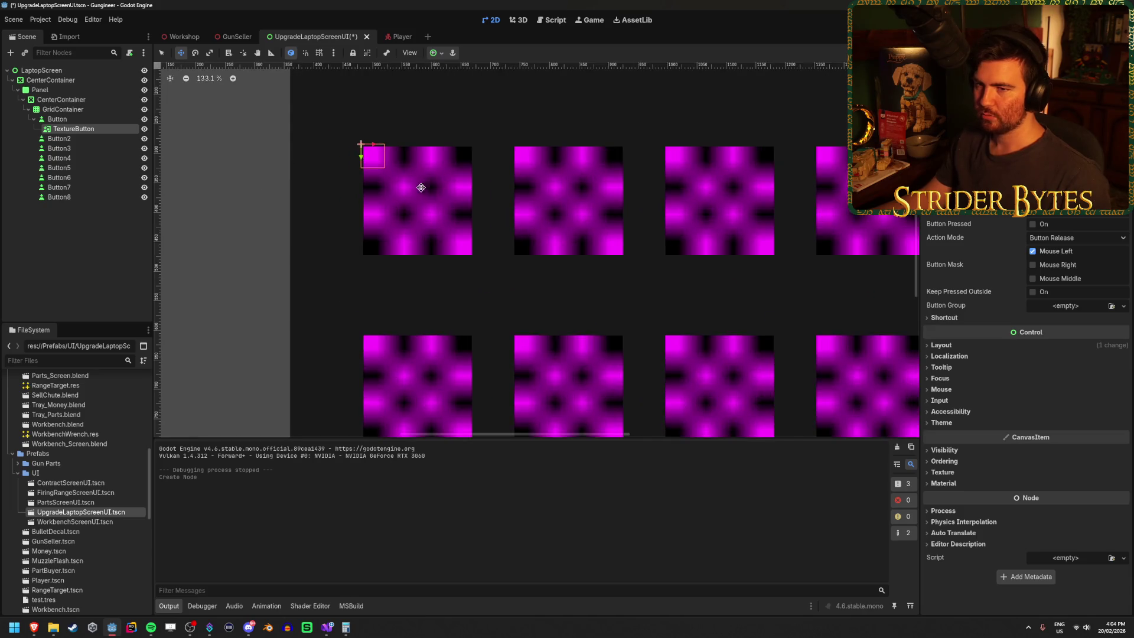
pyautogui.scroll(2, 421, 187)
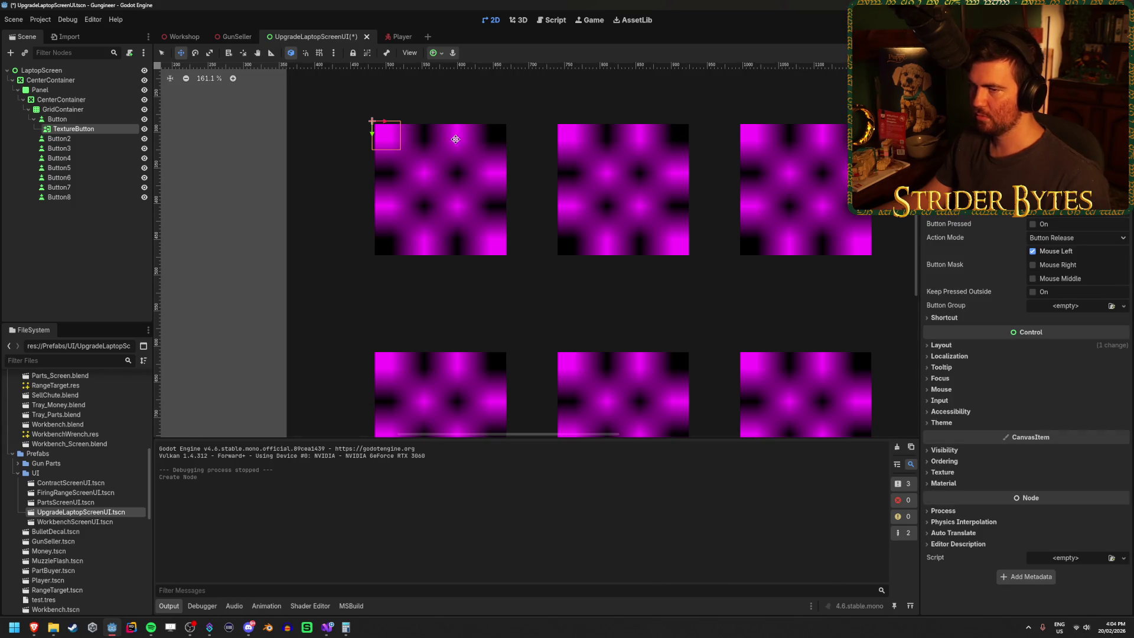
# Anchor the TextureButton to the bottom-left preset and set its position y to 192.
pyautogui.click(57, 119)
pyautogui.click(68, 130)
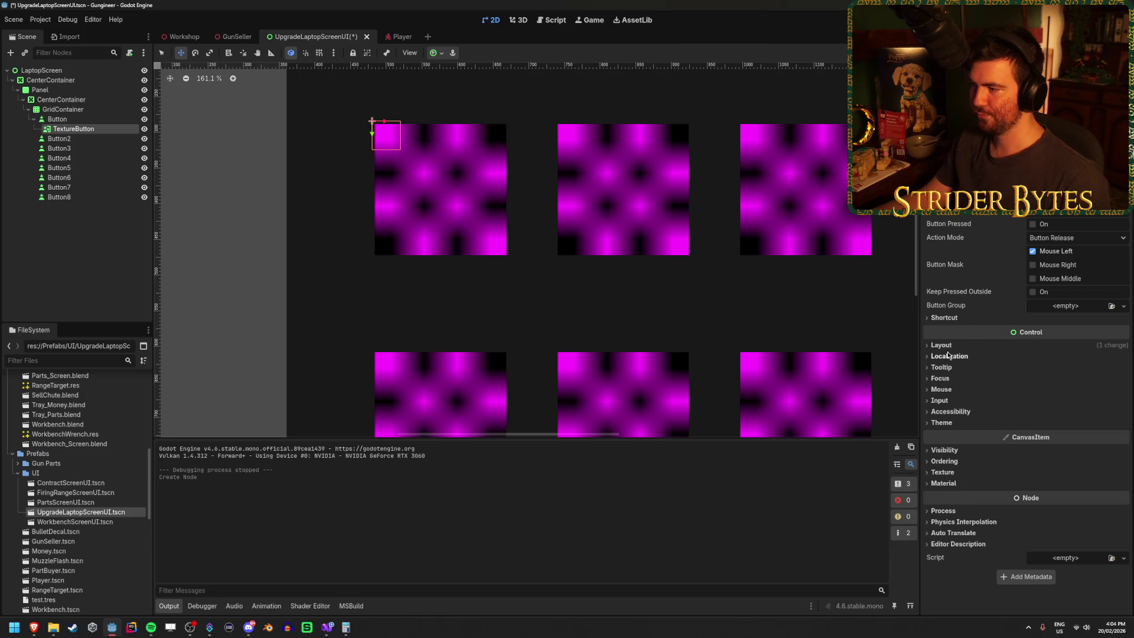
pyautogui.click(942, 345)
pyautogui.click(952, 445)
pyautogui.scroll(-3, 987, 378)
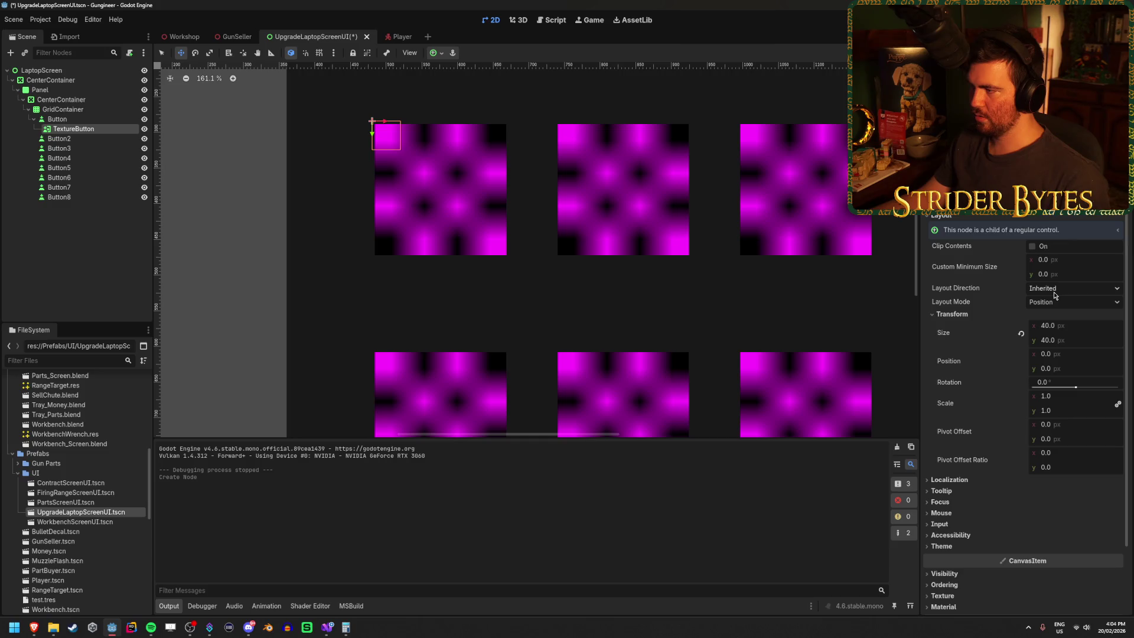
pyautogui.click(435, 55)
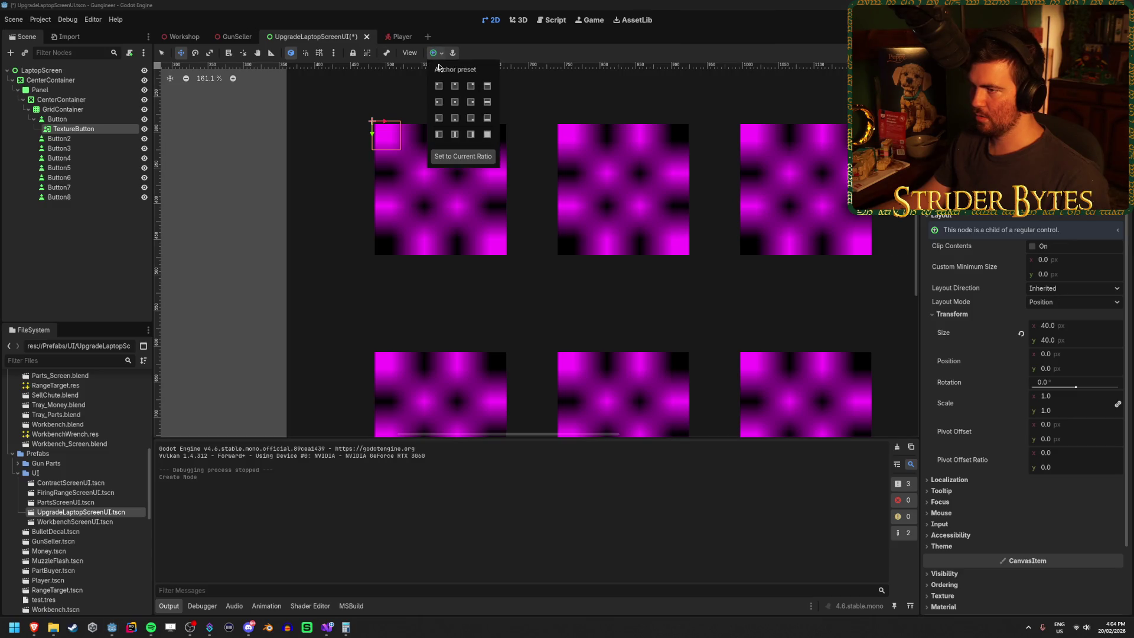
pyautogui.click(439, 118)
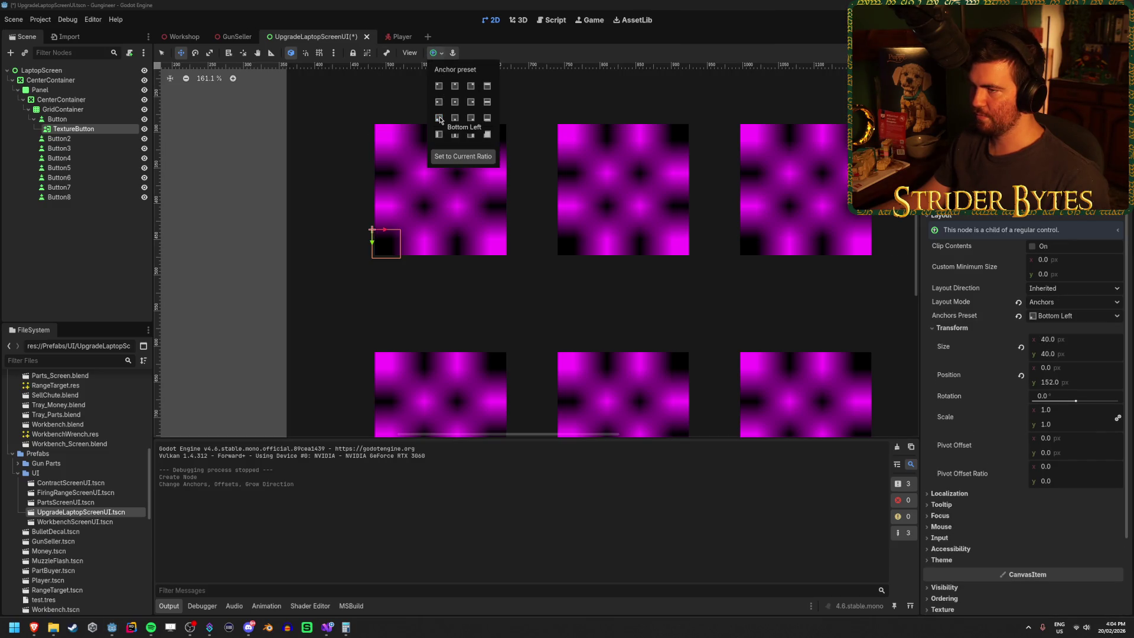
pyautogui.click(455, 119)
pyautogui.click(439, 119)
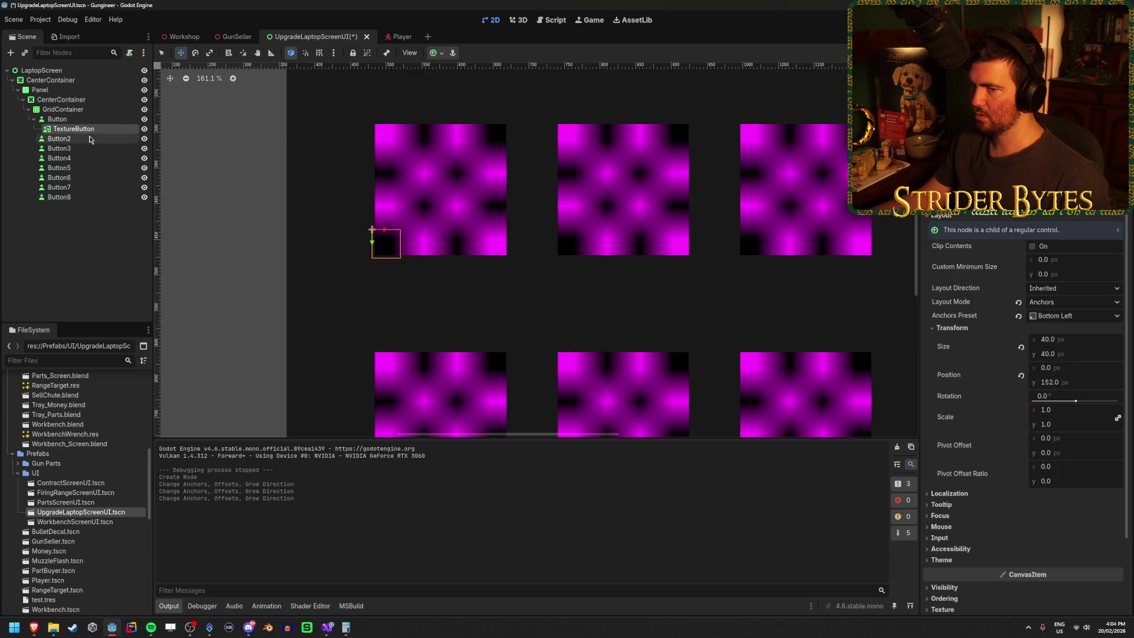
pyautogui.click(1067, 383)
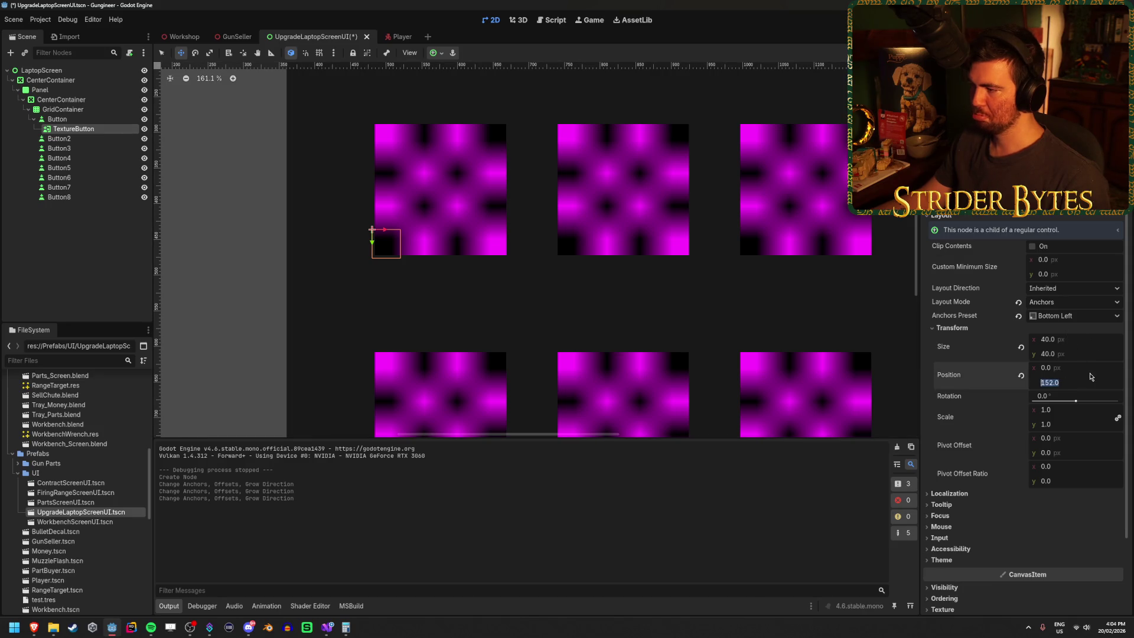
pyautogui.write('192')
pyautogui.press('Return')
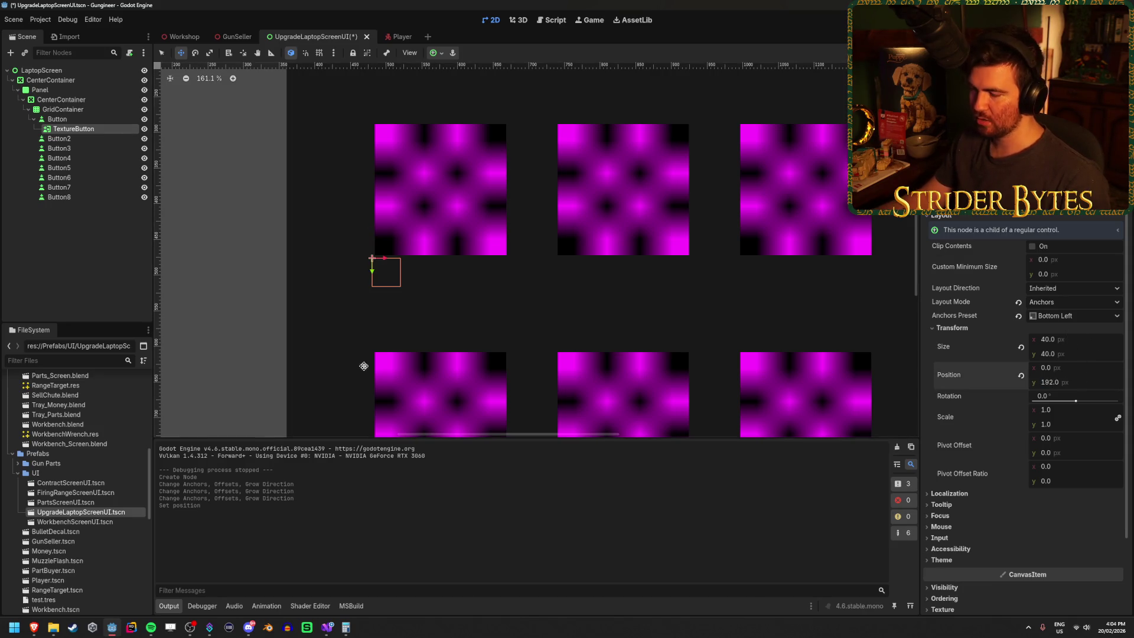
# Review the TextureButton's Inspector properties, then deselect it.
pyautogui.scroll(5, 364, 363)
pyautogui.scroll(3, 398, 176)
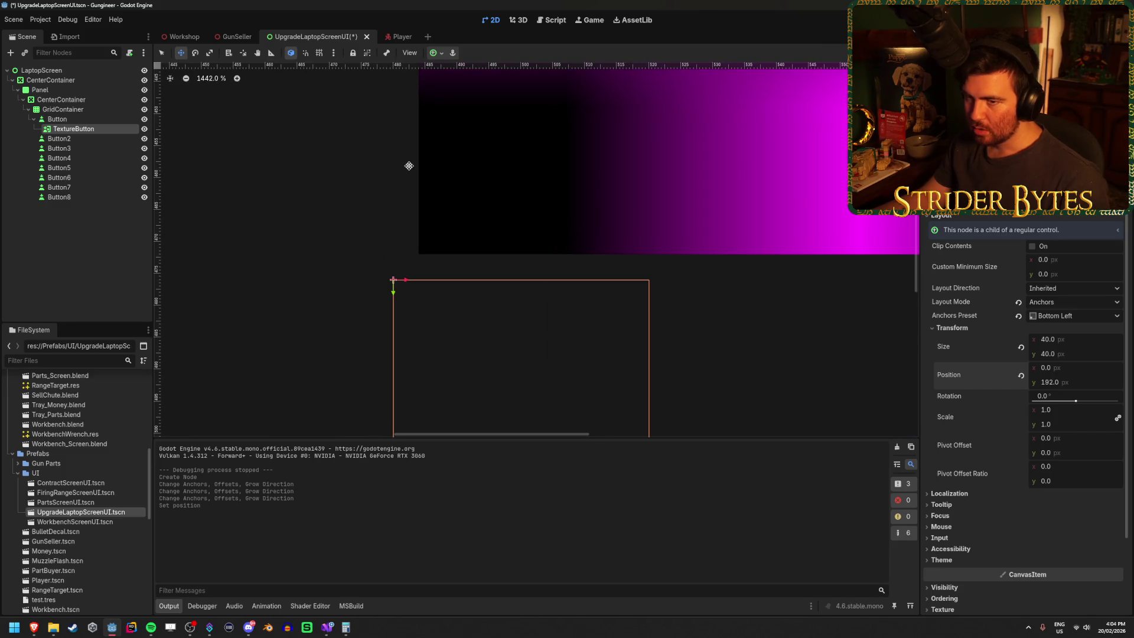
pyautogui.click(94, 120)
pyautogui.click(73, 129)
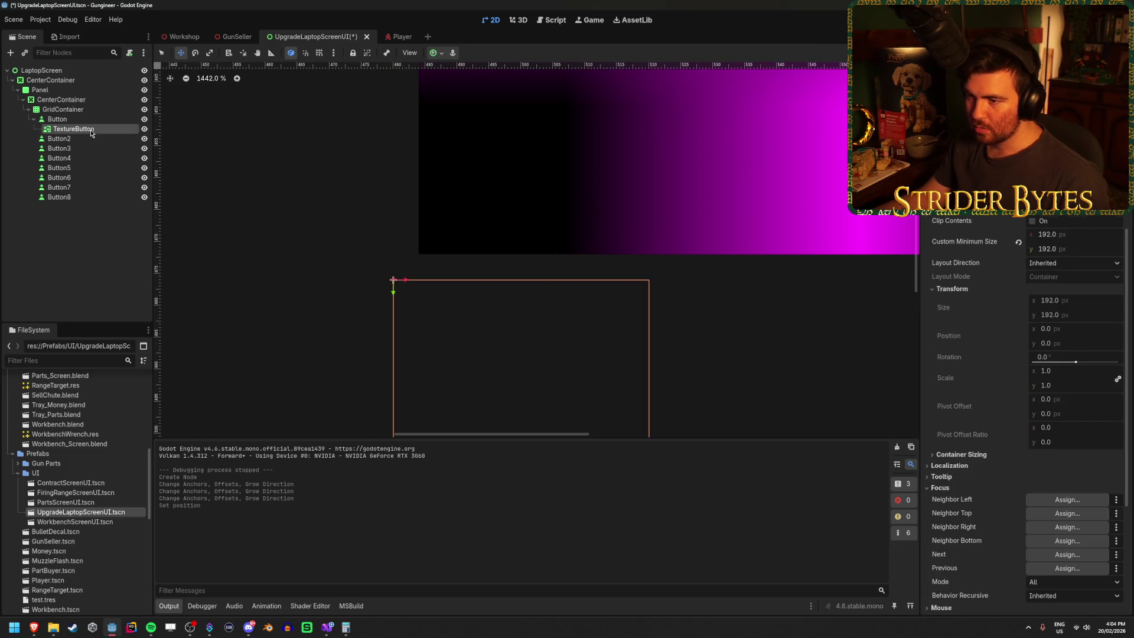
pyautogui.scroll(-2, 537, 261)
pyautogui.scroll(-5, 536, 261)
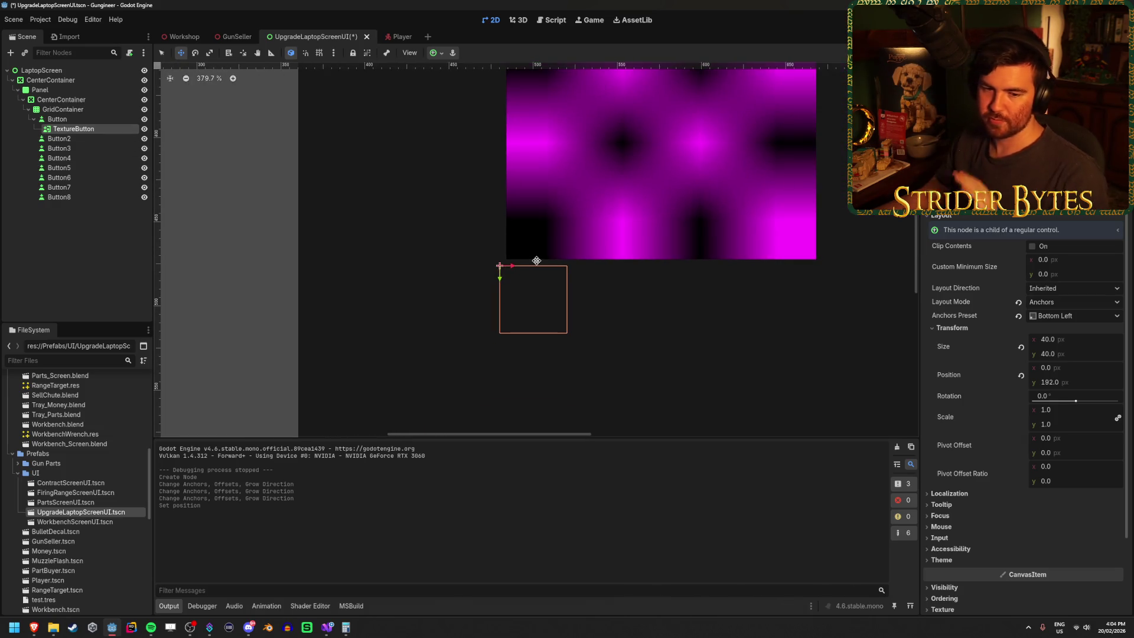
pyautogui.scroll(-1, 580, 208)
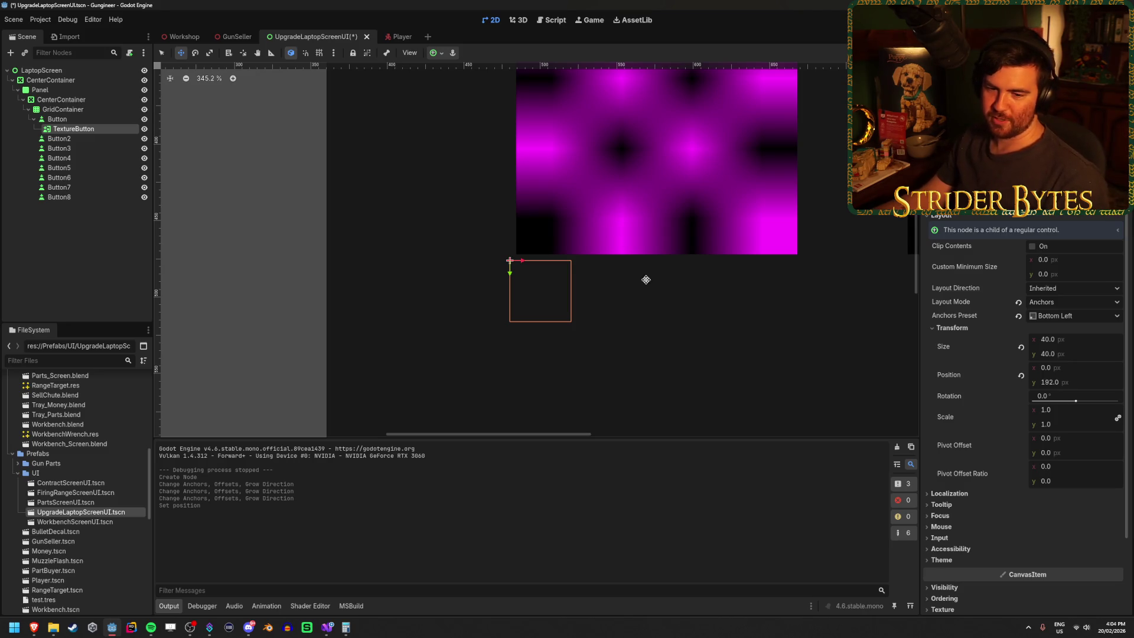
pyautogui.scroll(6, 646, 279)
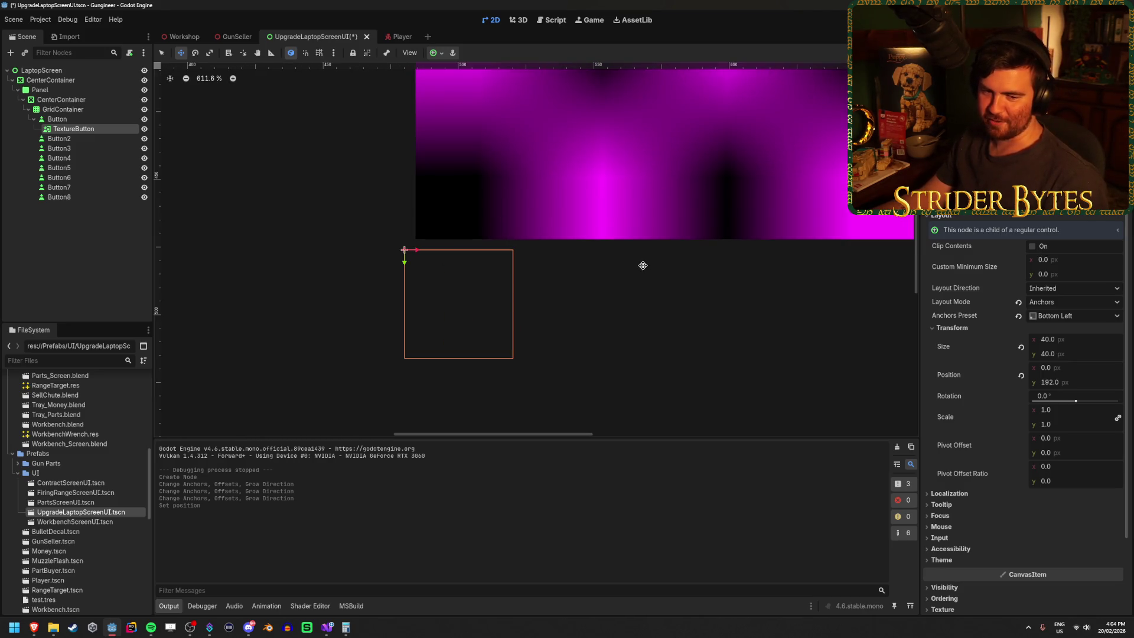
pyautogui.scroll(-5, 643, 266)
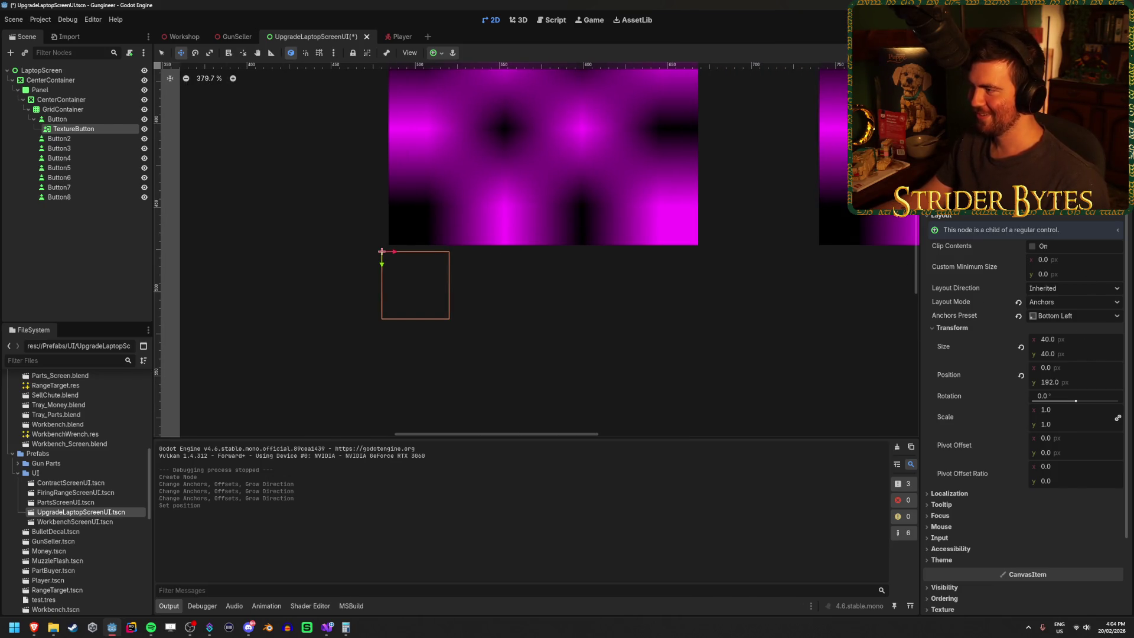
pyautogui.scroll(3, 1024, 414)
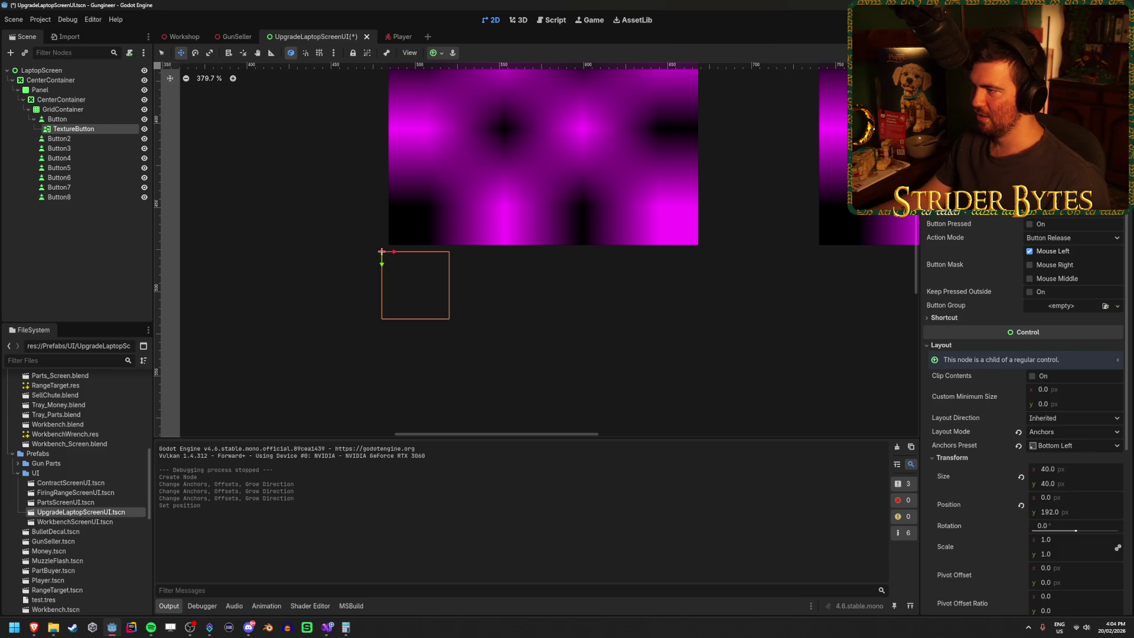
pyautogui.scroll(2, 1023, 414)
pyautogui.scroll(-2, 1024, 414)
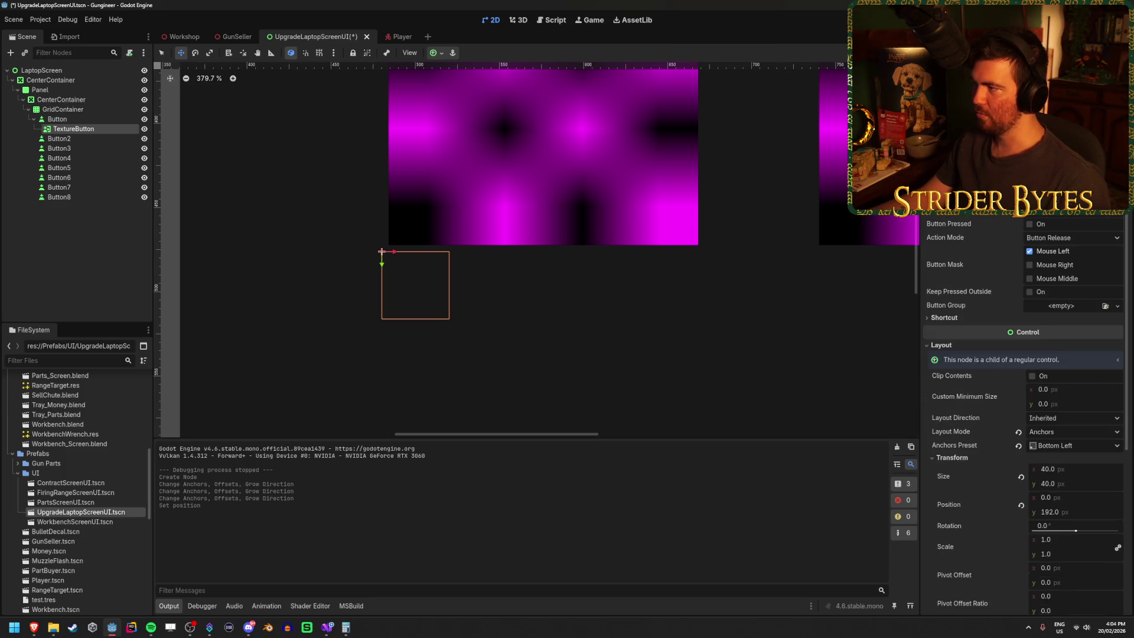
pyautogui.click(215, 109)
# Delete the TextureButton and add a TextureRect child under the first Button instead.
pyautogui.click(113, 128)
pyautogui.press('Delete')
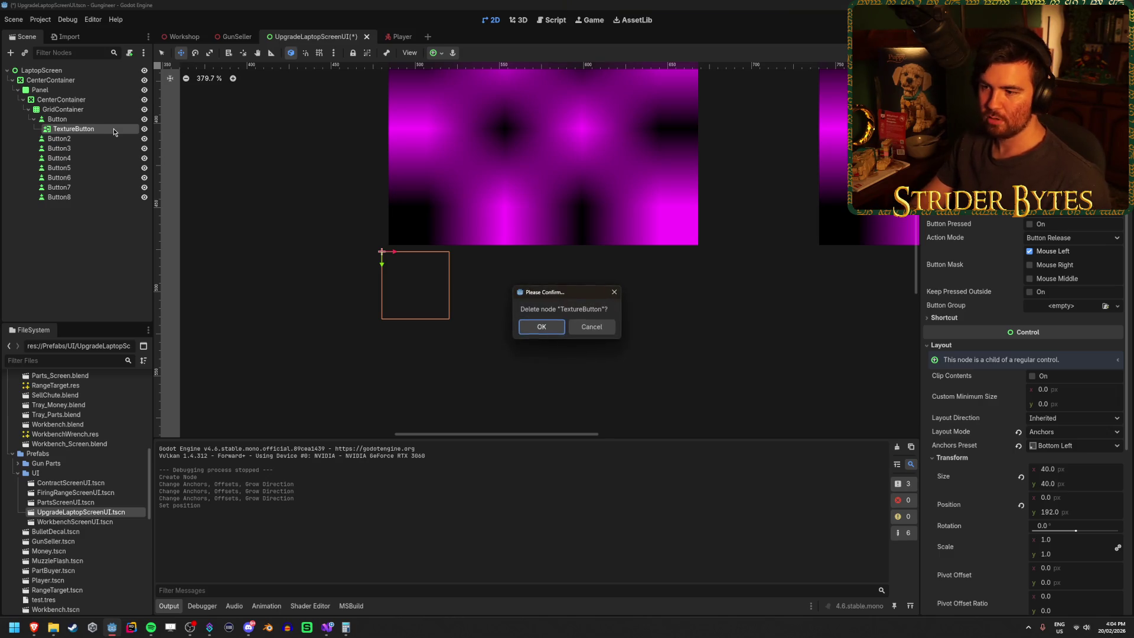
pyautogui.press('Return')
pyautogui.rightClick(107, 119)
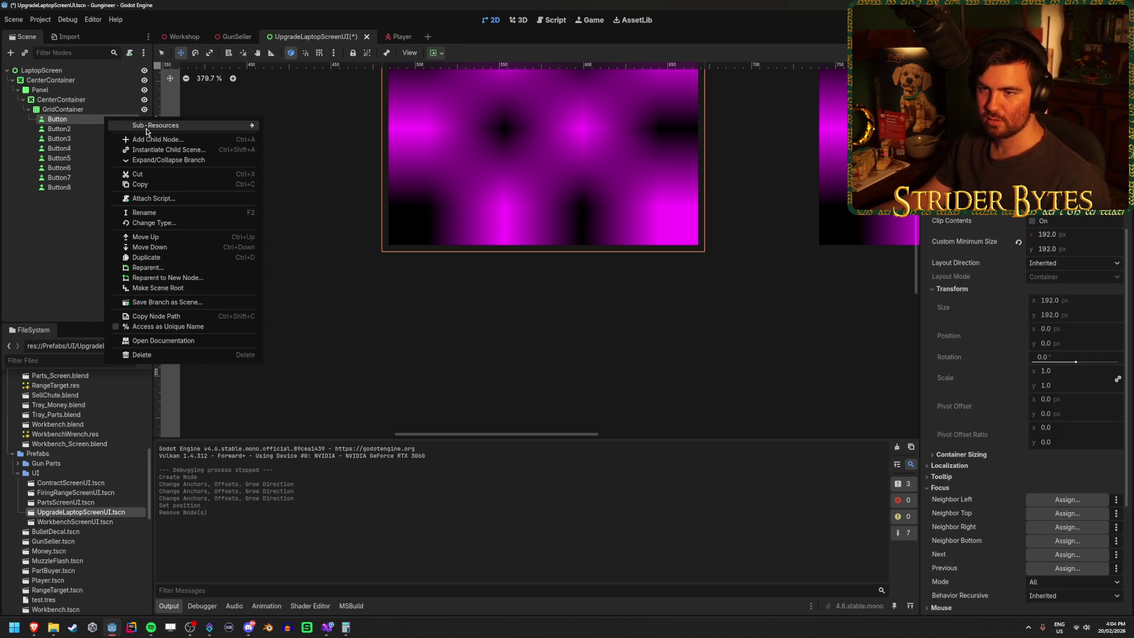
pyautogui.click(128, 124)
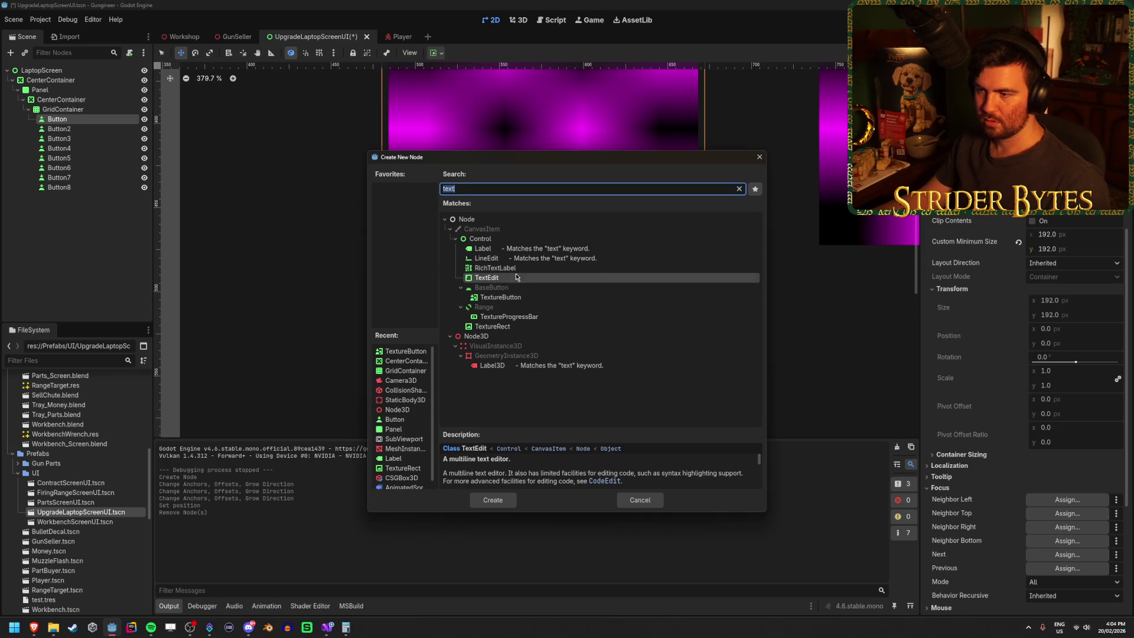
pyautogui.click(493, 326)
pyautogui.click(493, 500)
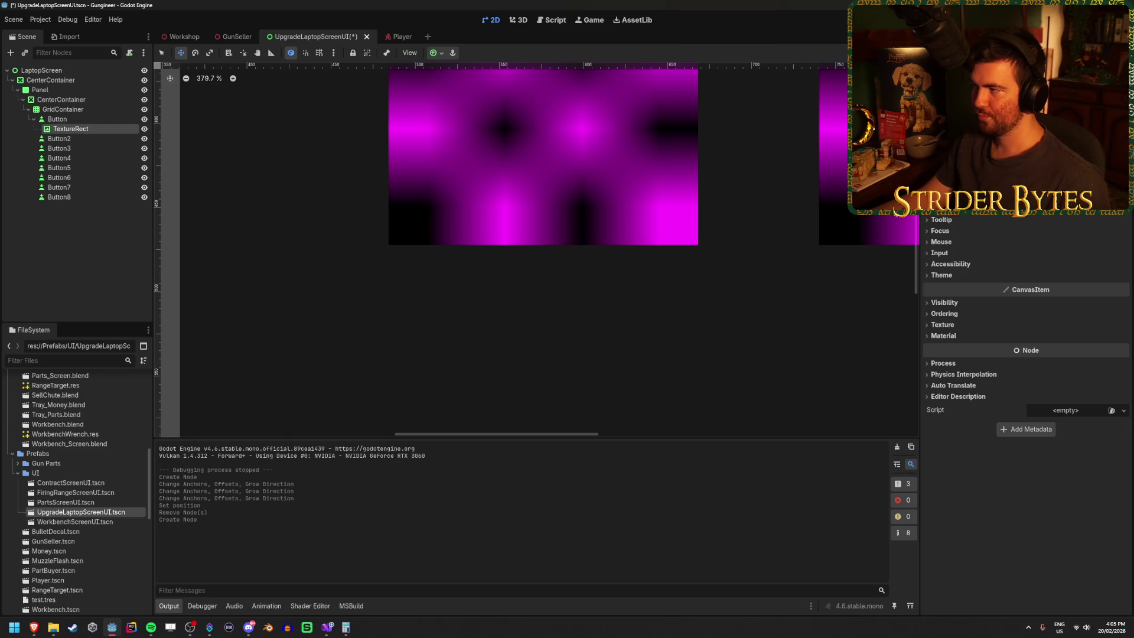
# Give the TextureRect the magenta pattern texture.
pyautogui.click(1066, 118)
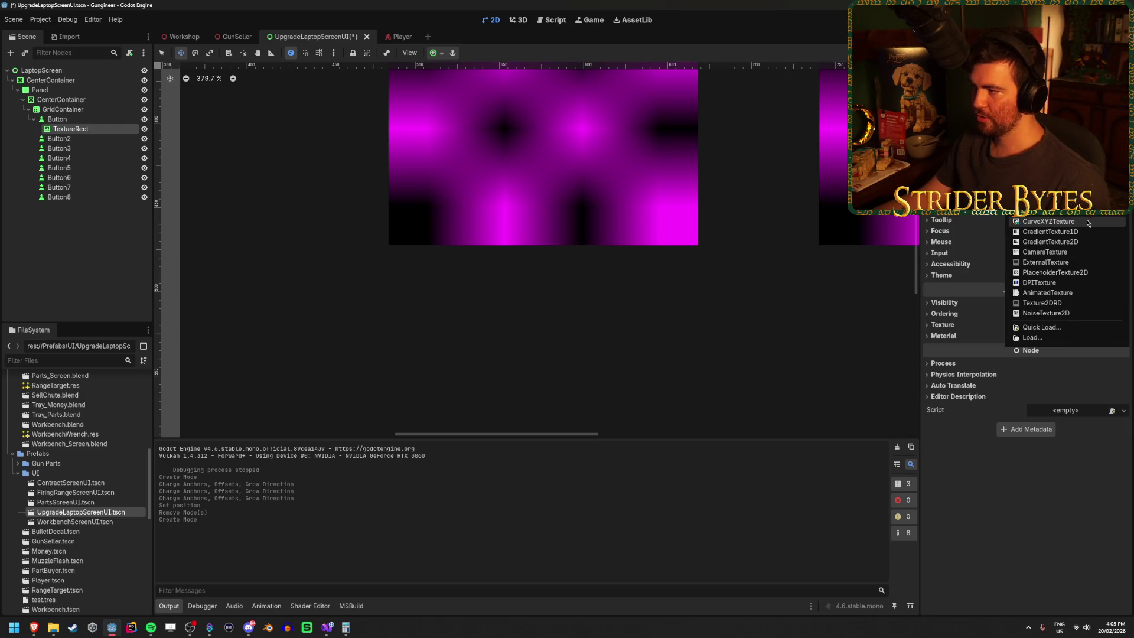
pyautogui.click(1098, 272)
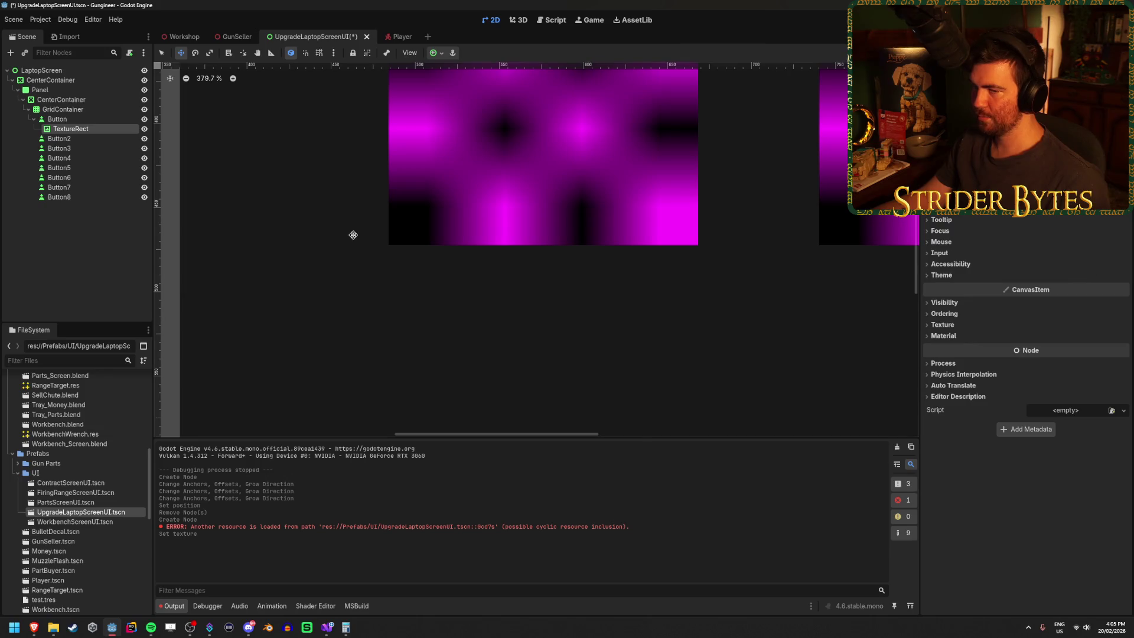
pyautogui.scroll(-3, 455, 208)
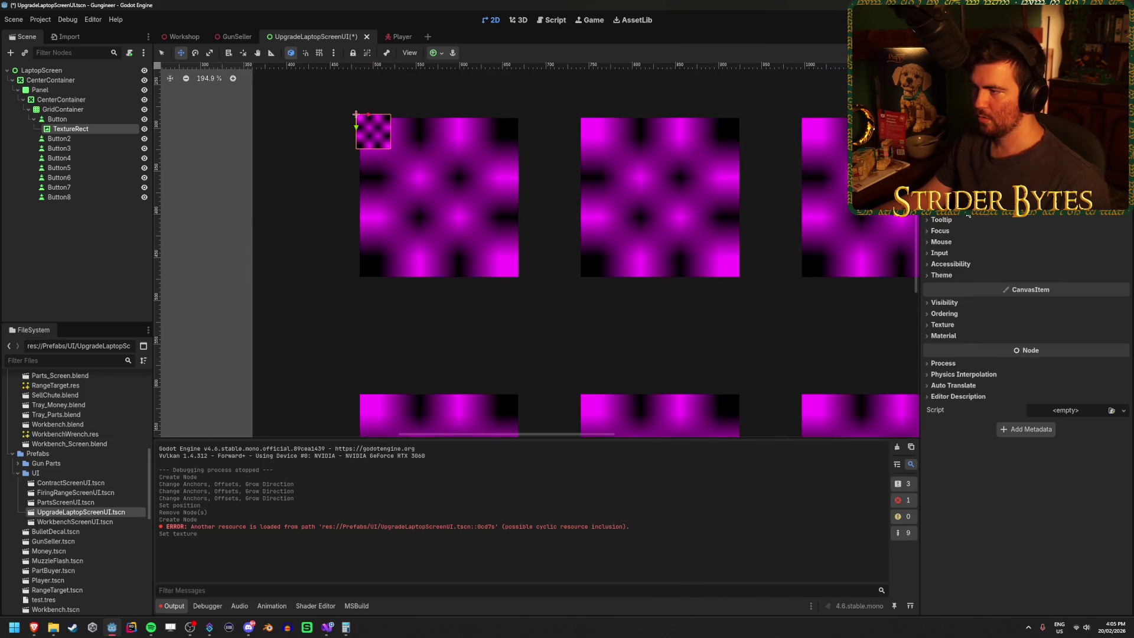
pyautogui.scroll(3, 1012, 370)
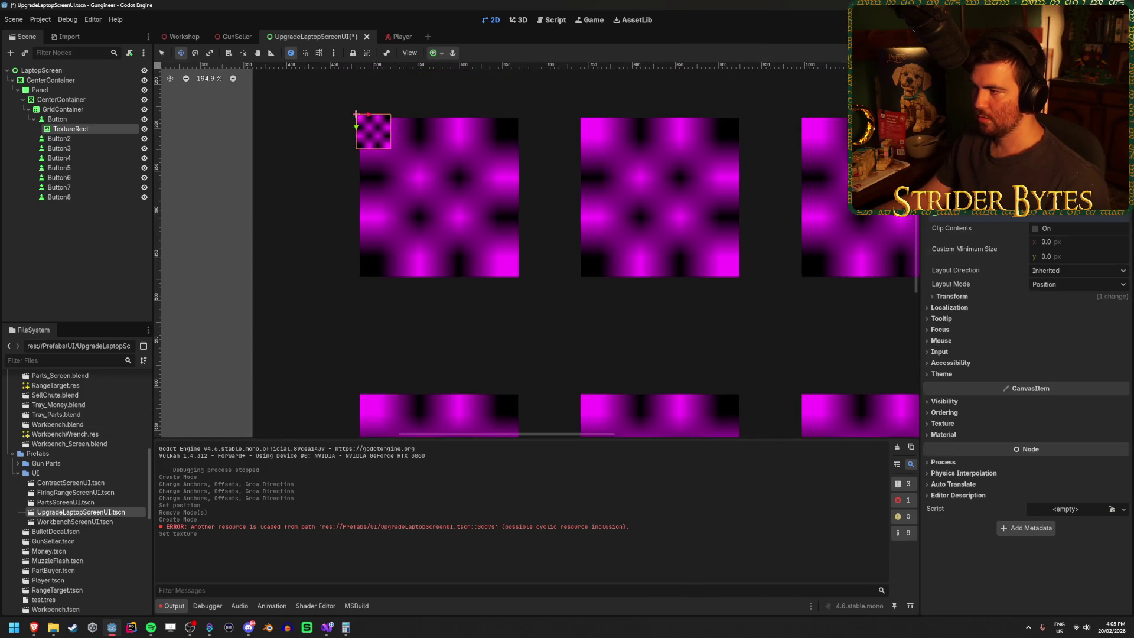
# Set the TextureRect's transform position y to 192.
pyautogui.click(952, 296)
pyautogui.click(1089, 353)
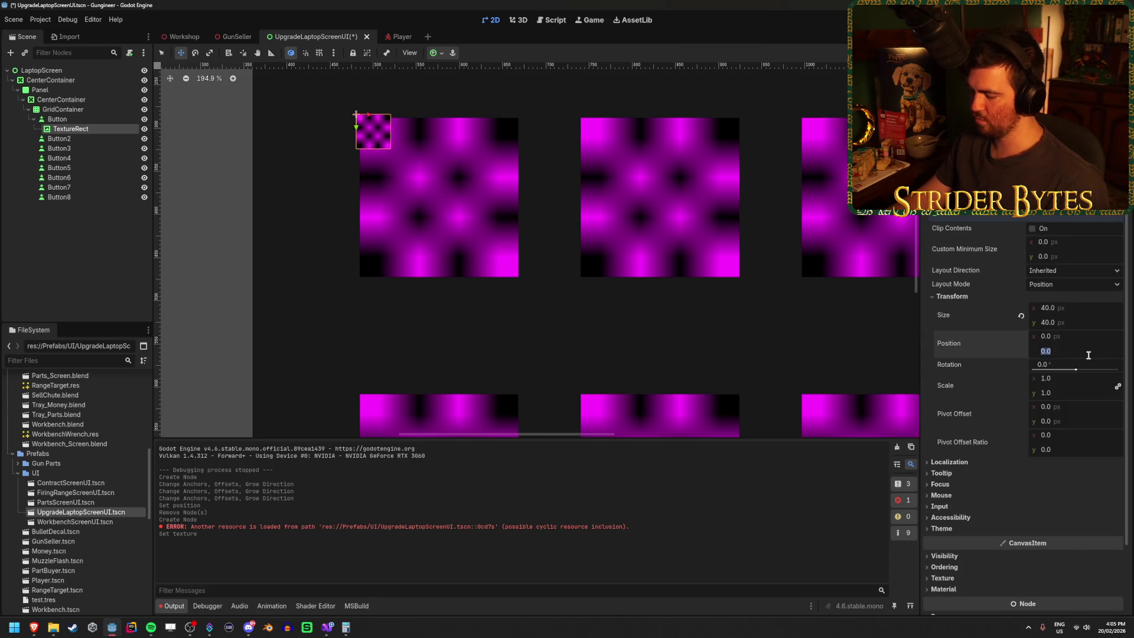
pyautogui.press('Return')
pyautogui.scroll(4, 466, 321)
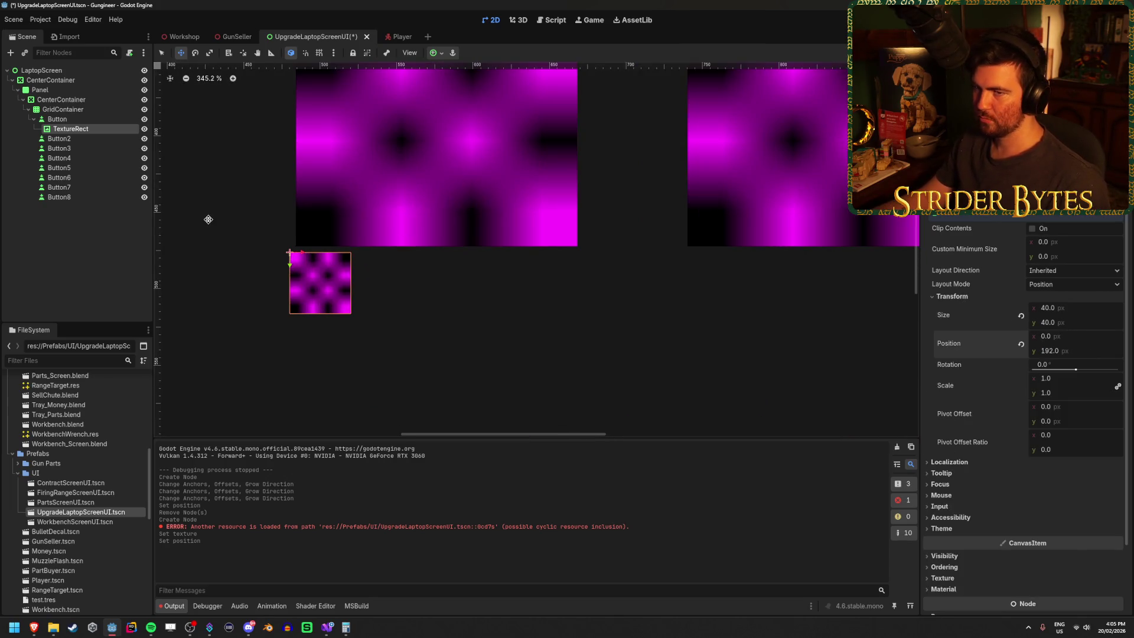
pyautogui.scroll(-2, 209, 219)
pyautogui.scroll(2, 215, 219)
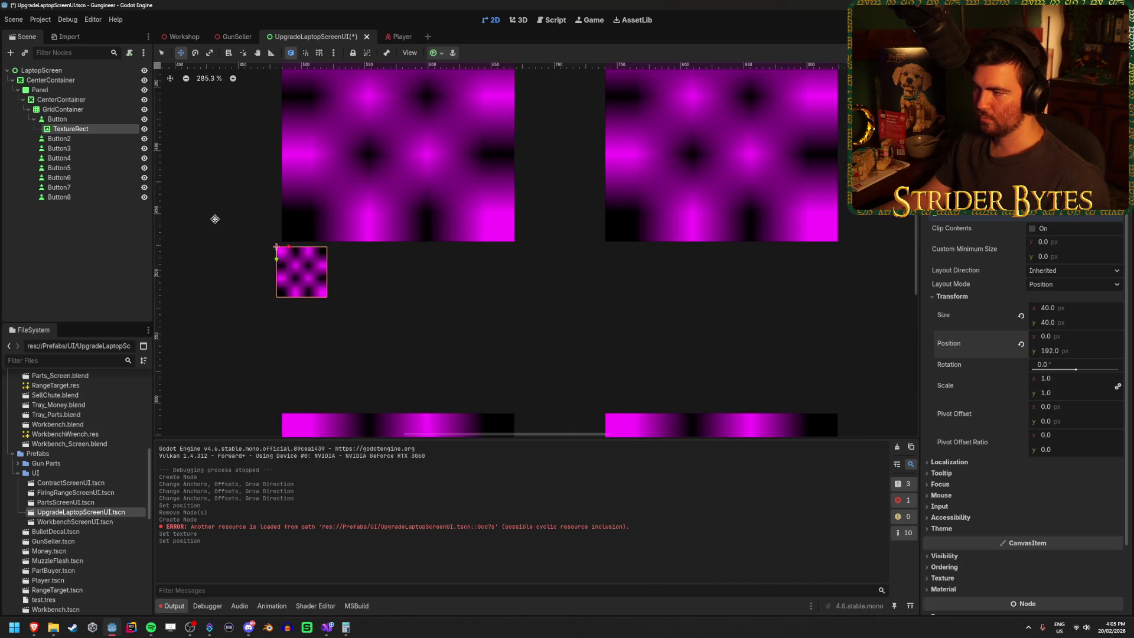
pyautogui.scroll(-1, 215, 219)
pyautogui.scroll(1, 215, 219)
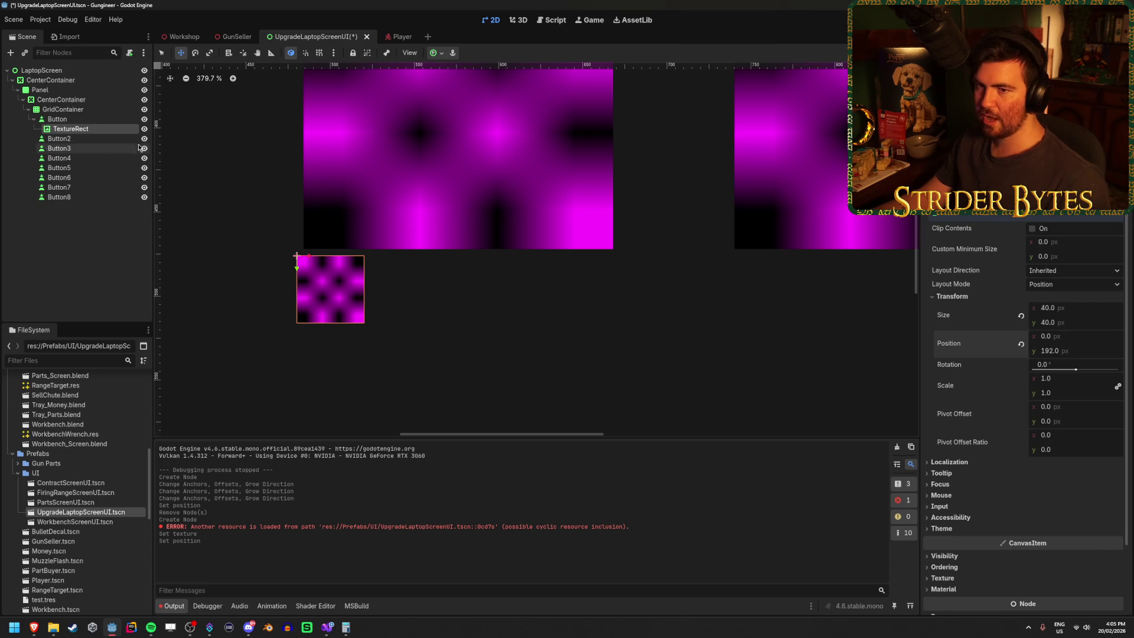
pyautogui.click(107, 119)
pyautogui.rightClick(107, 119)
# Create an HBoxContainer under the first Button and move the TextureRect into it.
pyautogui.click(159, 142)
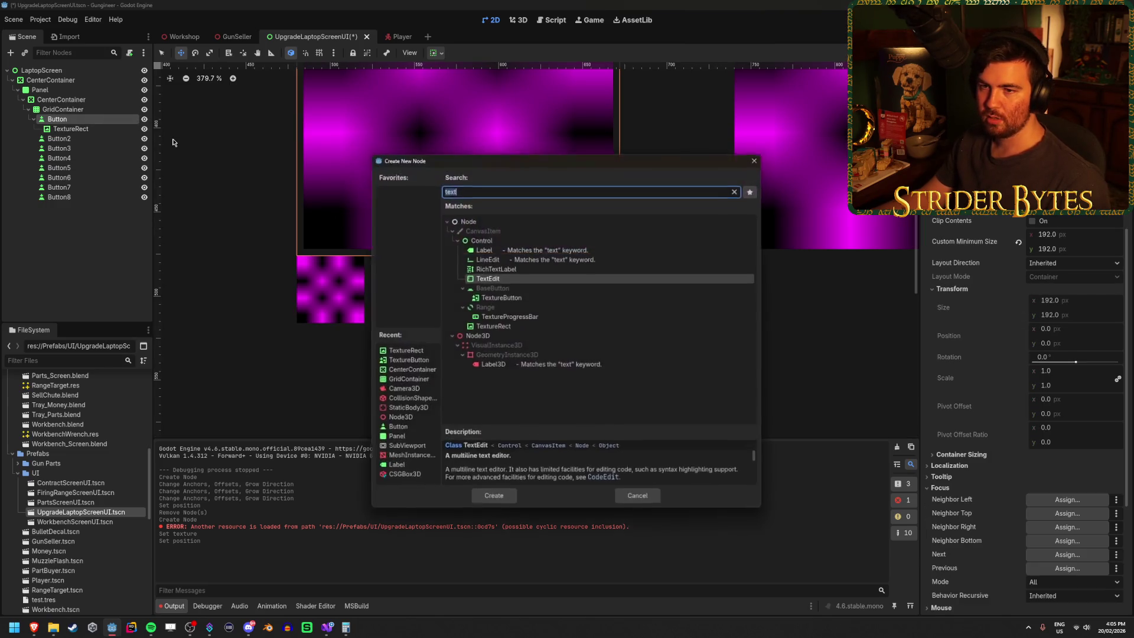
pyautogui.write('hor')
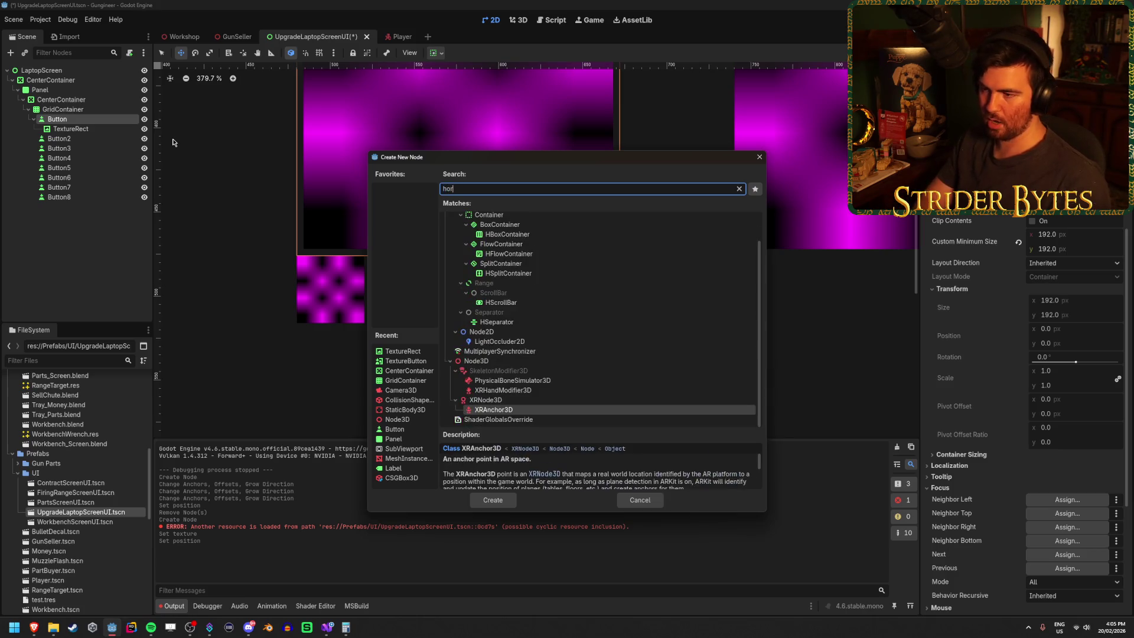
pyautogui.write('zo')
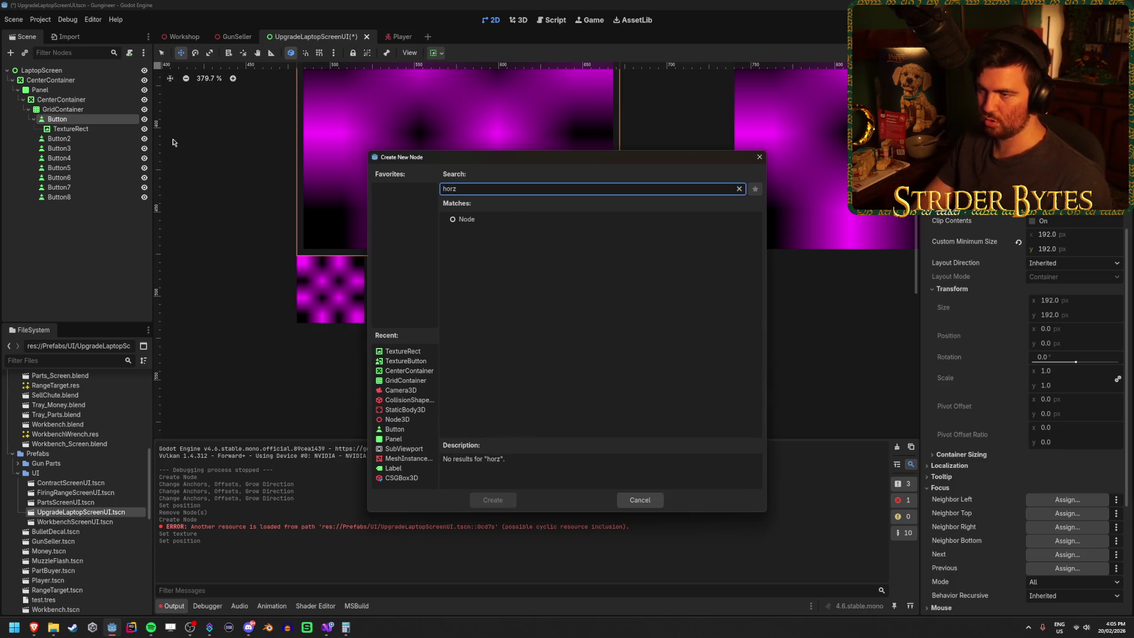
pyautogui.press('BackSpace')
pyautogui.press('BackSpace')
pyautogui.press('BackSpace')
pyautogui.write('con')
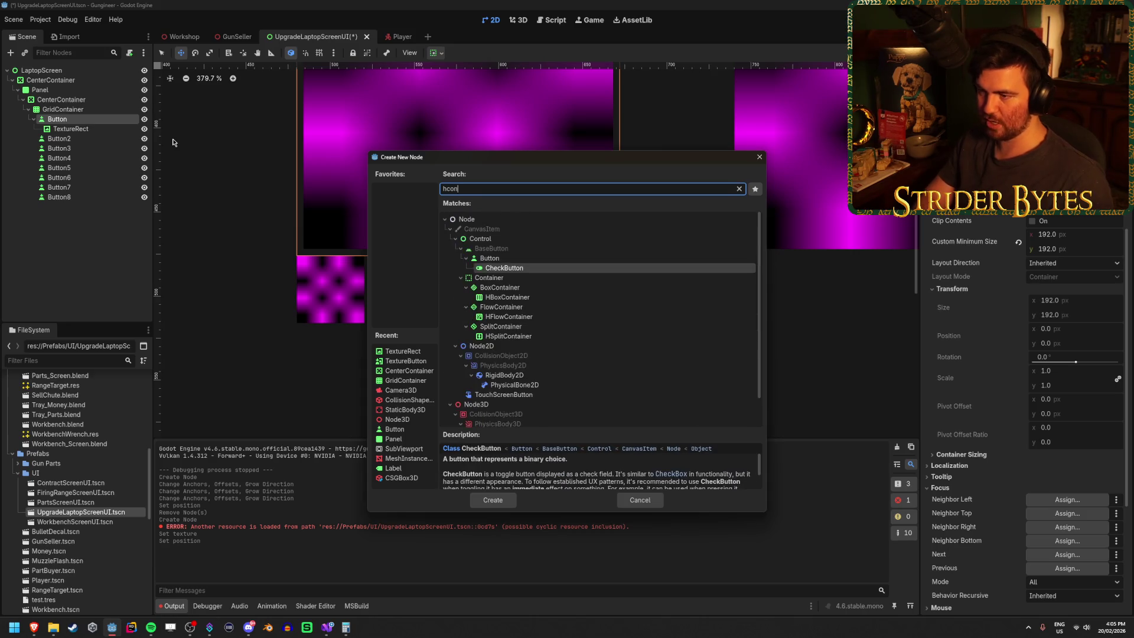
pyautogui.click(550, 299)
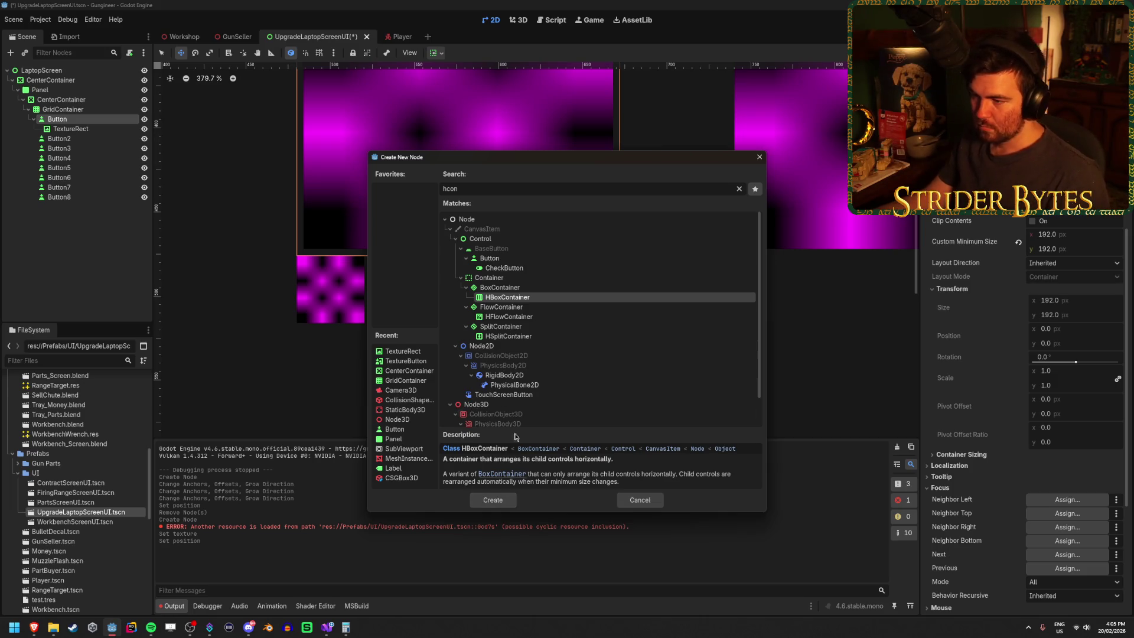
pyautogui.click(531, 337)
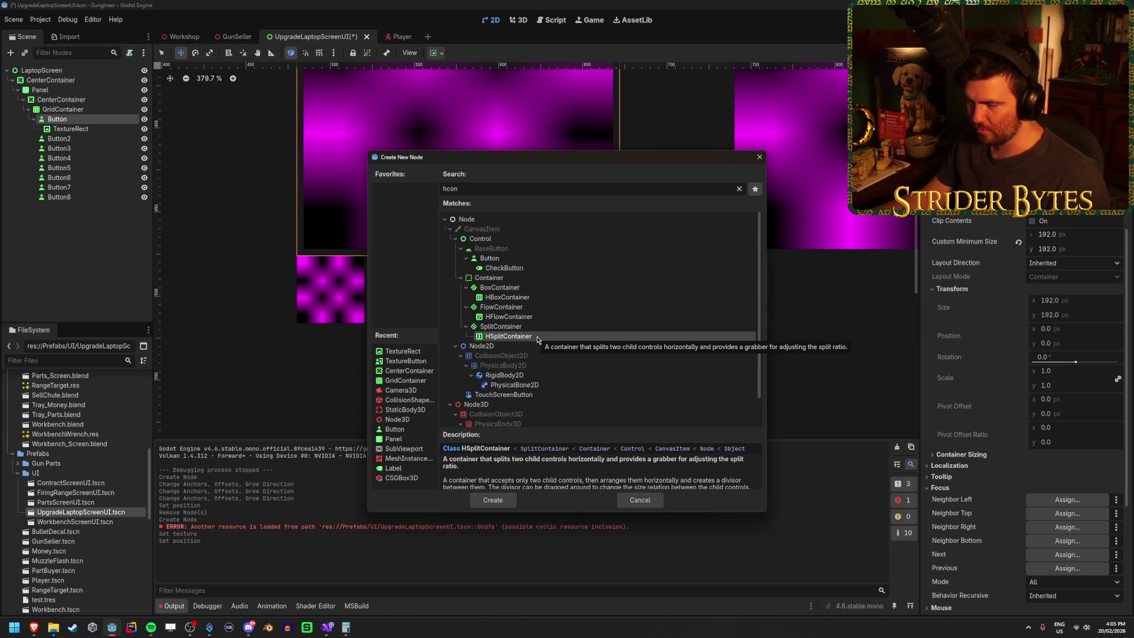
pyautogui.click(530, 298)
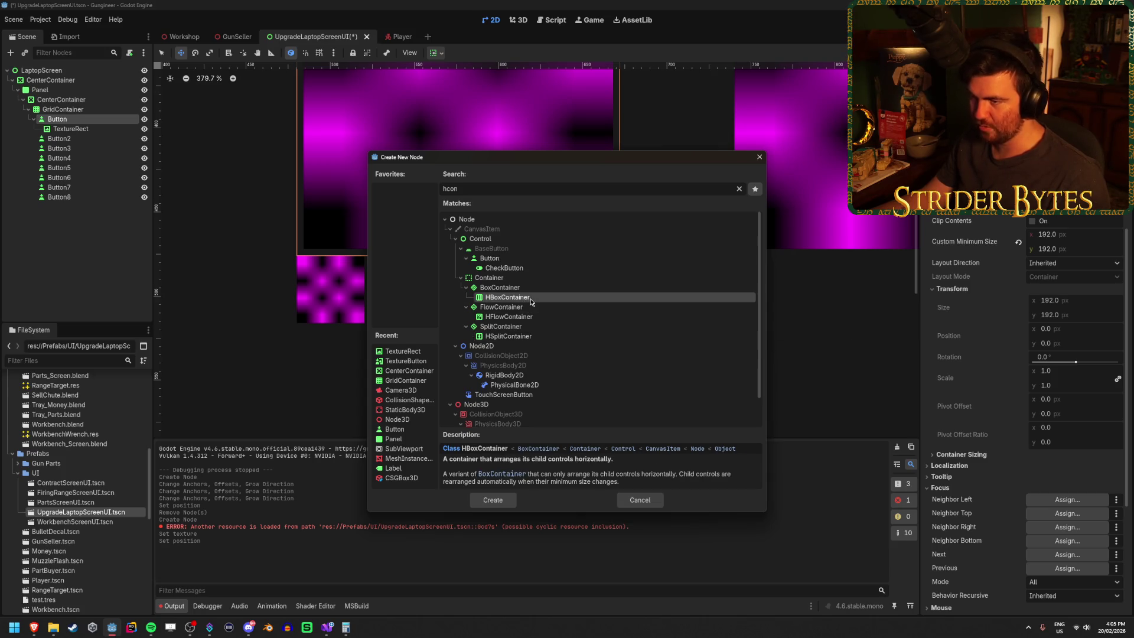
pyautogui.click(493, 500)
pyautogui.moveTo(86, 130); pyautogui.dragTo(92, 141)
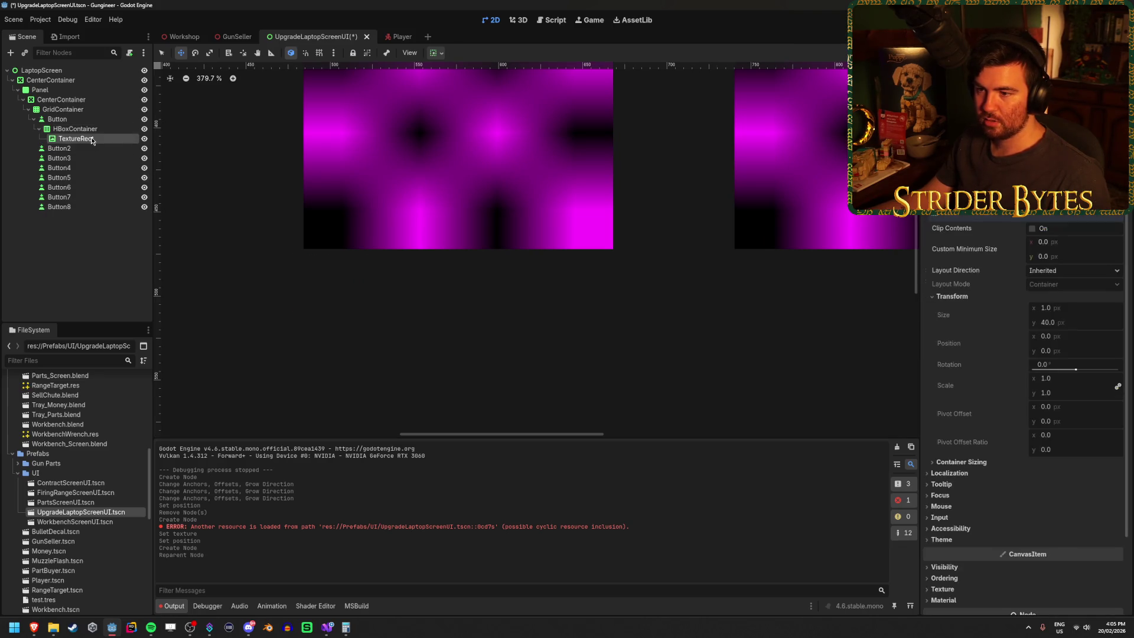
# Set the HBoxContainer's position y to 192 and duplicate the TextureRect.
pyautogui.click(75, 129)
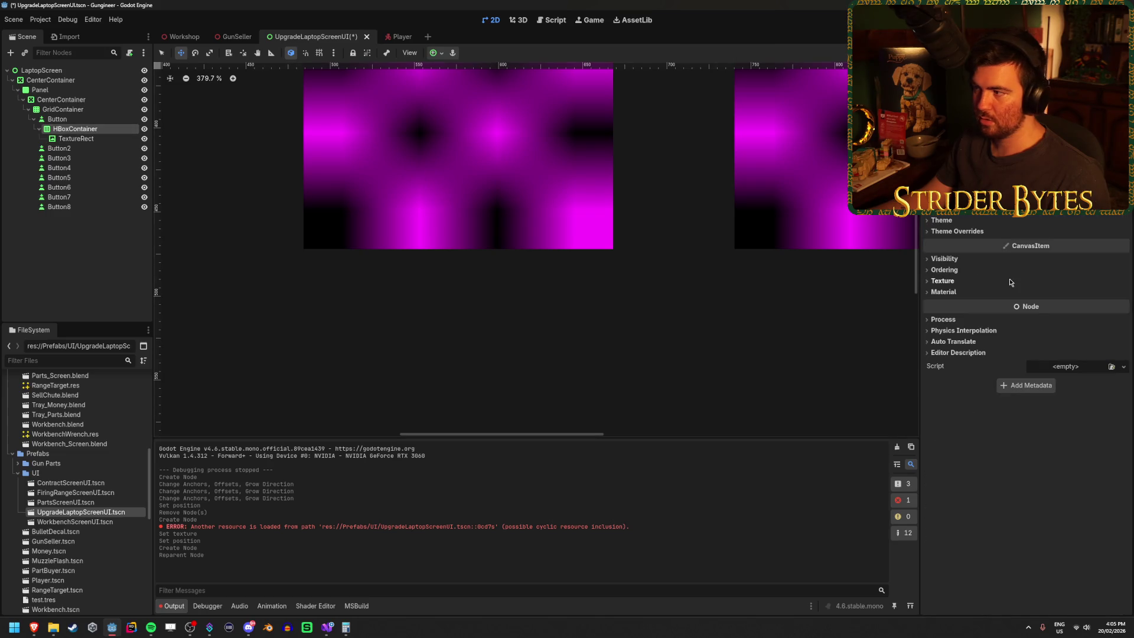
pyautogui.scroll(3, 971, 231)
pyautogui.click(957, 242)
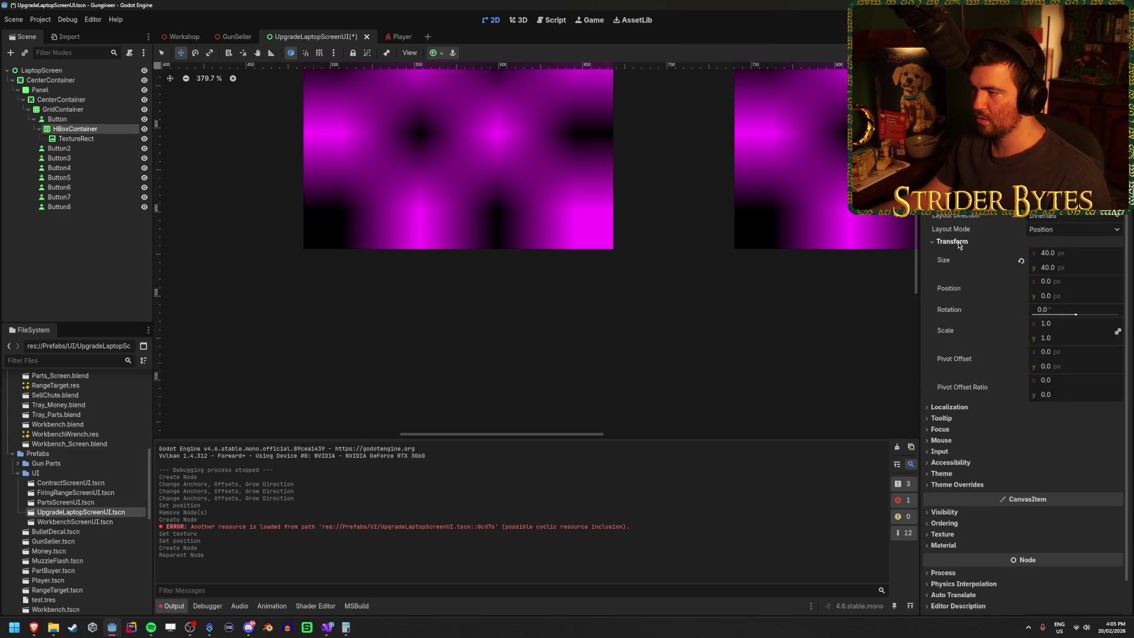
pyautogui.click(1073, 282)
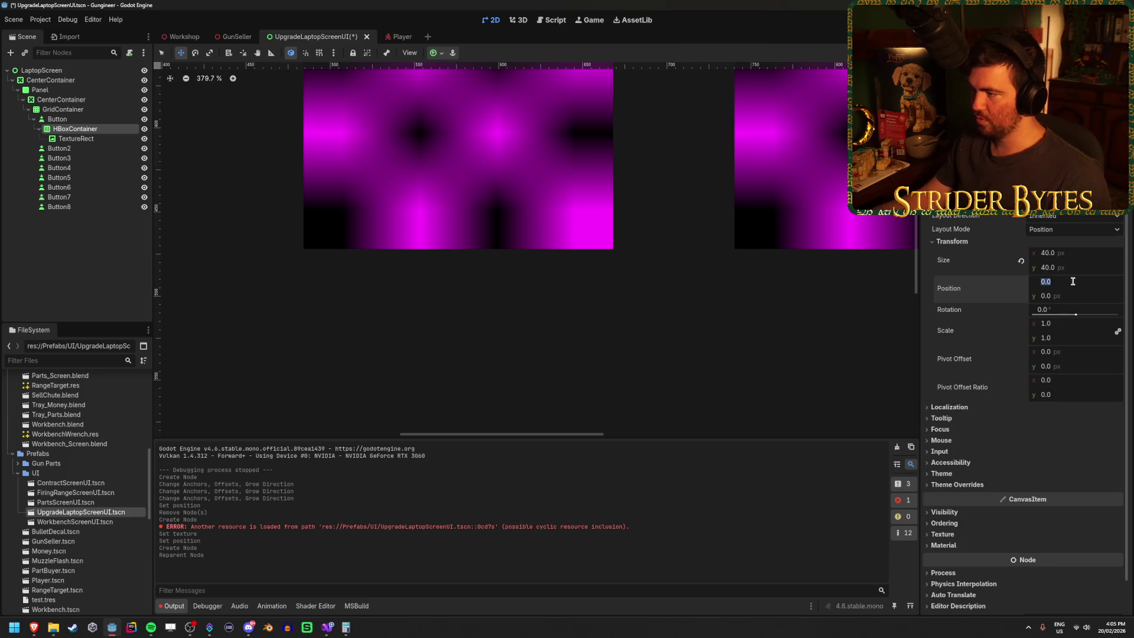
pyautogui.click(1076, 294)
pyautogui.write('192')
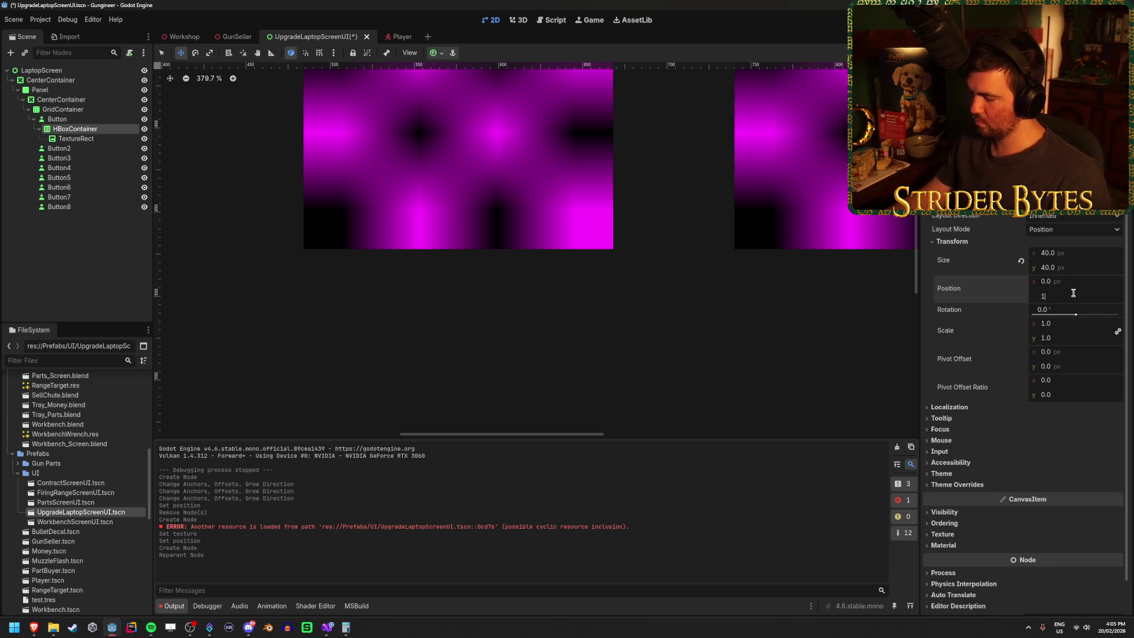
pyautogui.press('Return')
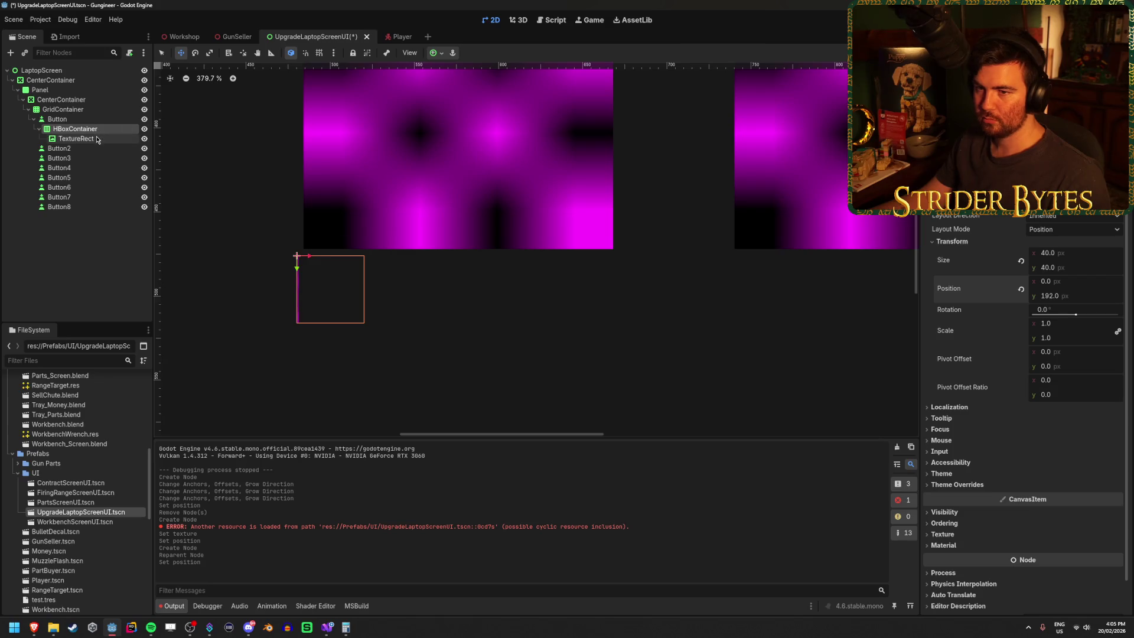
pyautogui.click(98, 138)
pyautogui.hotkey('ctrl', 'd')
pyautogui.hotkey('ctrl', 'd')
pyautogui.hotkey('ctrl', 'd')
pyautogui.hotkey('ctrl', 'd')
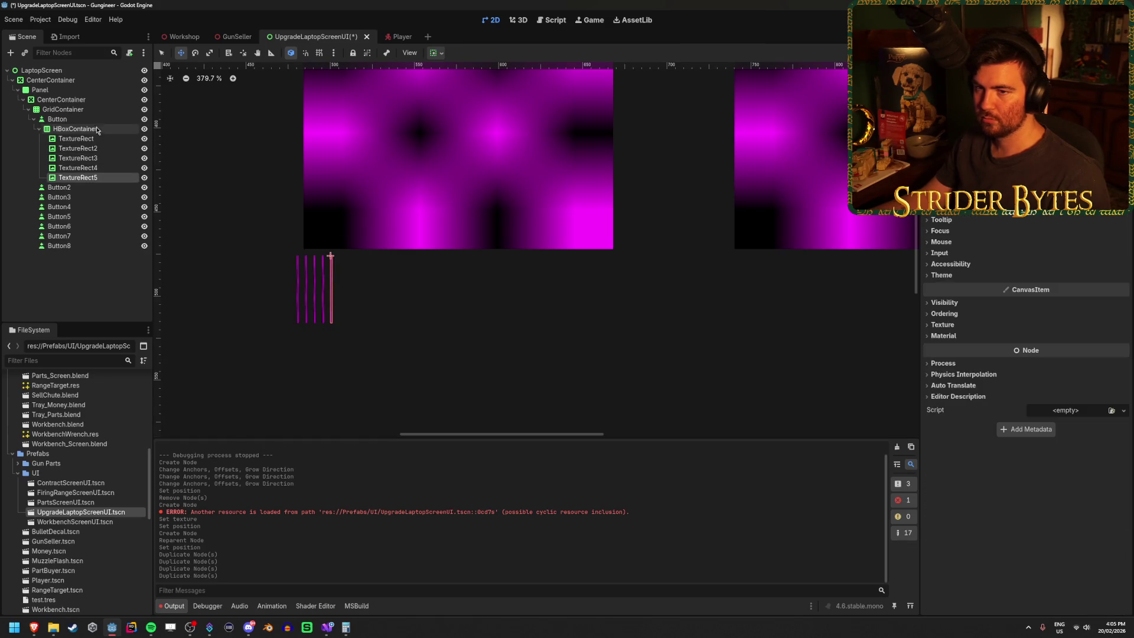
# Set the HBoxContainer's width to 192.
pyautogui.click(99, 129)
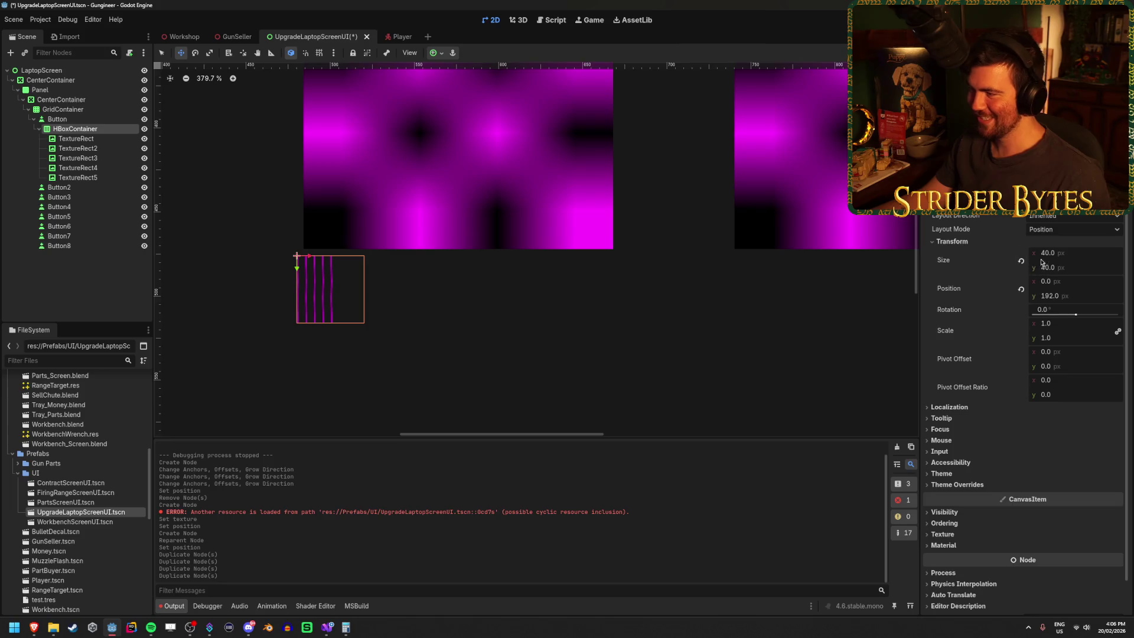
pyautogui.moveTo(1067, 257); pyautogui.dragTo(1058, 256)
pyautogui.click(1086, 252)
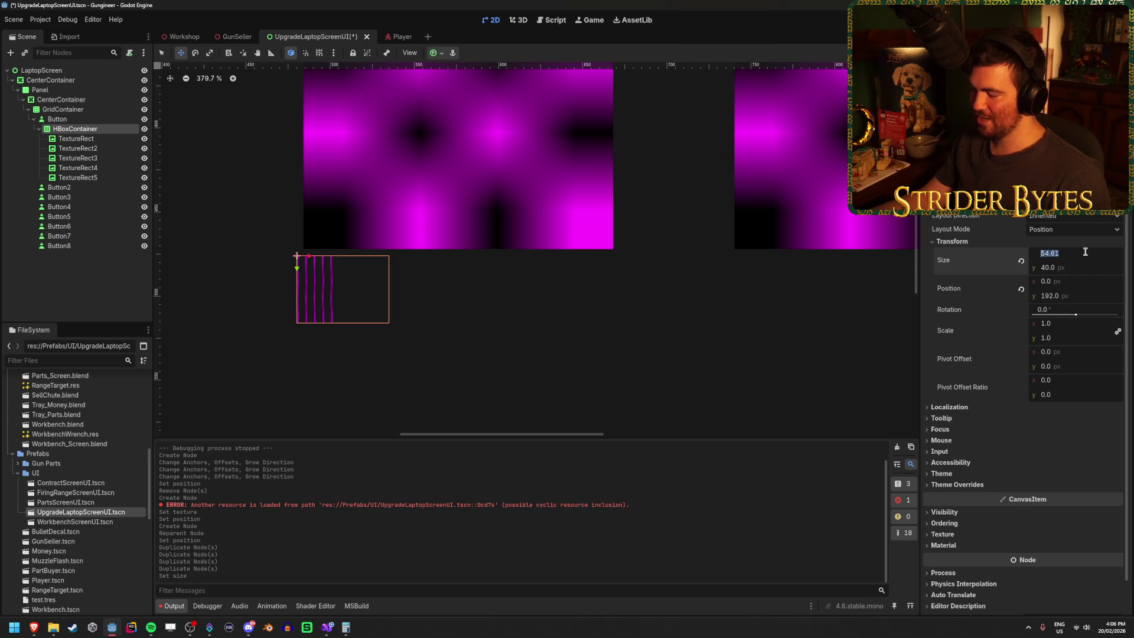
pyautogui.write('192')
pyautogui.press('Return')
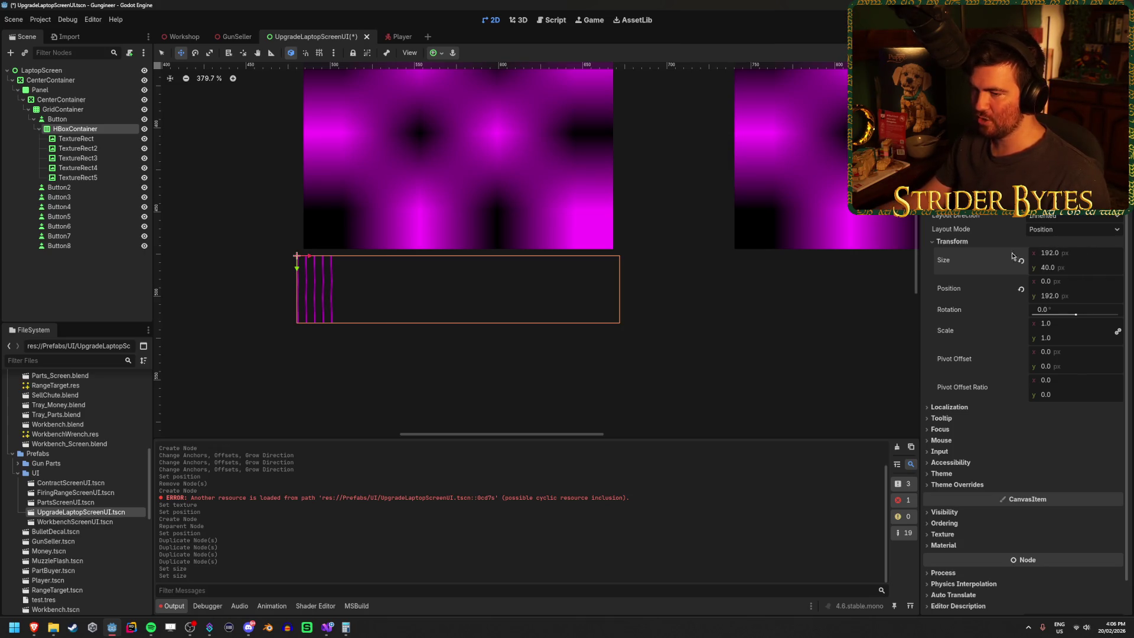
pyautogui.scroll(-3, 539, 259)
pyautogui.scroll(4, 515, 253)
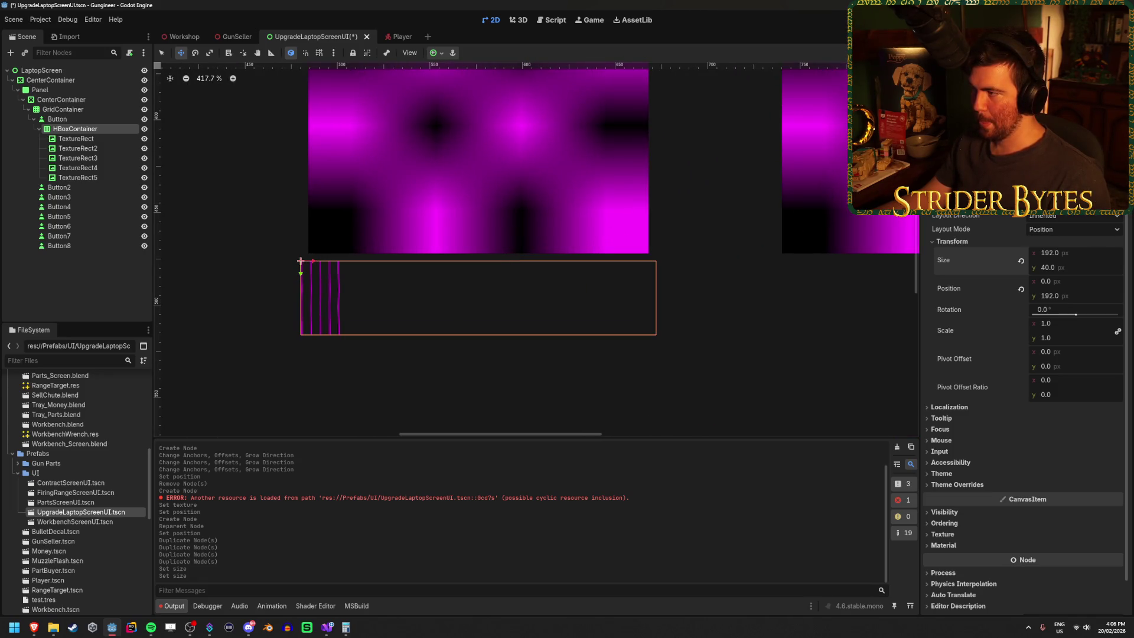
# Try a larger Separation theme override on the HBoxContainer, then undo it.
pyautogui.click(958, 484)
pyautogui.click(951, 495)
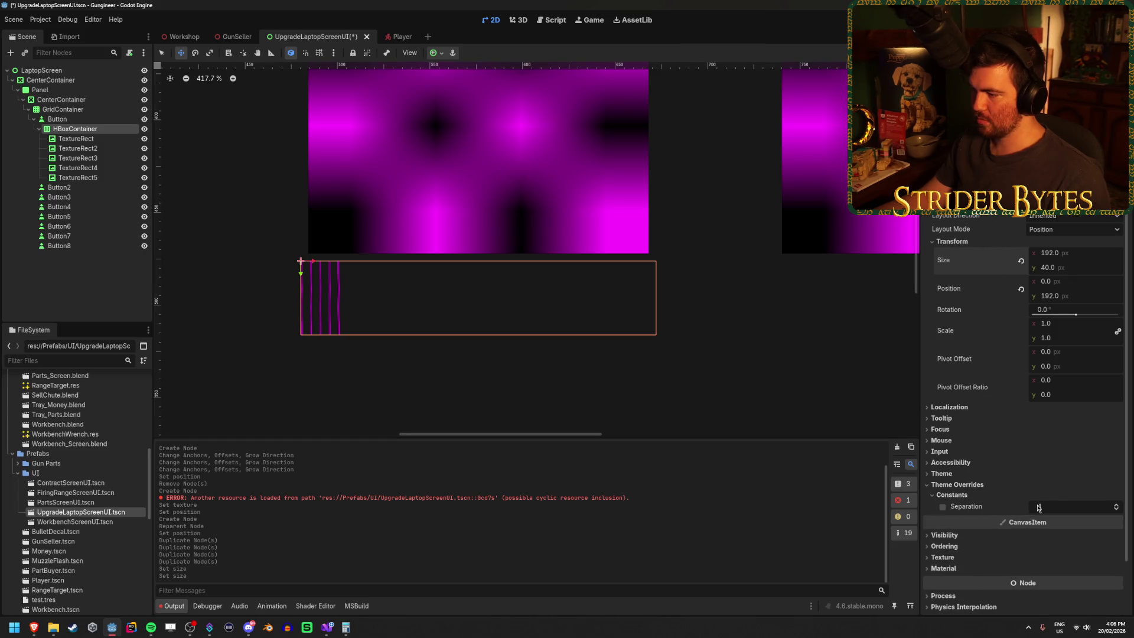
pyautogui.click(943, 507)
pyautogui.moveTo(1063, 507)
pyautogui.mouseDown()
pyautogui.moveTo(1123, 507)
pyautogui.moveTo(1110, 507)
pyautogui.mouseUp()
pyautogui.hotkey('ctrl', 'z')
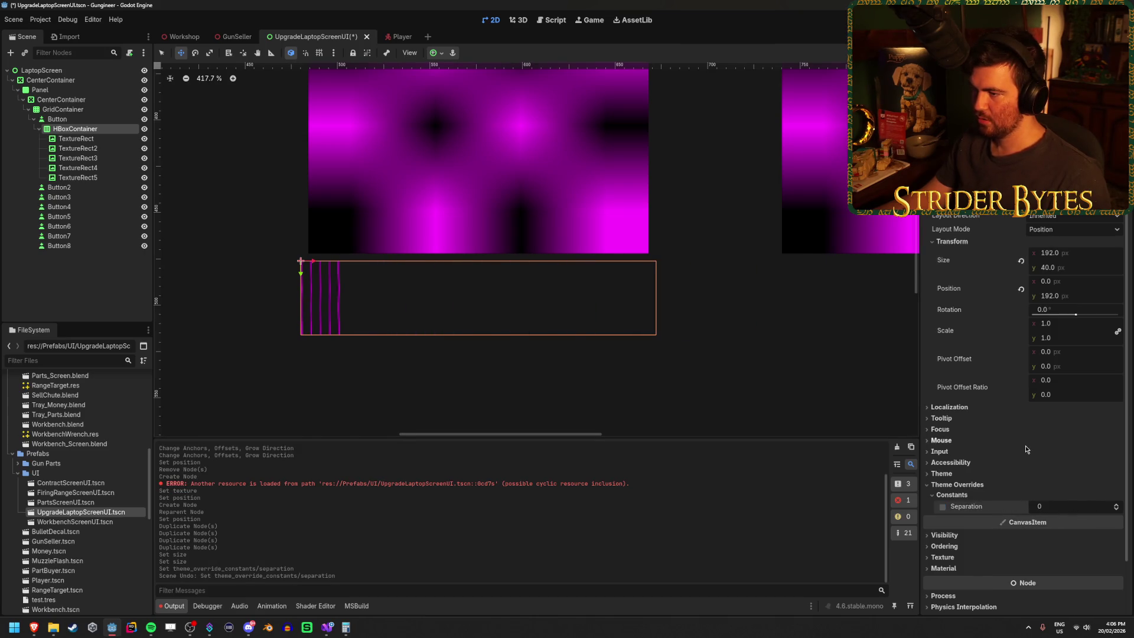
pyautogui.click(83, 139)
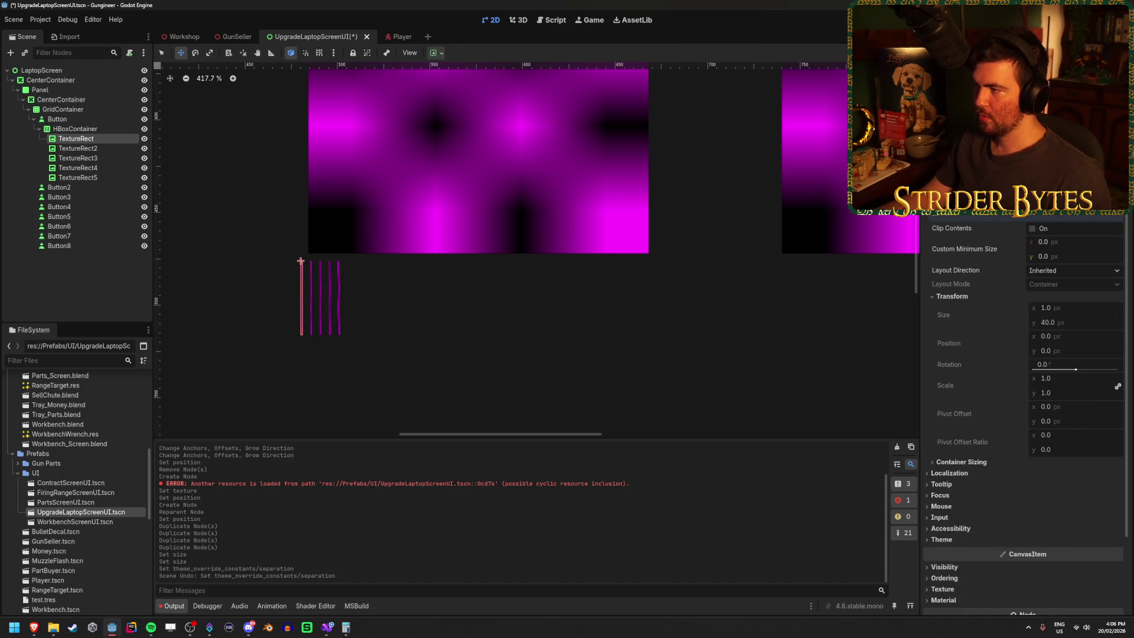
# Change the five TextureRects' Expand Mode so the icons show square 40x40 textures.
pyautogui.click(1075, 136)
pyautogui.click(1063, 189)
pyautogui.keyDown('shift'); pyautogui.click(99, 178); pyautogui.keyUp('shift')
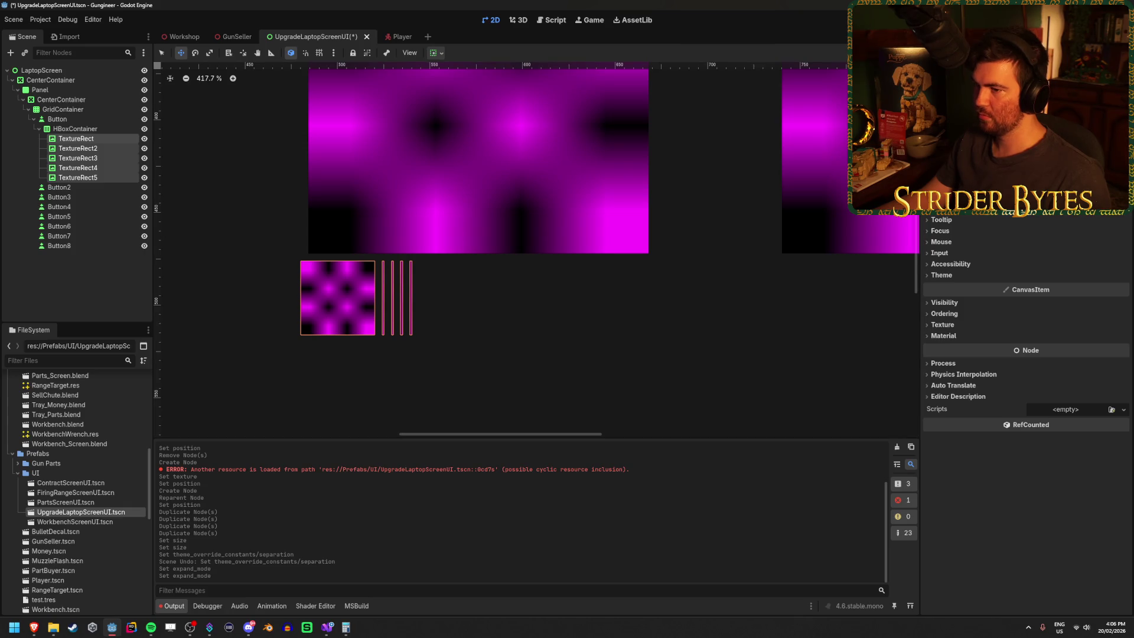
pyautogui.click(106, 148)
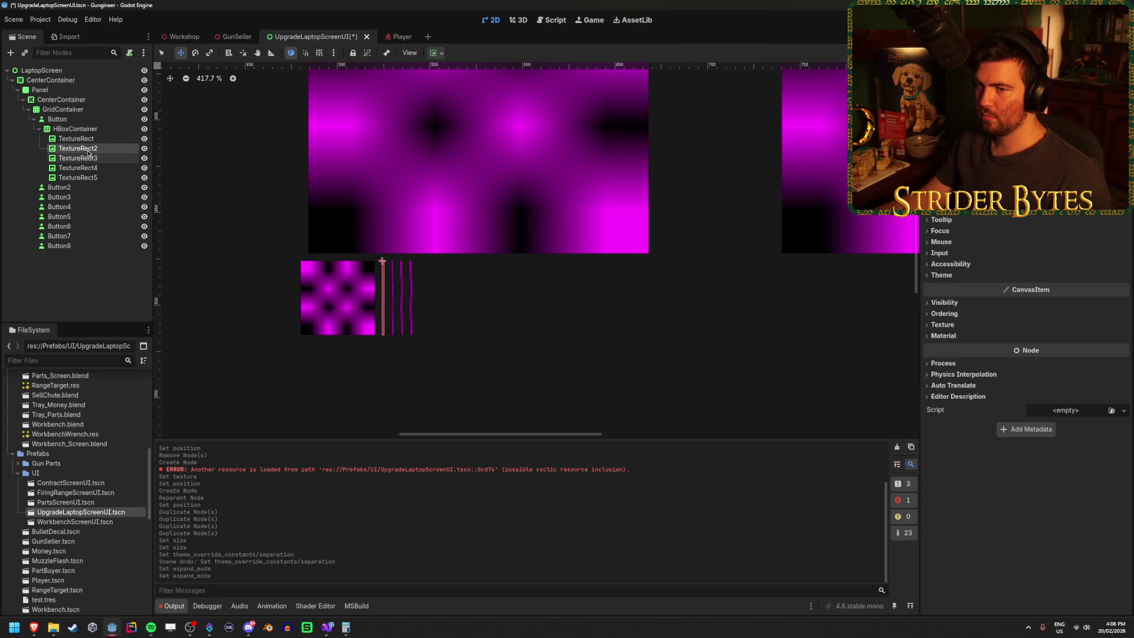
pyautogui.click(301, 262)
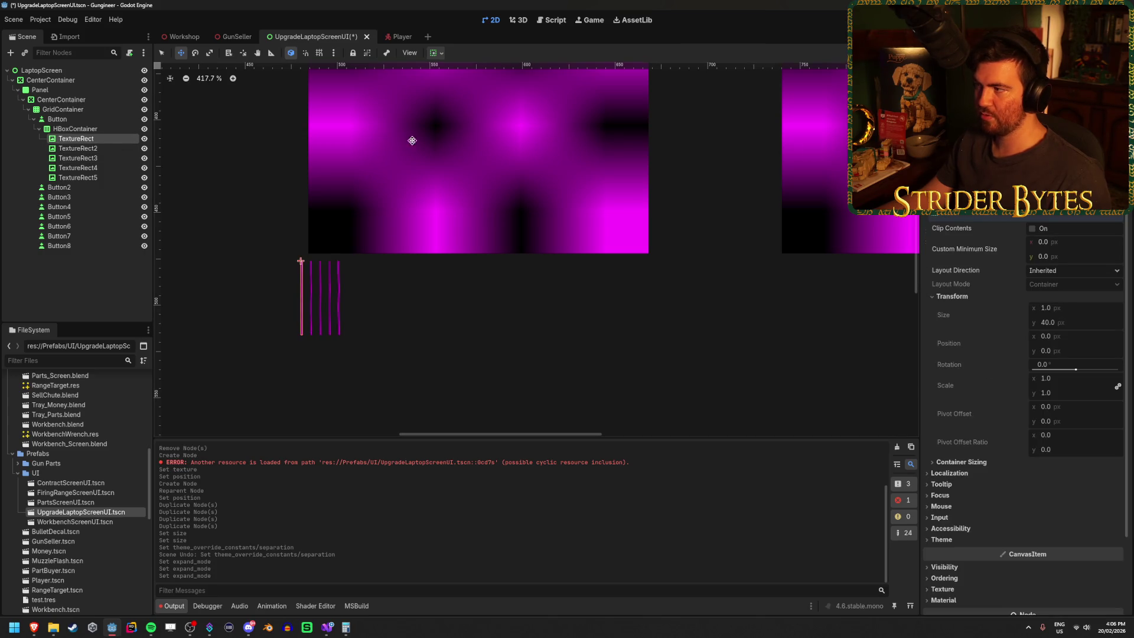
pyautogui.keyDown('shift'); pyautogui.click(140, 176); pyautogui.keyUp('shift')
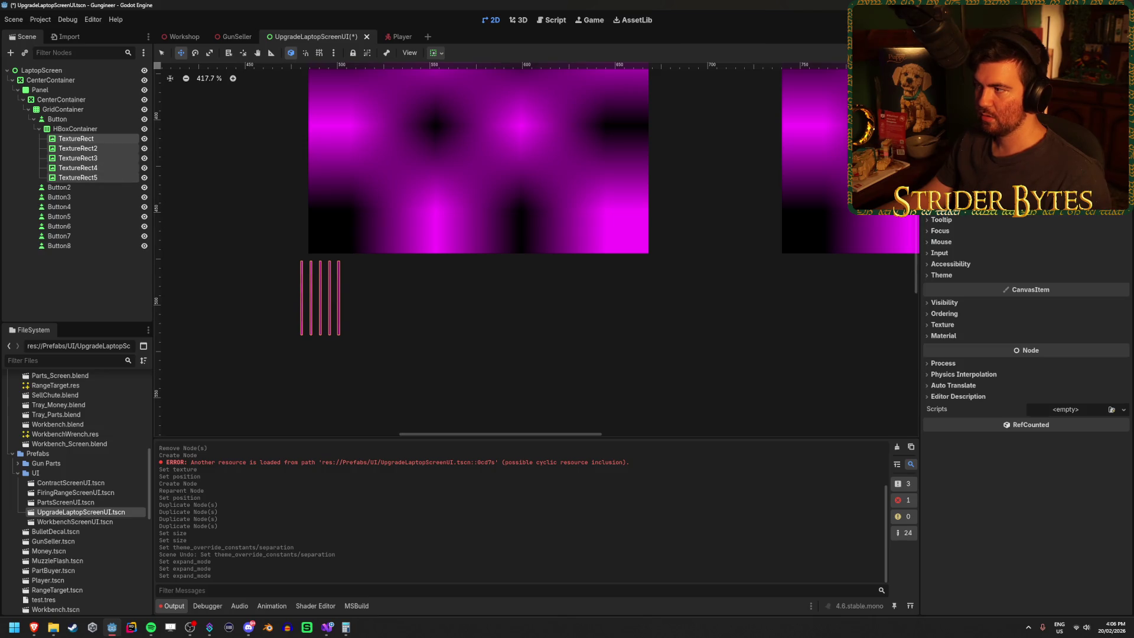
pyautogui.click(1052, 136)
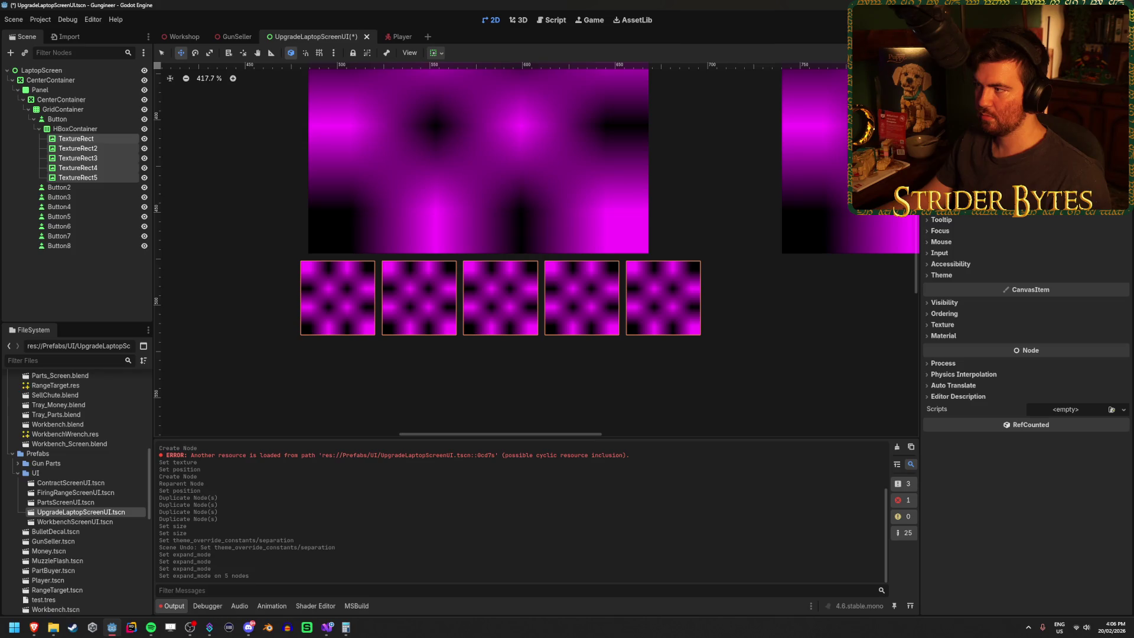
pyautogui.click(1052, 136)
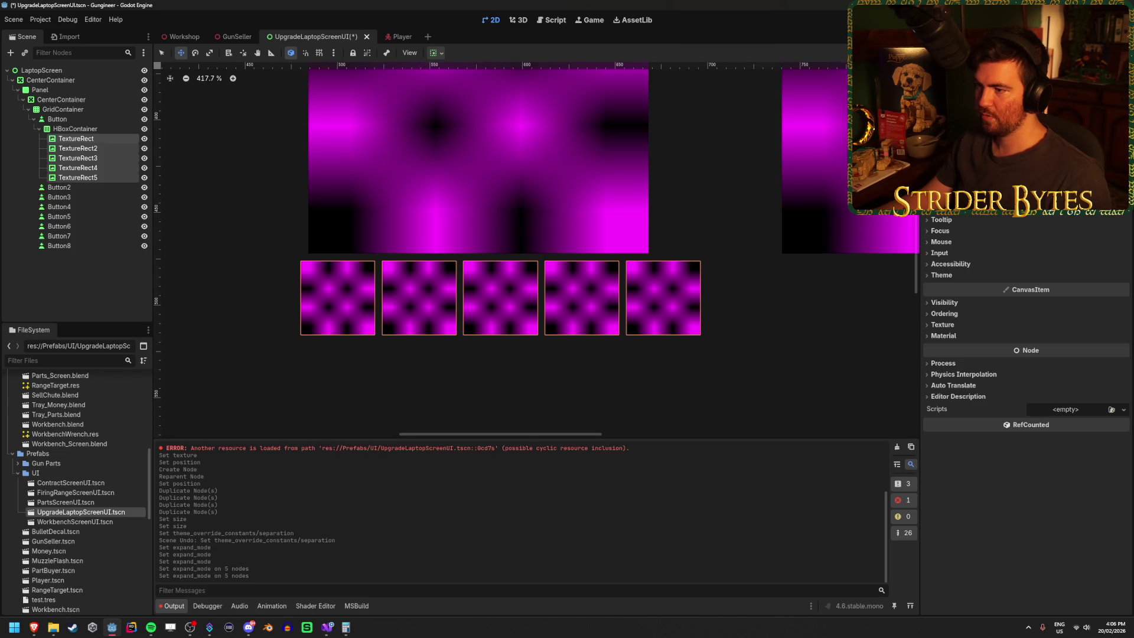
pyautogui.click(1051, 136)
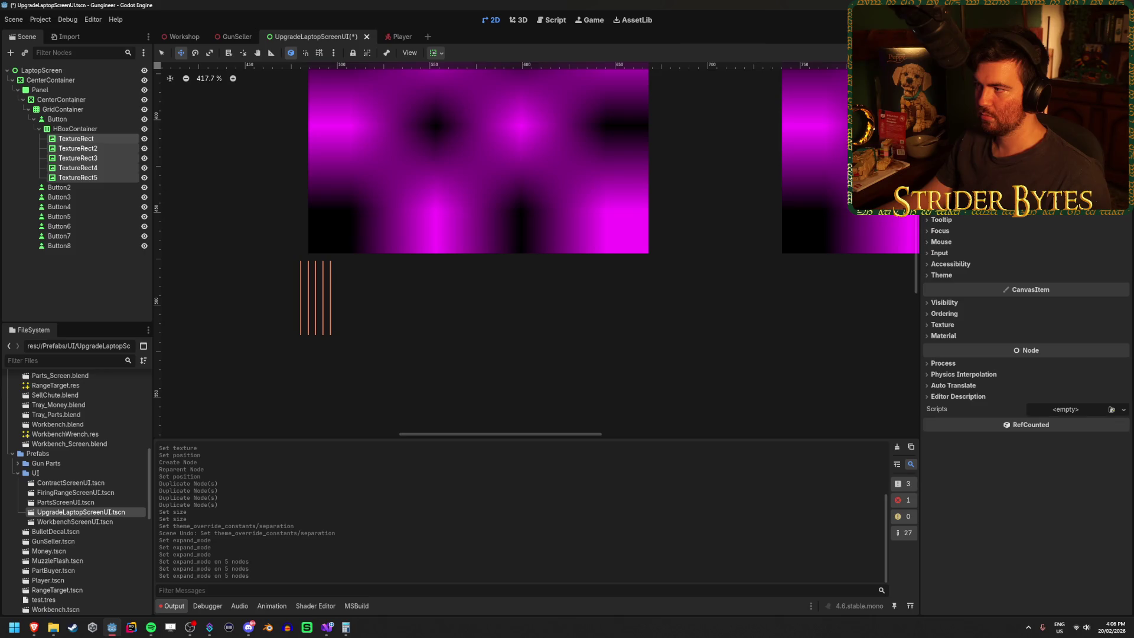
pyautogui.click(1052, 136)
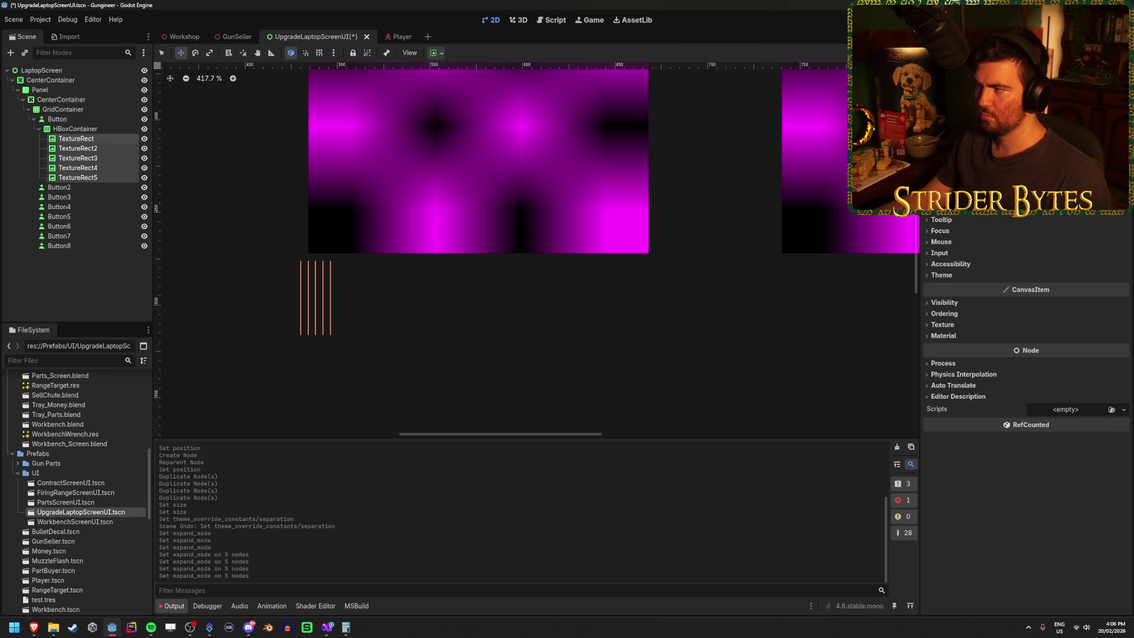
pyautogui.click(1052, 135)
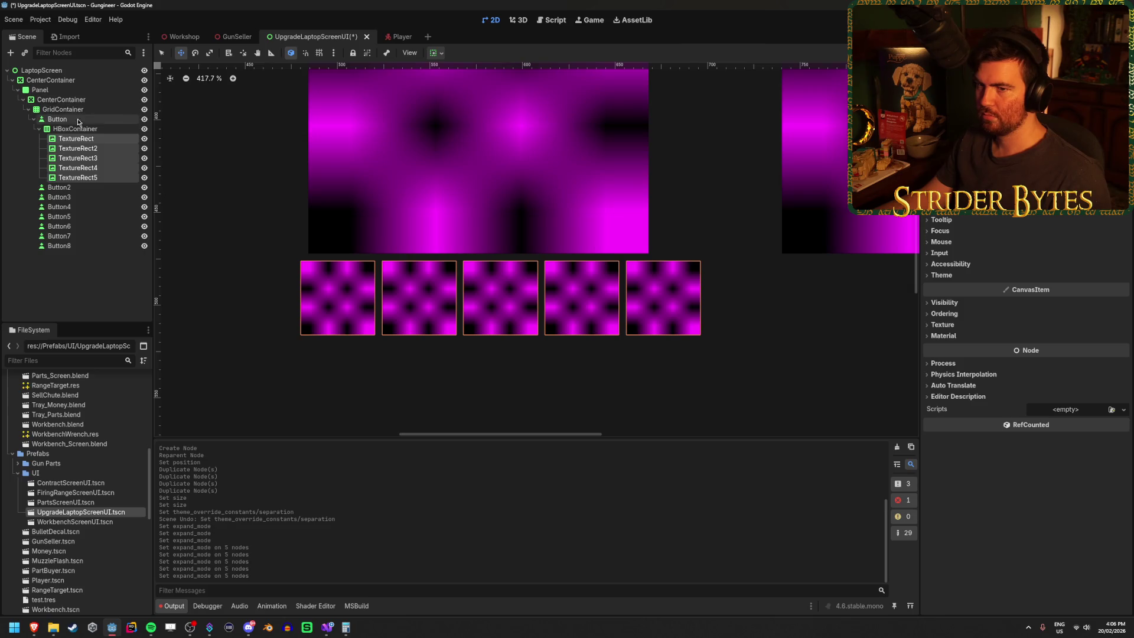
# Inspect the HBoxContainer, then set the five icons' Stretch Mode to tile.
pyautogui.click(88, 129)
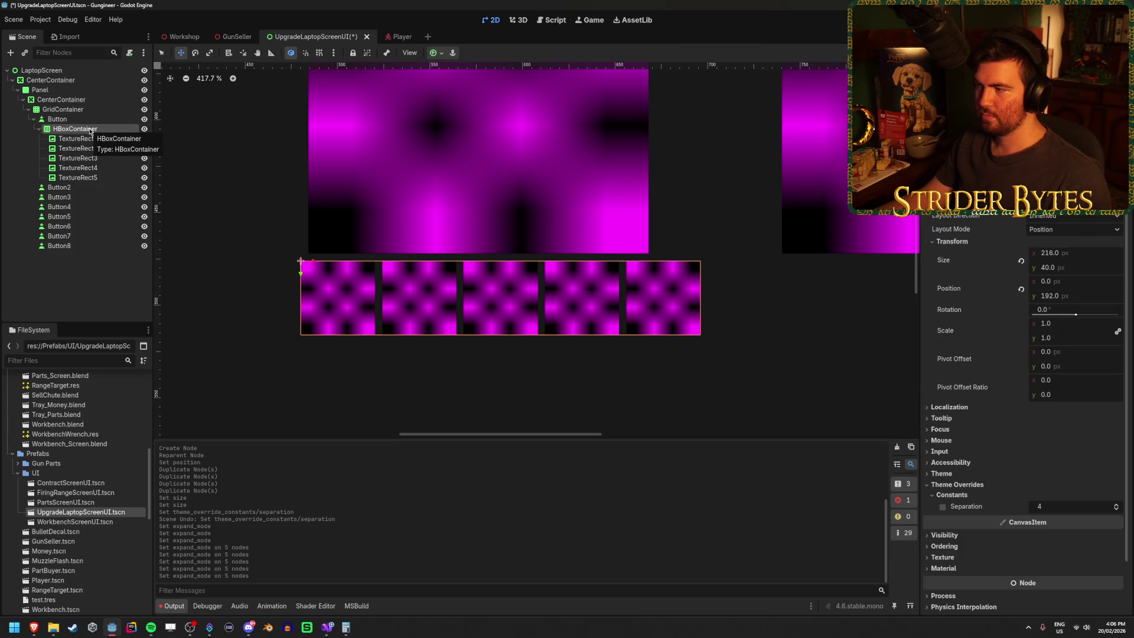
pyautogui.click(1021, 261)
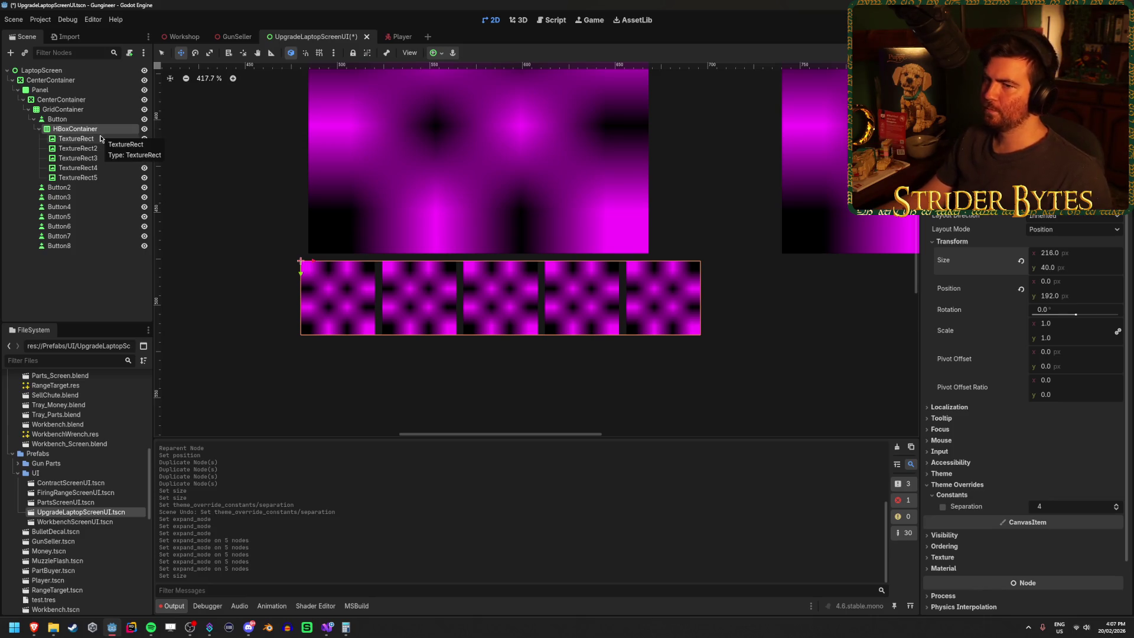
pyautogui.click(100, 138)
pyautogui.keyDown('shift'); pyautogui.click(88, 178); pyautogui.keyUp('shift')
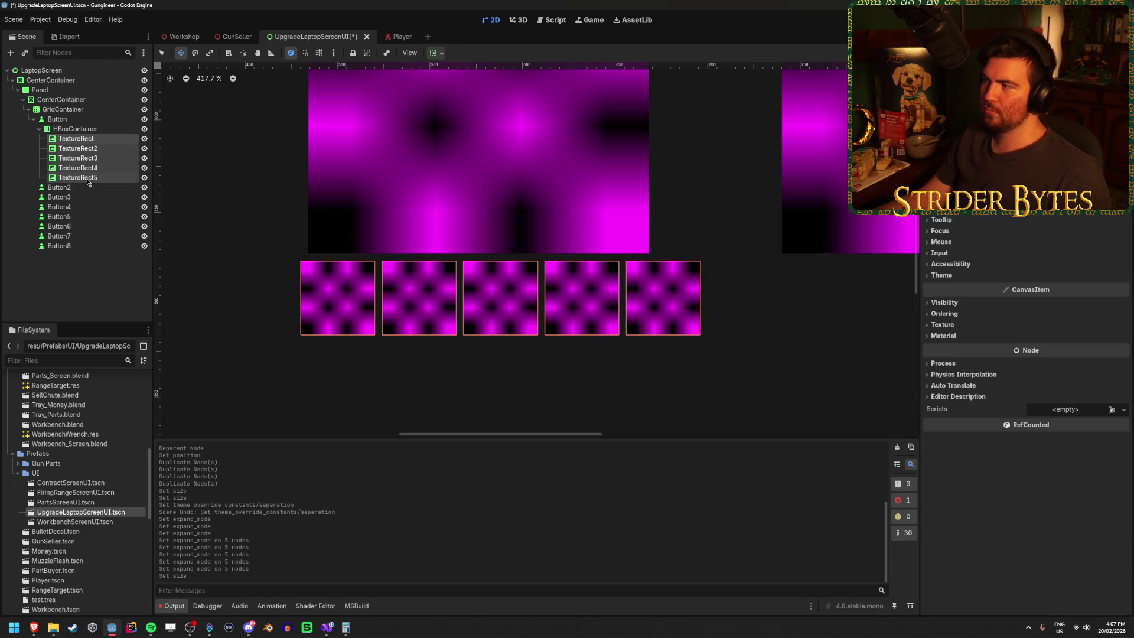
pyautogui.click(1076, 118)
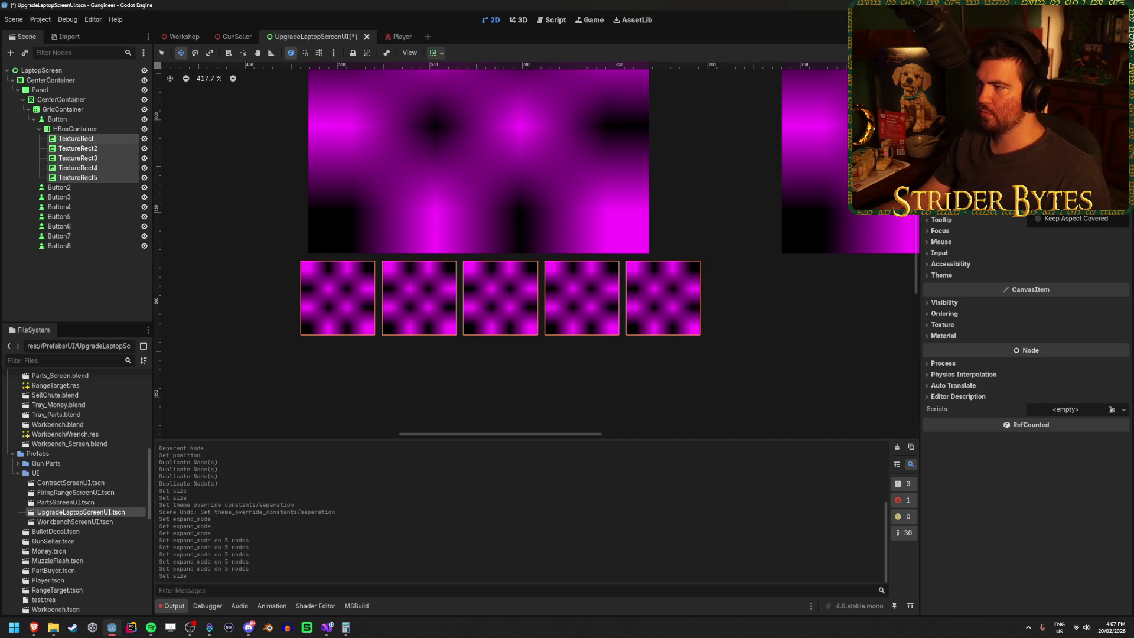
pyautogui.click(1075, 154)
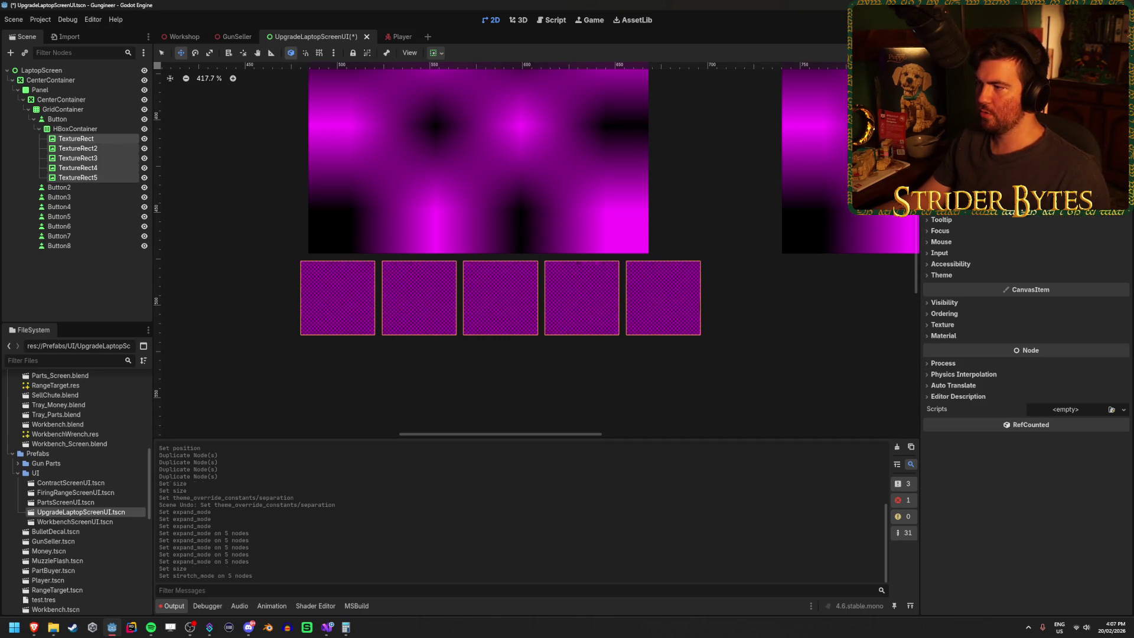
# Cycle stretch modes to show the full magenta texture, then change expand mode, thinning the icons.
pyautogui.click(1076, 118)
pyautogui.click(1076, 165)
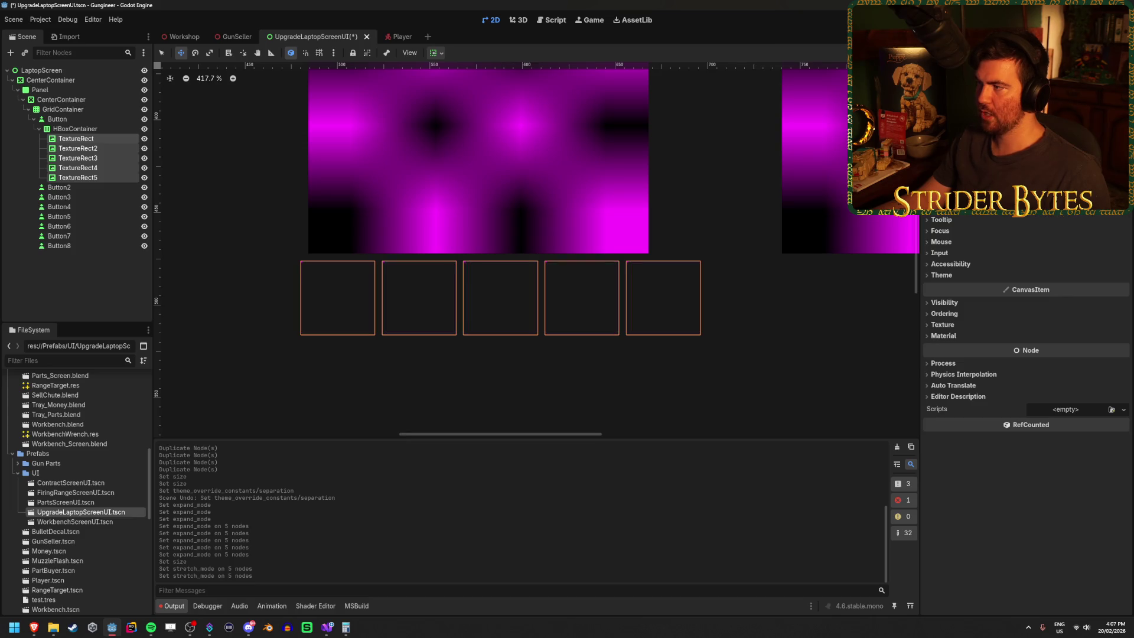
pyautogui.click(1075, 118)
pyautogui.click(1075, 177)
pyautogui.click(1075, 118)
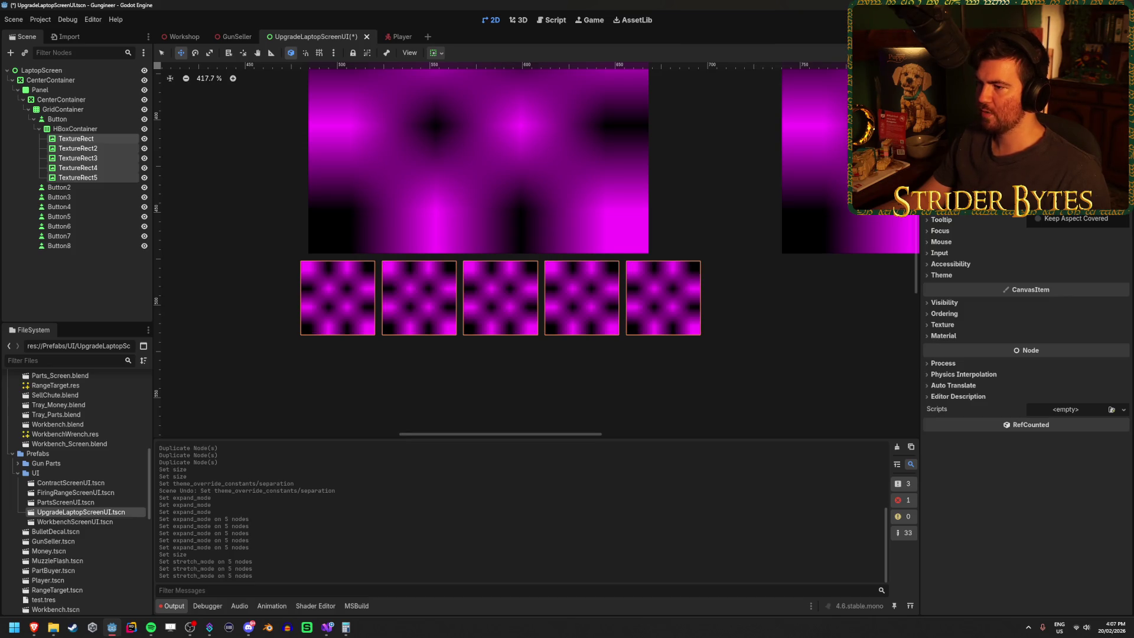
pyautogui.click(1096, 218)
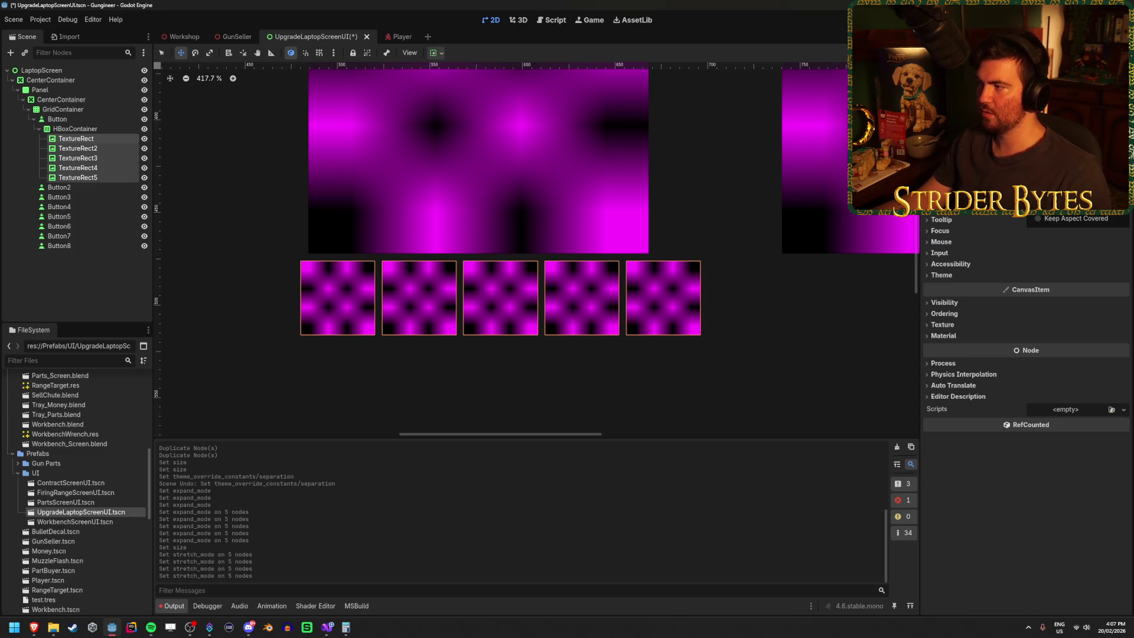
pyautogui.click(1096, 217)
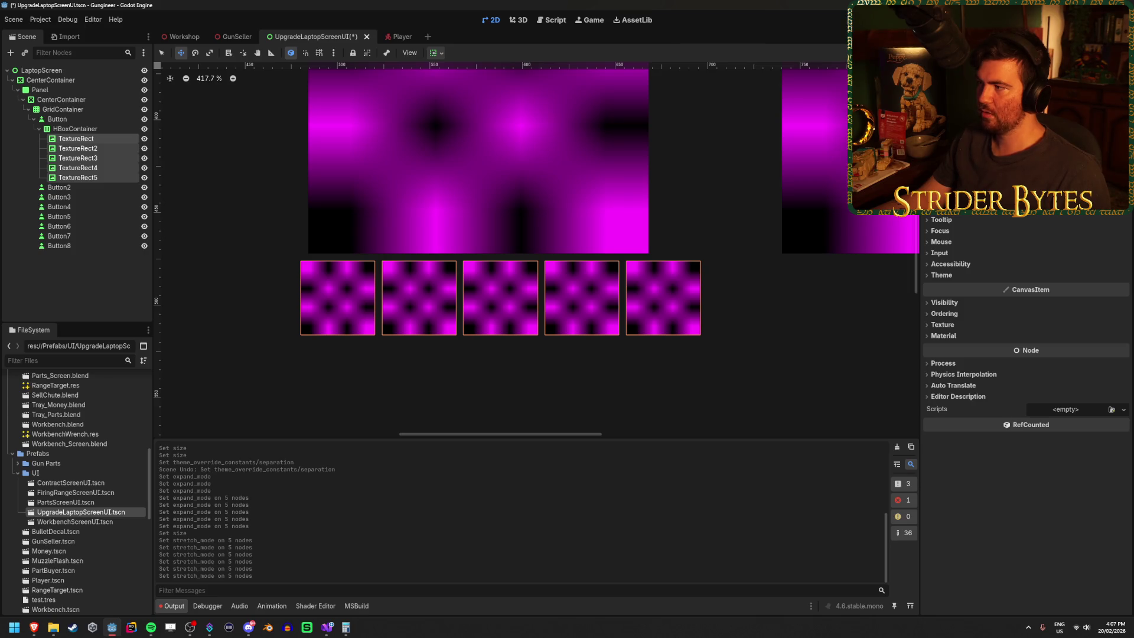
pyautogui.click(1096, 201)
pyautogui.scroll(2, 1027, 354)
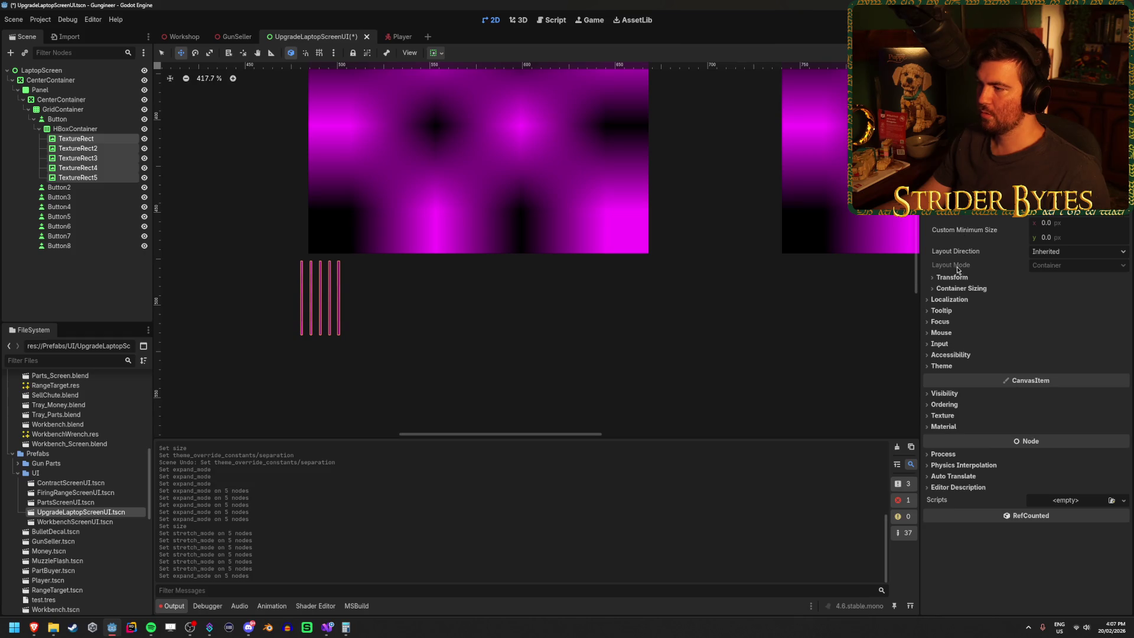
# Set the five icons' container sizing to horizontal Expand without Fill, centered vertically.
pyautogui.click(963, 288)
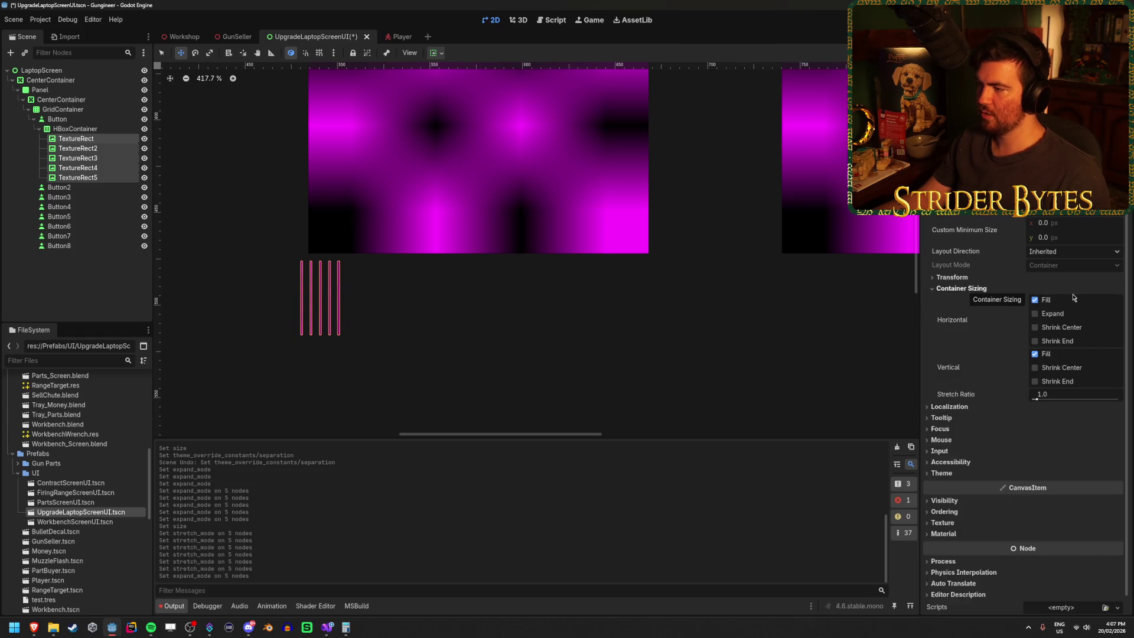
pyautogui.click(1051, 314)
pyautogui.click(1052, 314)
pyautogui.click(1062, 329)
pyautogui.click(1053, 314)
pyautogui.click(1046, 301)
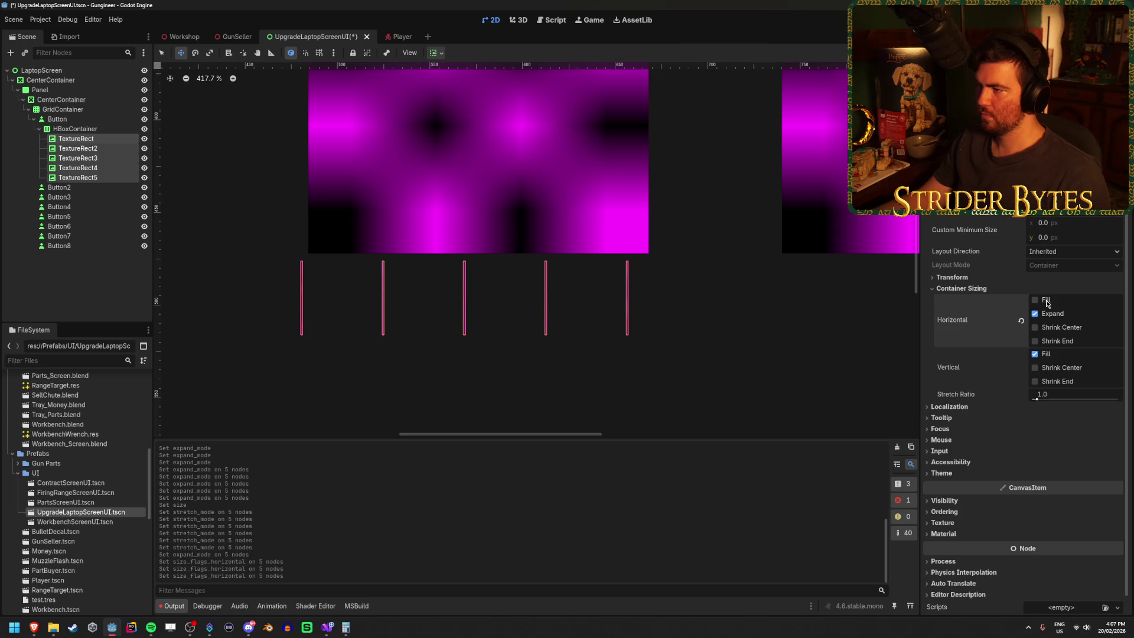
pyautogui.click(1045, 302)
pyautogui.click(1046, 302)
pyautogui.click(1050, 329)
pyautogui.click(1051, 329)
pyautogui.click(1051, 329)
pyautogui.click(1050, 329)
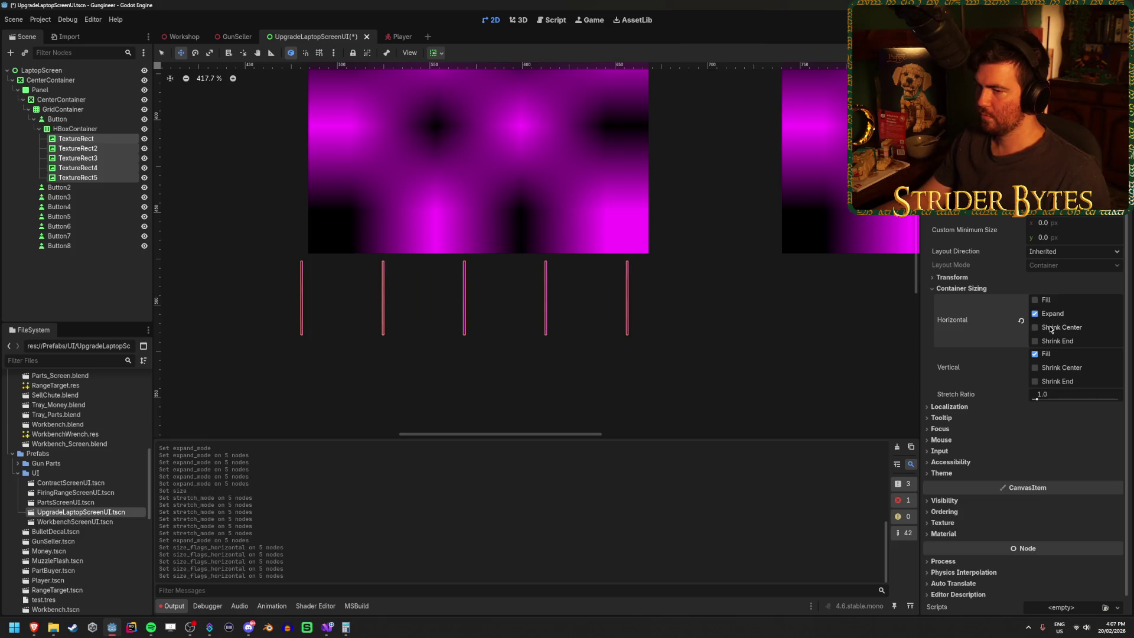
pyautogui.click(1057, 369)
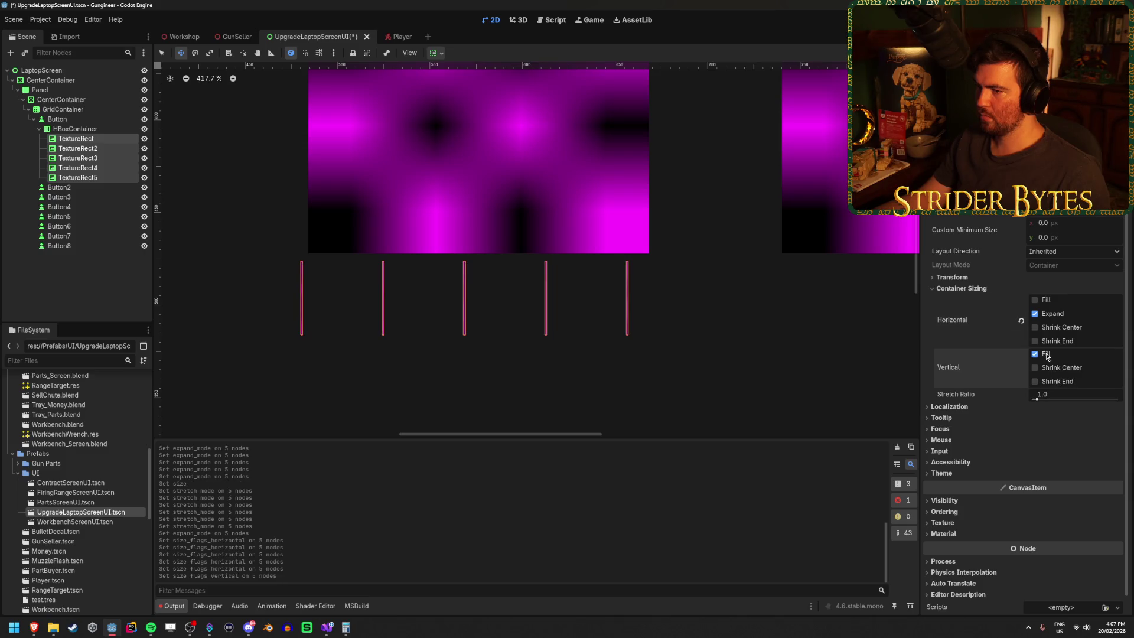
pyautogui.click(1053, 301)
pyautogui.click(1052, 302)
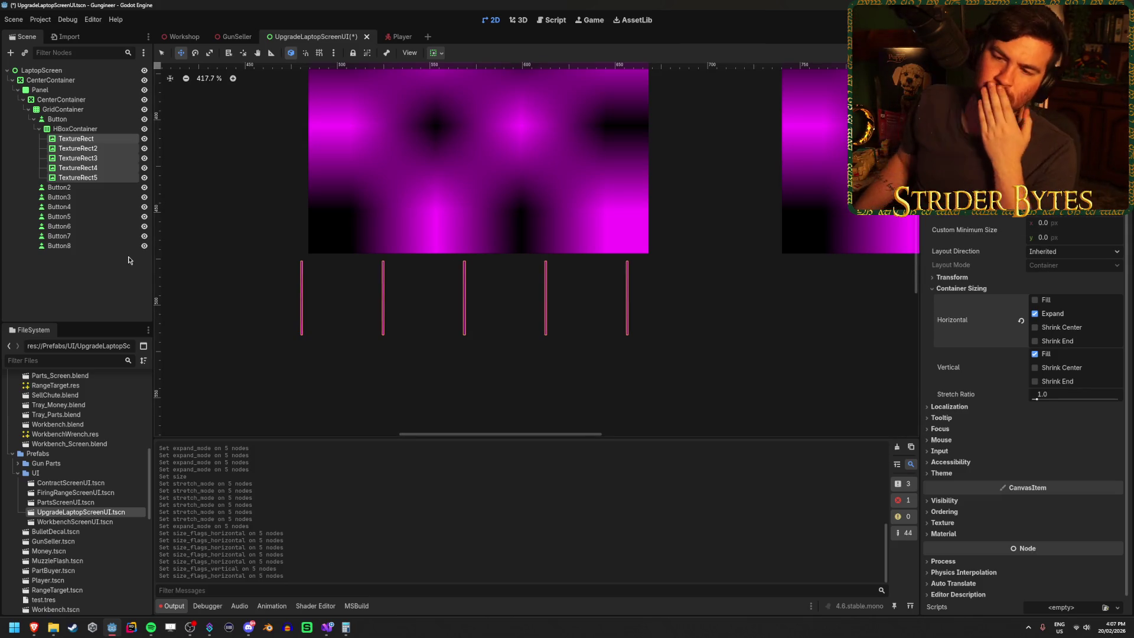
# Enable the HBoxContainer's Separation override and lower it to 2.
pyautogui.doubleClick(83, 131)
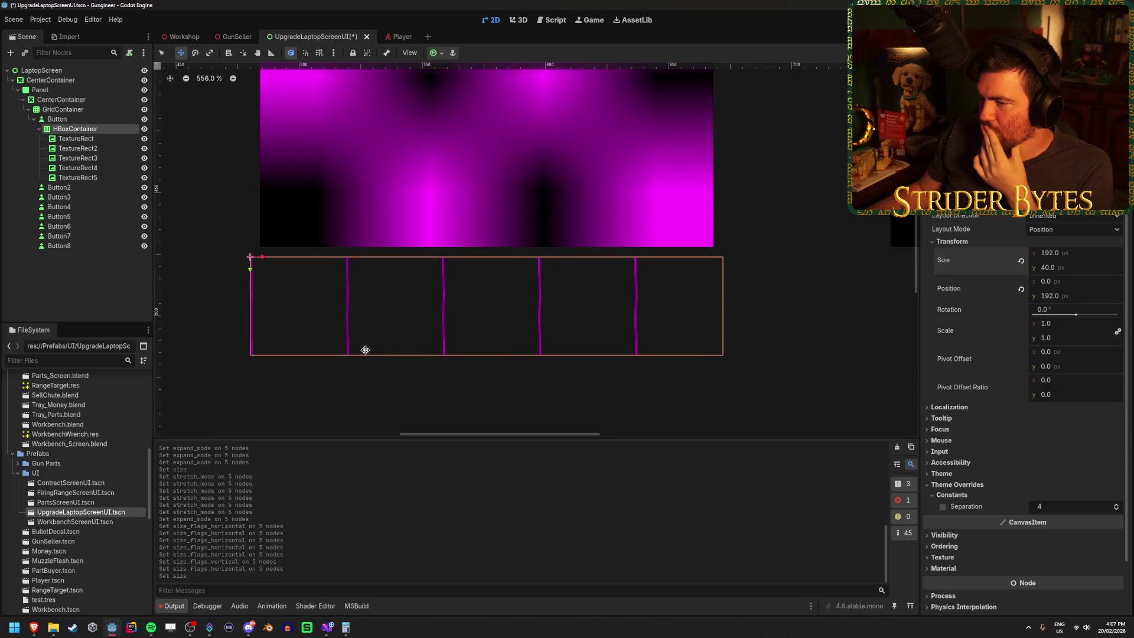
pyautogui.moveTo(1075, 506); pyautogui.dragTo(1057, 507)
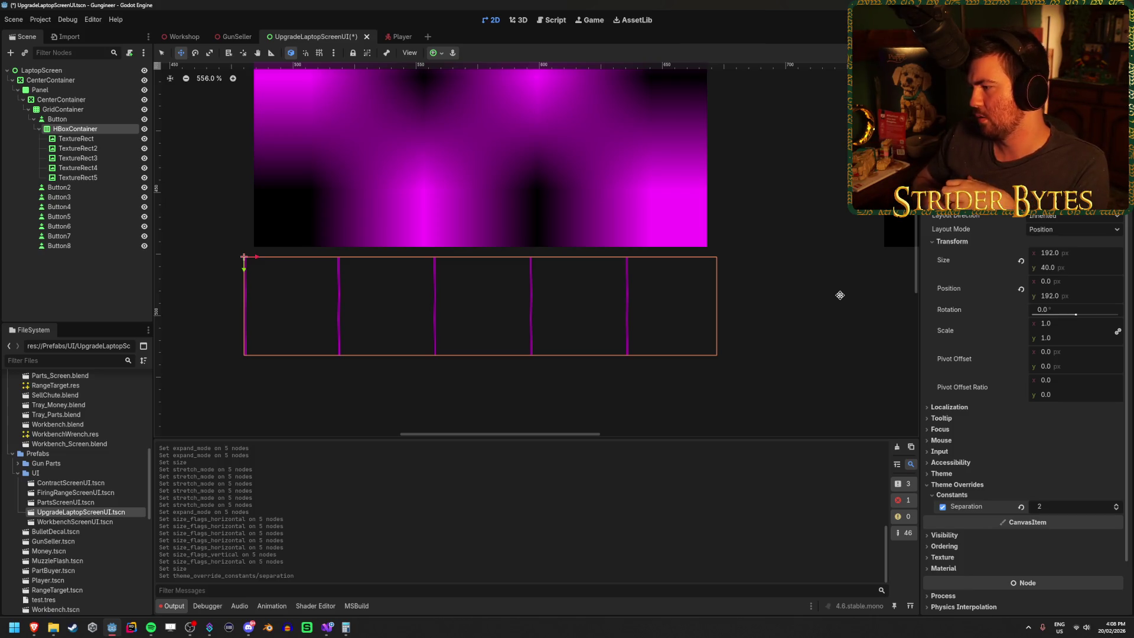
pyautogui.click(65, 139)
pyautogui.click(74, 129)
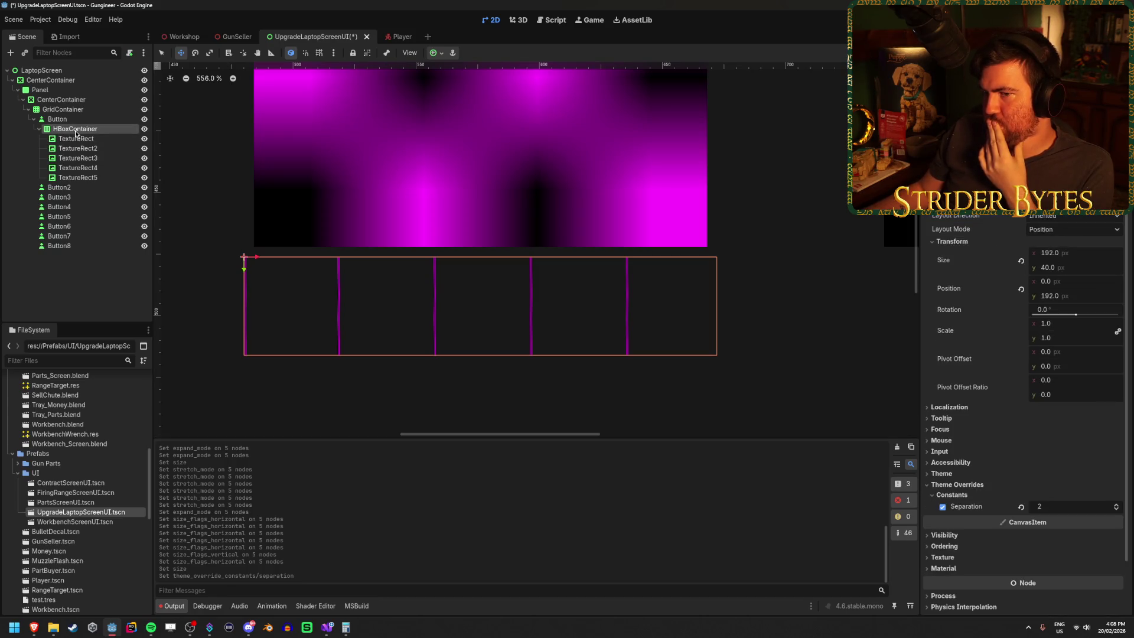
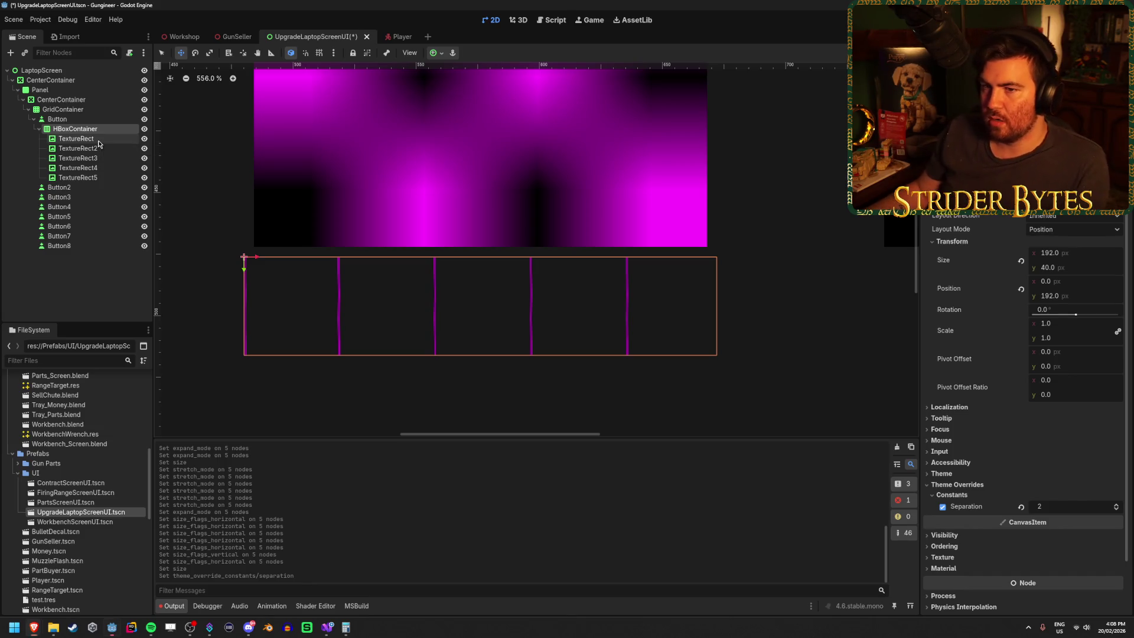
# Select TextureRect through TextureRect5 and set their Container Sizing to Horizontal Fill.
pyautogui.click(95, 139)
pyautogui.keyDown('shift'); pyautogui.click(92, 177); pyautogui.keyUp('shift')
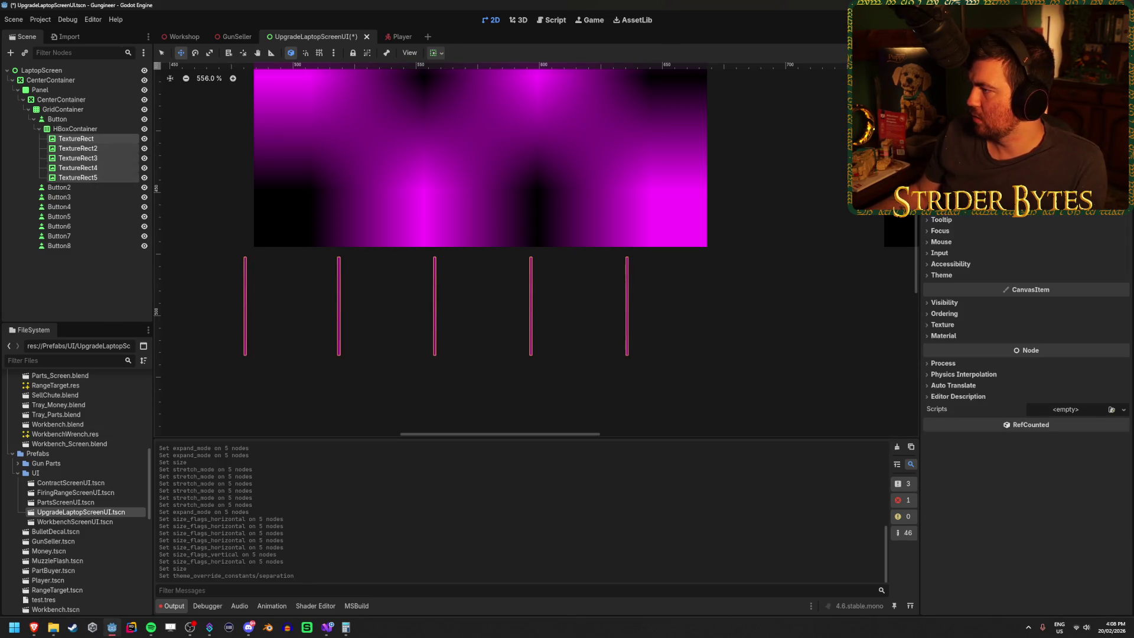
pyautogui.scroll(3, 1027, 325)
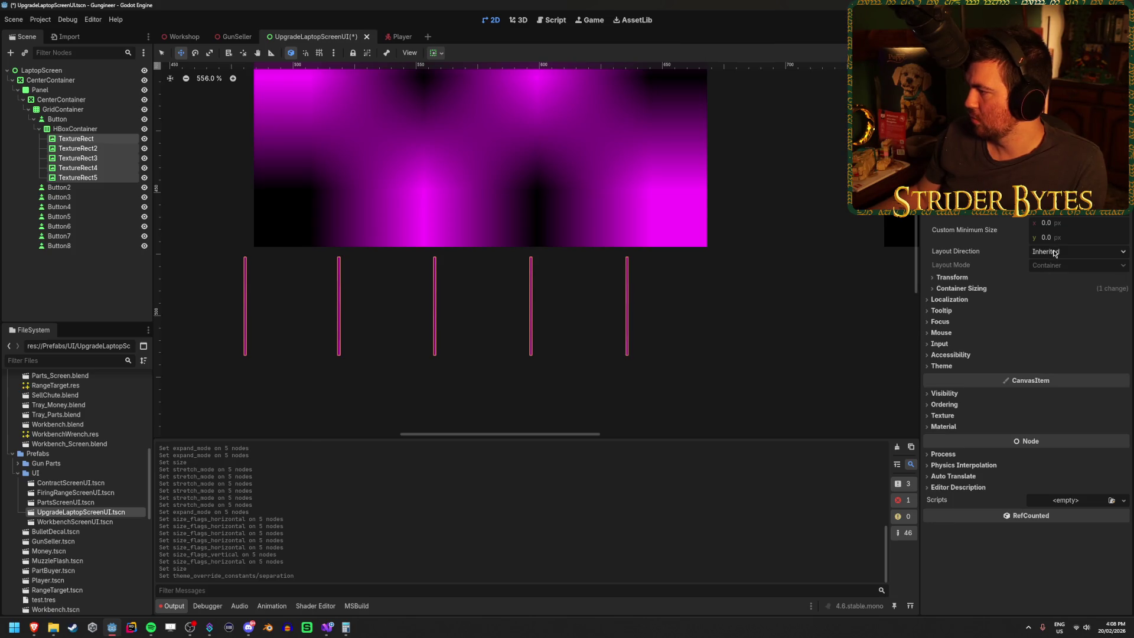
pyautogui.click(978, 277)
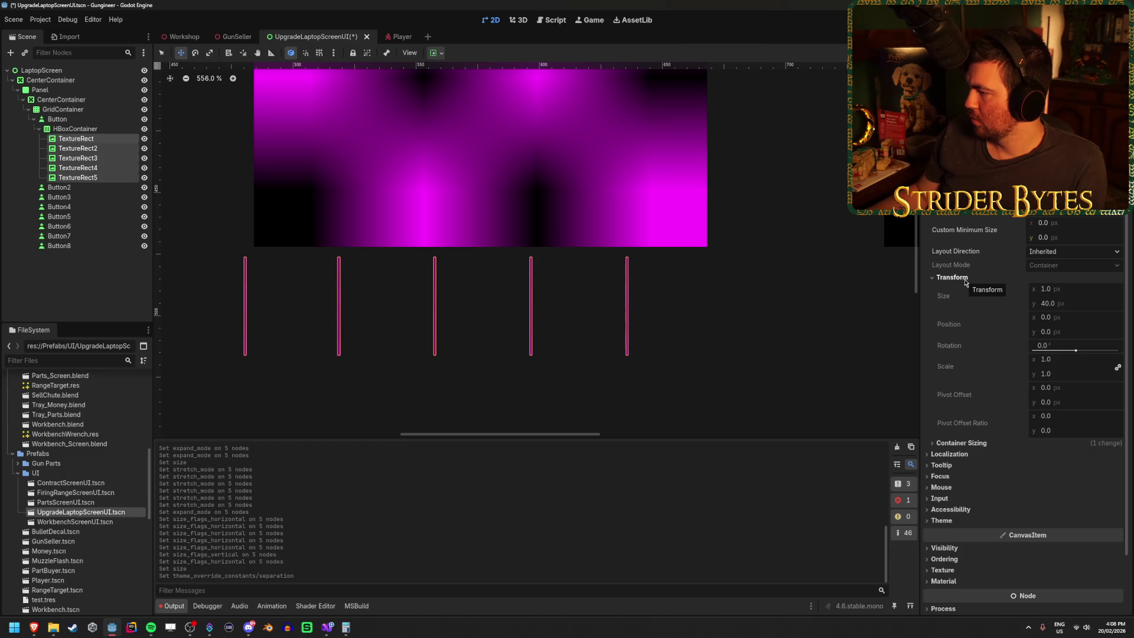
pyautogui.click(969, 277)
pyautogui.click(969, 289)
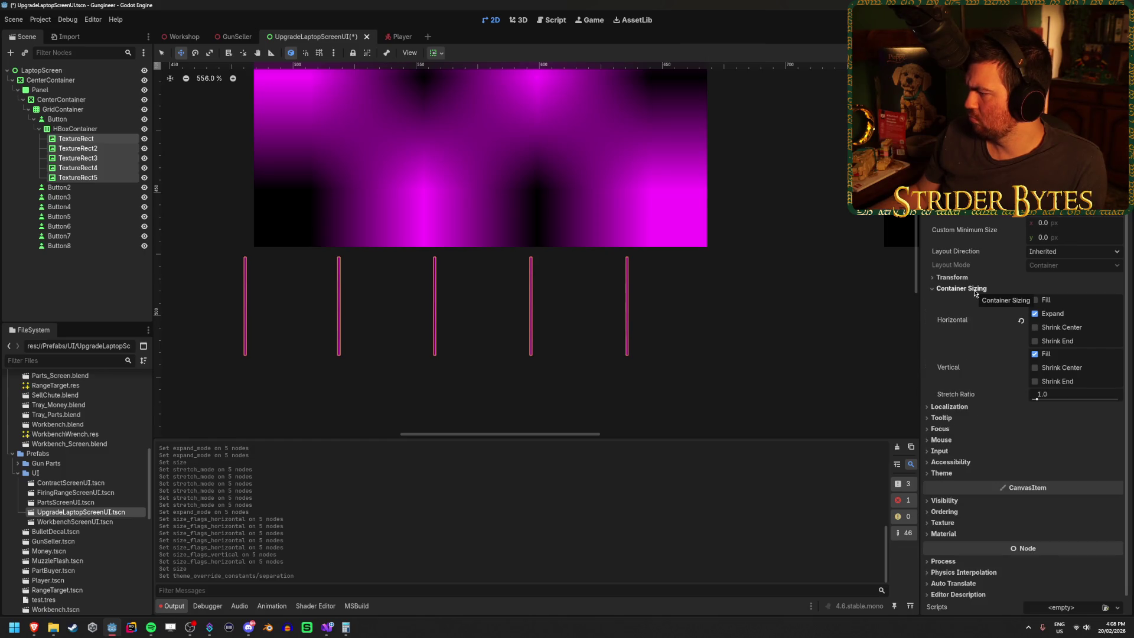
pyautogui.moveTo(1034, 396)
pyautogui.mouseDown()
pyautogui.moveTo(1076, 398)
pyautogui.moveTo(1045, 397)
pyautogui.mouseUp()
pyautogui.hotkey('ctrl', 'z')
pyautogui.click(1049, 399)
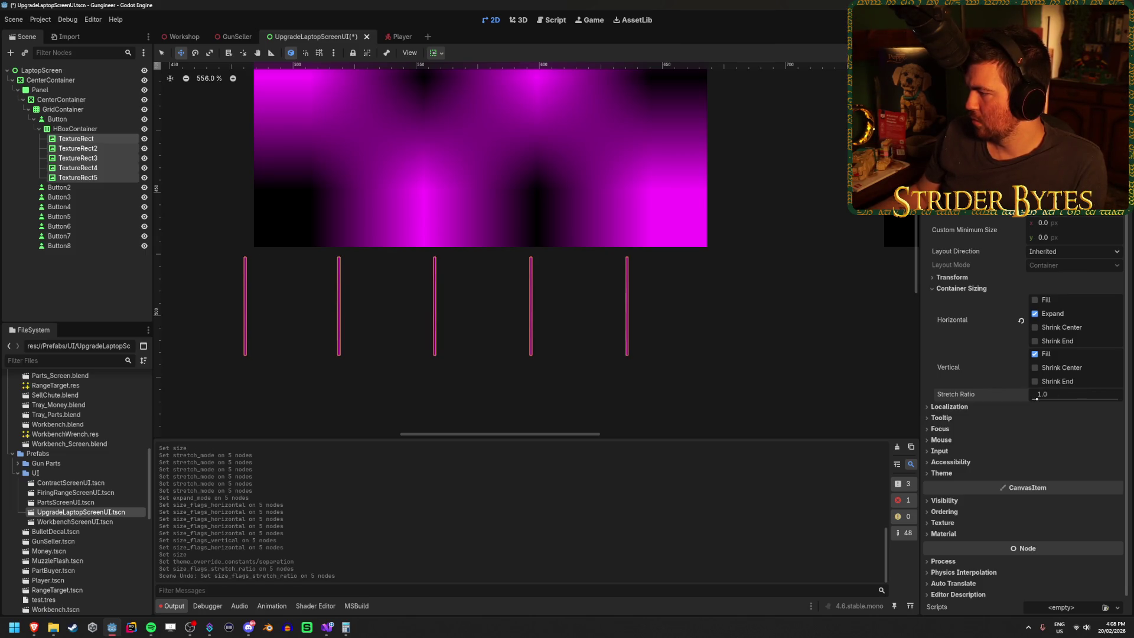
pyautogui.click(1035, 300)
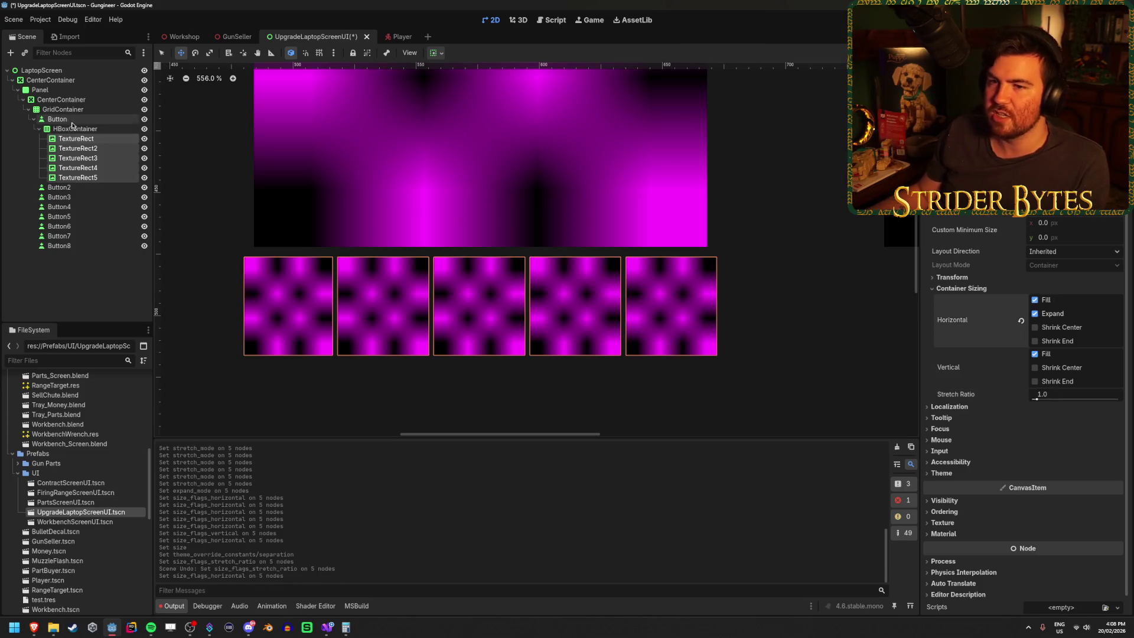
pyautogui.click(90, 130)
# Duplicate the TextureRects so the HBoxContainer row holds eight texture images.
pyautogui.moveTo(1052, 253); pyautogui.dragTo(1031, 253)
pyautogui.hotkey('ctrl', 'z')
pyautogui.hotkey('ctrl', 'd')
pyautogui.hotkey('ctrl', 'd')
pyautogui.hotkey('ctrl', 'd')
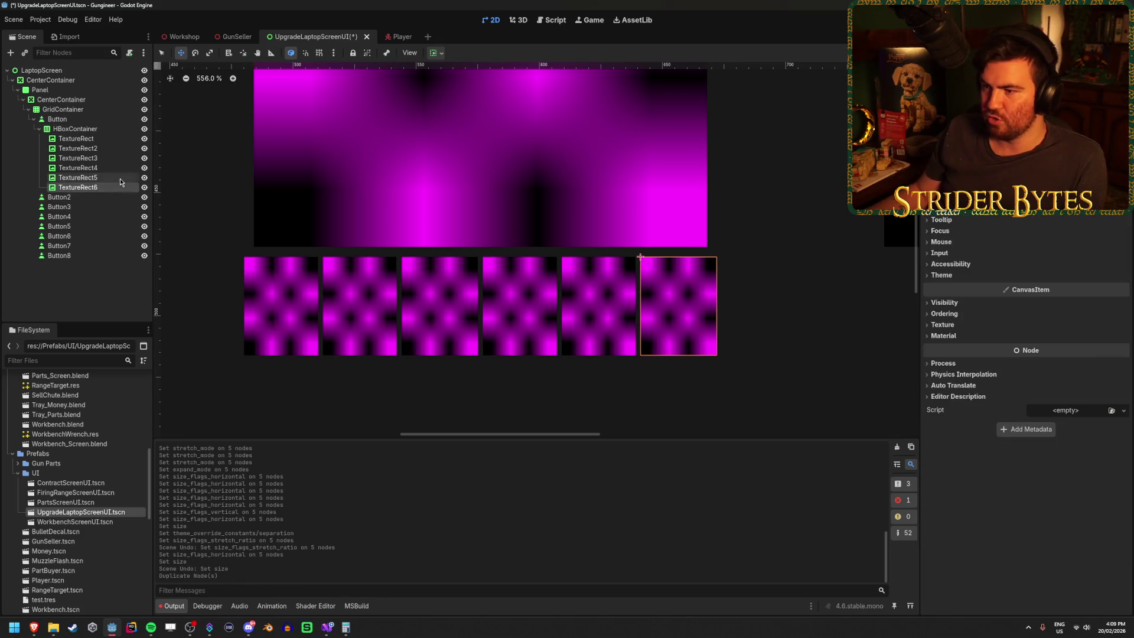
pyautogui.hotkey('ctrl', 'z')
pyautogui.hotkey('ctrl', 'z')
pyautogui.hotkey('ctrl', 'z')
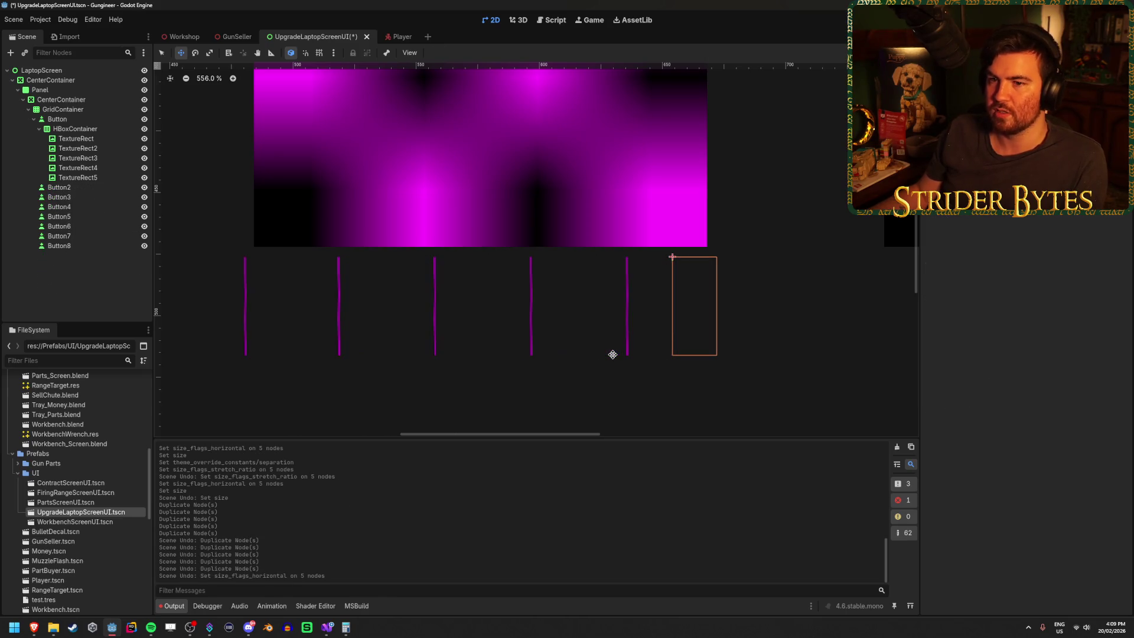
pyautogui.hotkey('ctrl', 'shift', 'z')
pyautogui.hotkey('ctrl', 'shift', 'z')
pyautogui.hotkey('ctrl', 'shift', 'z')
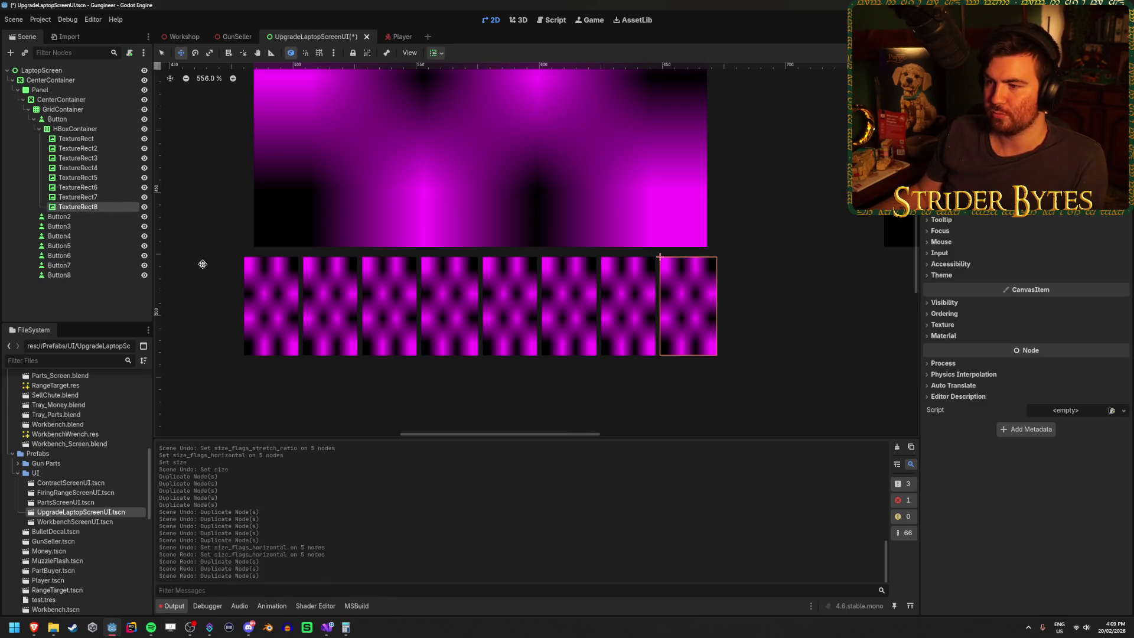
# Check the new TextureRect7 and TextureRect8 nodes in the scene tree.
pyautogui.click(78, 197)
pyautogui.scroll(-7, 532, 349)
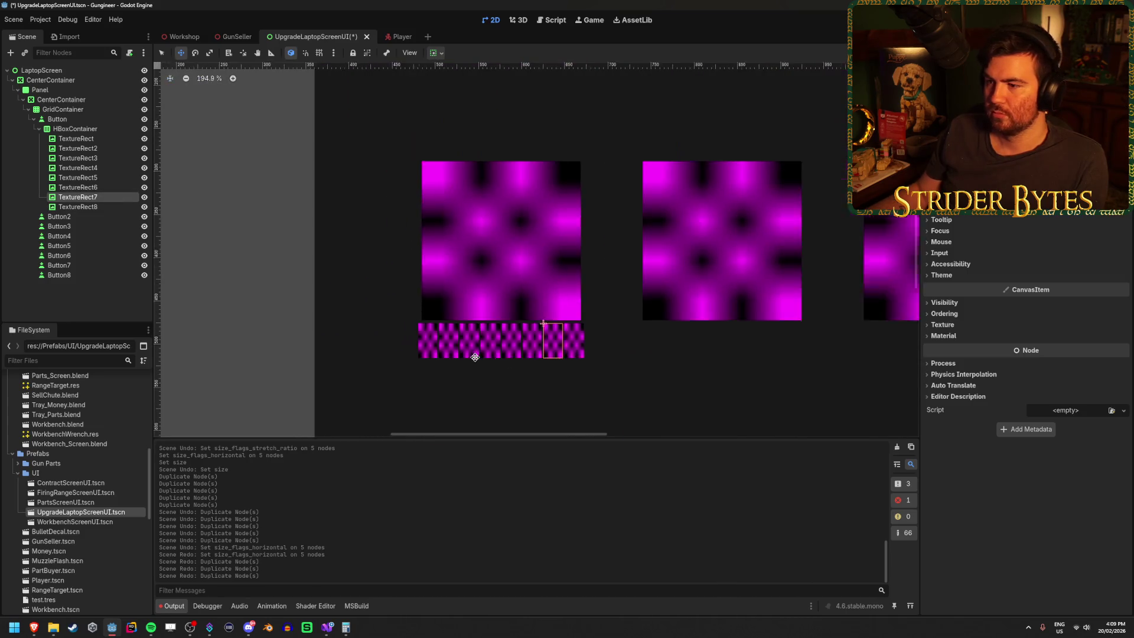
pyautogui.scroll(-4, 387, 294)
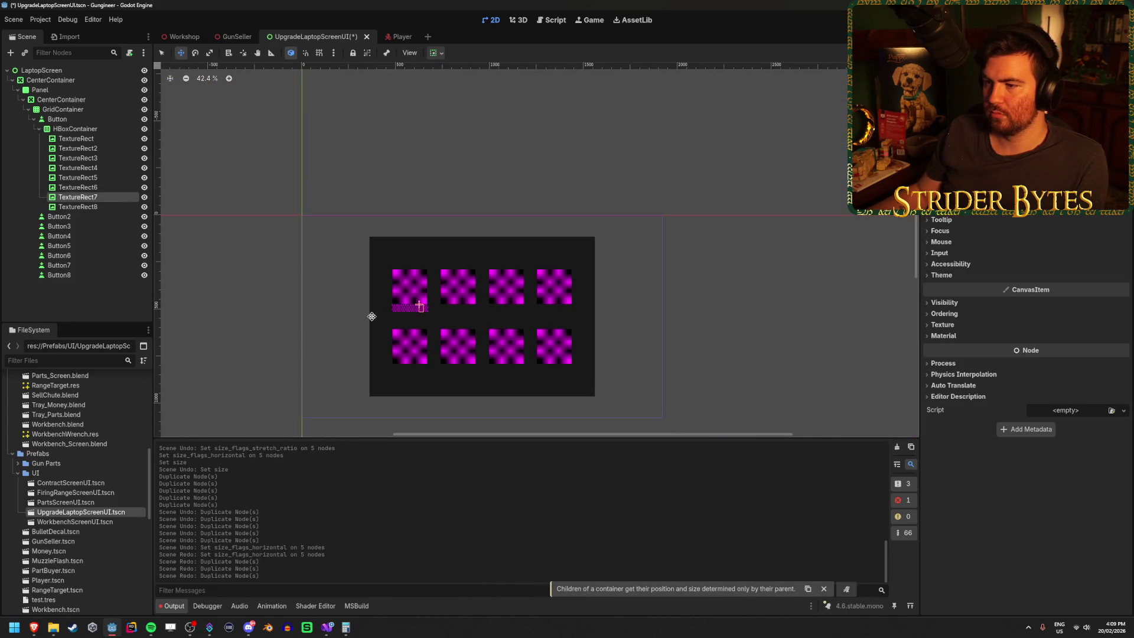
pyautogui.scroll(5, 390, 310)
pyautogui.scroll(15, 488, 279)
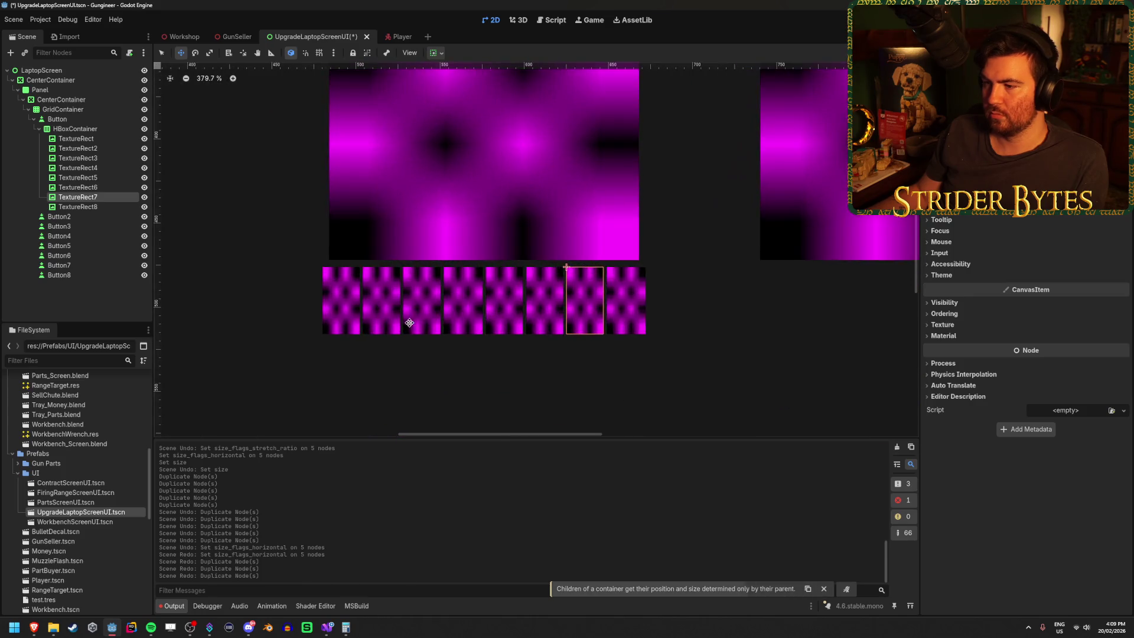
pyautogui.scroll(-6, 553, 279)
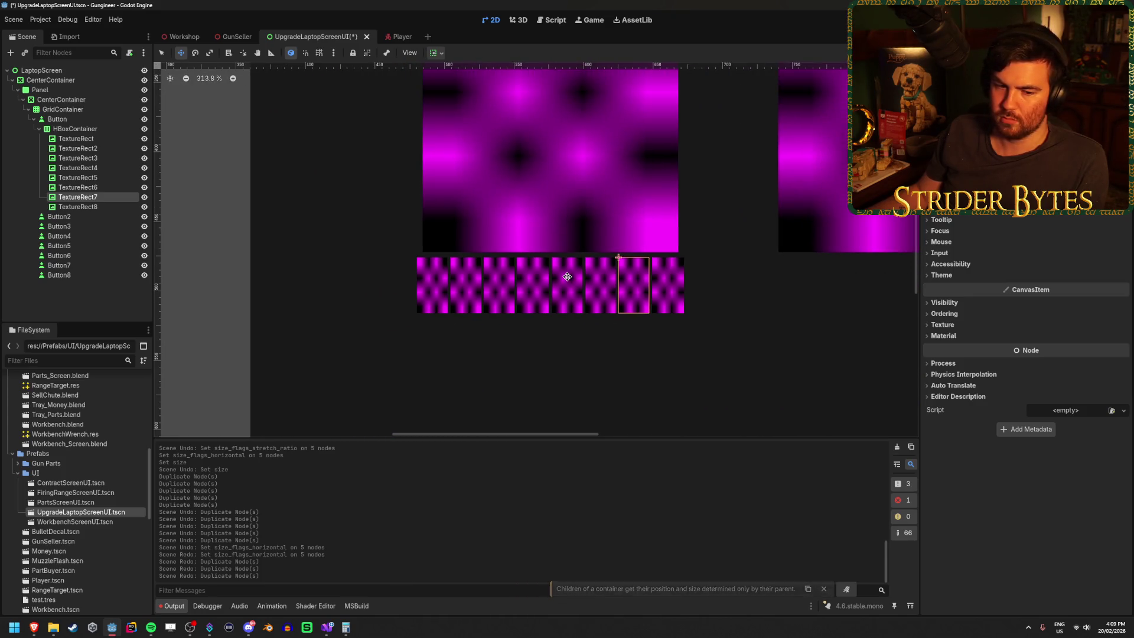
pyautogui.click(89, 207)
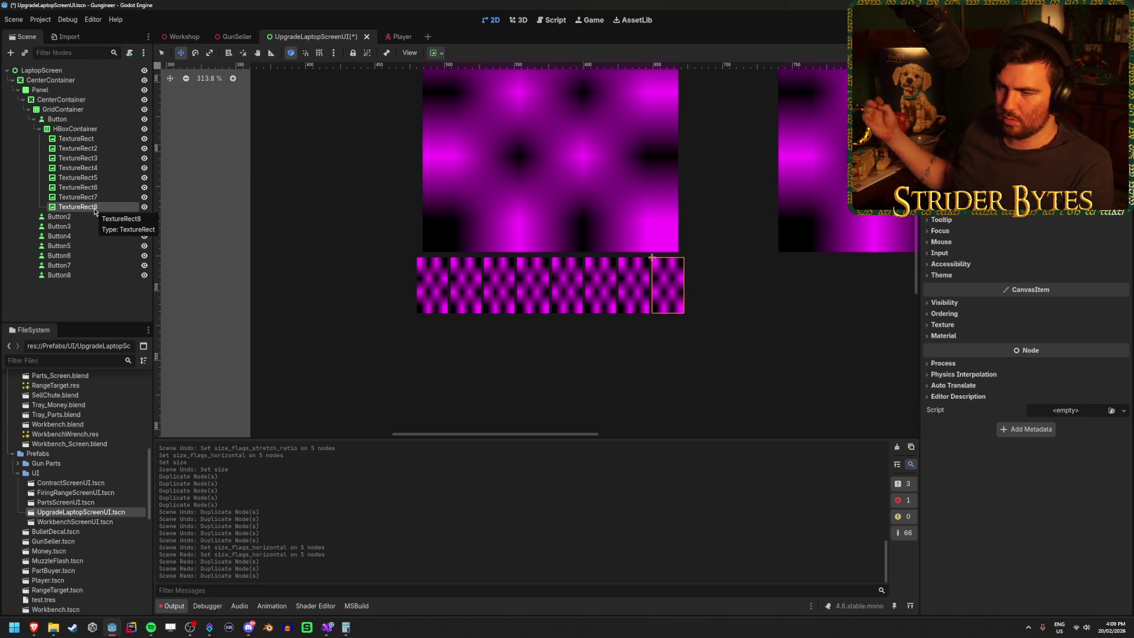
# Collapse the HBoxContainer in the scene tree and select the first Button.
pyautogui.click(103, 131)
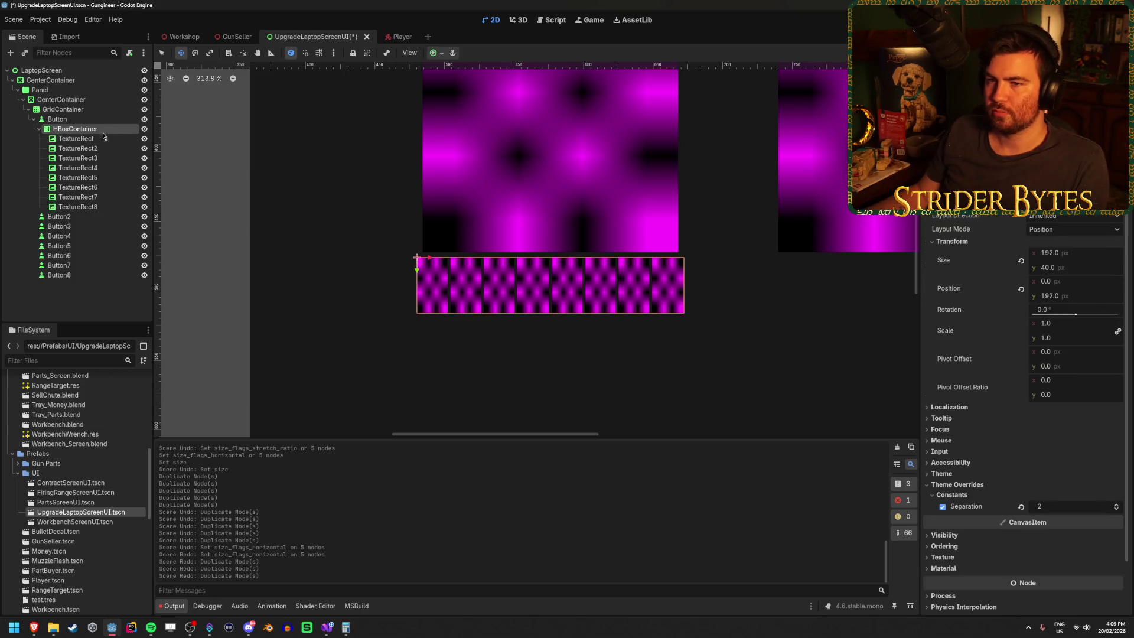
pyautogui.click(39, 131)
pyautogui.scroll(-4, 461, 215)
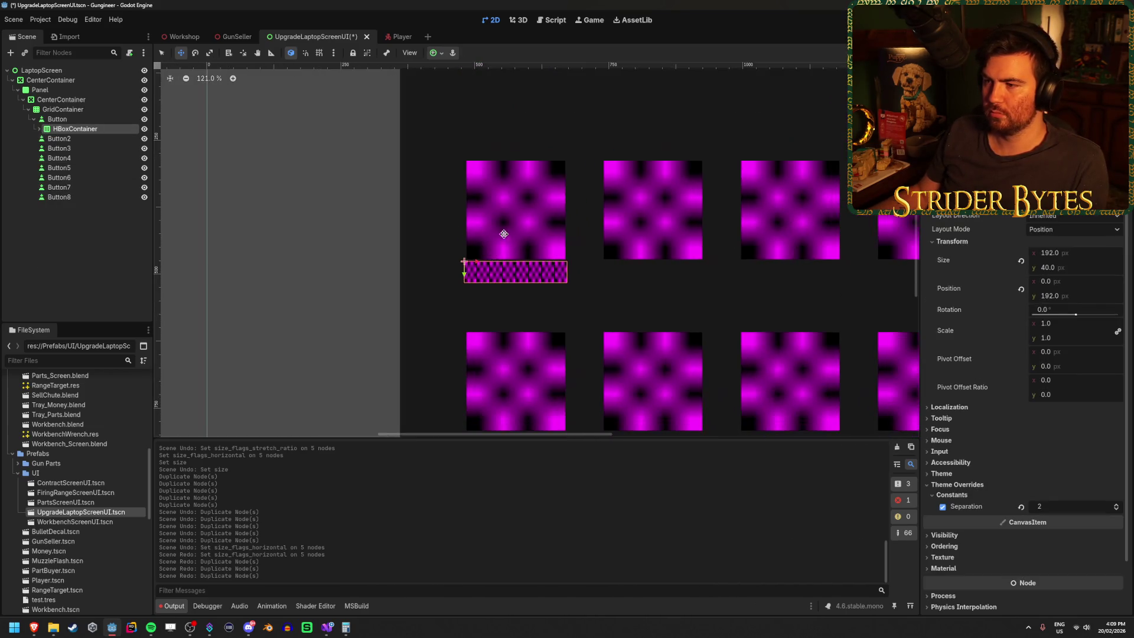
pyautogui.scroll(-2, 460, 215)
pyautogui.scroll(4, 452, 221)
pyautogui.scroll(-4, 452, 221)
pyautogui.scroll(5, 452, 221)
pyautogui.scroll(-1, 452, 221)
pyautogui.scroll(5, 452, 221)
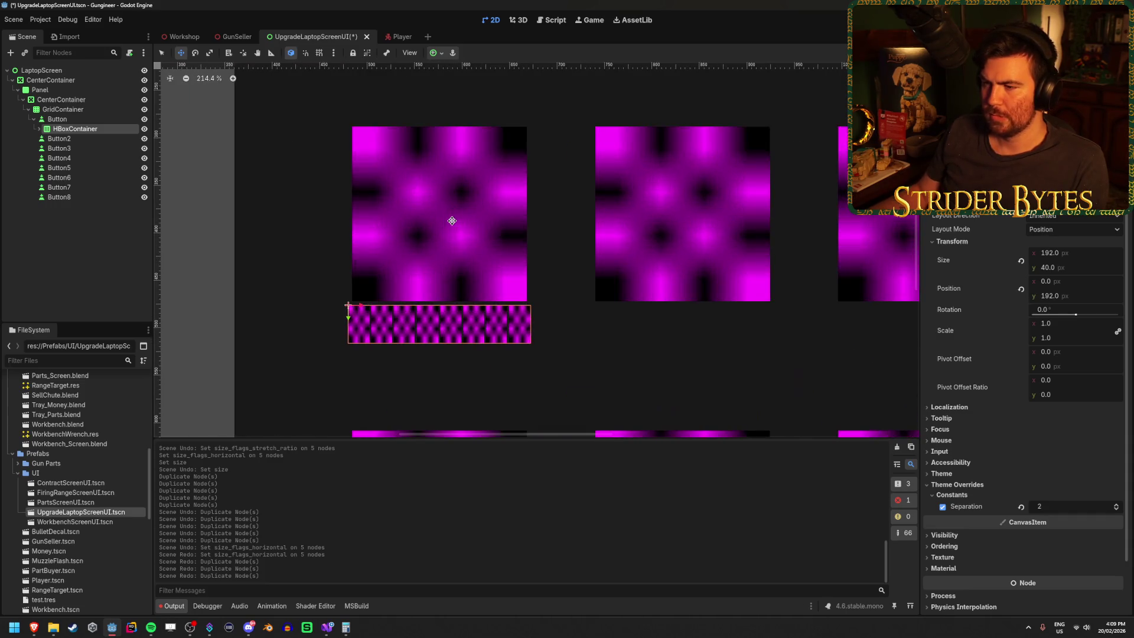
pyautogui.click(70, 120)
pyautogui.rightClick(72, 121)
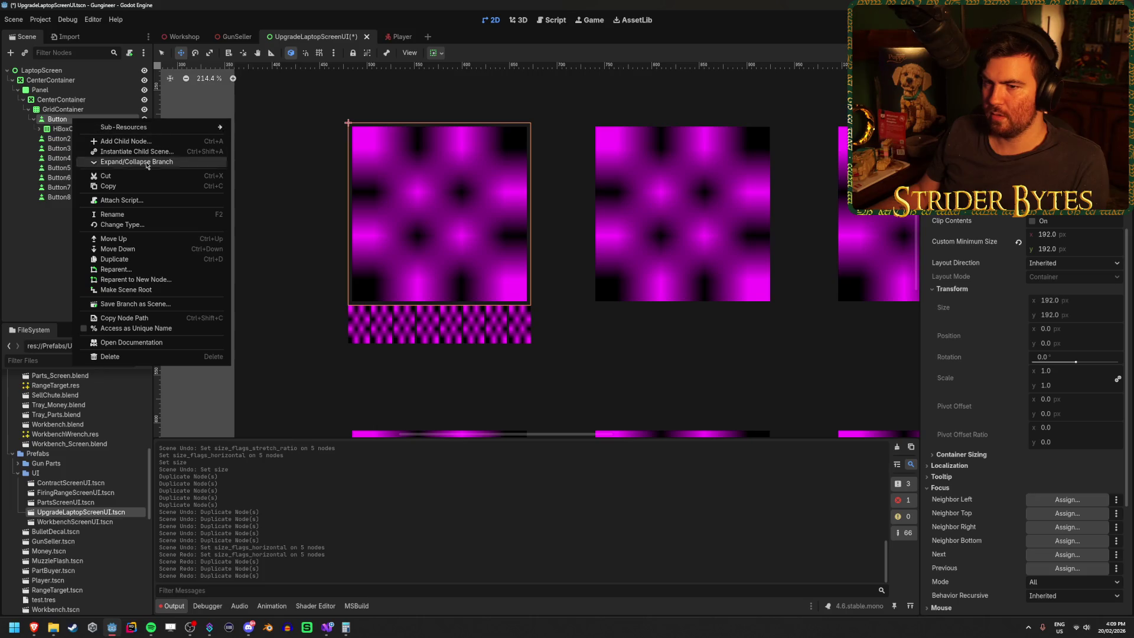
# Add a Label child under the first Button and give it the text '$1000'.
pyautogui.click(134, 143)
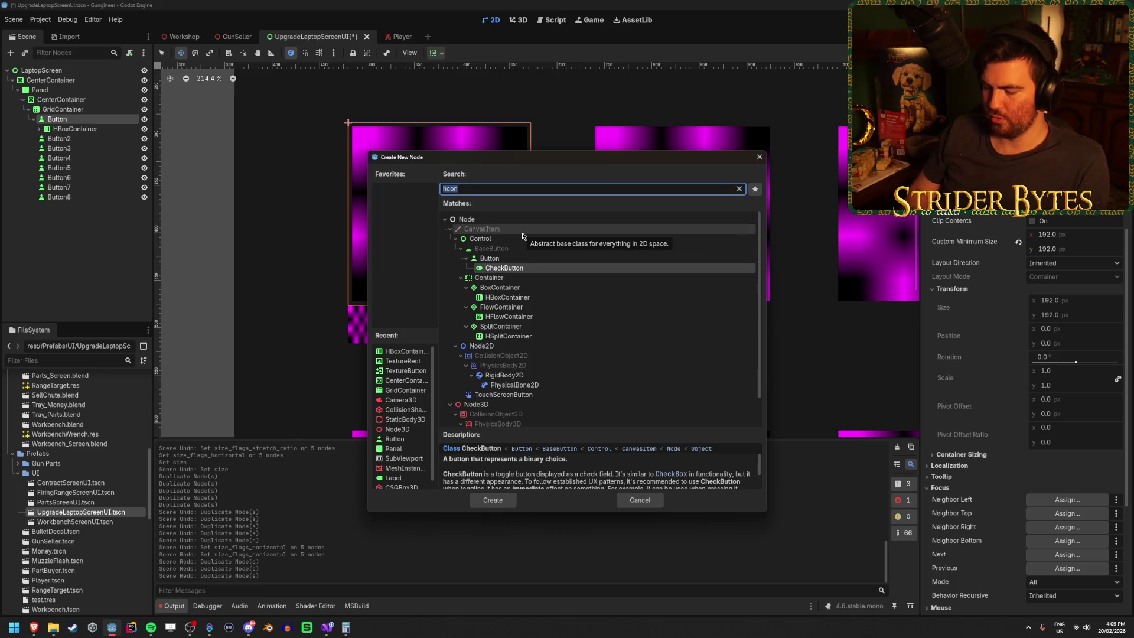
pyautogui.write('label')
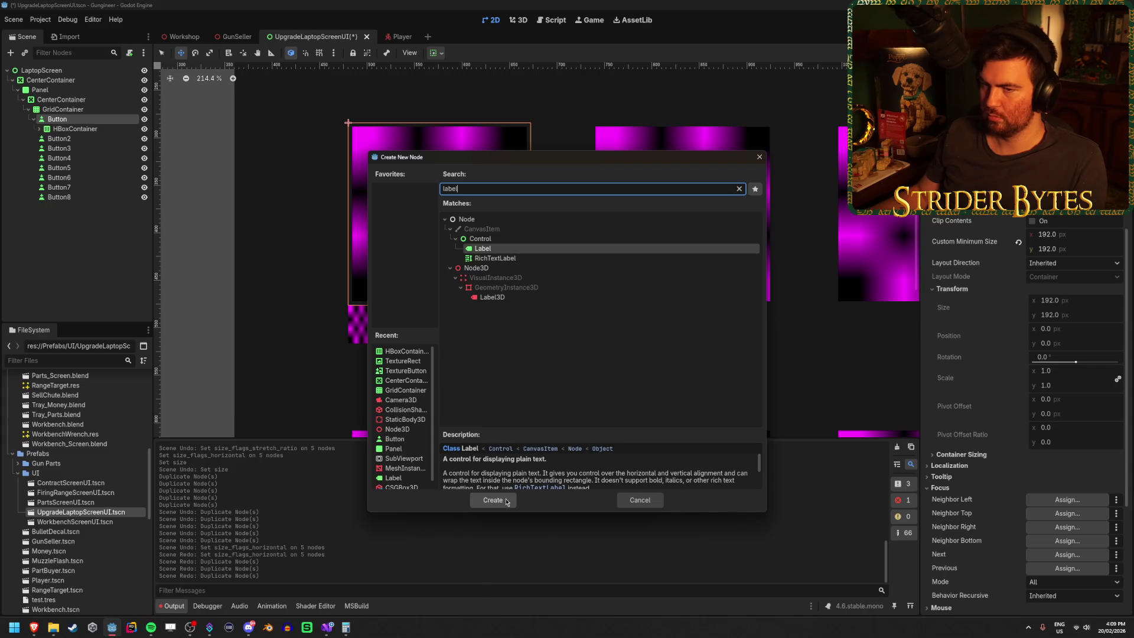
pyautogui.click(506, 501)
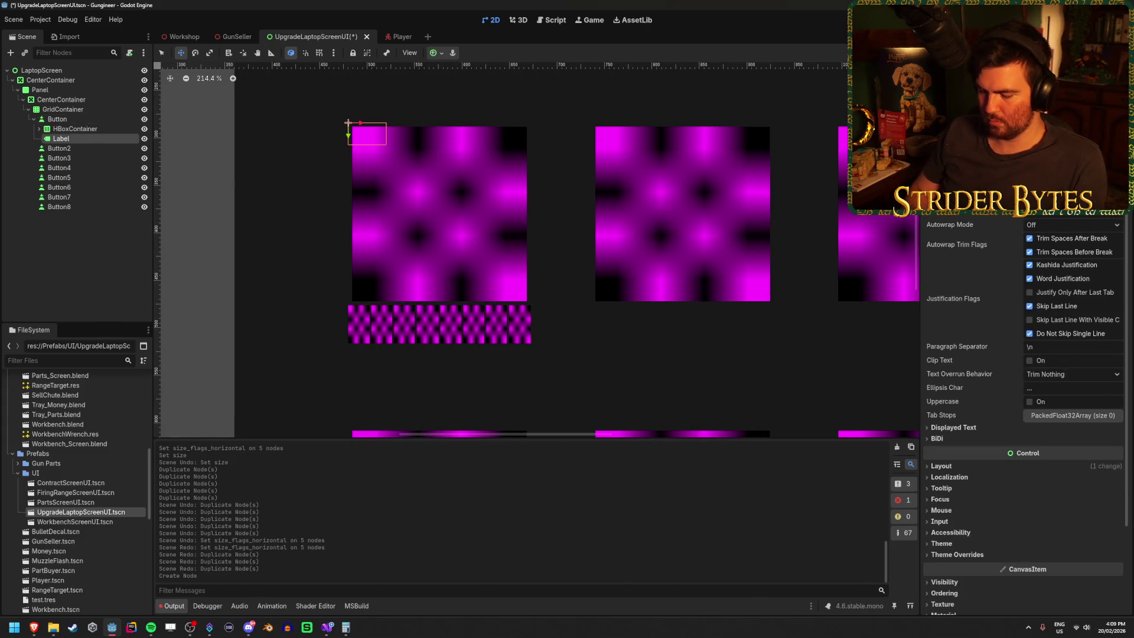
pyautogui.write('$1000')
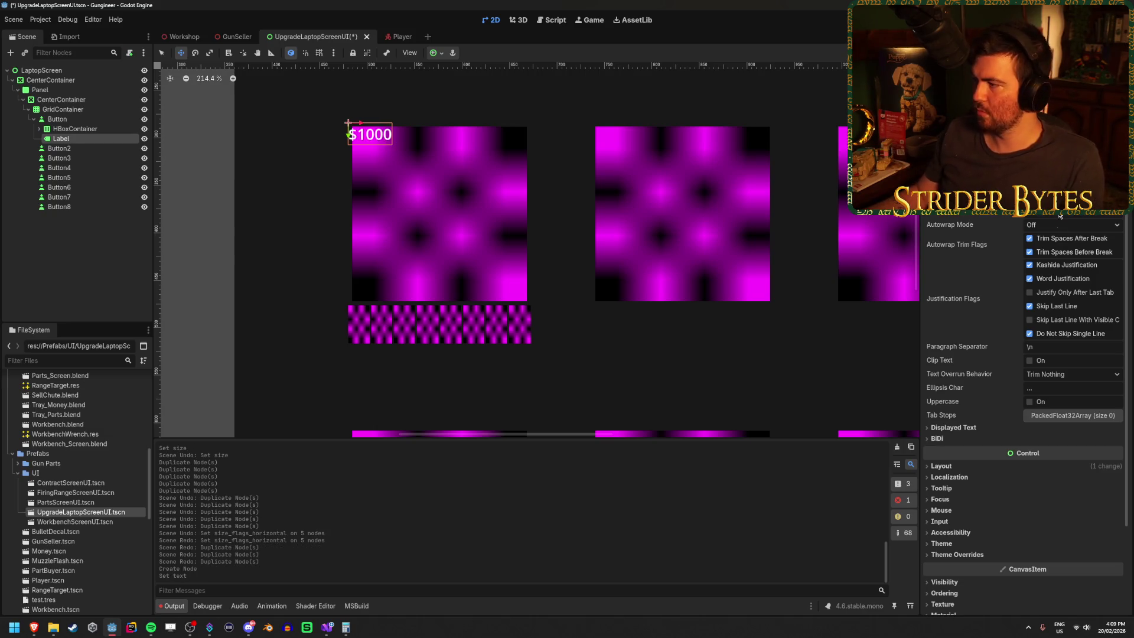
# Set the Label's width to 192 px in its Layout settings.
pyautogui.click(943, 466)
pyautogui.click(943, 466)
pyautogui.click(951, 477)
pyautogui.click(952, 478)
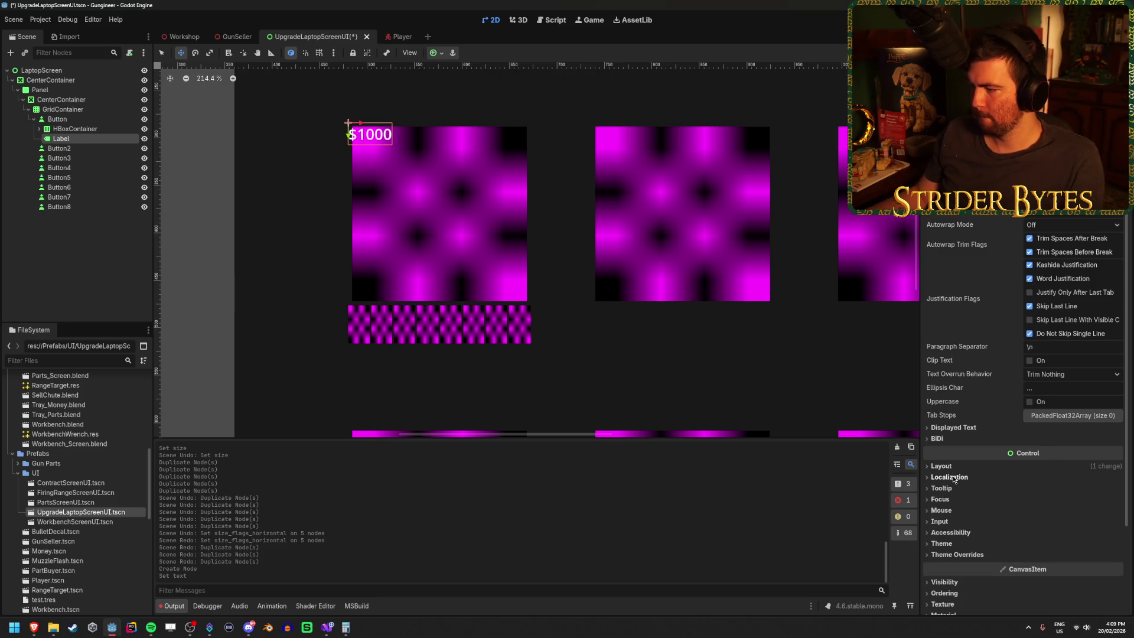
pyautogui.click(941, 466)
pyautogui.click(957, 566)
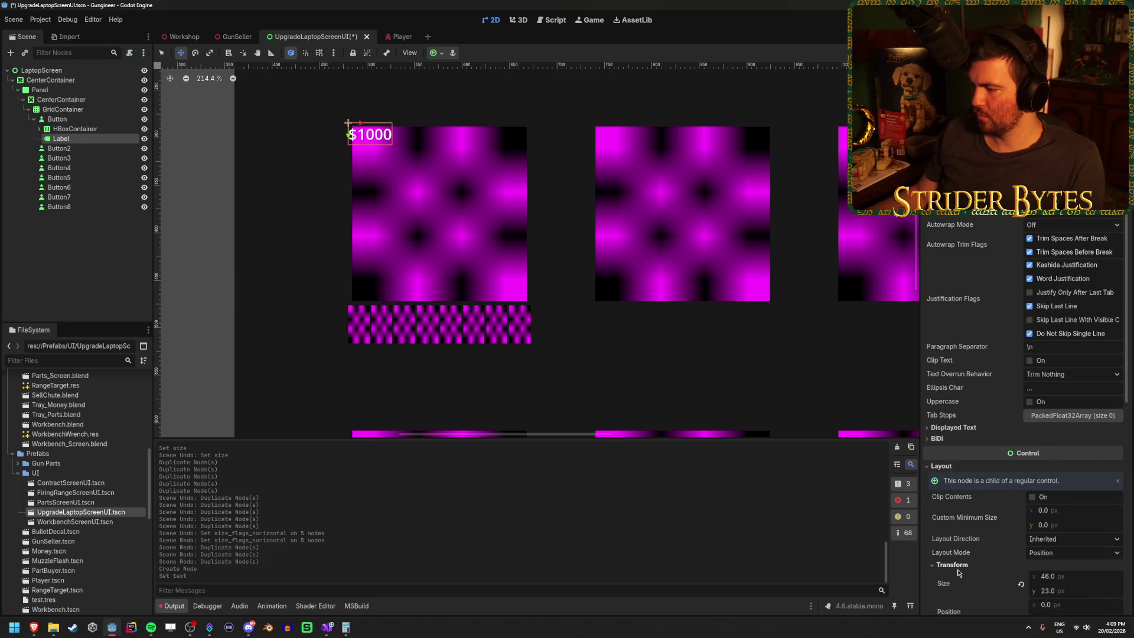
pyautogui.scroll(-5, 1029, 420)
pyautogui.click(1075, 319)
pyautogui.write('192')
pyautogui.press('Return')
# Centre the $1000 text both horizontally and vertically.
pyautogui.scroll(5, 1075, 319)
pyautogui.click(1064, 197)
pyautogui.click(1054, 226)
pyautogui.click(1063, 211)
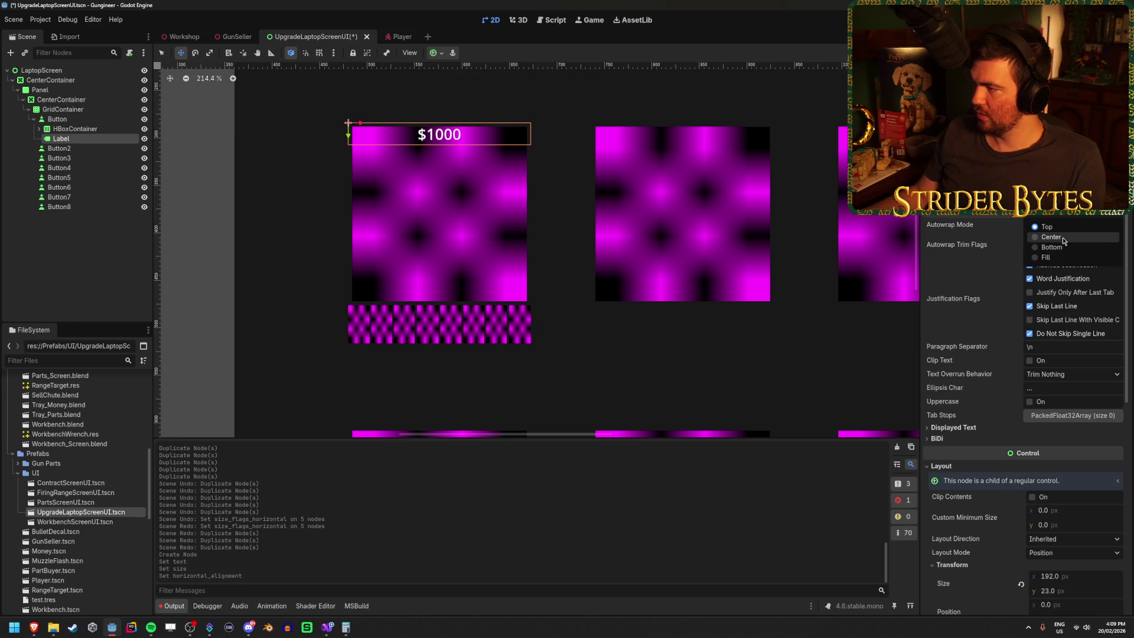
pyautogui.click(1064, 241)
# Give the Label new LabelSettings with font size 32 and save the scene.
pyautogui.click(1103, 215)
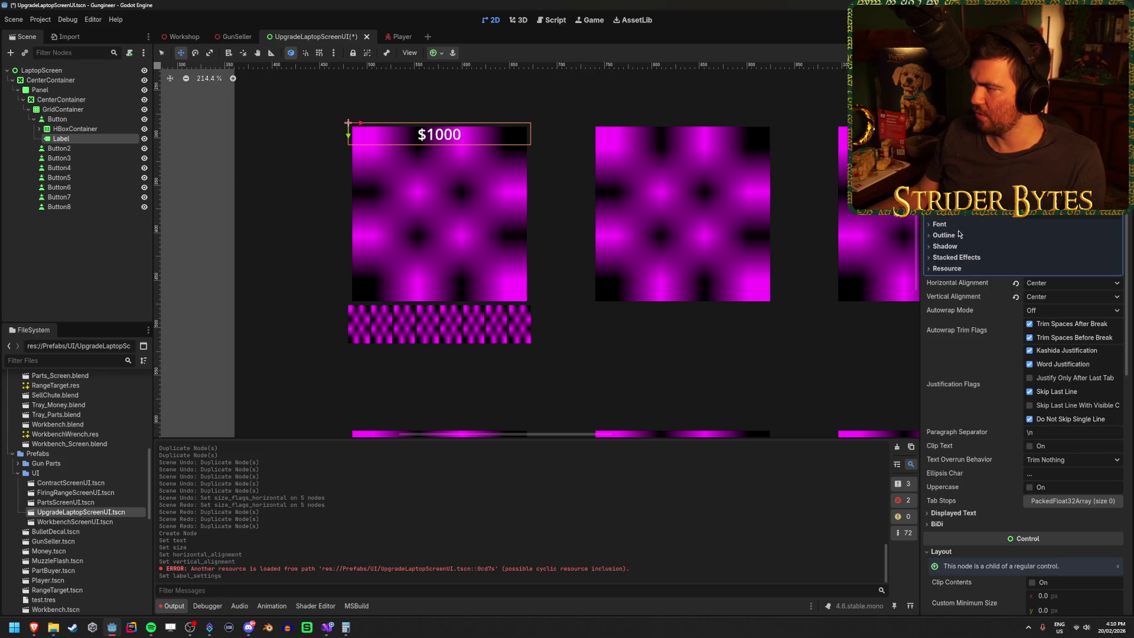
pyautogui.click(955, 229)
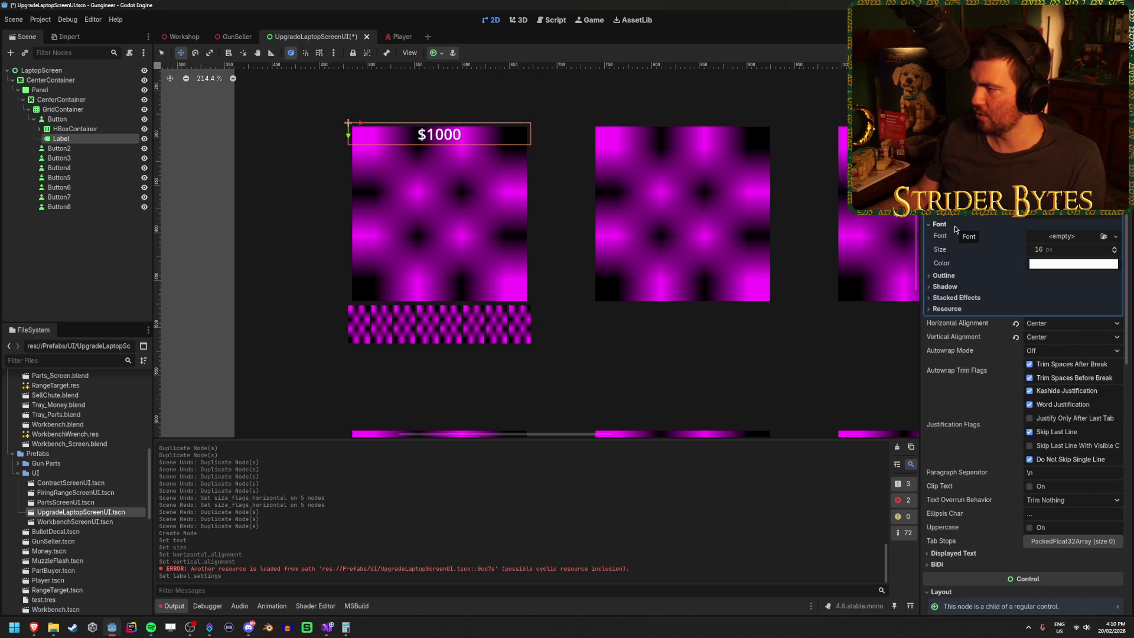
pyautogui.moveTo(1040, 249); pyautogui.dragTo(1061, 251)
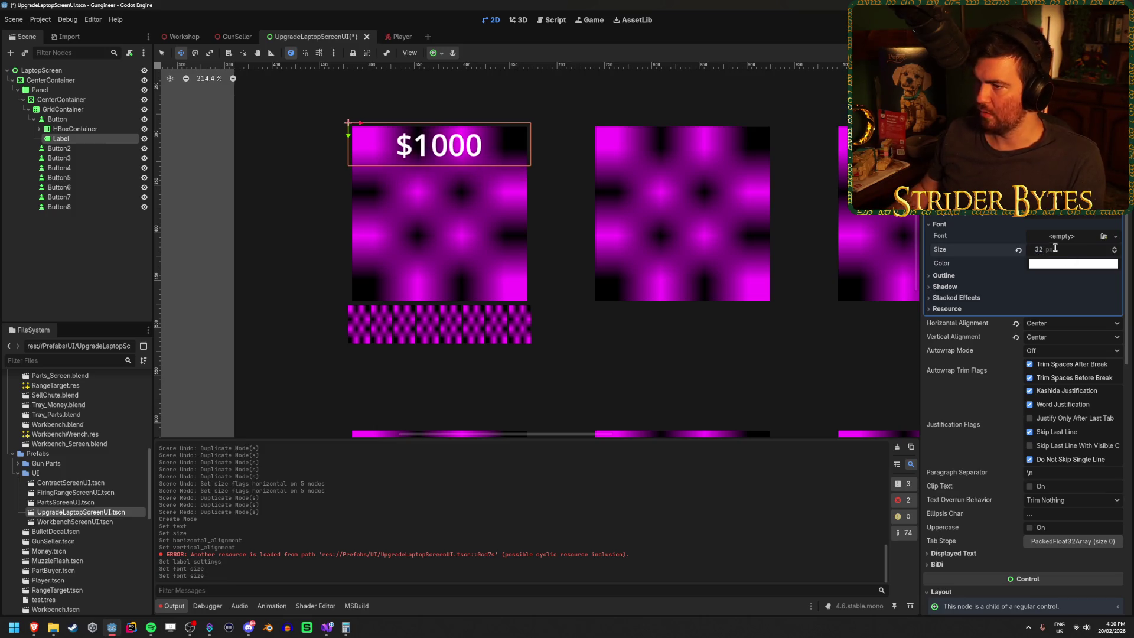
pyautogui.hotkey('ctrl', 's')
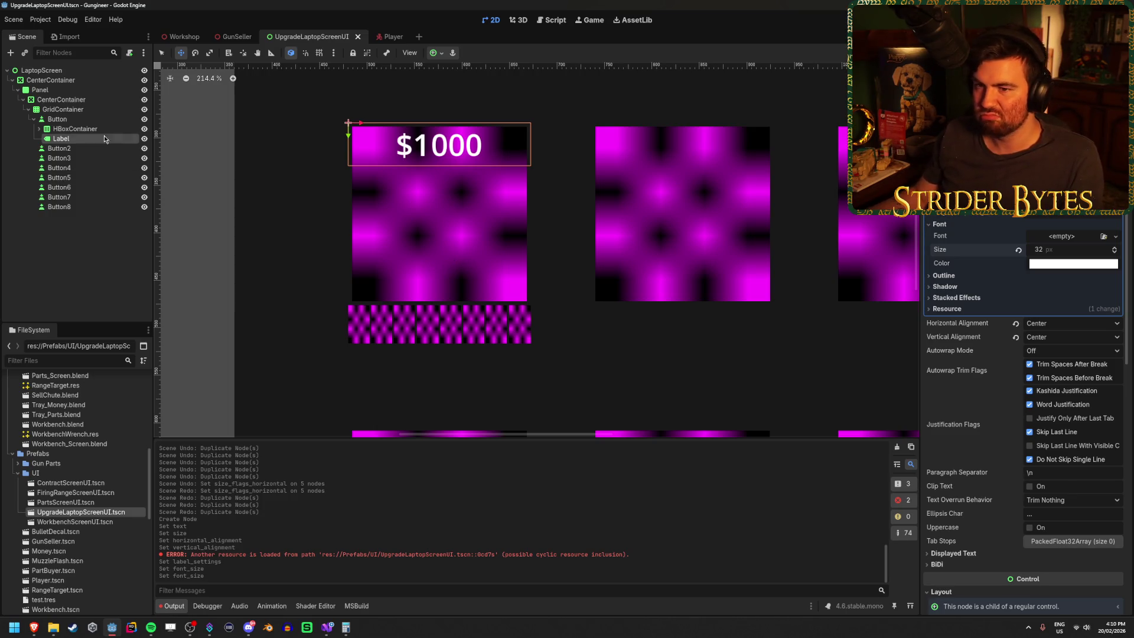
# Set the $1000 Label's height to 48 px and its y position to 192.
pyautogui.scroll(-5, 972, 291)
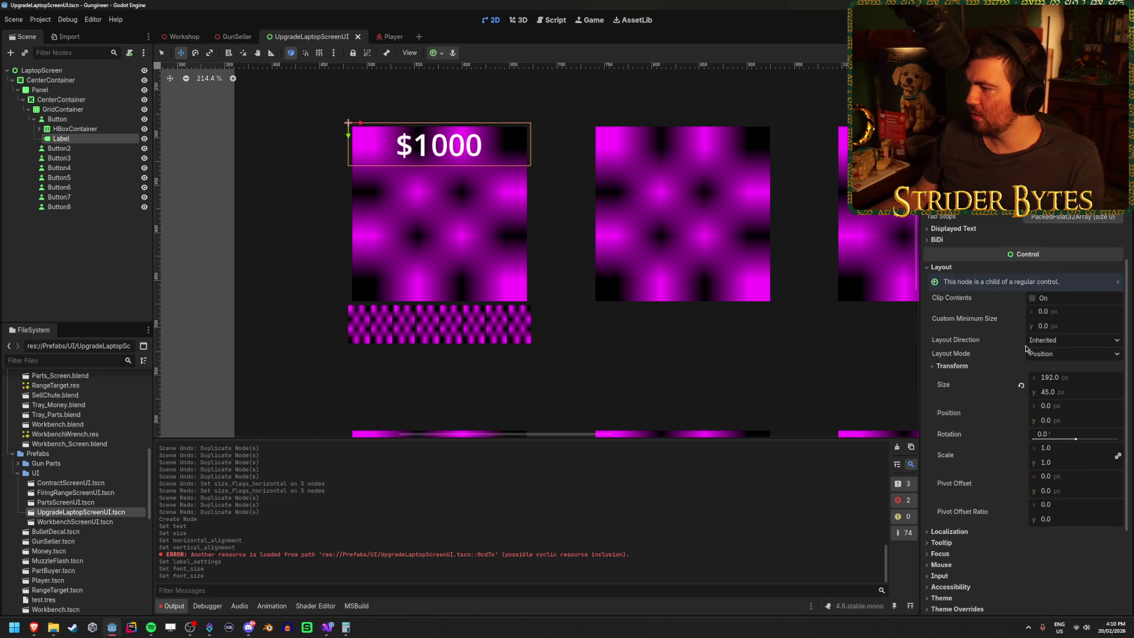
pyautogui.click(1100, 392)
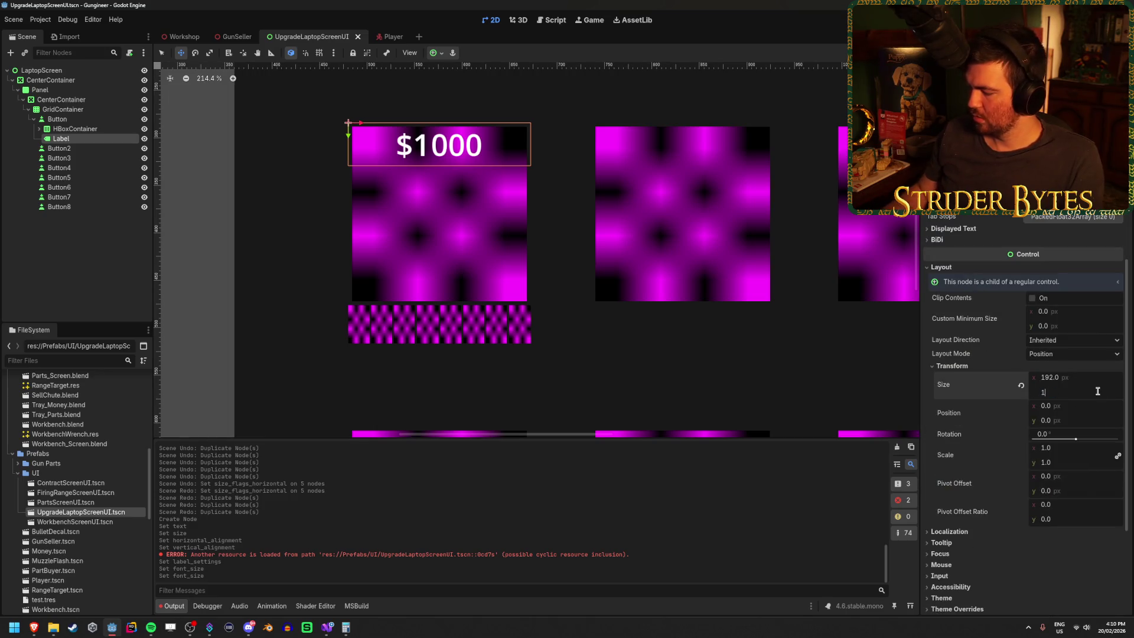
pyautogui.write('92')
pyautogui.press('Return')
pyautogui.hotkey('ctrl', 'z')
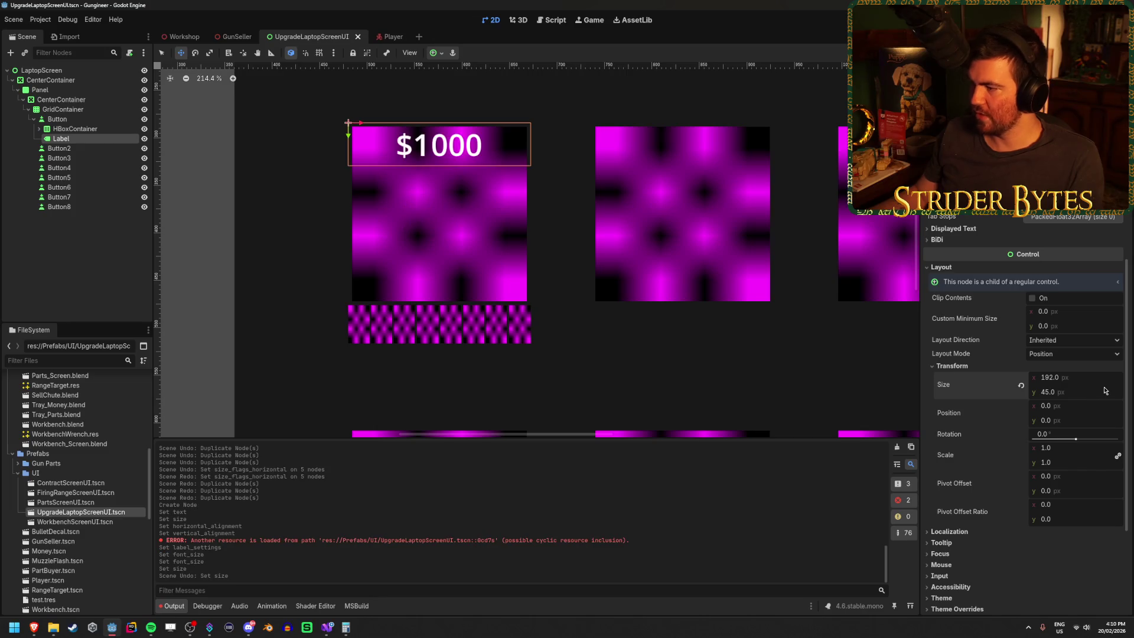
pyautogui.click(1095, 392)
pyautogui.write('48')
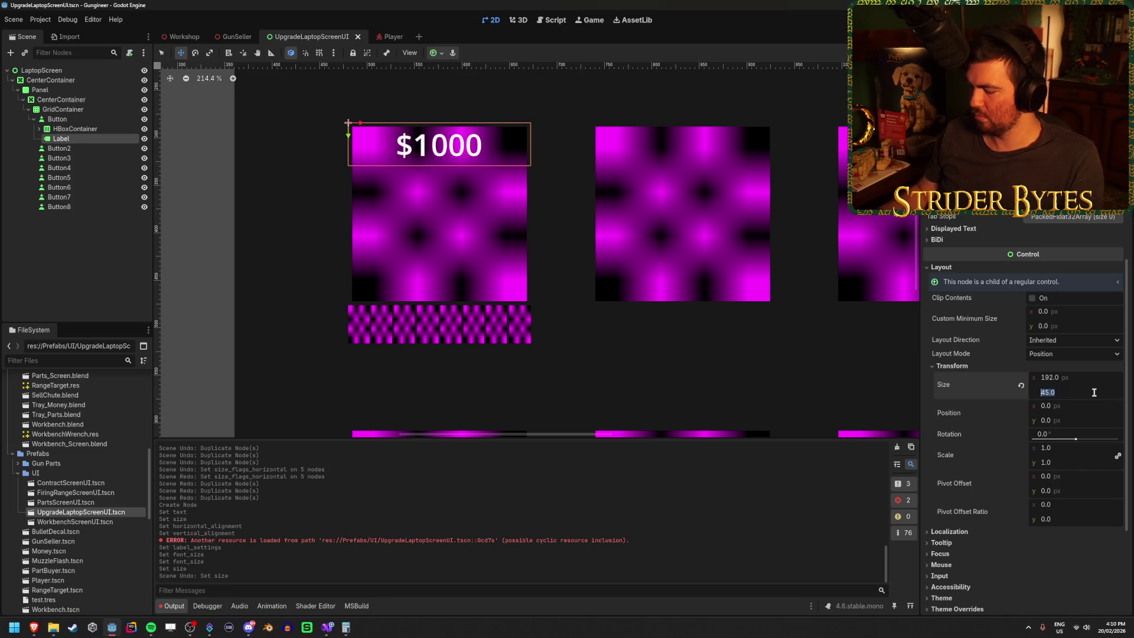
pyautogui.press('Return')
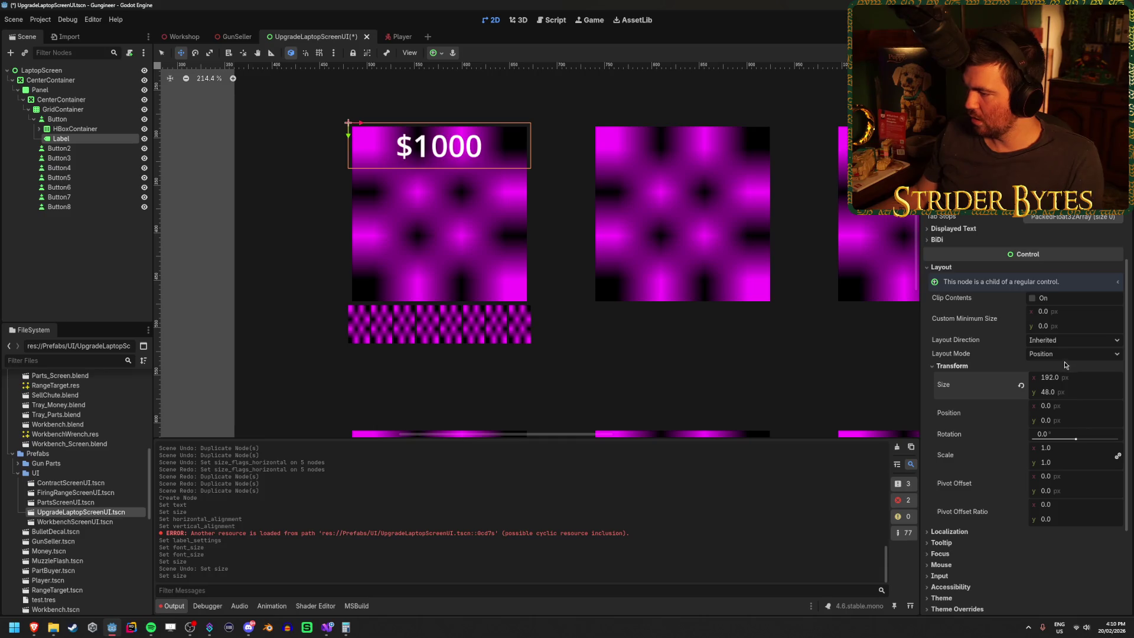
pyautogui.click(1074, 421)
pyautogui.write('192')
pyautogui.press('Return')
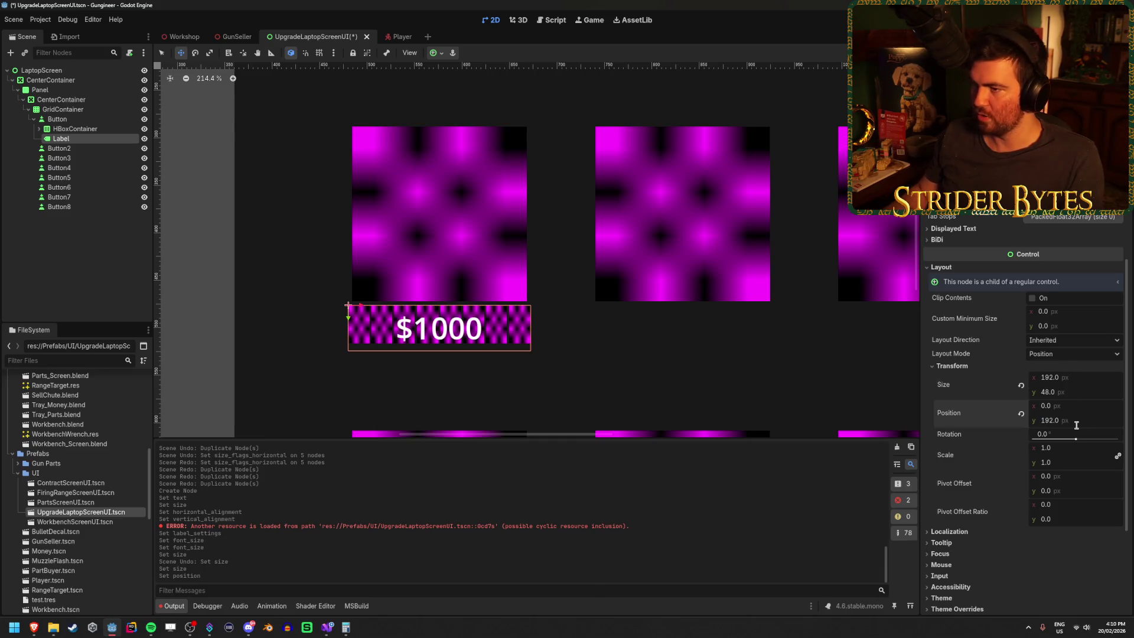
# Set the HBoxContainer's height to 50 and save the scene.
pyautogui.scroll(4, 449, 325)
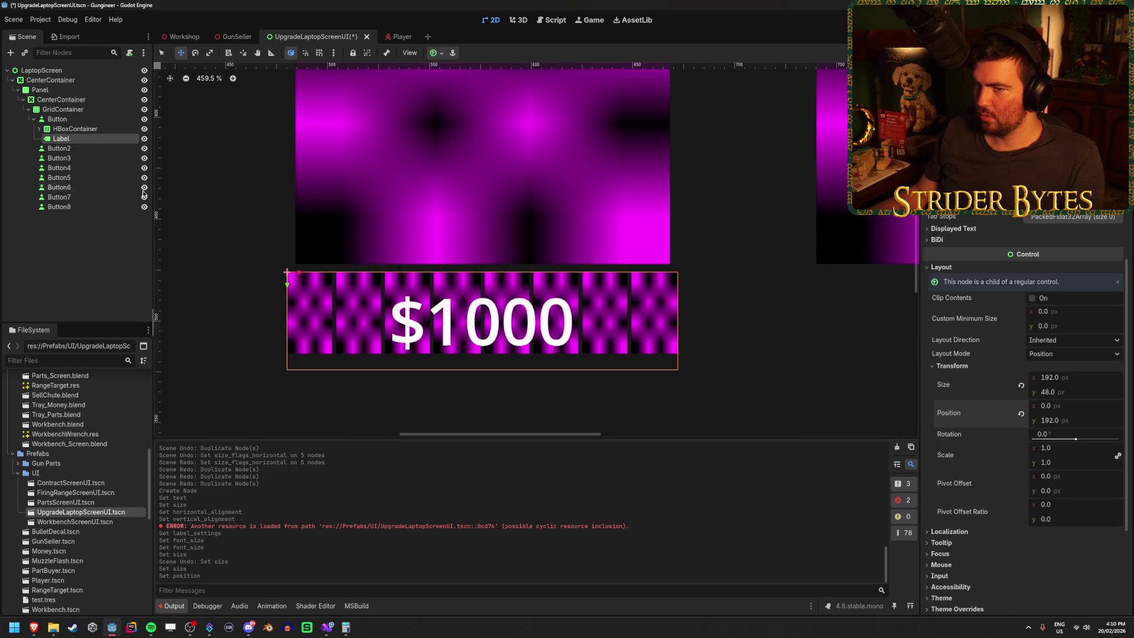
pyautogui.click(90, 129)
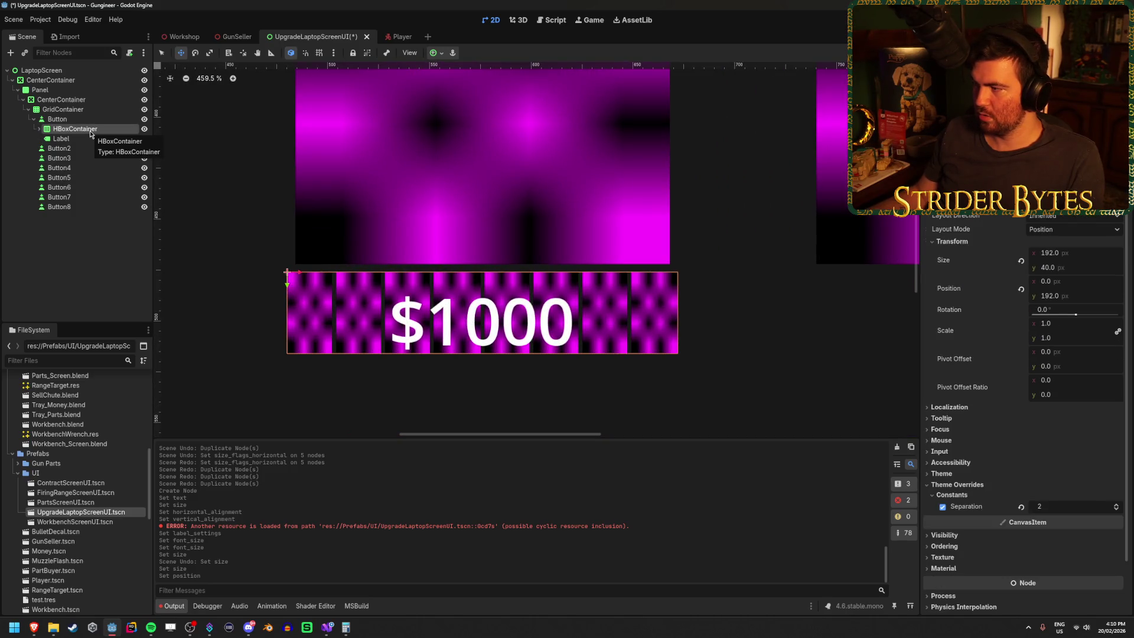
pyautogui.moveTo(1049, 267); pyautogui.dragTo(1046, 267)
pyautogui.click(1051, 268)
pyautogui.write('50')
pyautogui.press('Return')
pyautogui.scroll(-5, 695, 276)
pyautogui.hotkey('ctrl', 's')
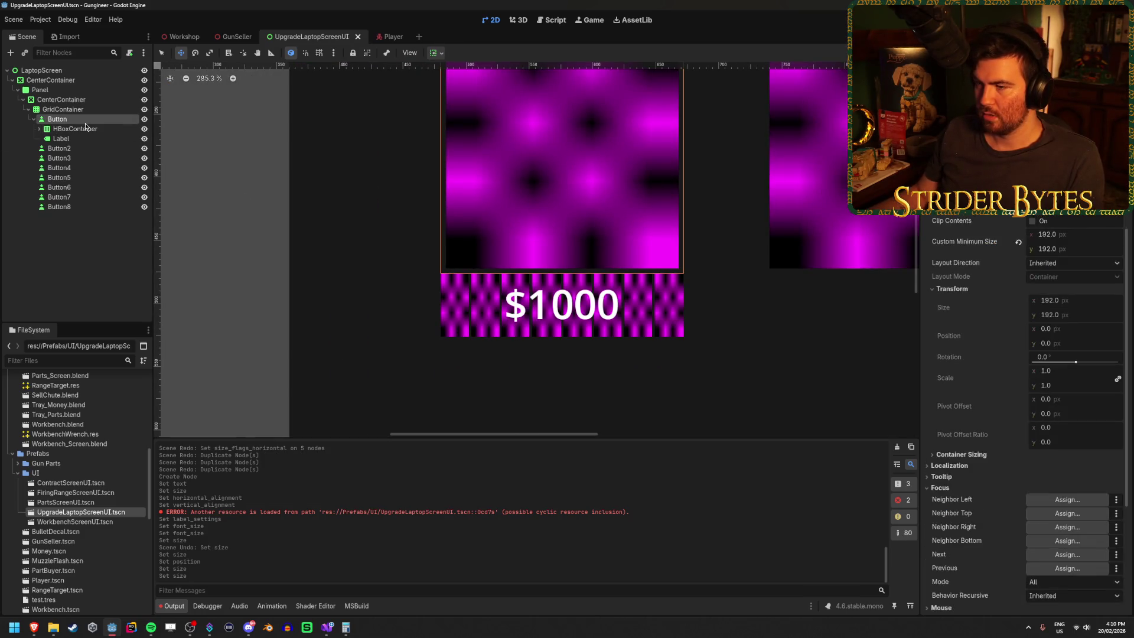
# Try the $1000 Label at y positions 256, 224 and 250, previewing the layout.
pyautogui.click(74, 138)
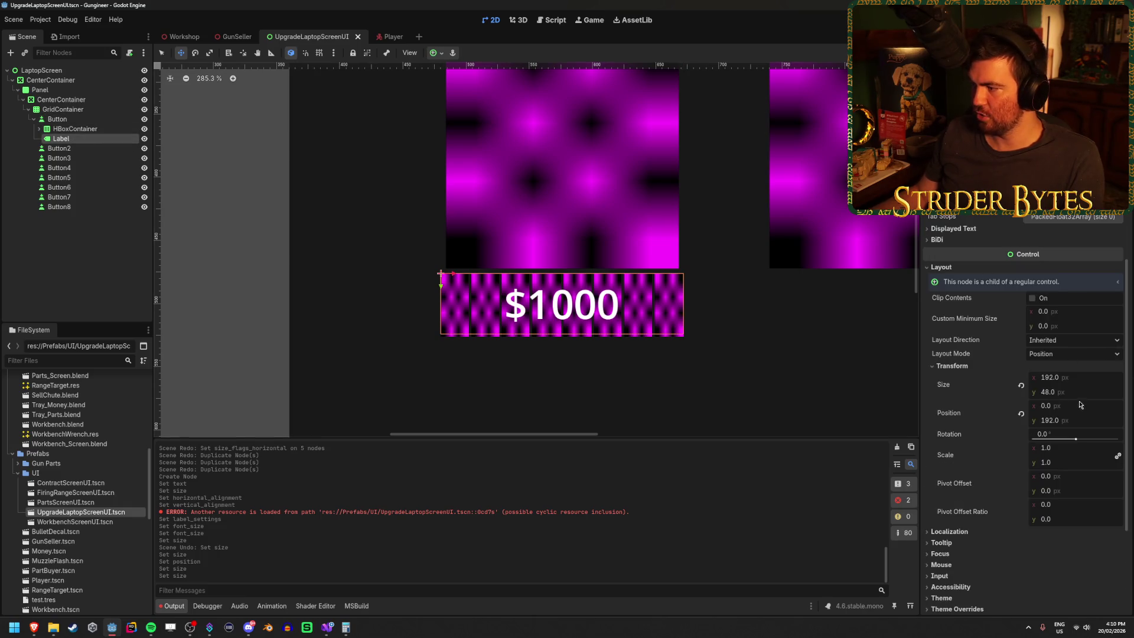
pyautogui.click(1063, 420)
pyautogui.write('256')
pyautogui.press('Return')
pyautogui.scroll(-4, 623, 318)
pyautogui.scroll(-2, 622, 318)
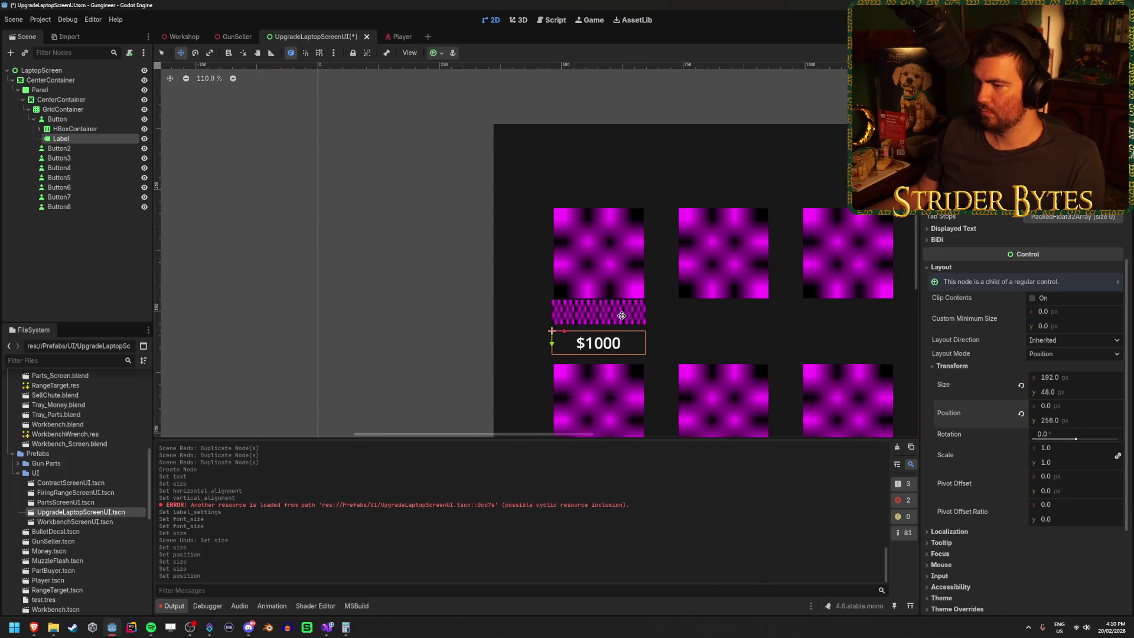
pyautogui.scroll(4, 697, 337)
pyautogui.hscroll(2, 697, 336)
pyautogui.click(1074, 423)
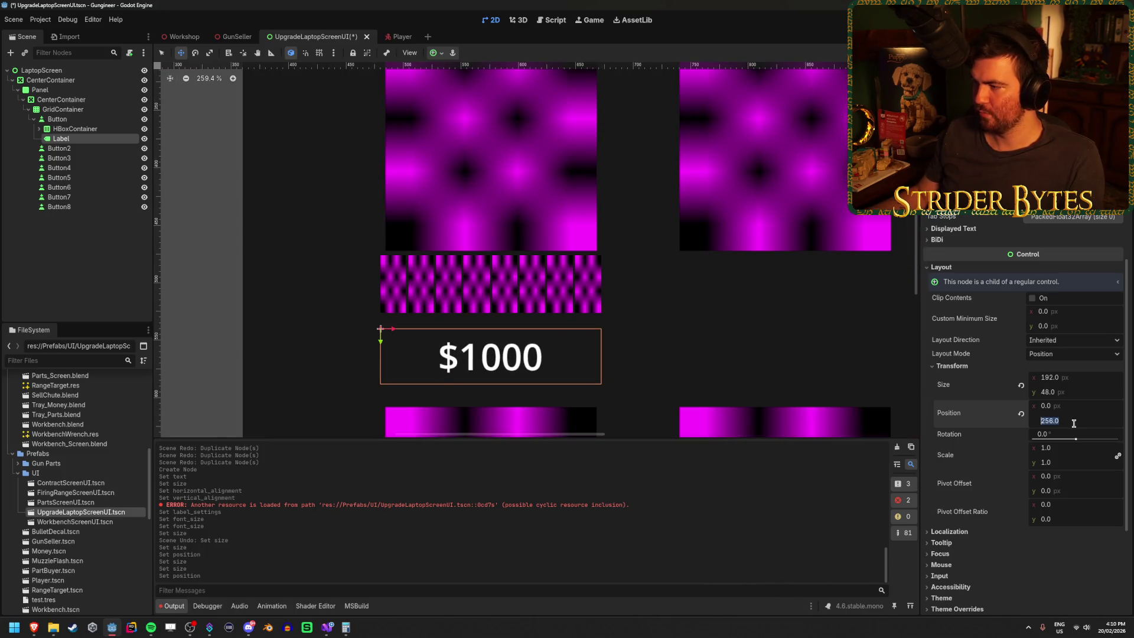
pyautogui.write('192+32')
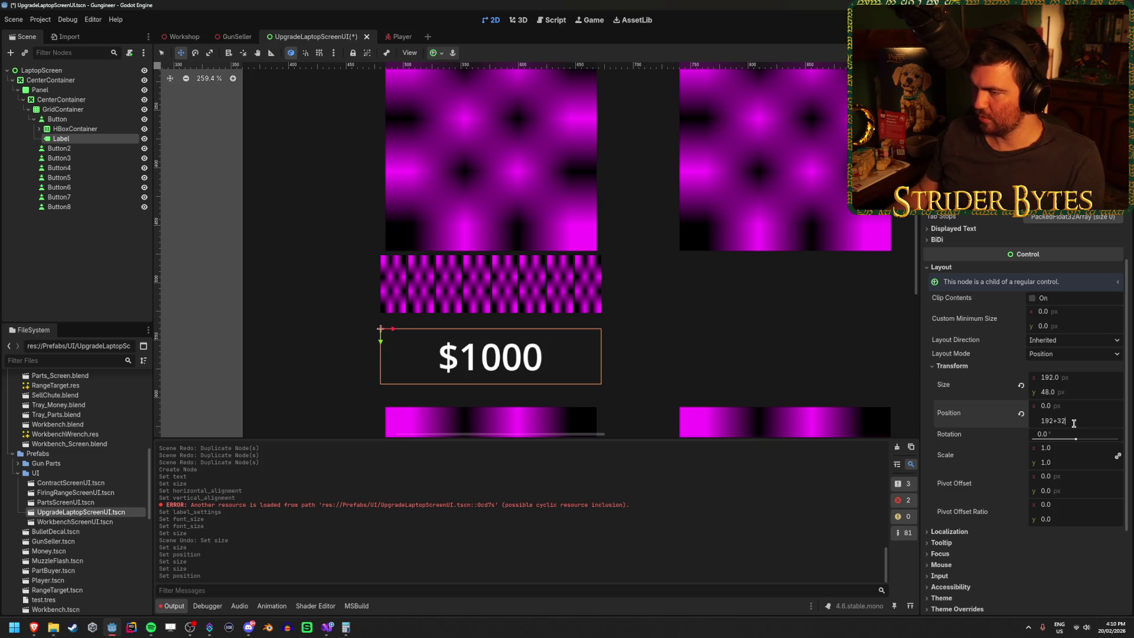
pyautogui.write('224')
pyautogui.press('Return')
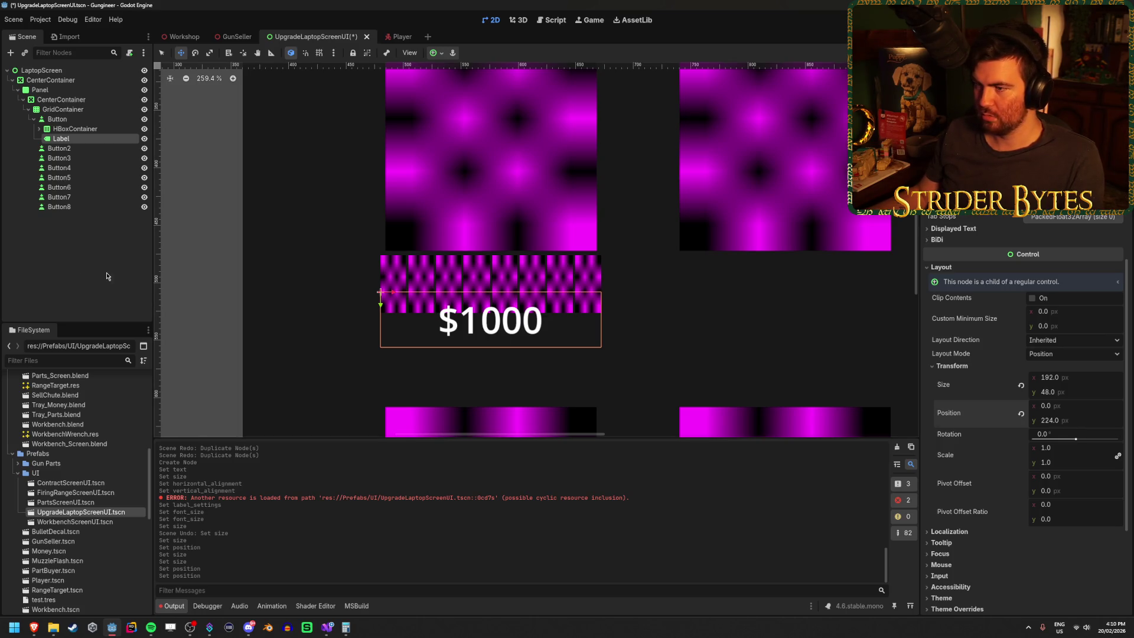
pyautogui.scroll(-5, 270, 240)
pyautogui.scroll(1, 247, 239)
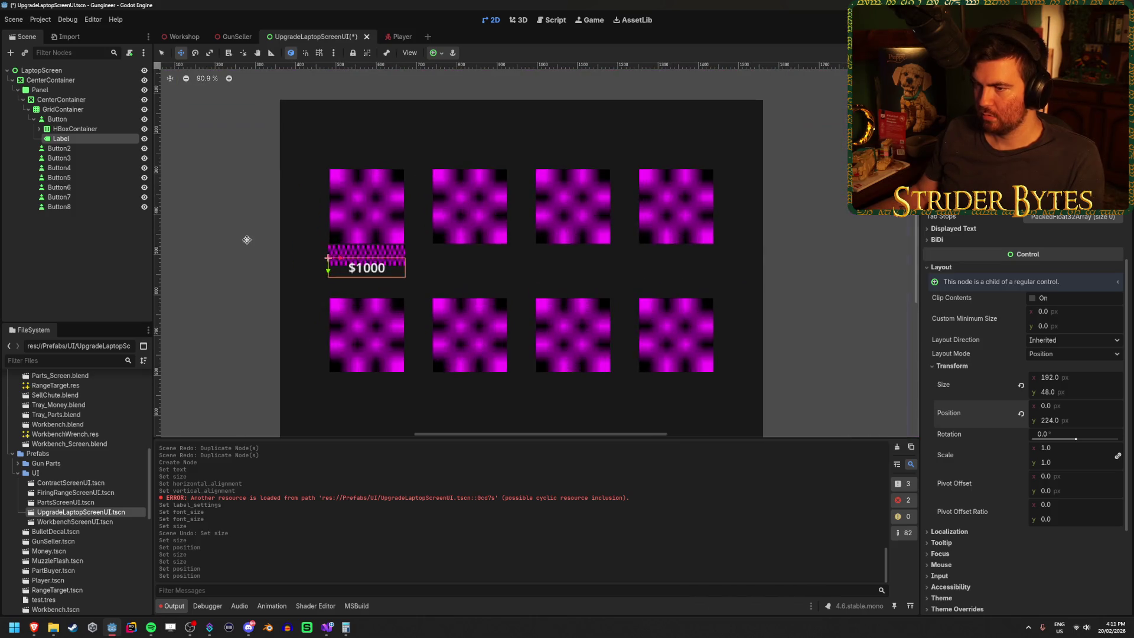
pyautogui.scroll(3, 248, 239)
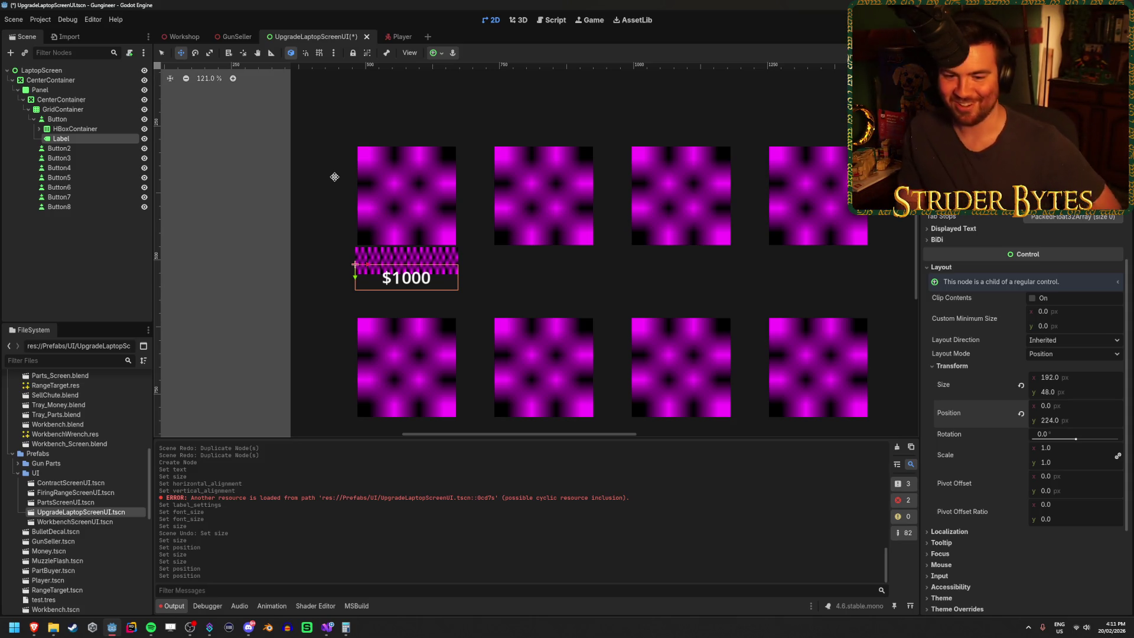
pyautogui.scroll(-5, 334, 176)
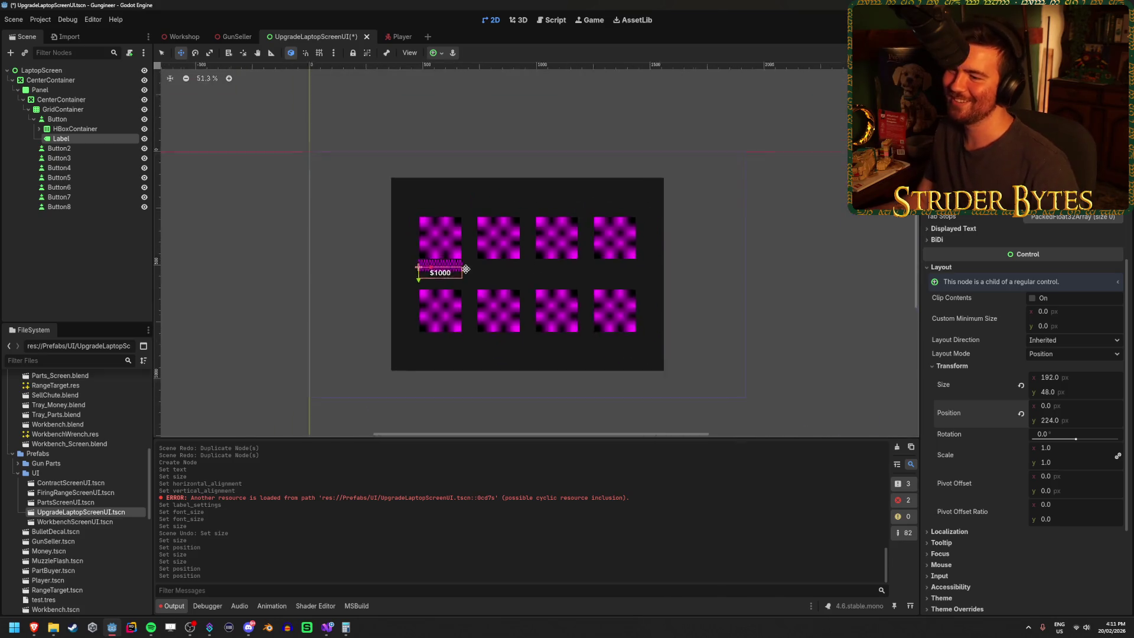
pyautogui.scroll(4, 468, 269)
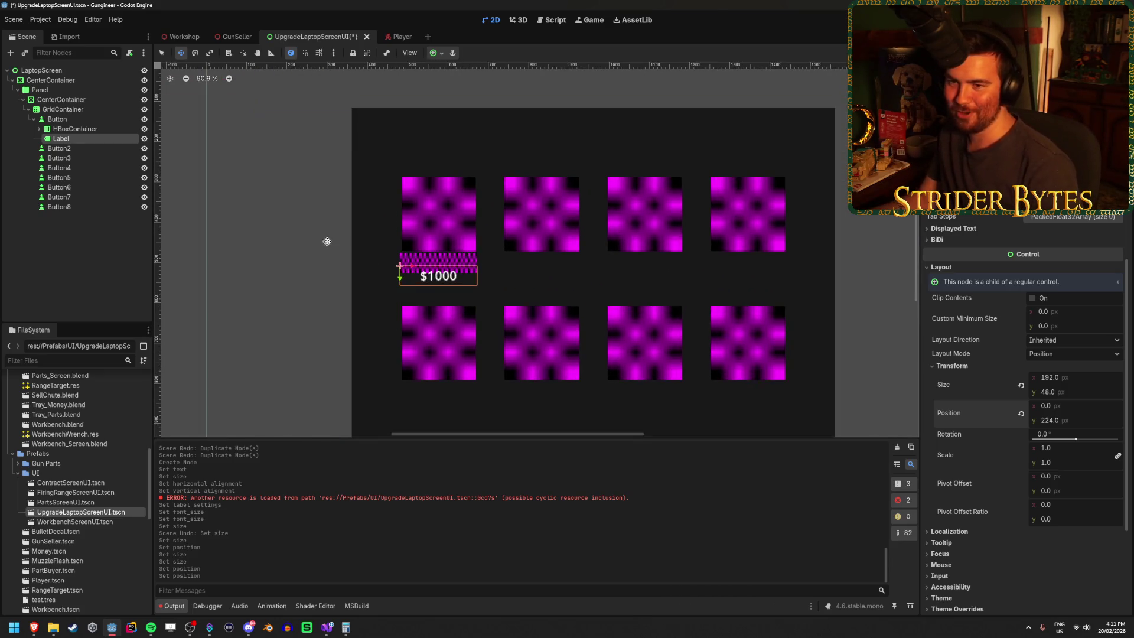
pyautogui.moveTo(1065, 422); pyautogui.dragTo(1075, 422)
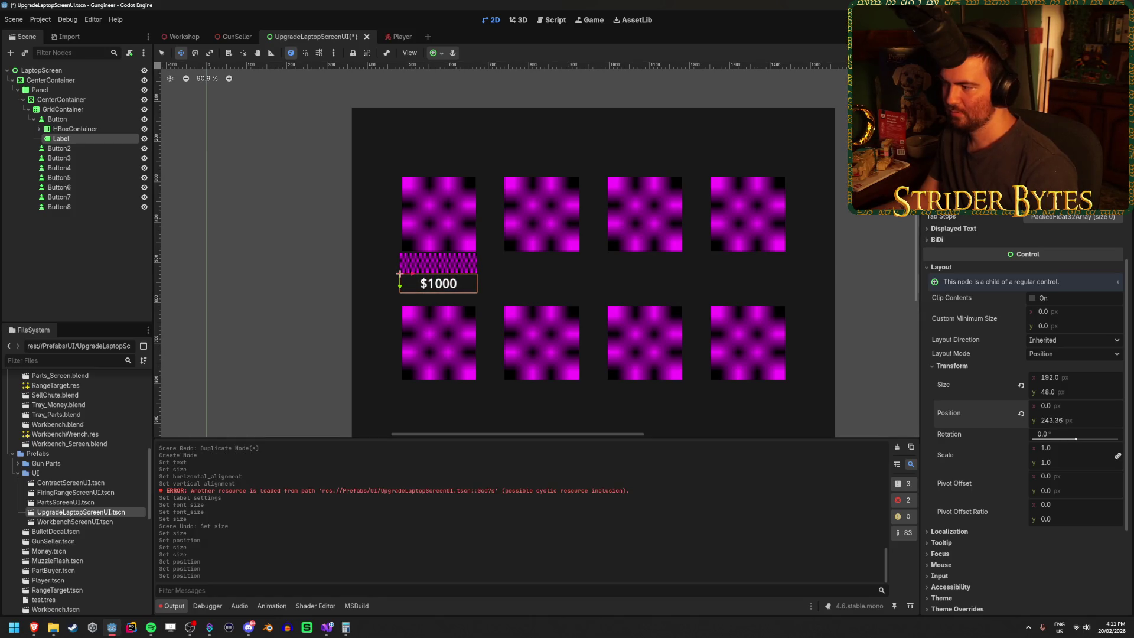
pyautogui.write('0')
pyautogui.press('Return')
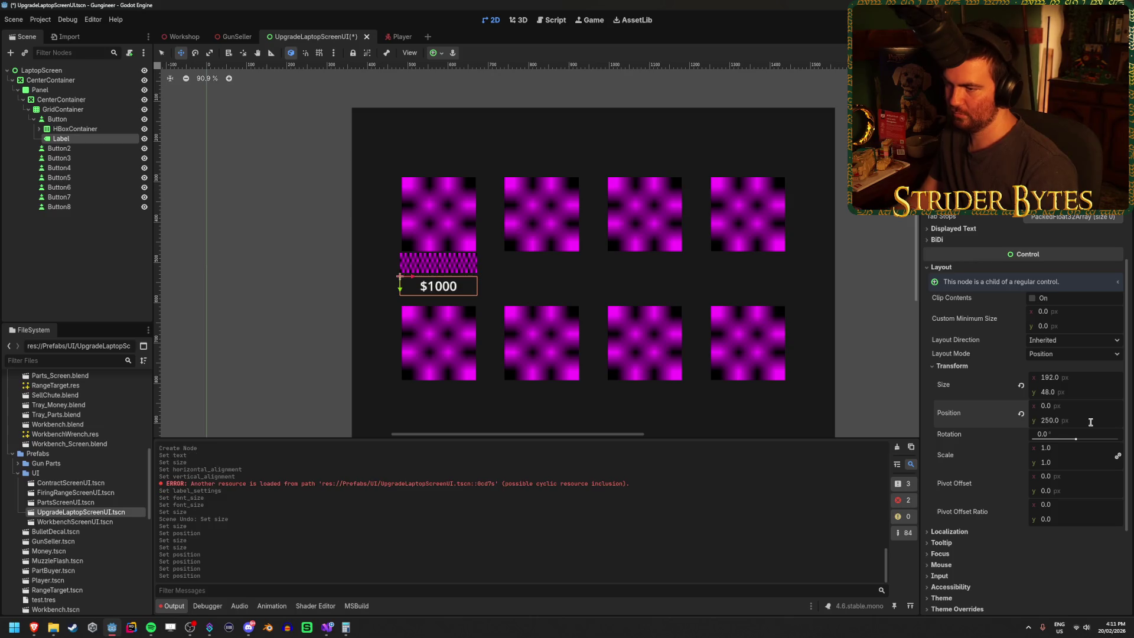
pyautogui.write('48')
pyautogui.press('Return')
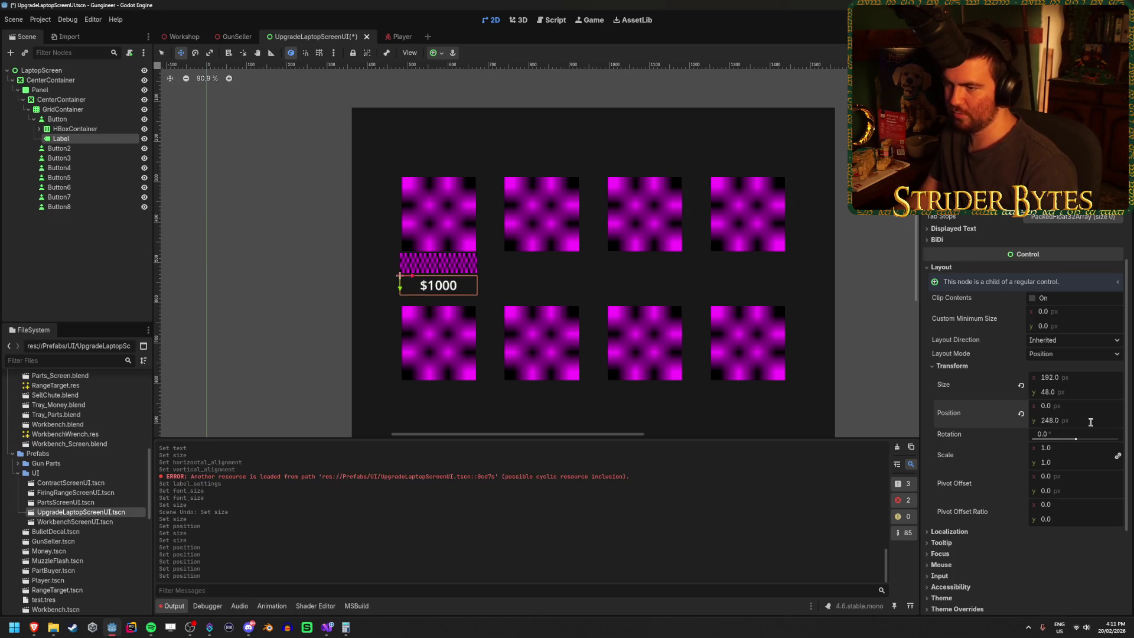
pyautogui.click(332, 204)
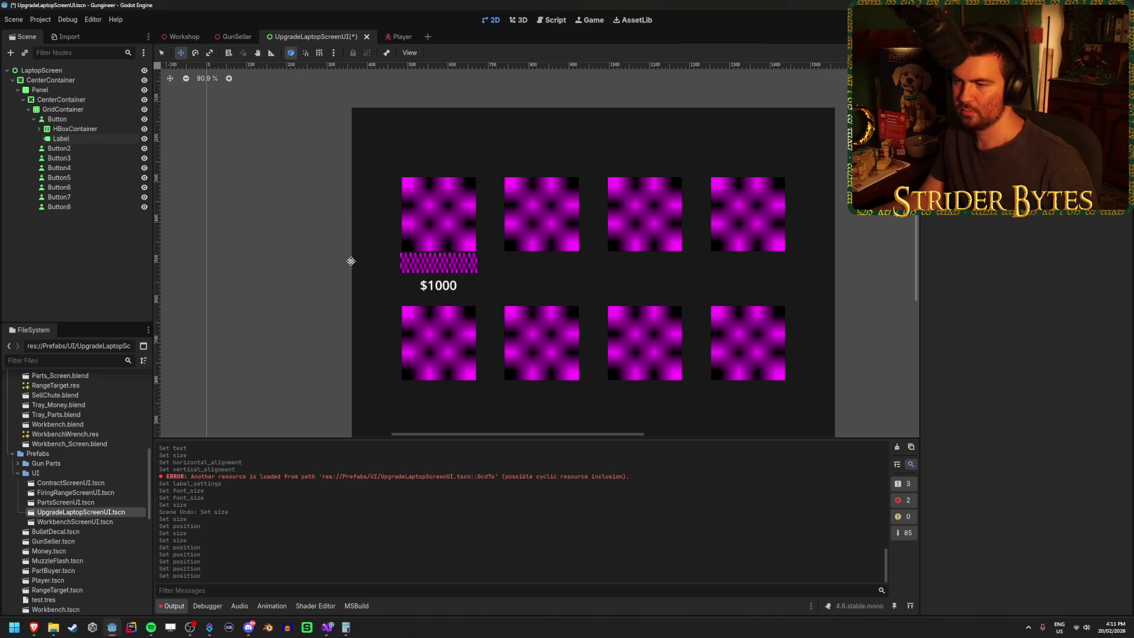
# Move the $1000 Label up to y 235 and preview the layout.
pyautogui.scroll(4, 399, 231)
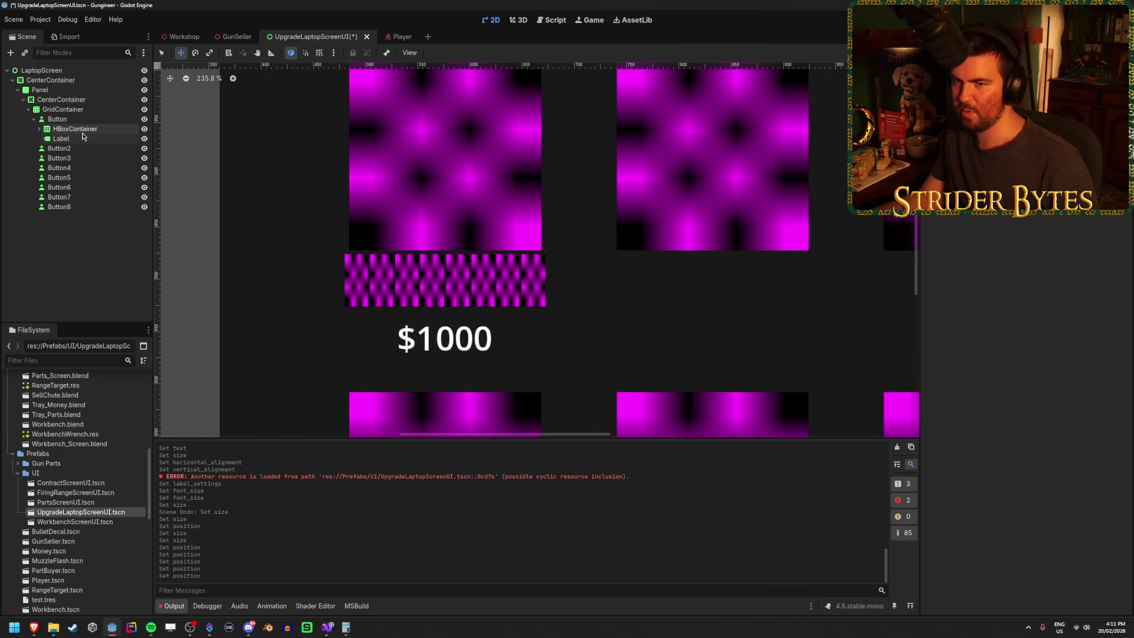
pyautogui.click(62, 138)
pyautogui.moveTo(1050, 390); pyautogui.dragTo(1044, 391)
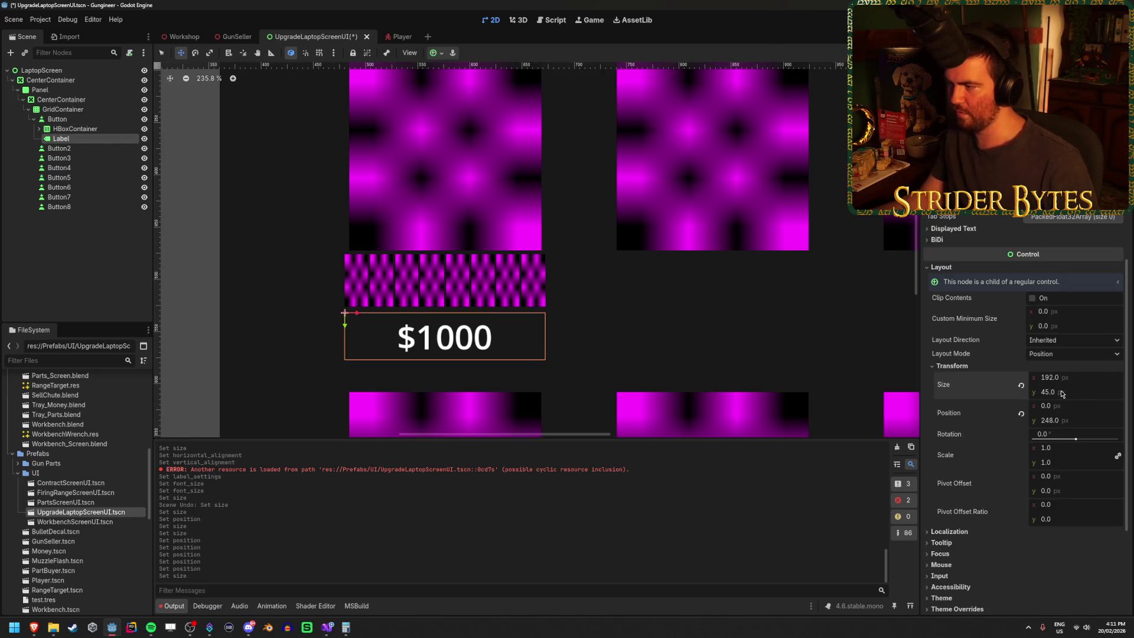
pyautogui.hotkey('ctrl', 'z')
pyautogui.moveTo(1064, 422); pyautogui.dragTo(1055, 421)
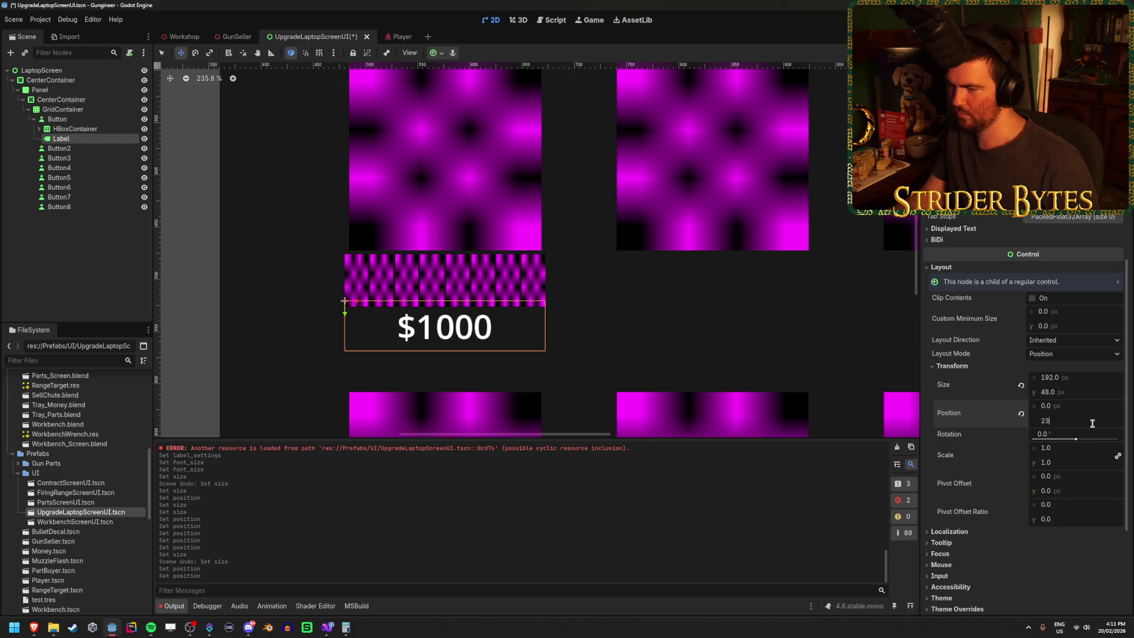
pyautogui.write('5')
pyautogui.press('Return')
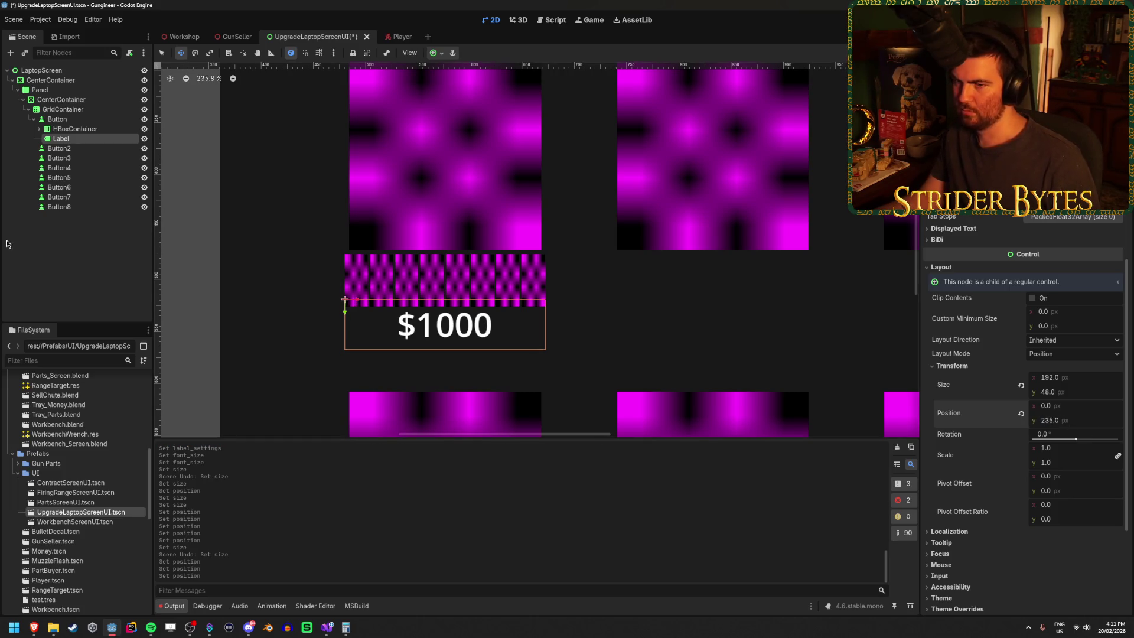
pyautogui.click(7, 244)
# Settle the $1000 Label at y 240 and save the scene.
pyautogui.scroll(-6, 591, 292)
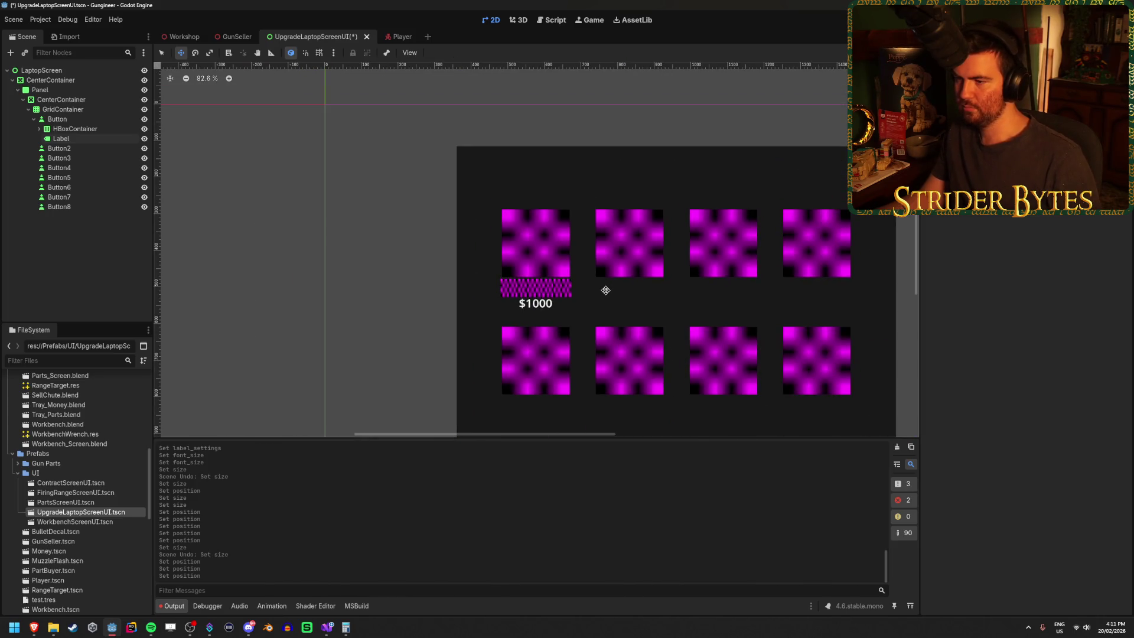
pyautogui.scroll(5, 606, 290)
pyautogui.click(440, 325)
pyautogui.click(1069, 419)
pyautogui.write('240')
pyautogui.press('Return')
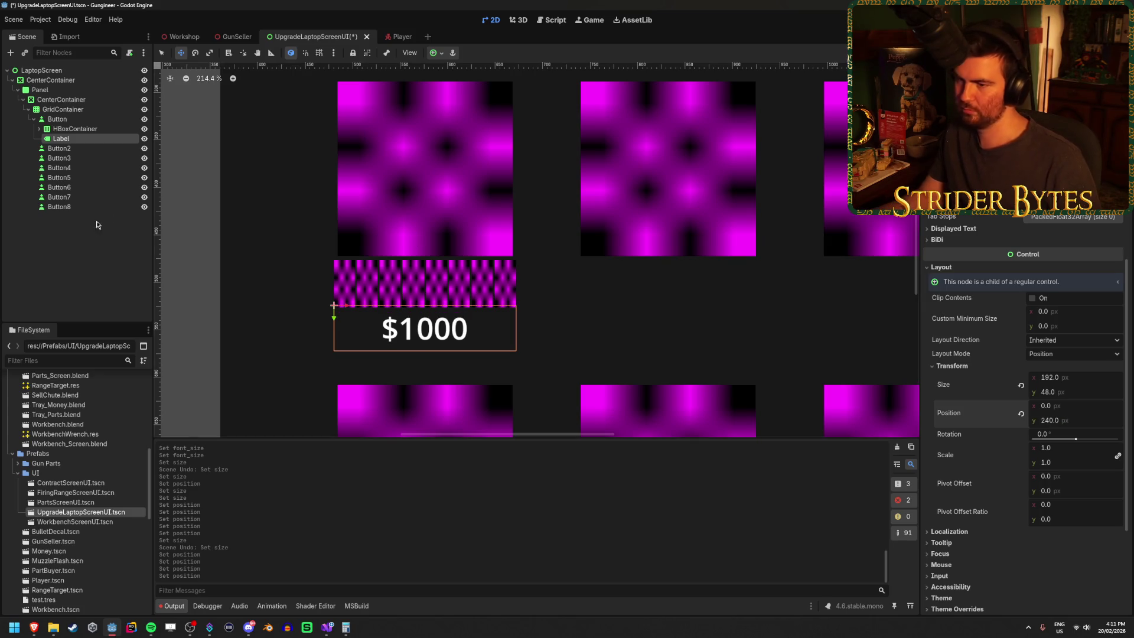
pyautogui.click(98, 225)
pyautogui.hotkey('ctrl', 's')
# Reselect the first Button and then its $1000 Label in the scene tree.
pyautogui.scroll(-7, 401, 248)
pyautogui.scroll(3, 504, 209)
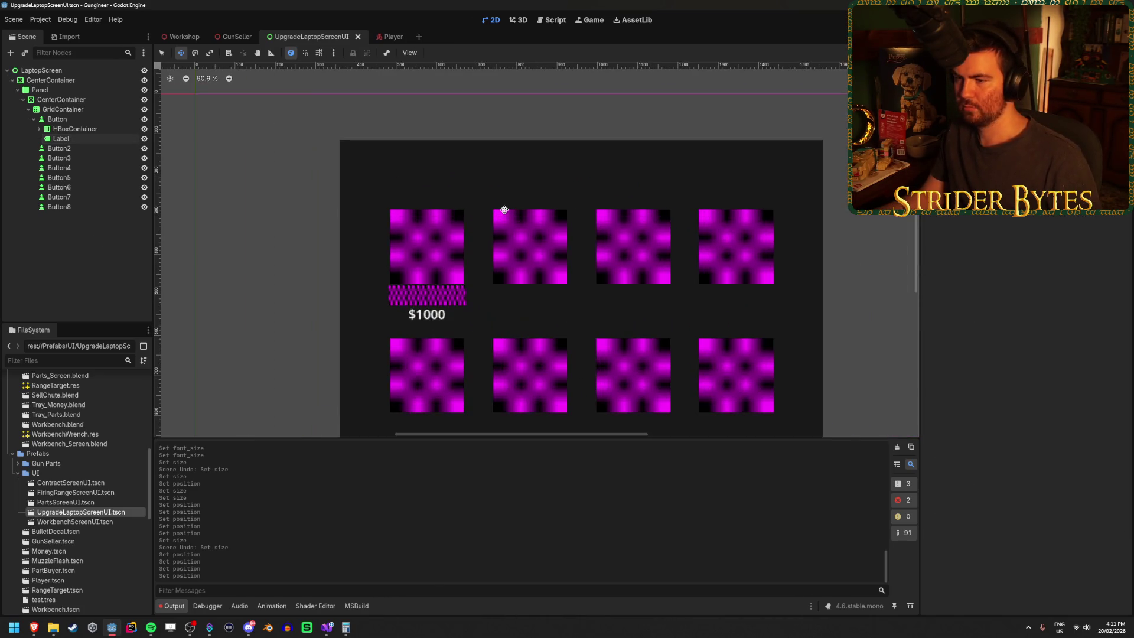
pyautogui.scroll(6, 504, 209)
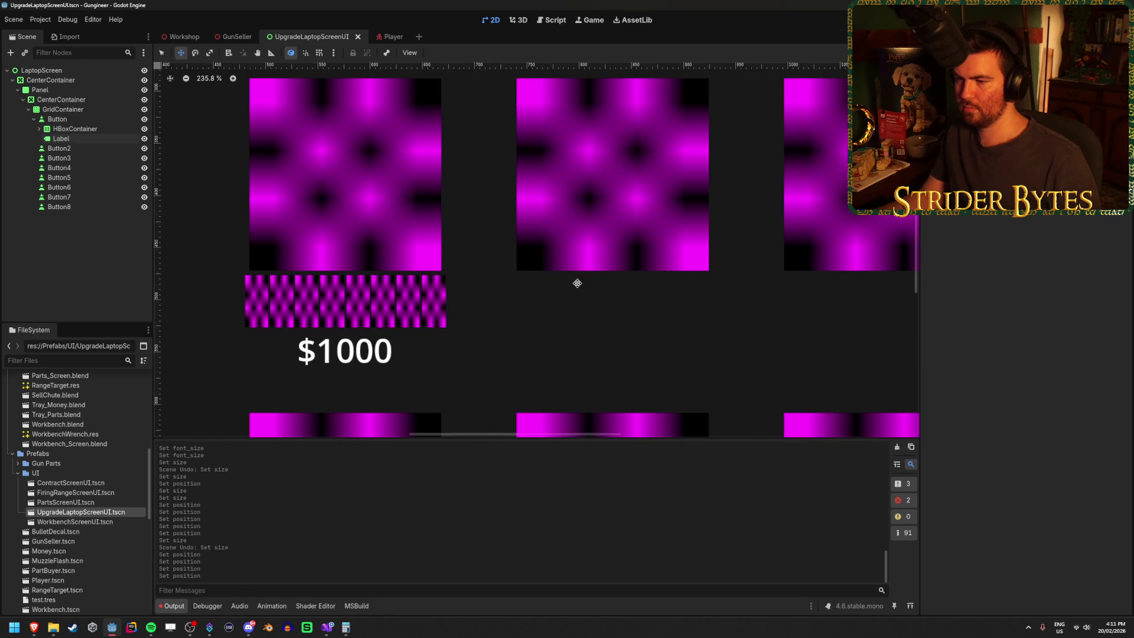
pyautogui.scroll(-3, 577, 283)
pyautogui.scroll(-2, 578, 283)
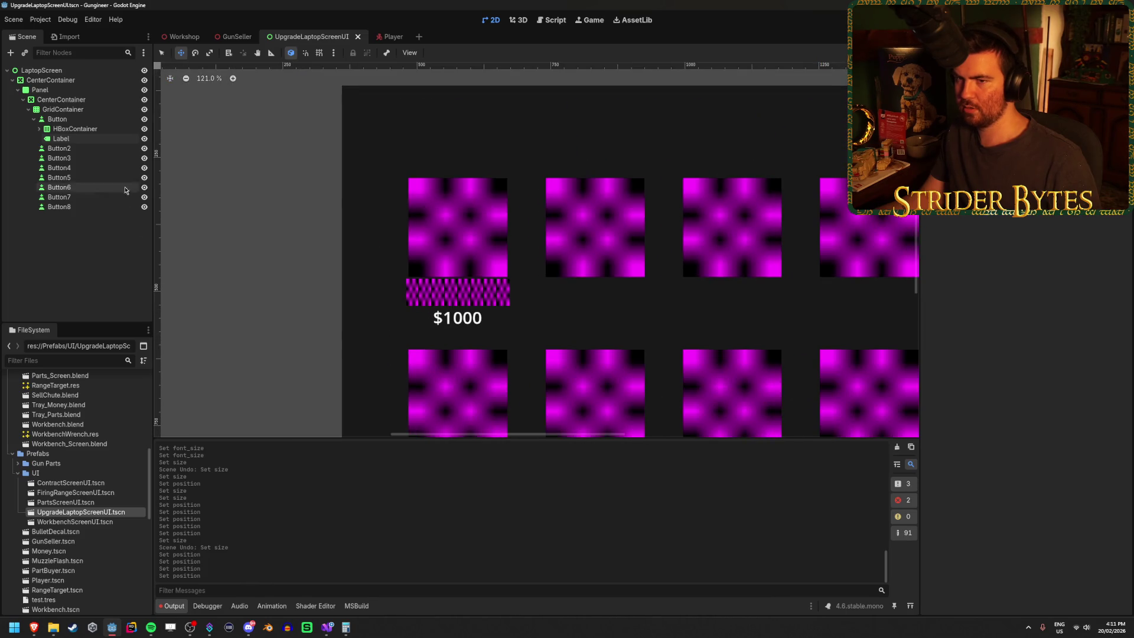
pyautogui.click(102, 121)
pyautogui.click(99, 137)
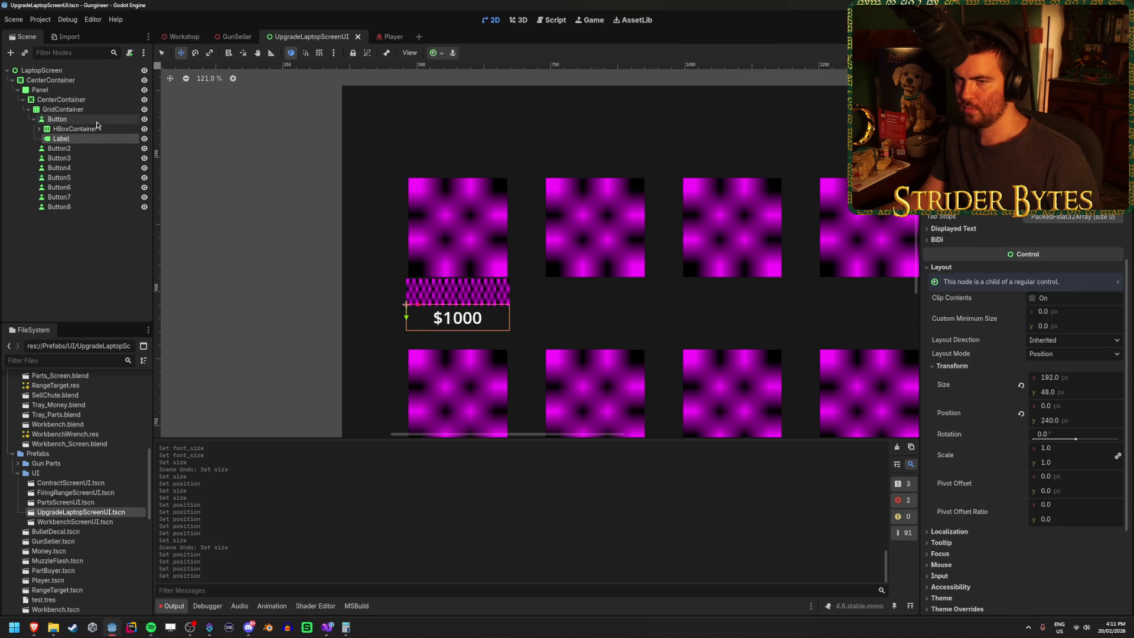
# Add a Panel child node under the first Button.
pyautogui.click(97, 121)
pyautogui.rightClick(98, 124)
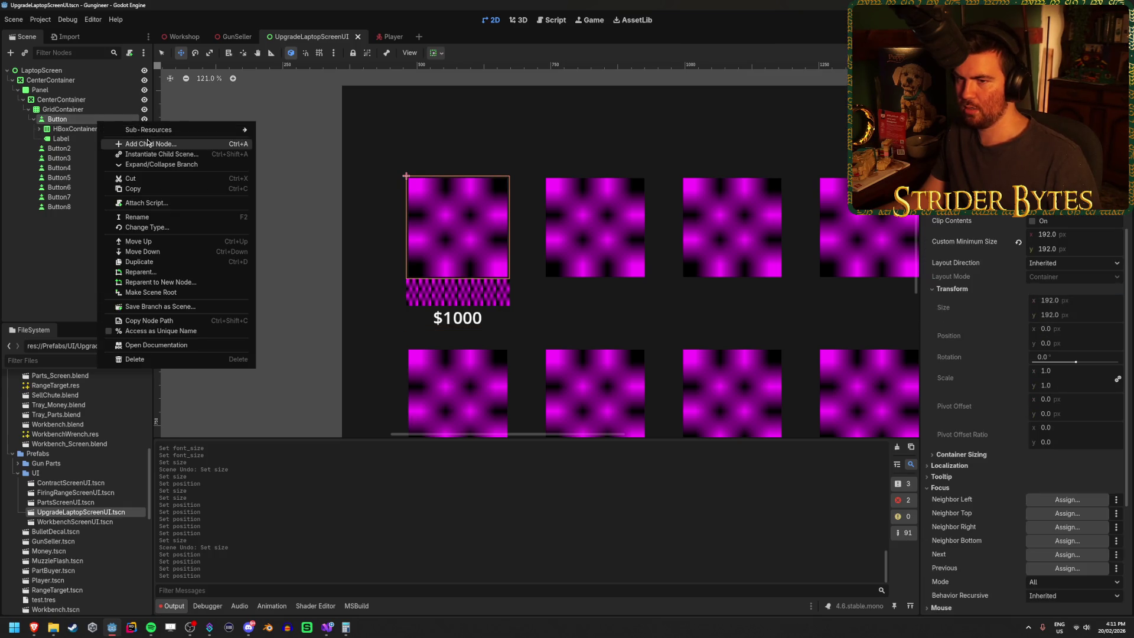
pyautogui.click(147, 143)
pyautogui.write('panel')
pyautogui.press('Return')
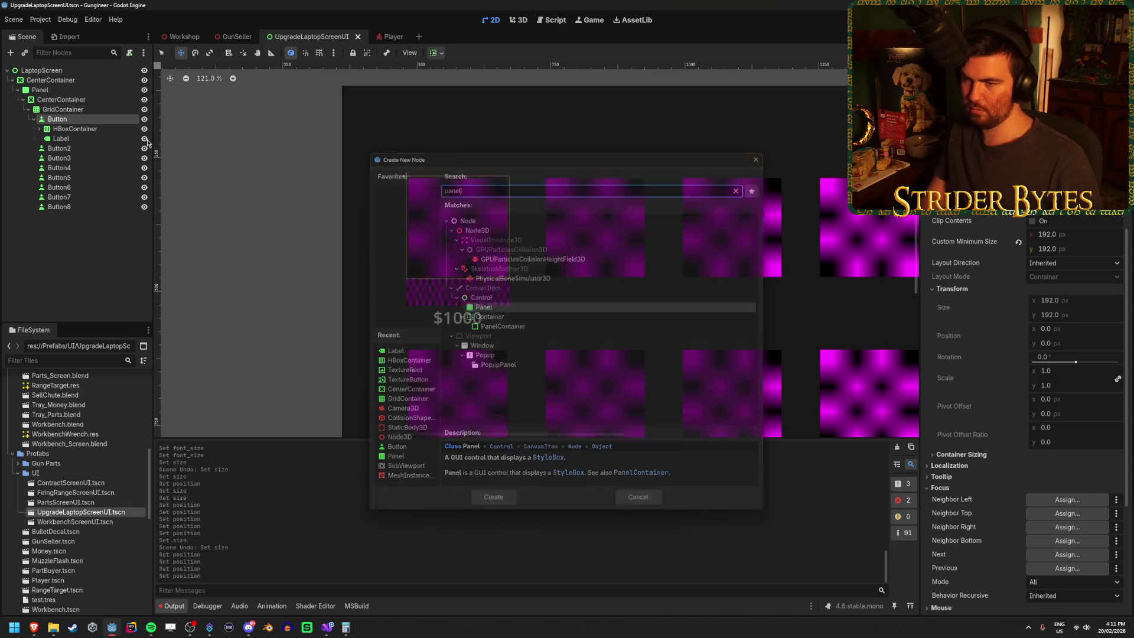
pyautogui.moveTo(79, 139); pyautogui.dragTo(80, 147)
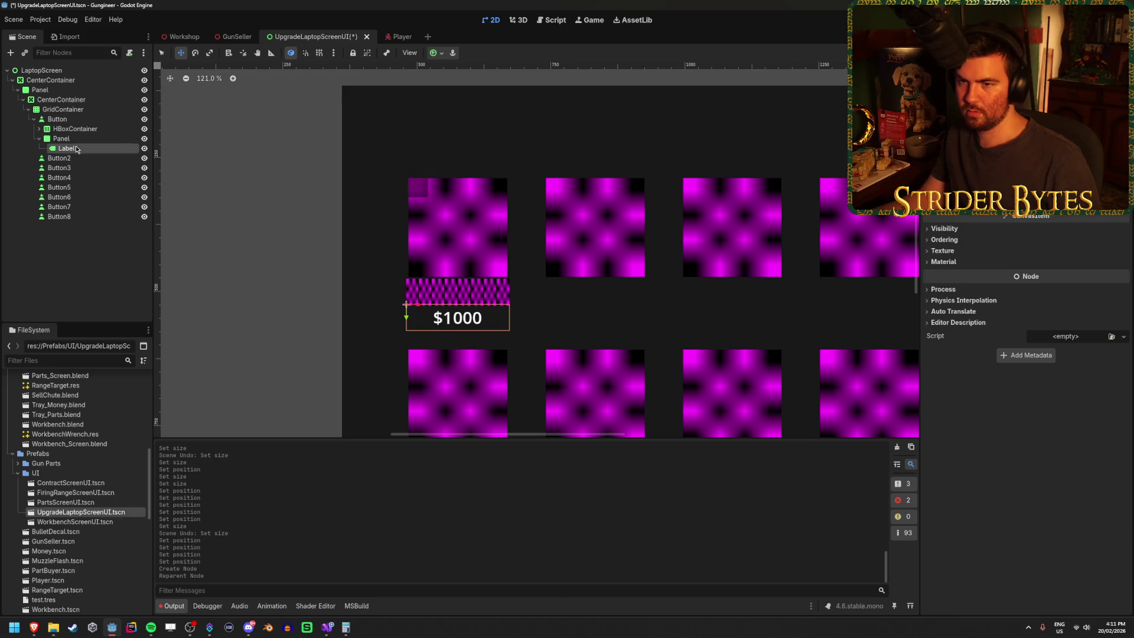
pyautogui.hotkey('ctrl', 'z')
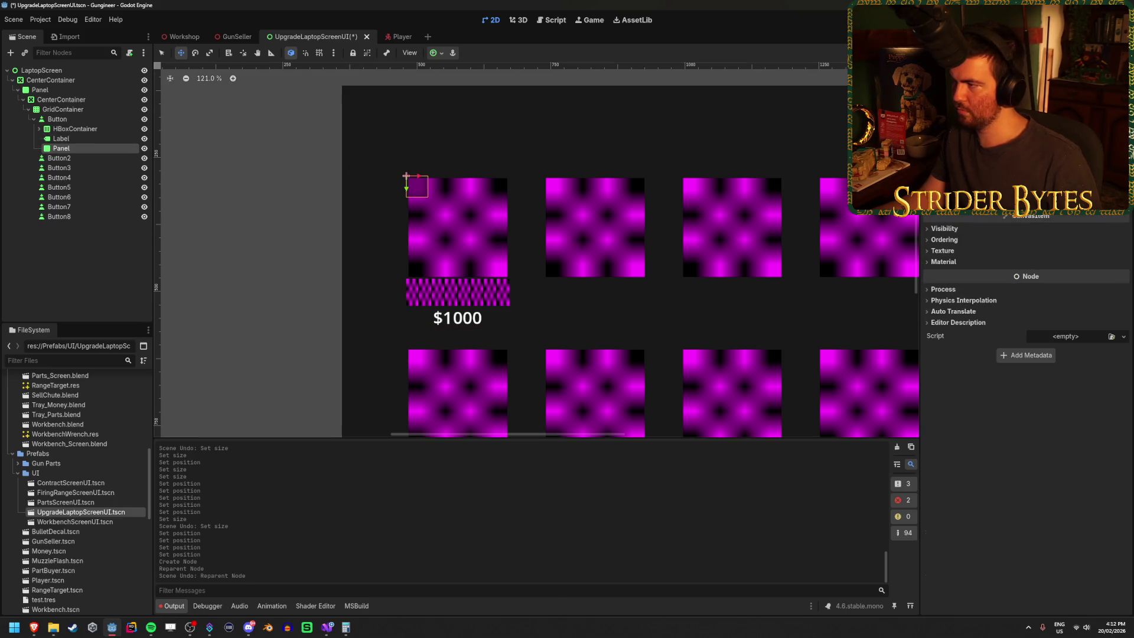
# Set the Panel's width to 192 and move it down to y 240.
pyautogui.scroll(3, 1028, 325)
pyautogui.scroll(5, 960, 216)
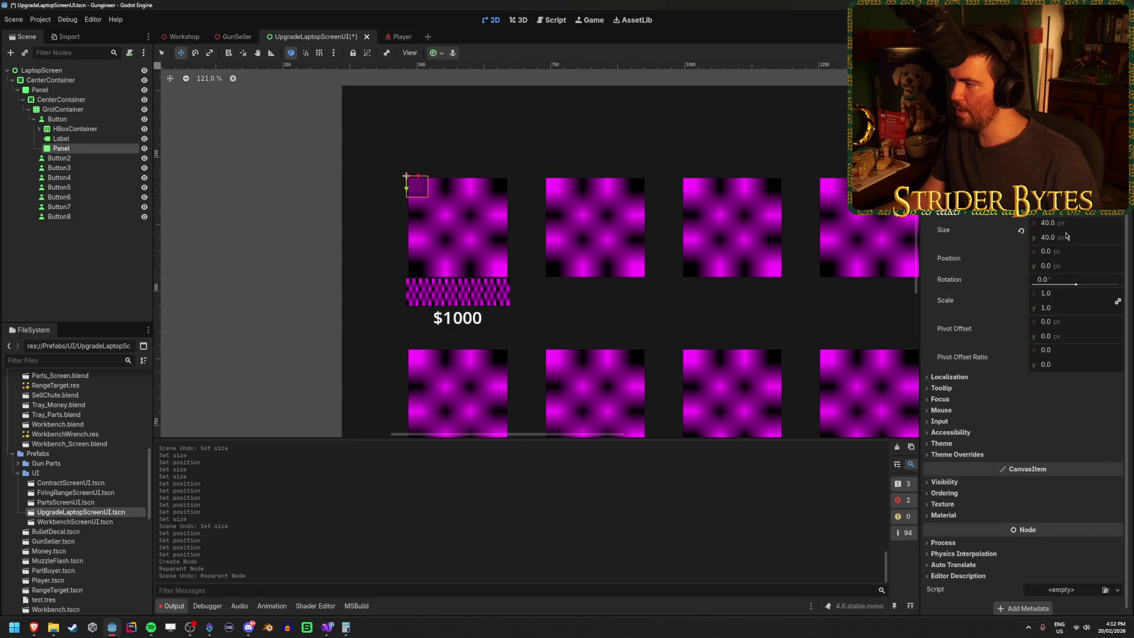
pyautogui.write('192')
pyautogui.press('Return')
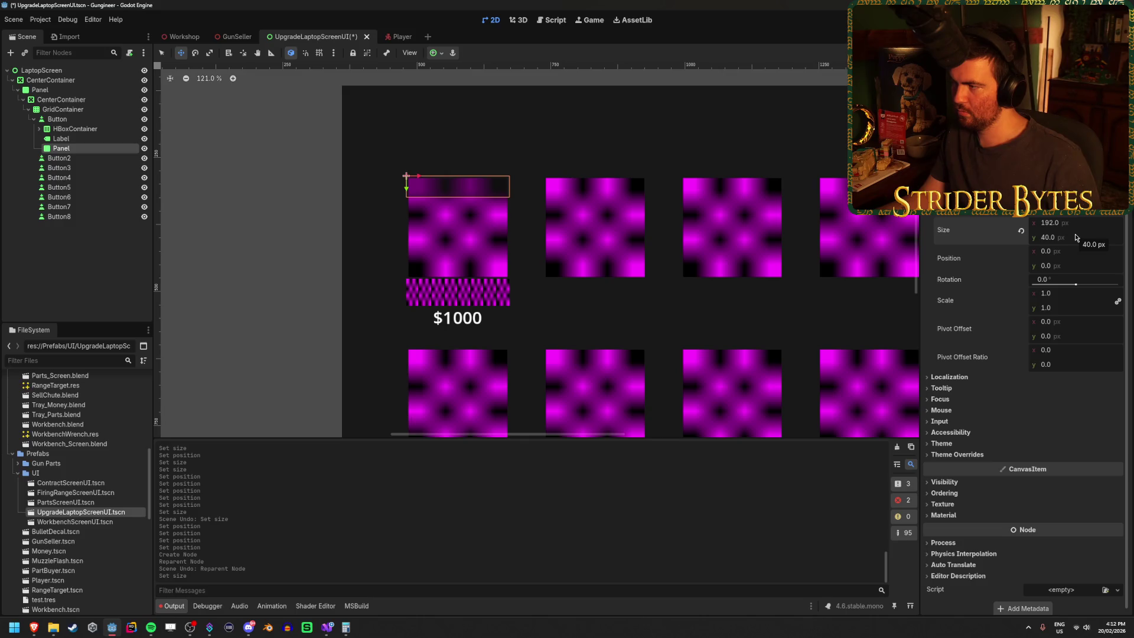
pyautogui.click(1067, 252)
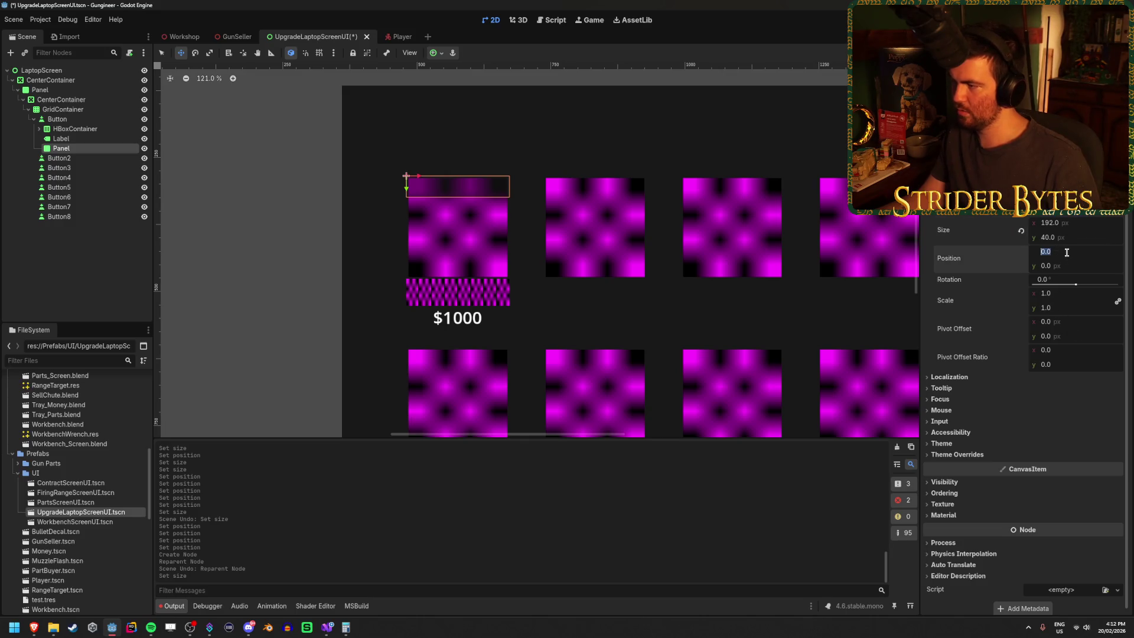
pyautogui.click(89, 138)
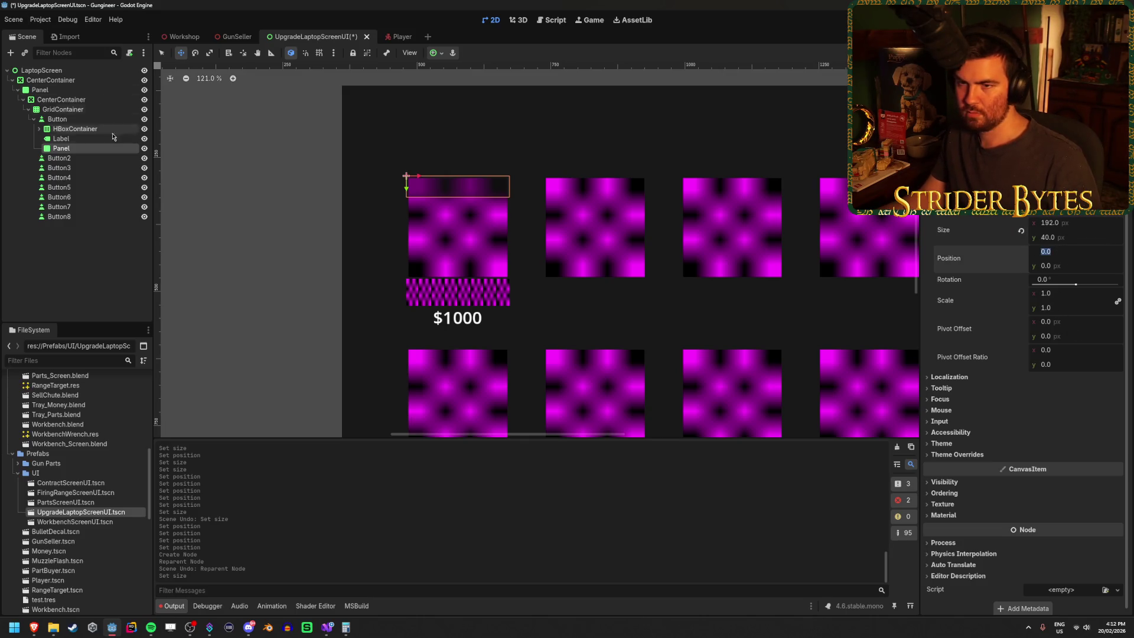
pyautogui.click(95, 148)
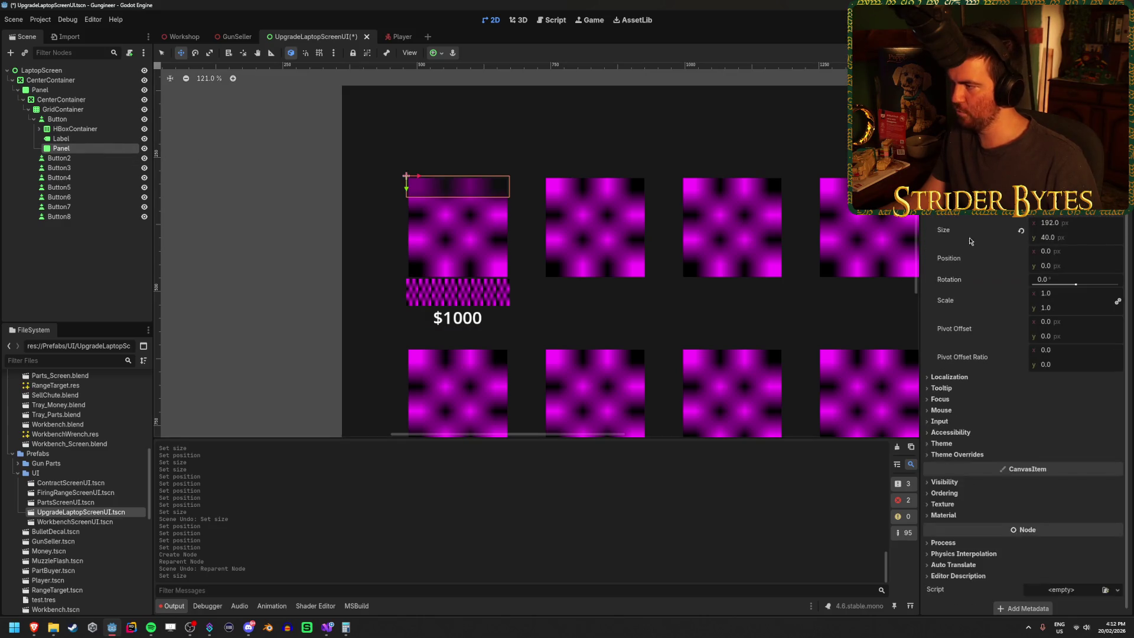
pyautogui.click(1075, 266)
pyautogui.write('0')
pyautogui.press('Return')
pyautogui.scroll(9, 384, 375)
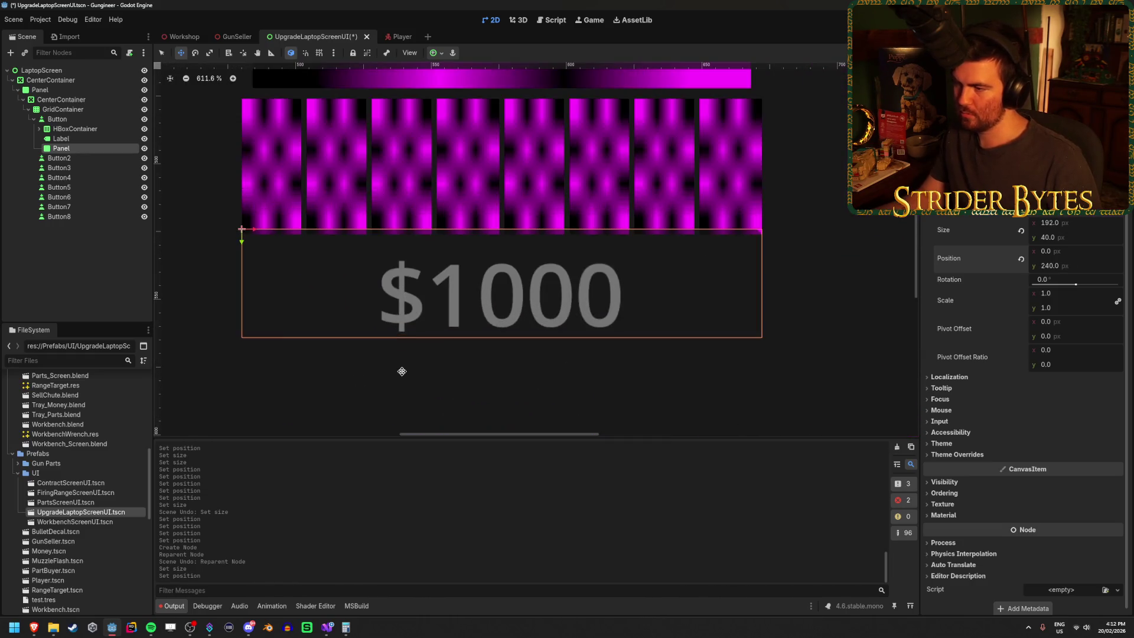
pyautogui.scroll(-2, 512, 338)
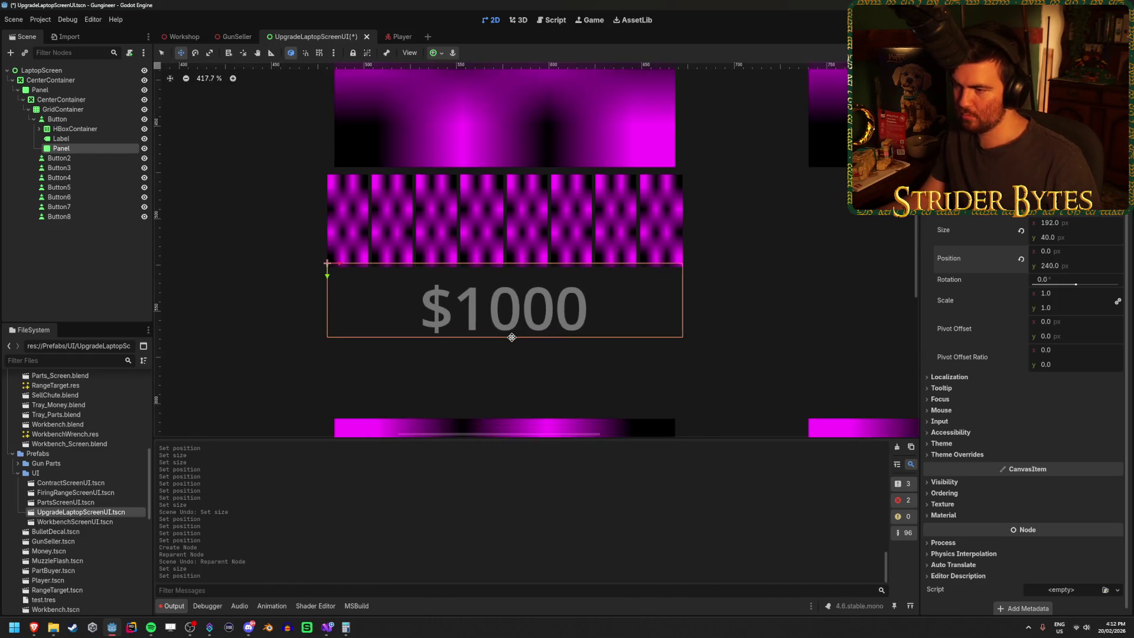
# Set the Panel's height to 48 so it matches the $1000 label.
pyautogui.click(93, 141)
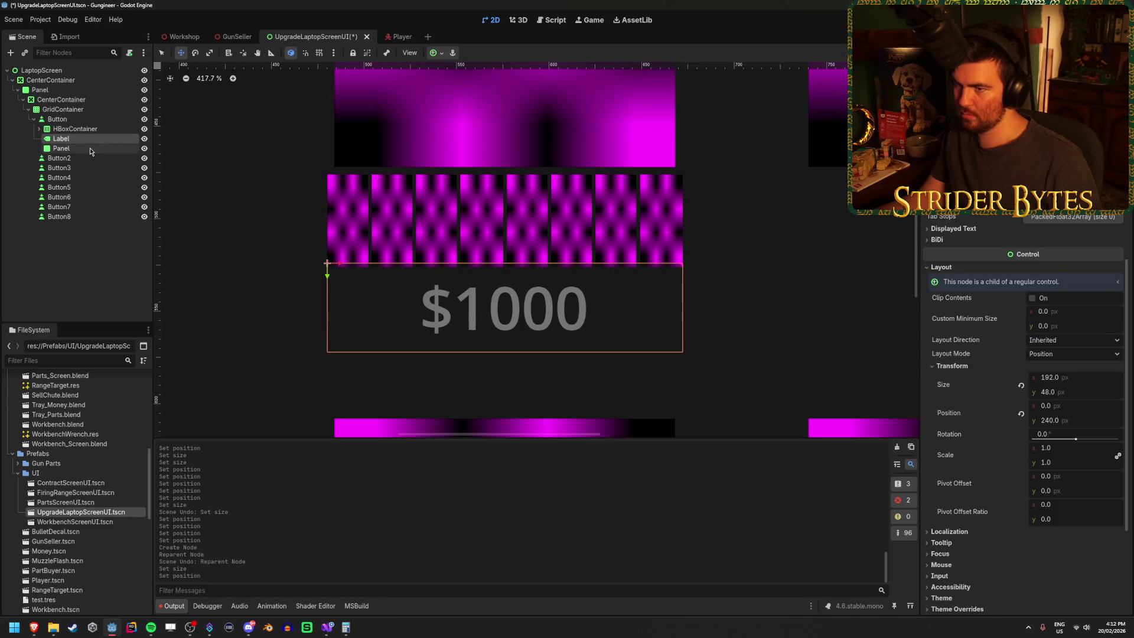
pyautogui.click(90, 152)
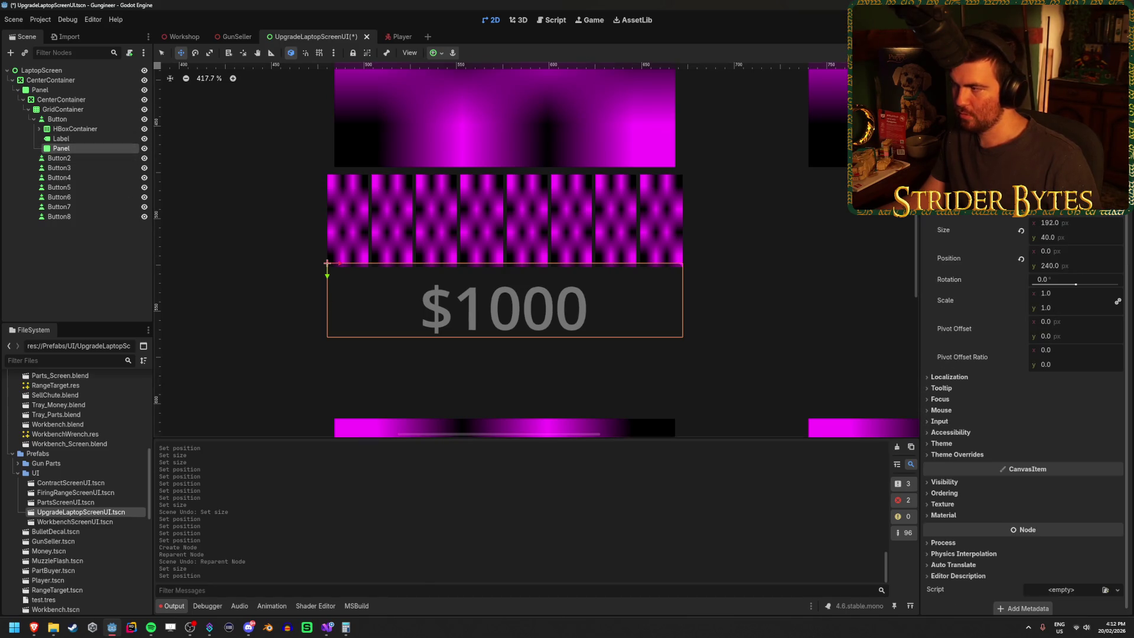
pyautogui.click(1084, 235)
pyautogui.write('480')
pyautogui.press('Return')
pyautogui.write('48')
pyautogui.press('Return')
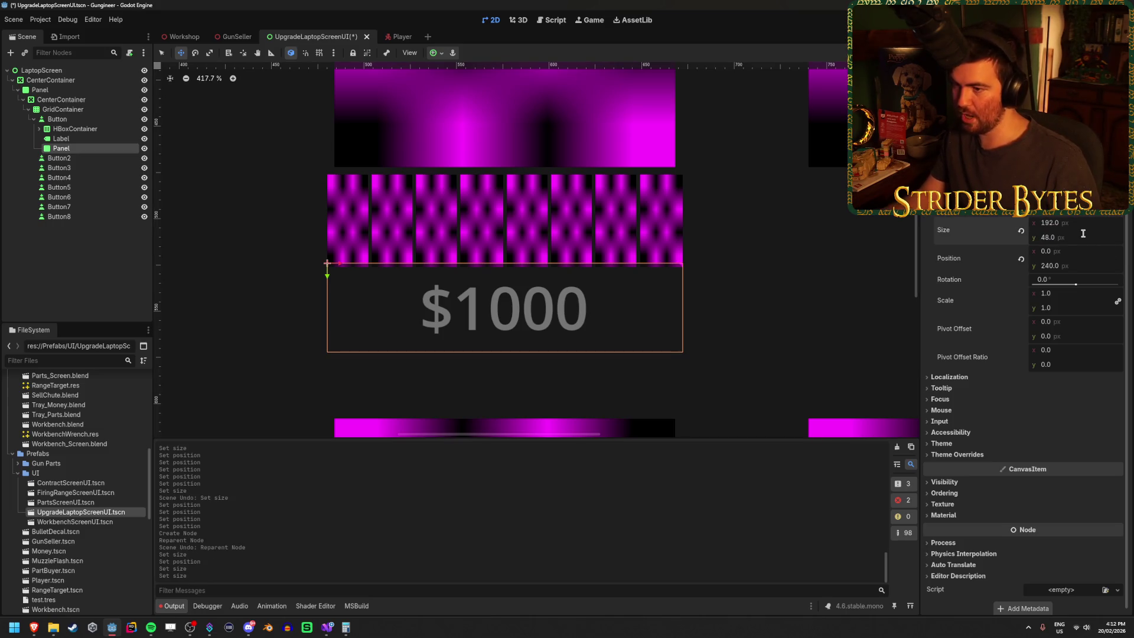
pyautogui.click(97, 149)
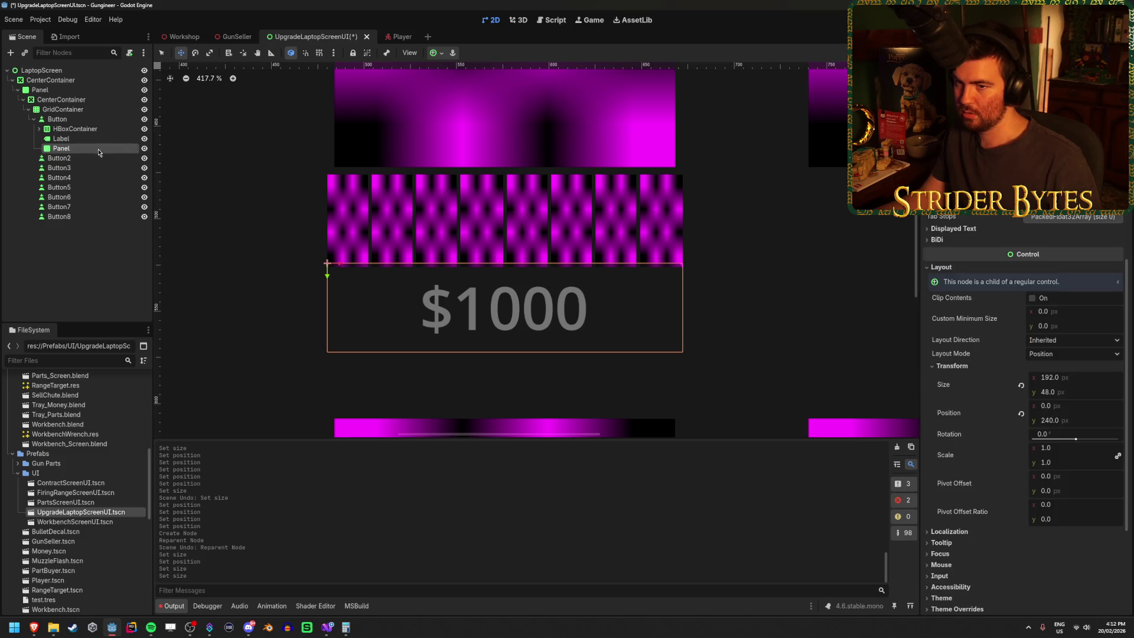
# Move the Panel above the HBoxContainer in the first button and save the scene.
pyautogui.moveTo(95, 142); pyautogui.dragTo(84, 147)
pyautogui.hotkey('ctrl', 'z')
pyautogui.hotkey('ctrl', 's')
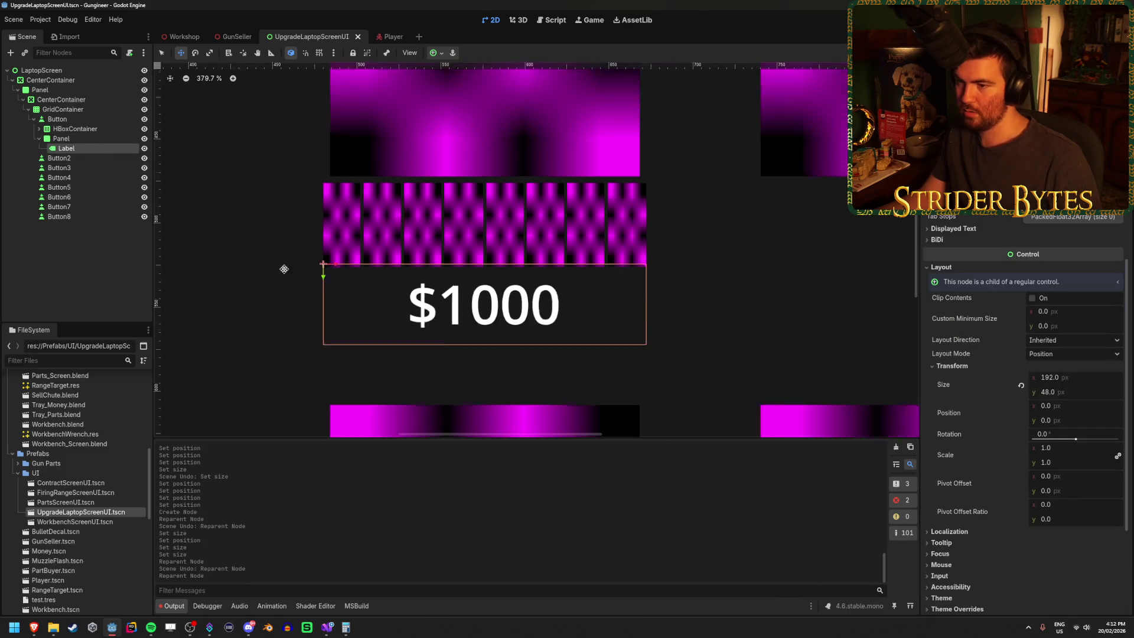
pyautogui.scroll(-2, 285, 267)
pyautogui.click(109, 236)
pyautogui.scroll(4, 450, 248)
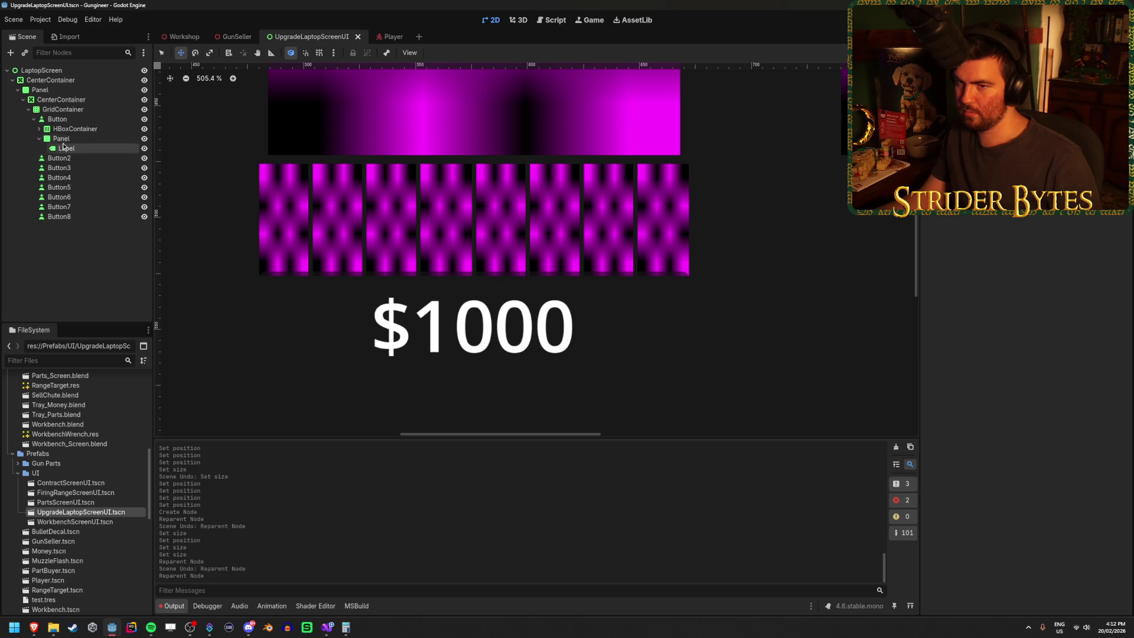
pyautogui.click(73, 140)
pyautogui.moveTo(75, 128); pyautogui.dragTo(78, 125)
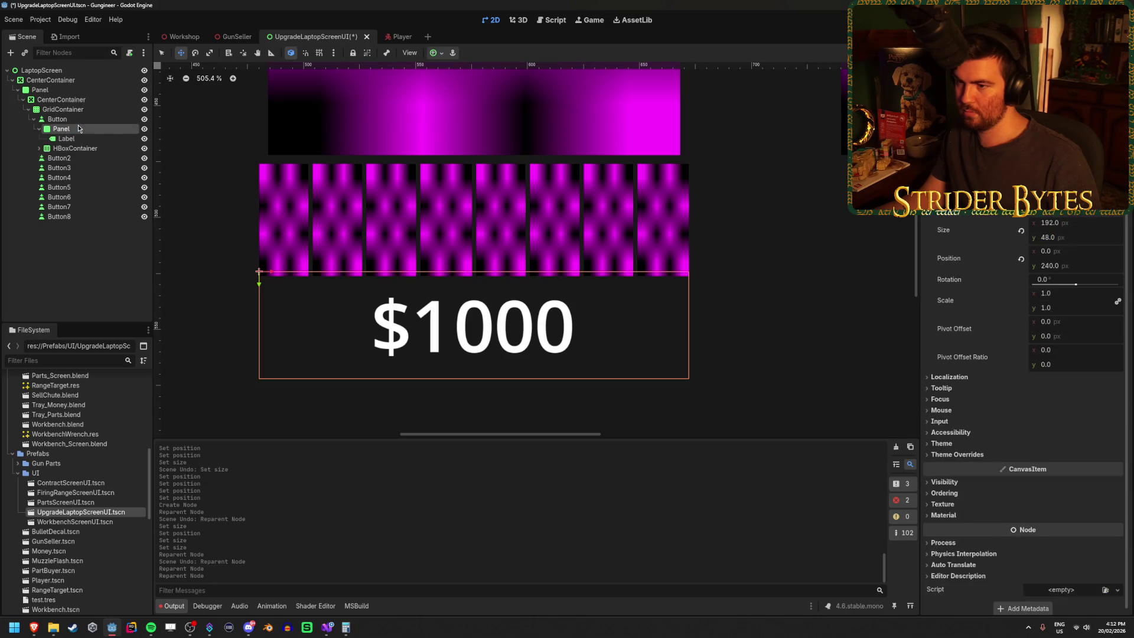
pyautogui.click(73, 262)
pyautogui.hotkey('ctrl', 's')
# Reorder the first button's children so the HBoxContainer sits above the Panel.
pyautogui.scroll(-8, 394, 293)
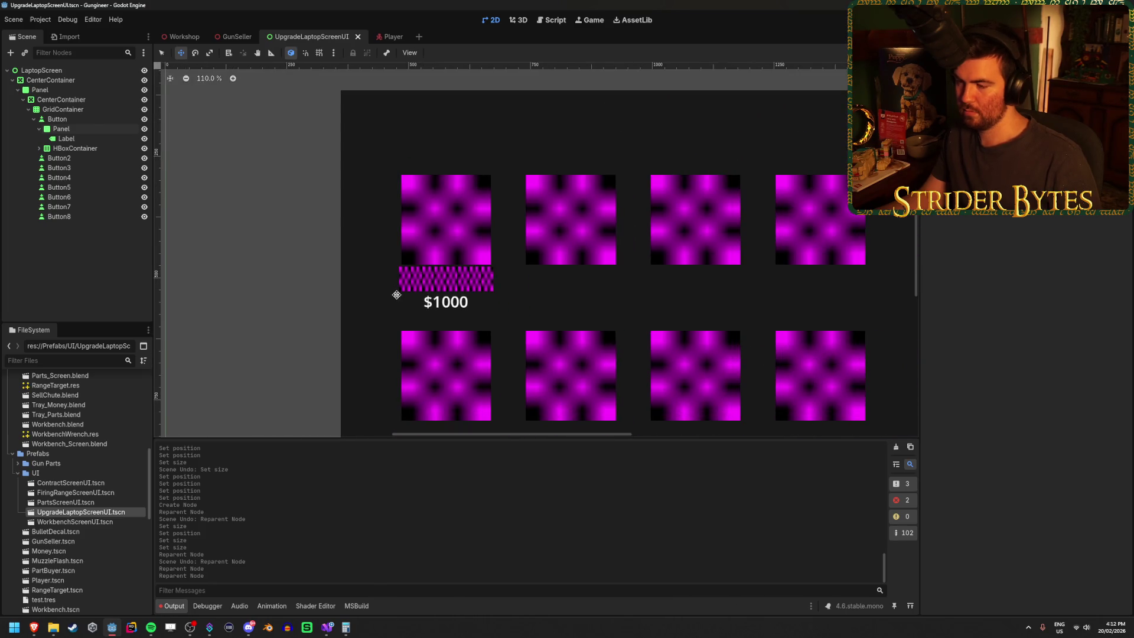
pyautogui.scroll(2, 396, 294)
pyautogui.scroll(1, 397, 295)
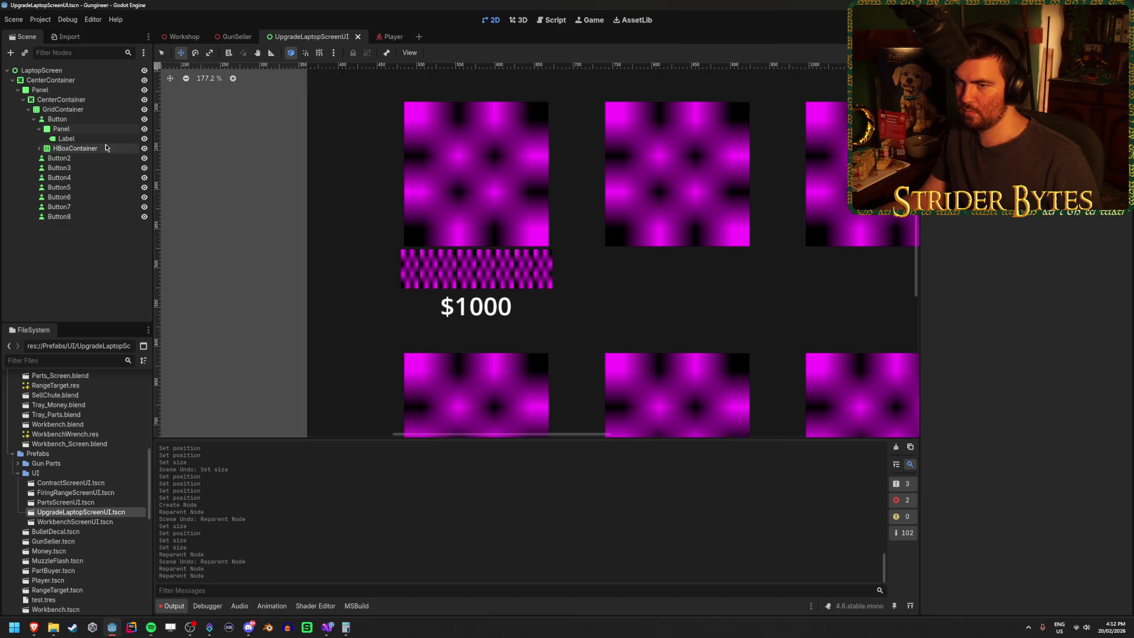
pyautogui.click(96, 130)
pyautogui.scroll(9, 454, 278)
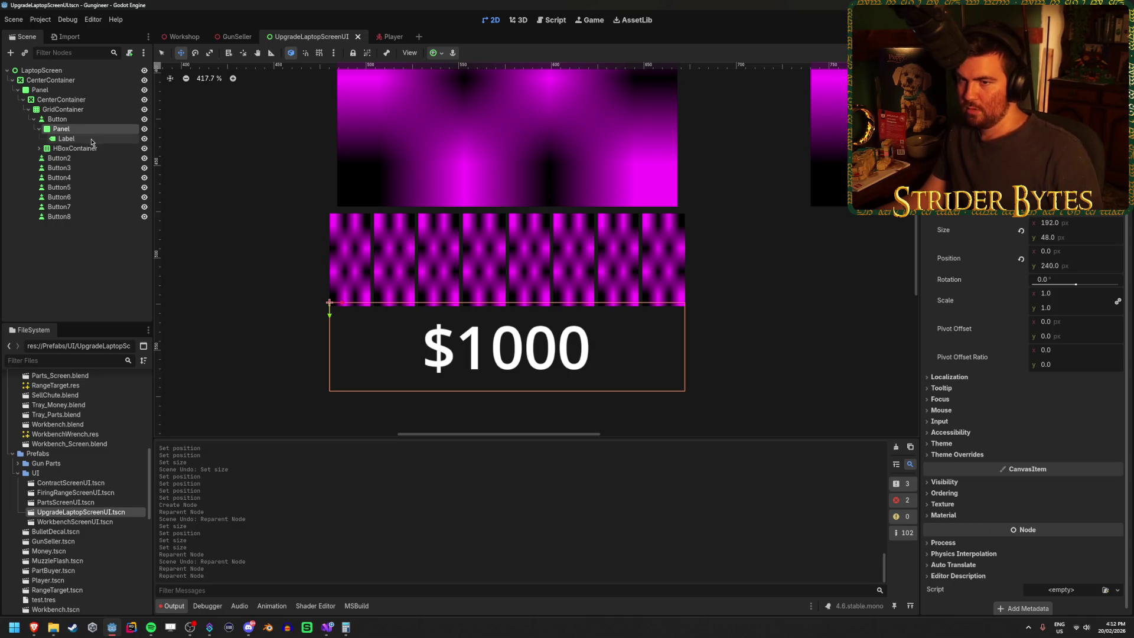
pyautogui.moveTo(64, 156); pyautogui.dragTo(64, 155)
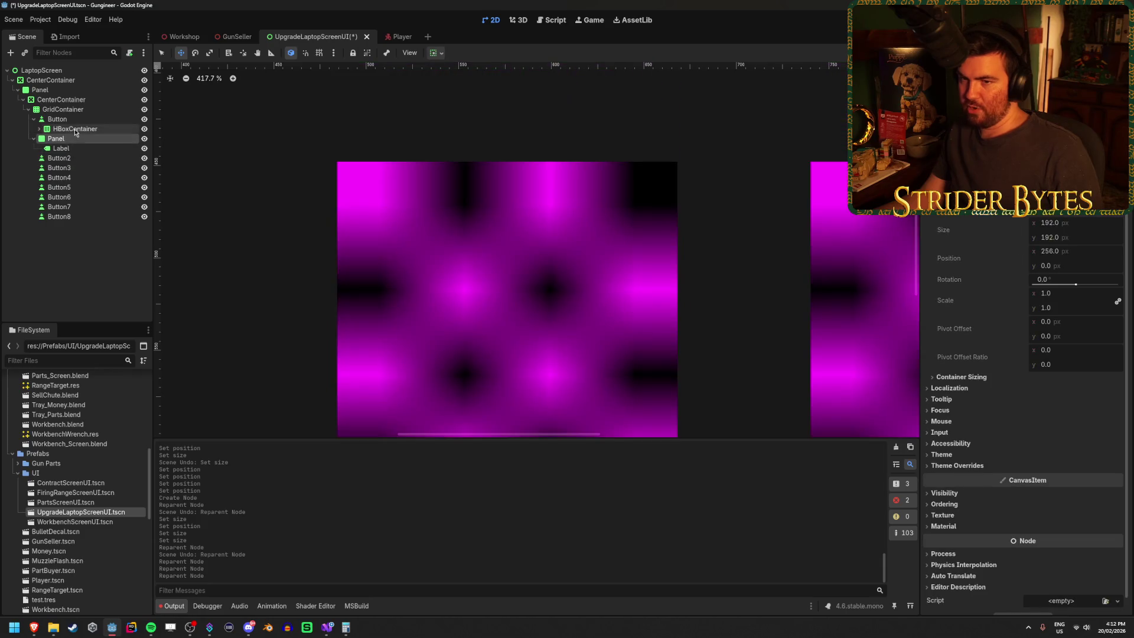
pyautogui.click(74, 129)
pyautogui.scroll(-15, 483, 249)
pyautogui.scroll(9, 483, 249)
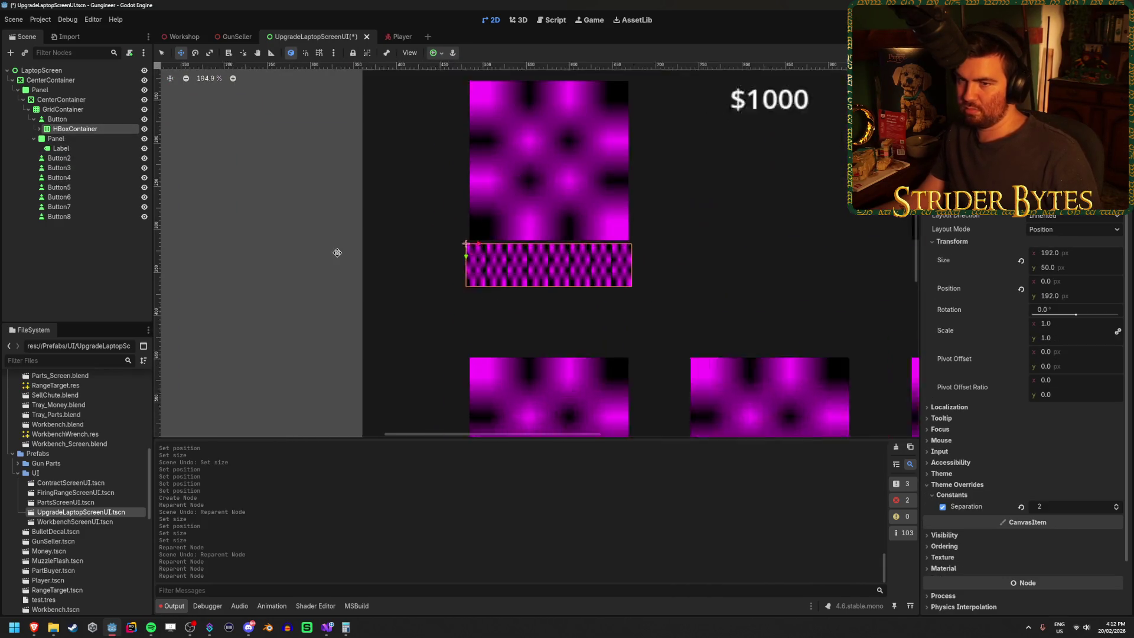
pyautogui.click(64, 139)
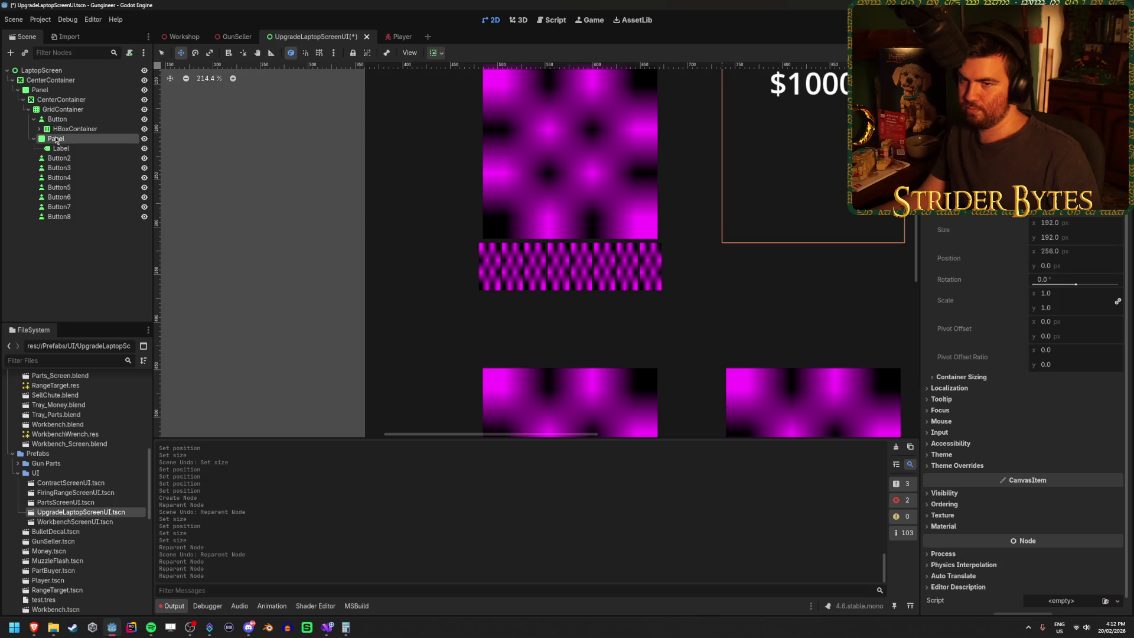
pyautogui.moveTo(68, 124); pyautogui.dragTo(68, 125)
pyautogui.scroll(-5, 532, 253)
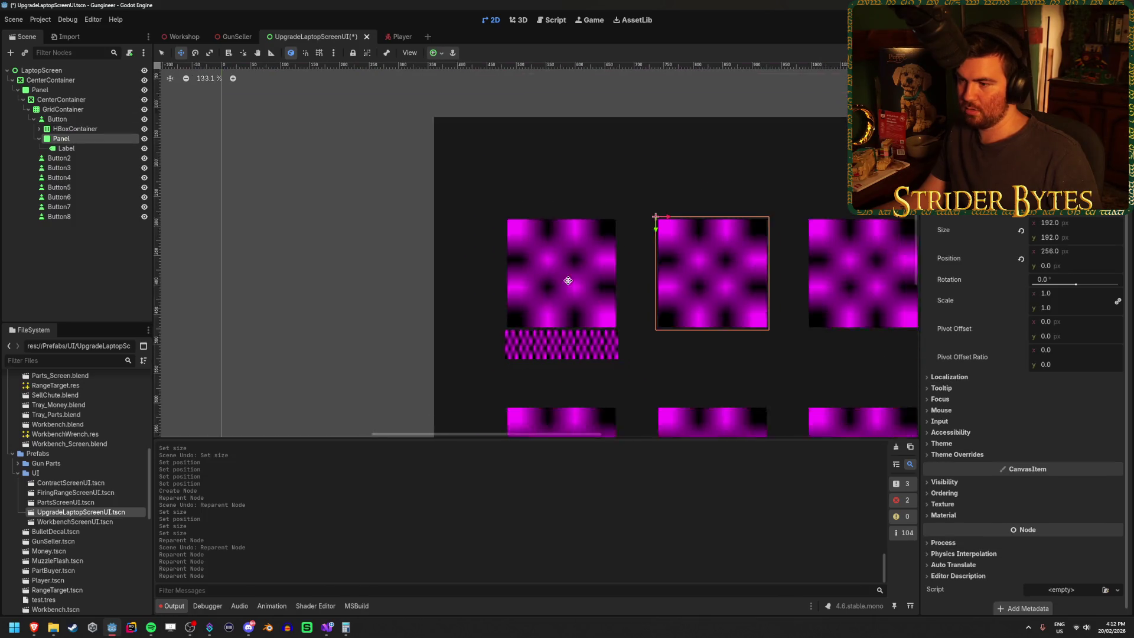
pyautogui.hotkey('ctrl', 'z')
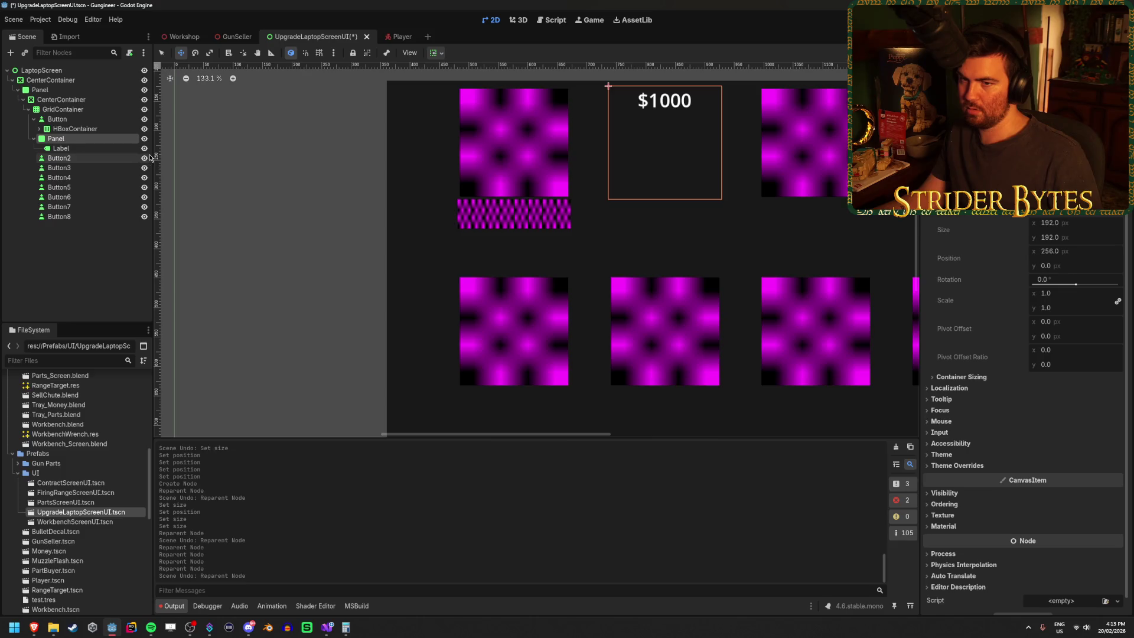
pyautogui.hotkey('ctrl', 'z')
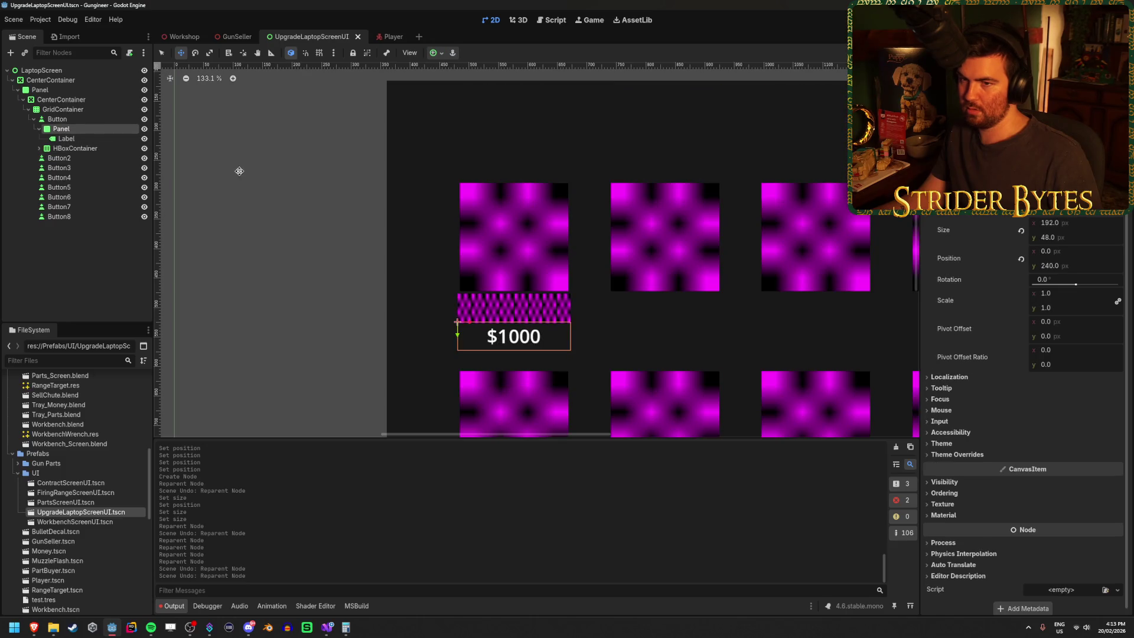
pyautogui.moveTo(68, 148); pyautogui.dragTo(68, 125)
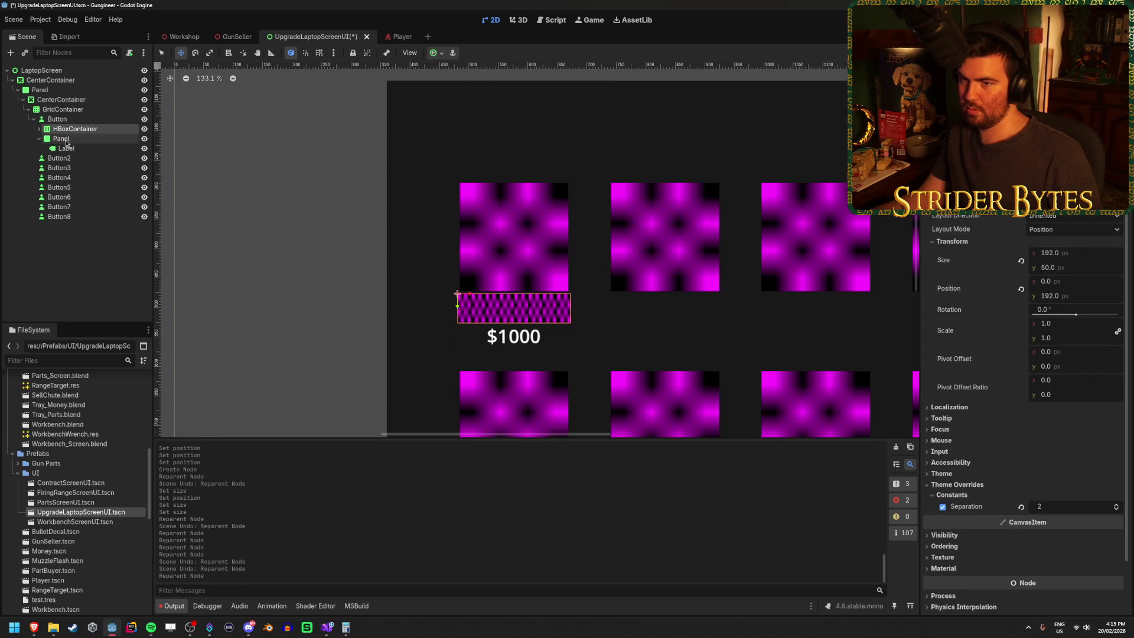
pyautogui.click(67, 143)
pyautogui.scroll(10, 507, 313)
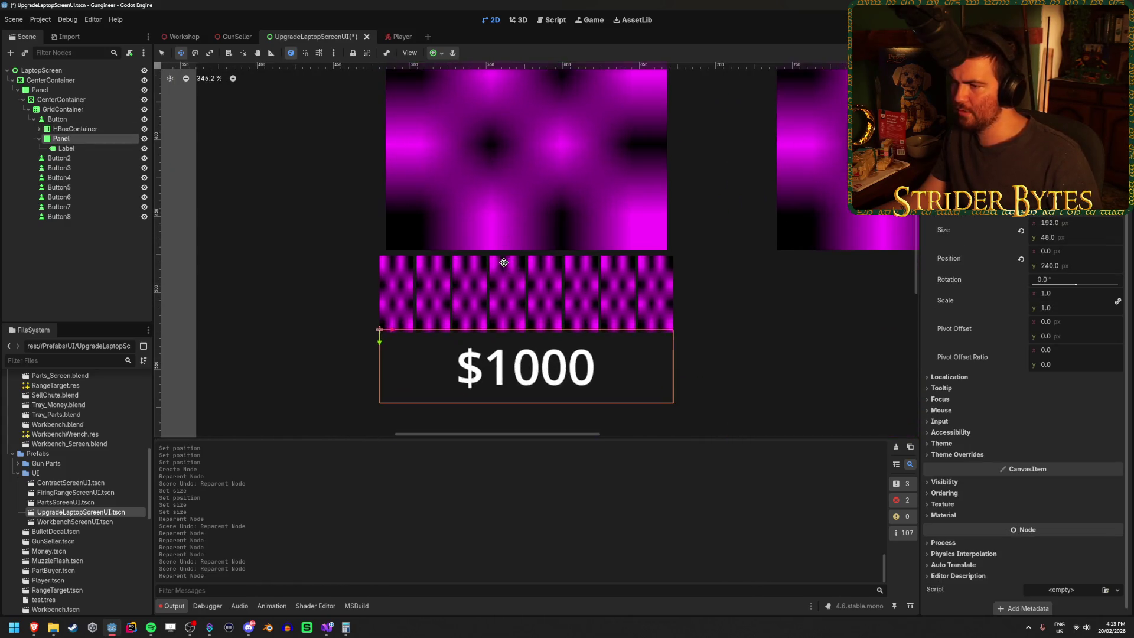
pyautogui.scroll(2, 504, 263)
# Set the HBoxContainer strip's height to 48 px and save the scene.
pyautogui.click(92, 131)
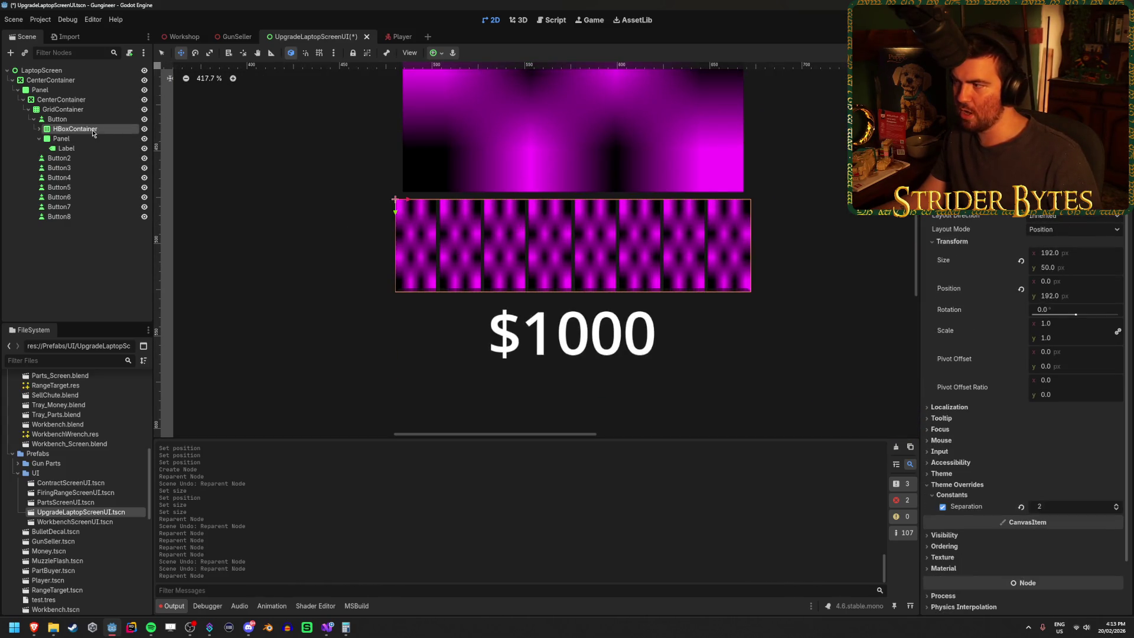
pyautogui.moveTo(1072, 273); pyautogui.dragTo(1060, 272)
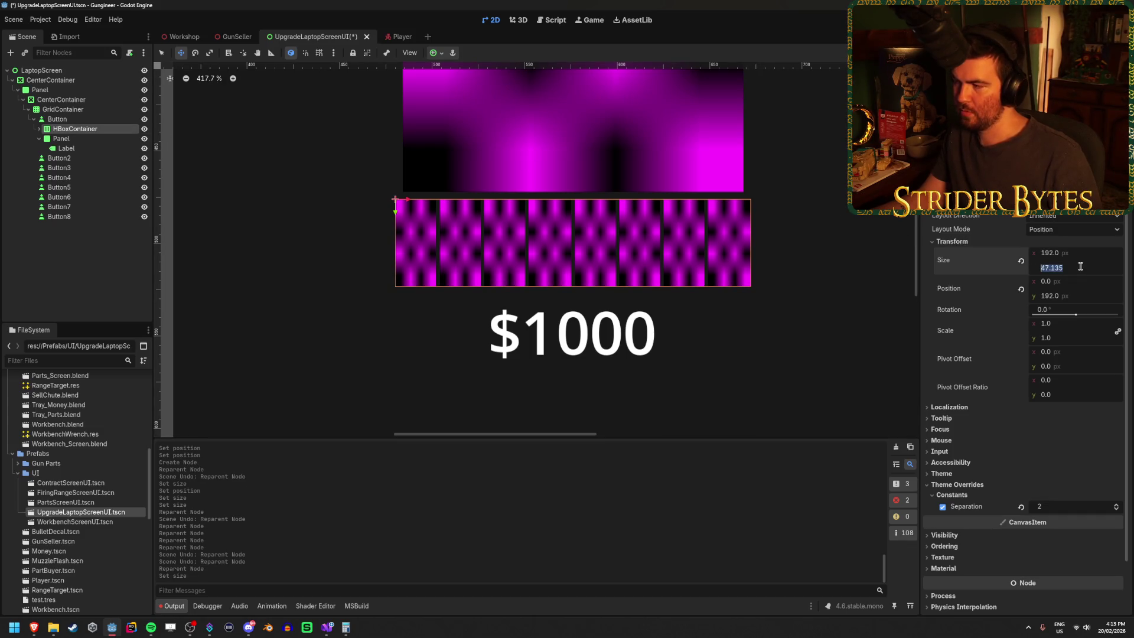
pyautogui.press('Return')
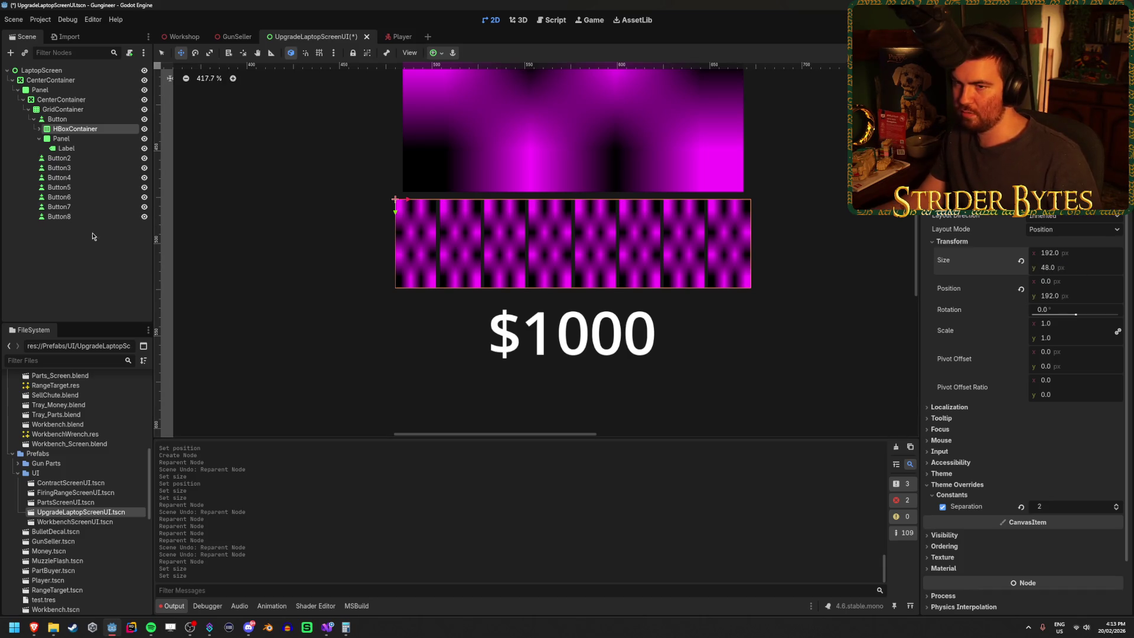
pyautogui.click(79, 139)
pyautogui.click(84, 129)
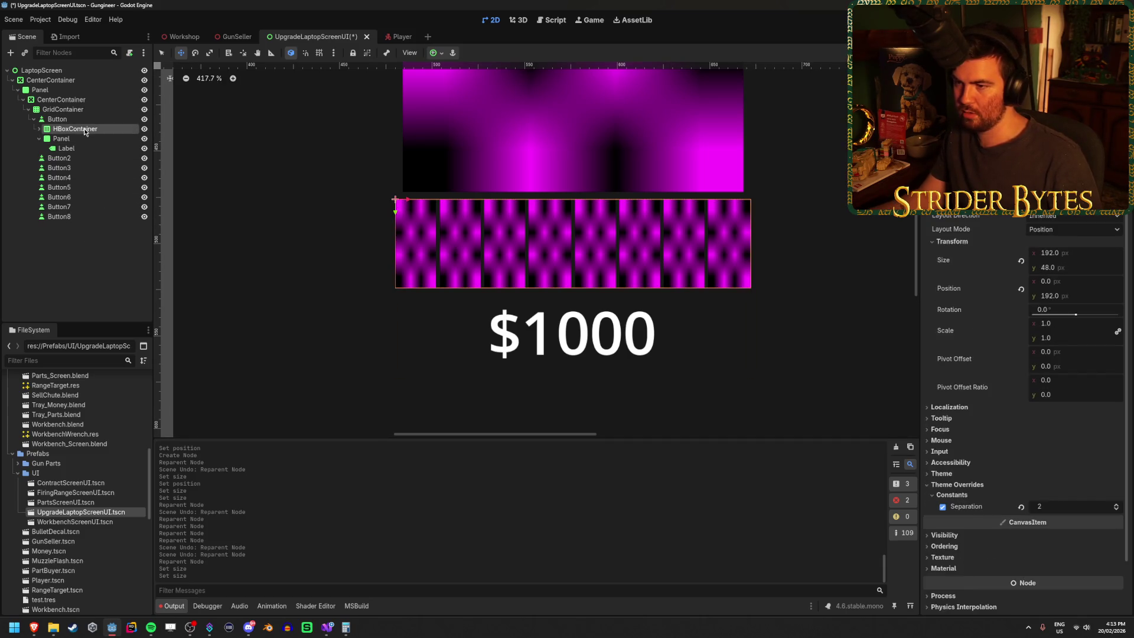
pyautogui.click(82, 137)
pyautogui.hotkey('ctrl', 's')
# Select Button2 through Button8 together in the Scene dock.
pyautogui.scroll(-1, 442, 334)
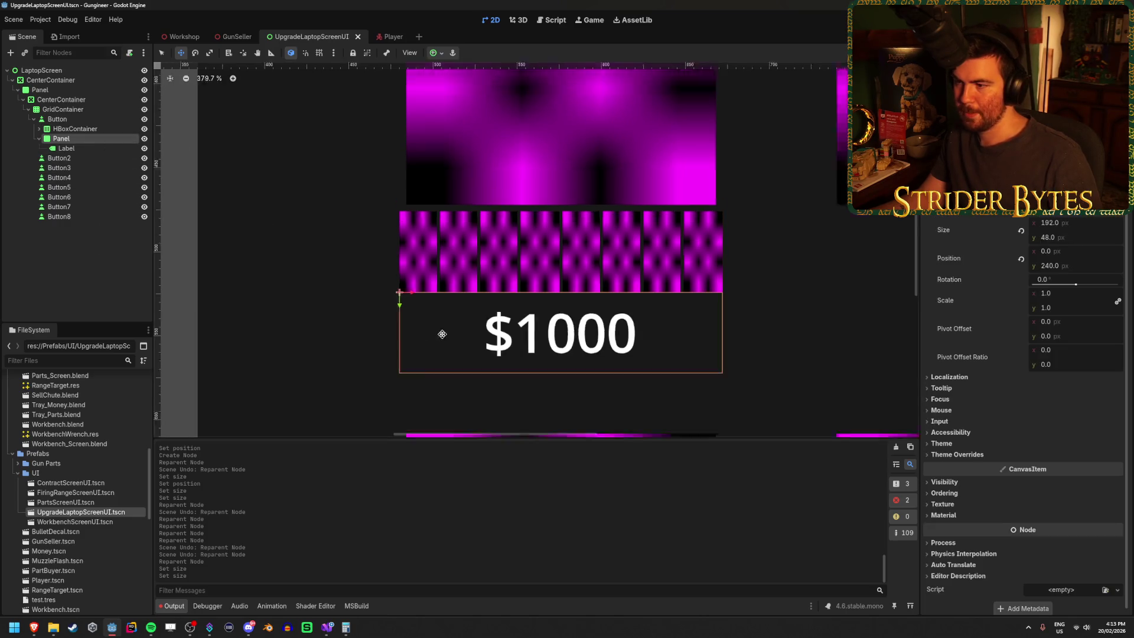
pyautogui.scroll(-12, 442, 335)
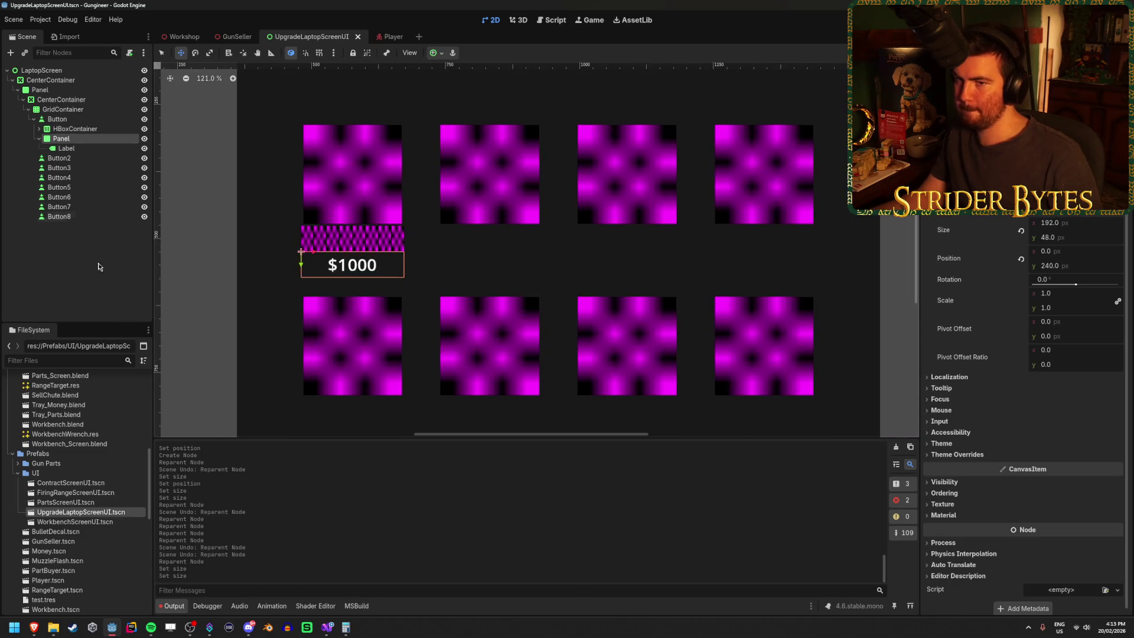
pyautogui.click(59, 158)
pyautogui.keyDown('shift'); pyautogui.click(79, 218); pyautogui.keyUp('shift')
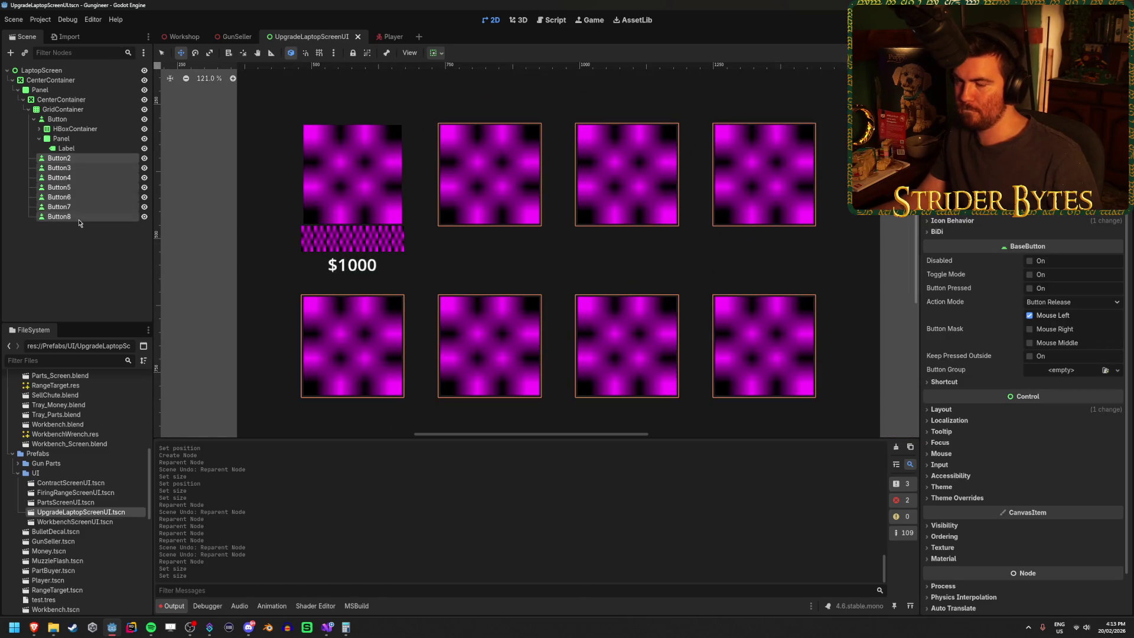
# Delete Button2–Button8 and duplicate the finished first button to fill the grid.
pyautogui.press('Delete')
pyautogui.press('Return')
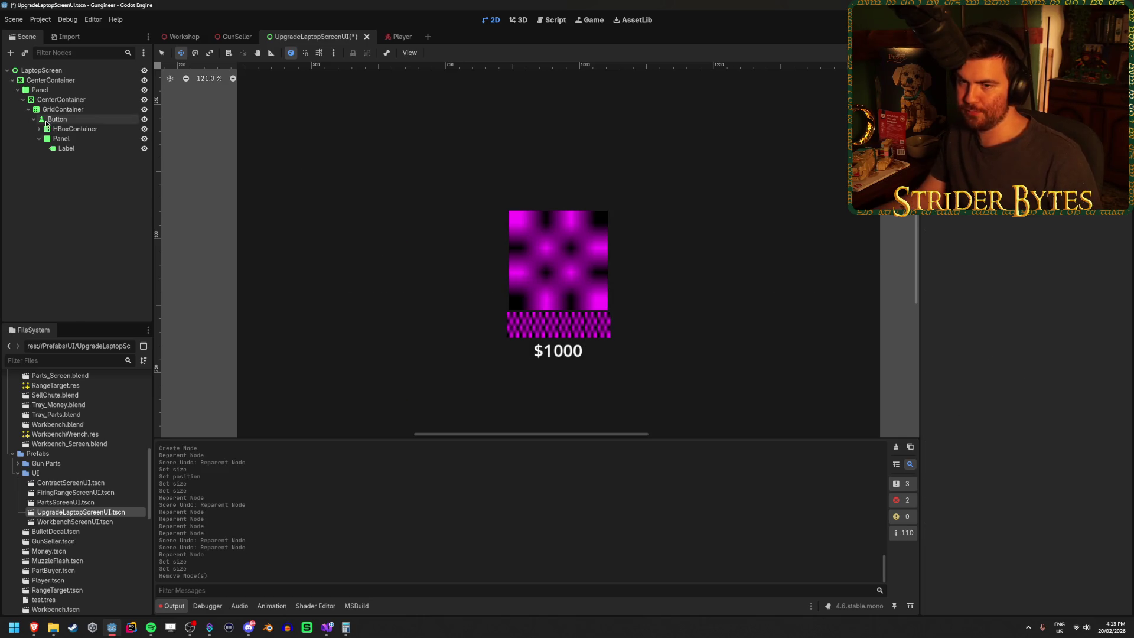
pyautogui.click(70, 137)
pyautogui.click(77, 120)
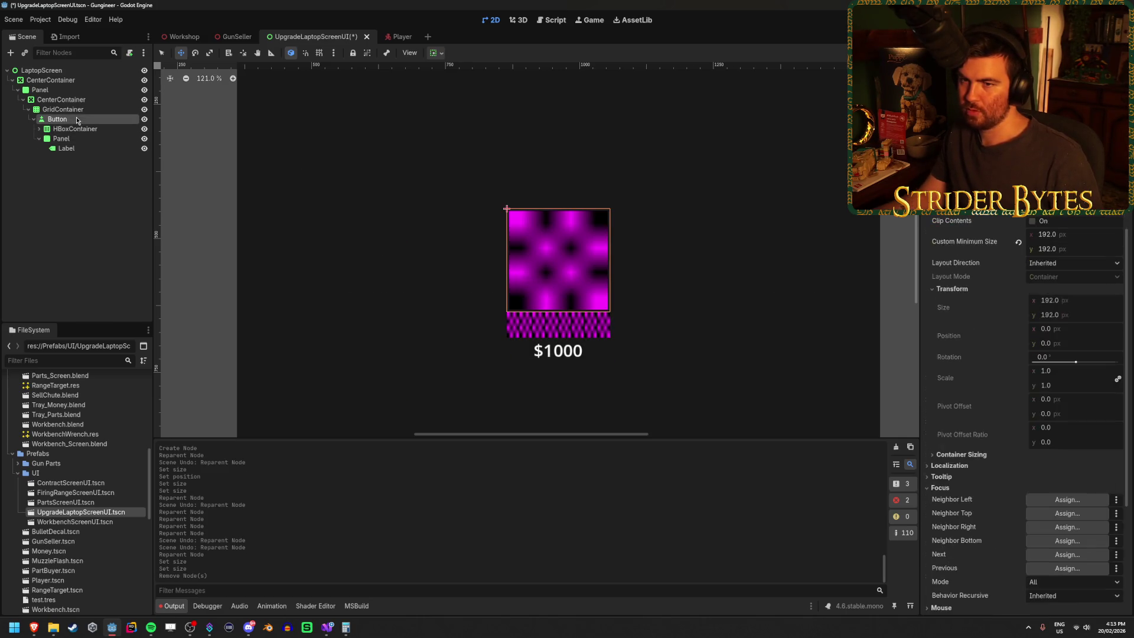
pyautogui.hotkey('ctrl', 'd')
pyautogui.hotkey('ctrl', 'd')
pyautogui.hotkey('ctrl', 'd')
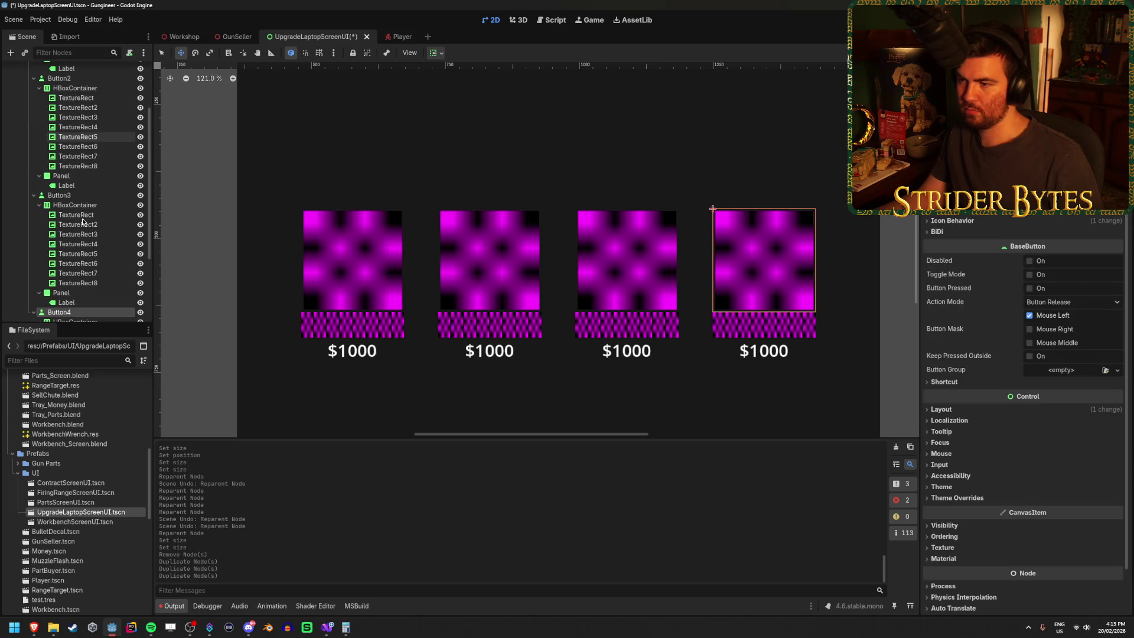
pyautogui.scroll(15, 62, 258)
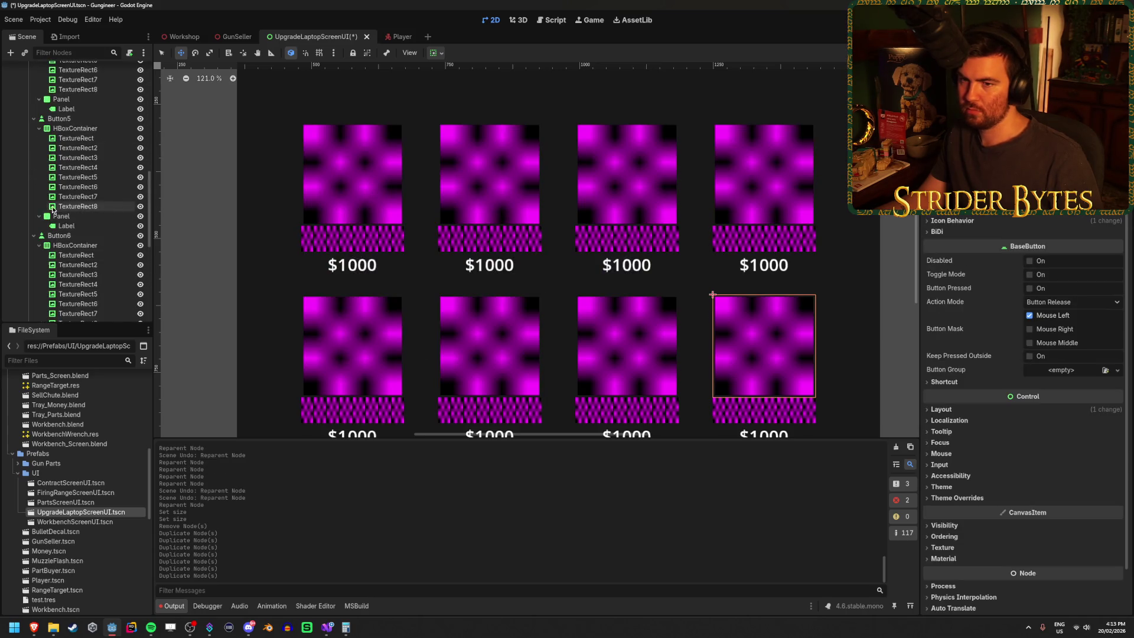
pyautogui.scroll(-4, 662, 278)
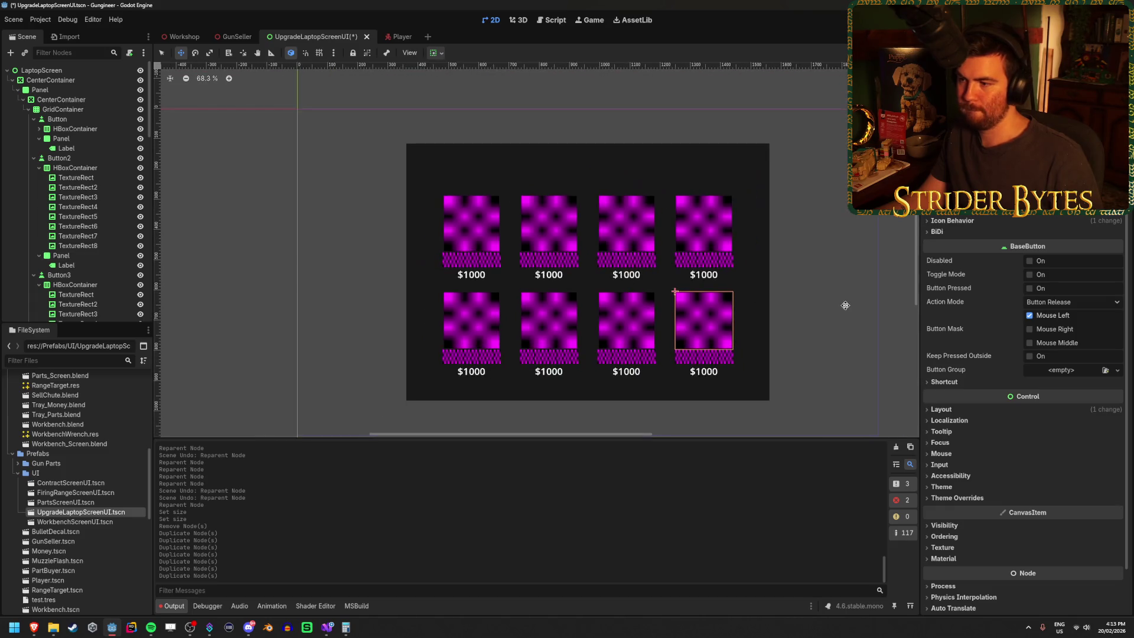
pyautogui.scroll(2, 662, 278)
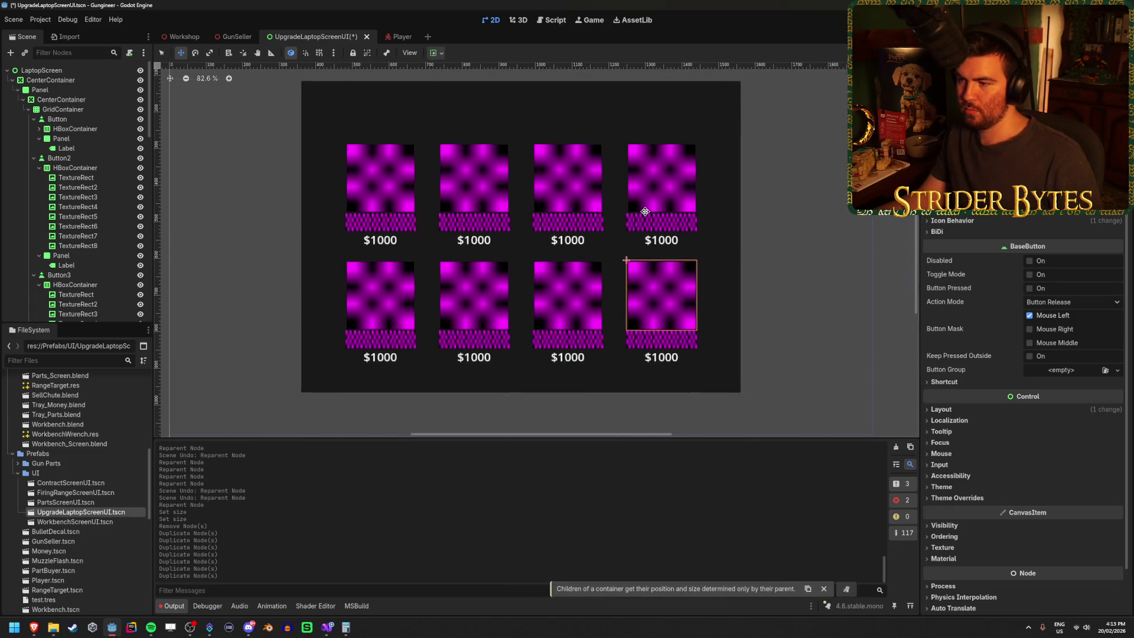
pyautogui.scroll(-2, 645, 213)
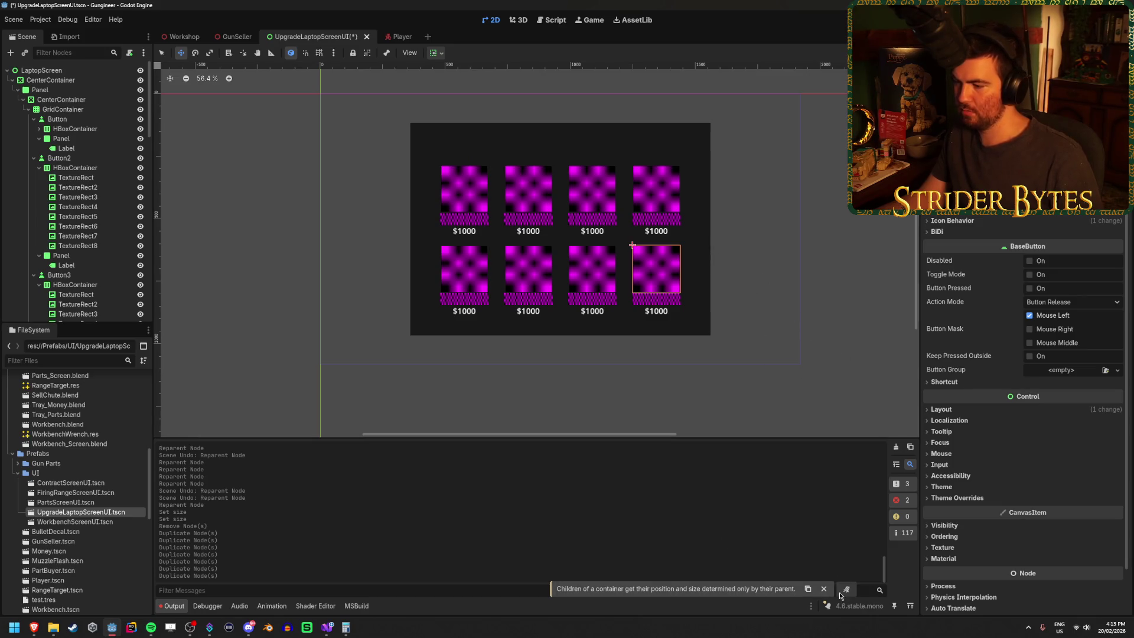
pyautogui.click(824, 589)
# Collapse the subtrees of Button through Button8 in the Scene dock.
pyautogui.click(34, 158)
pyautogui.click(33, 119)
pyautogui.click(28, 110)
pyautogui.click(28, 110)
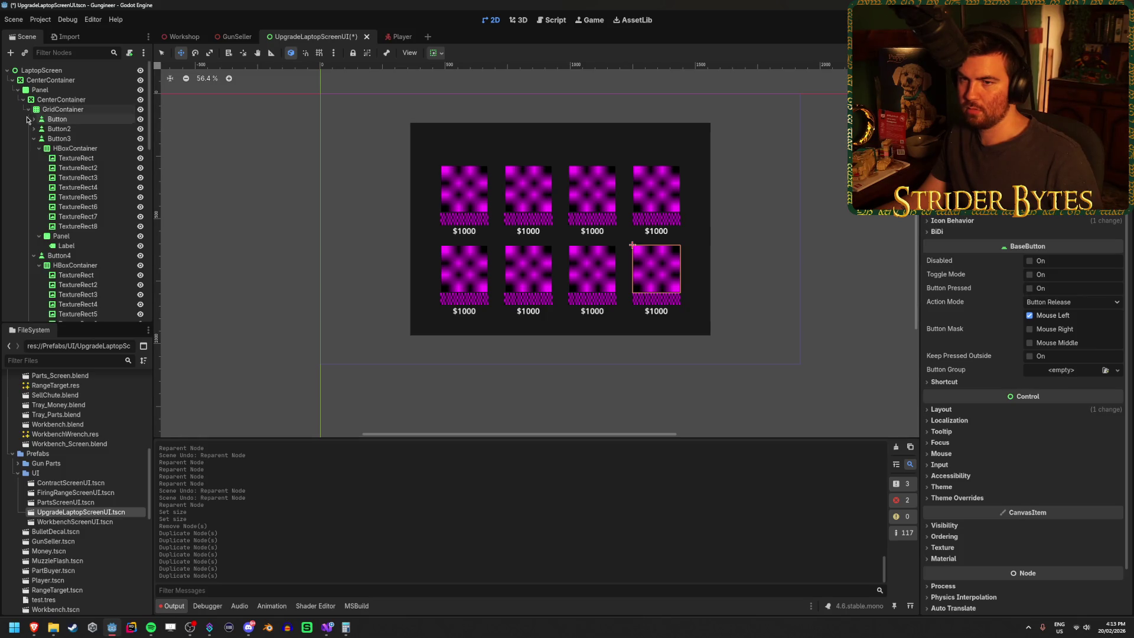
pyautogui.click(33, 138)
pyautogui.click(34, 148)
pyautogui.click(33, 158)
pyautogui.click(34, 168)
pyautogui.click(33, 177)
pyautogui.click(34, 188)
pyautogui.click(71, 248)
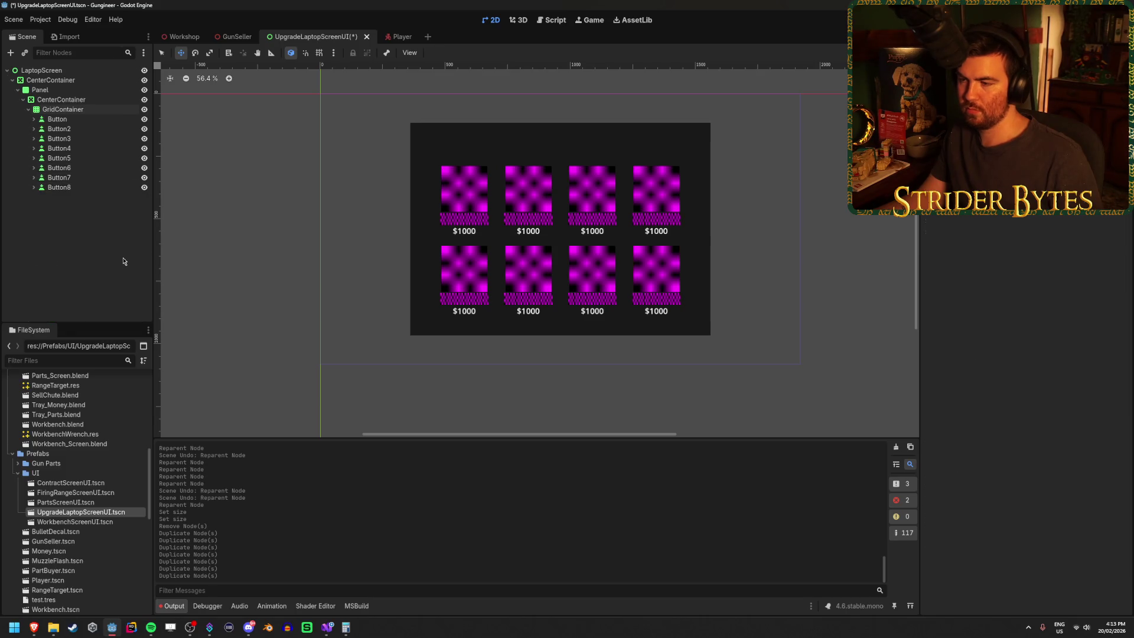
pyautogui.scroll(4, 482, 185)
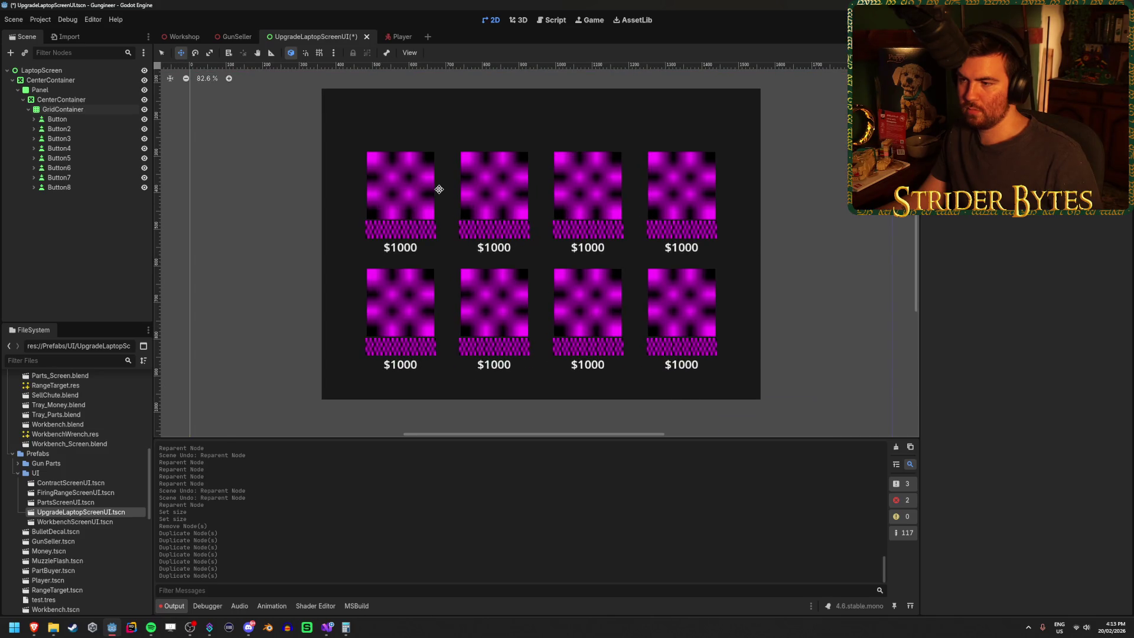
# Save the scene and add a Label child to the background Panel.
pyautogui.hotkey('ctrl', 's')
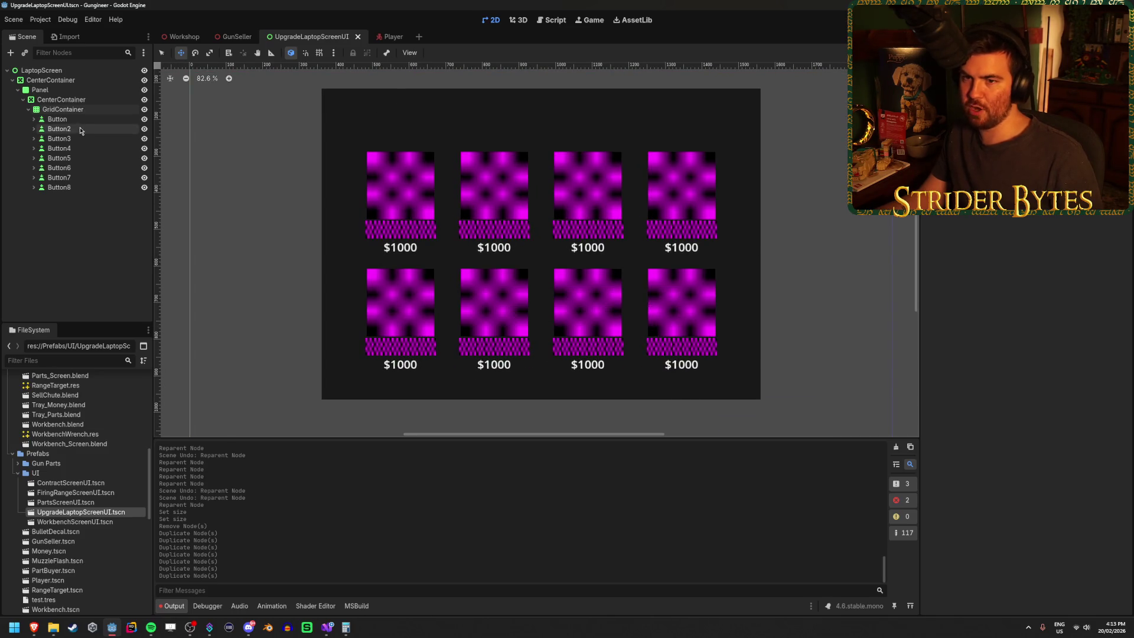
pyautogui.click(64, 111)
pyautogui.click(70, 99)
pyautogui.click(41, 90)
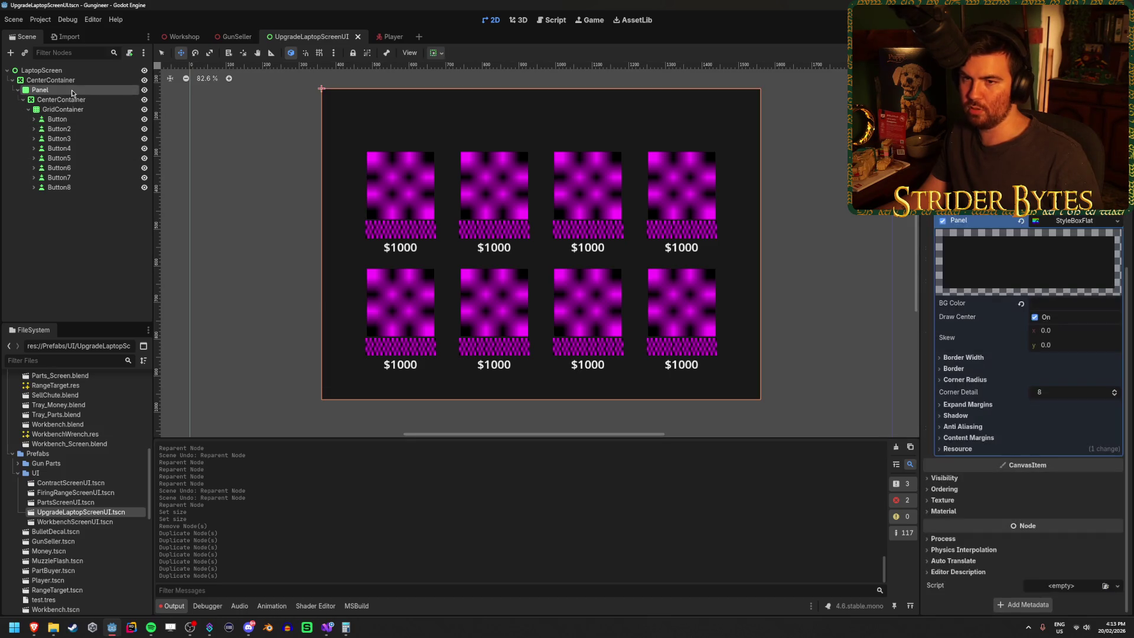
pyautogui.rightClick(74, 92)
pyautogui.click(124, 113)
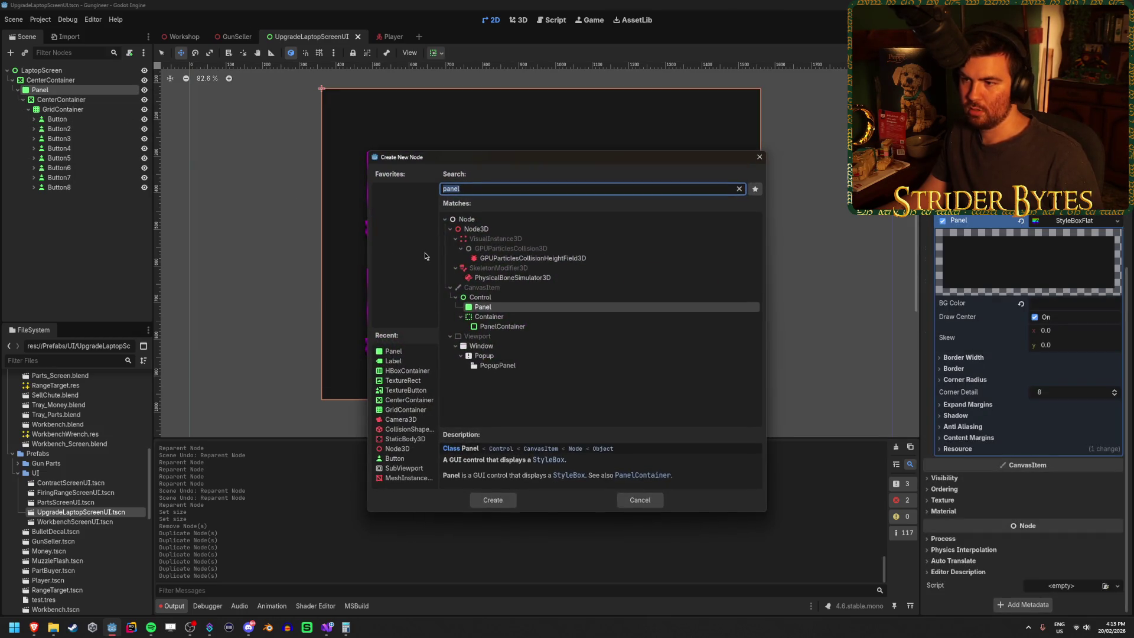
pyautogui.write('label')
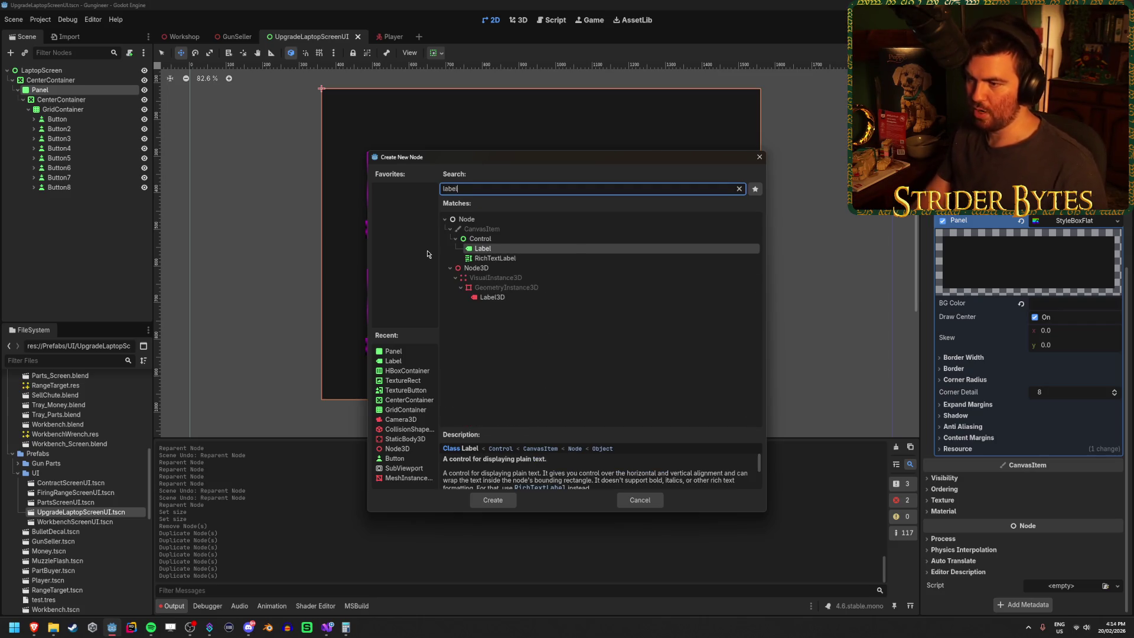
pyautogui.press('Return')
# Centre the Label's text horizontally and vertically.
pyautogui.click(1069, 204)
pyautogui.click(1070, 237)
pyautogui.click(1070, 210)
pyautogui.click(1064, 242)
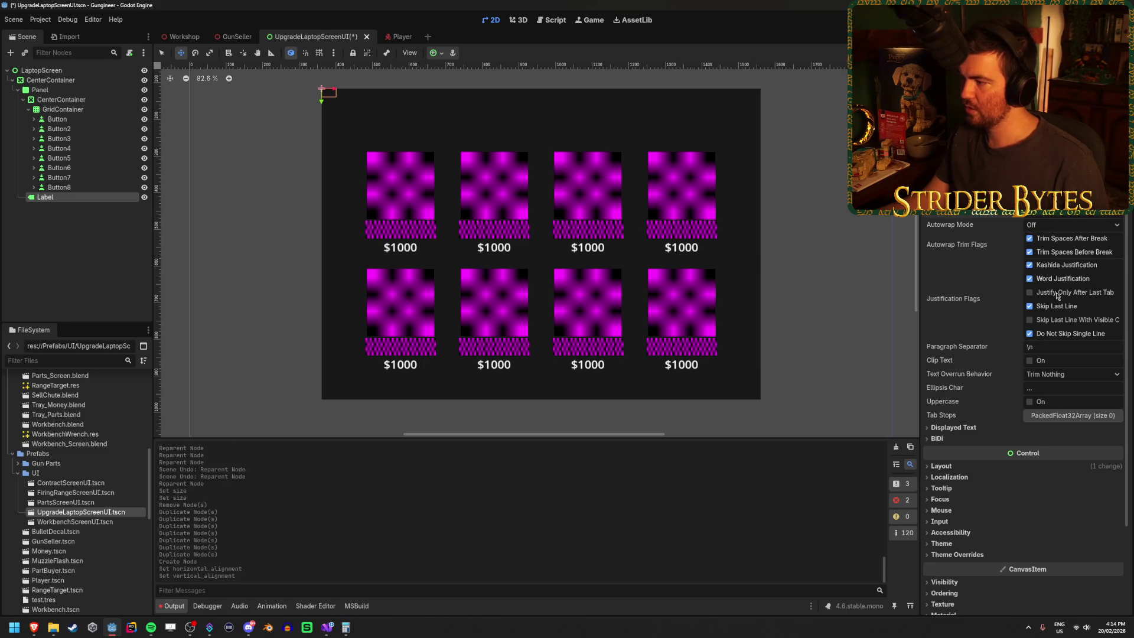
# Type the 'UPGRADES' heading, stretch the label across the panel top, height 100.
pyautogui.click(1087, 230)
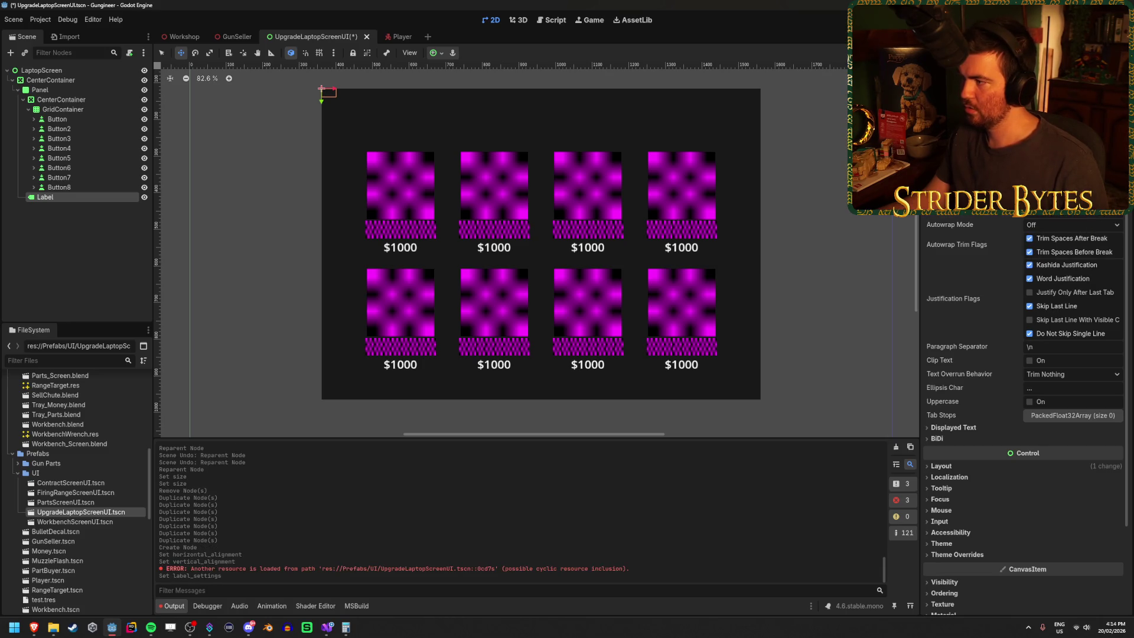
pyautogui.press('capslock')
pyautogui.write('UPGRADES')
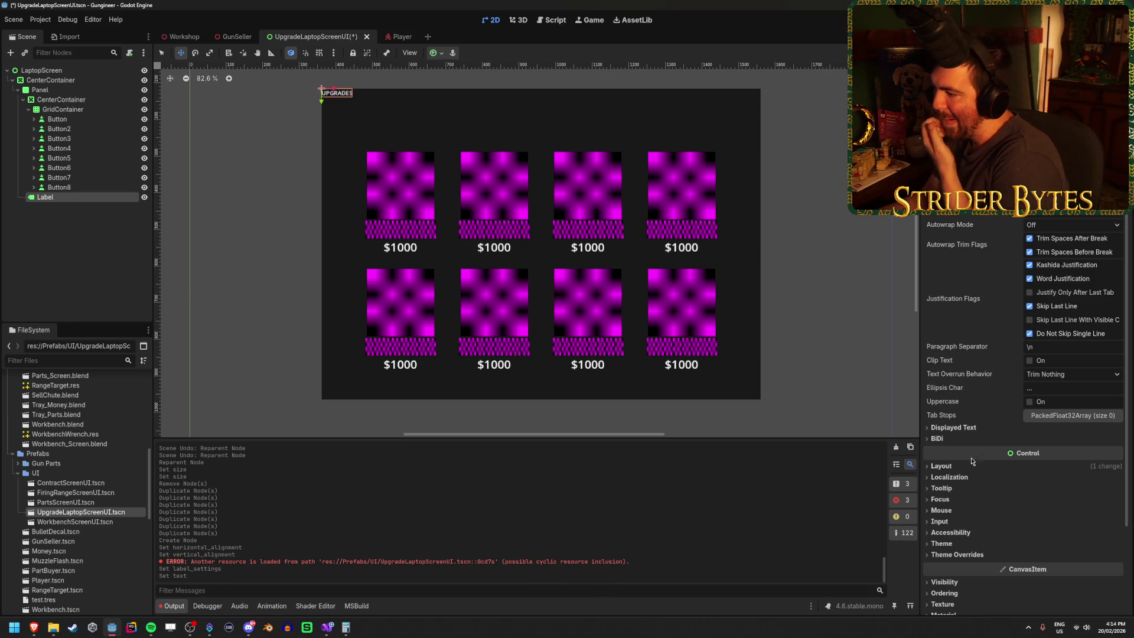
pyautogui.click(957, 468)
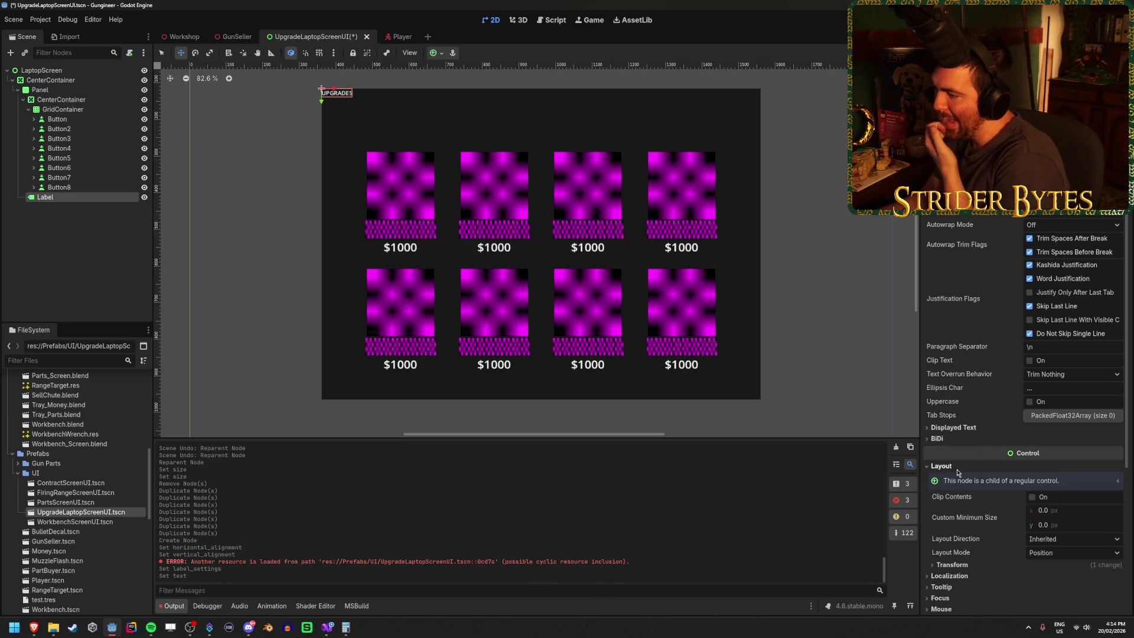
pyautogui.click(444, 54)
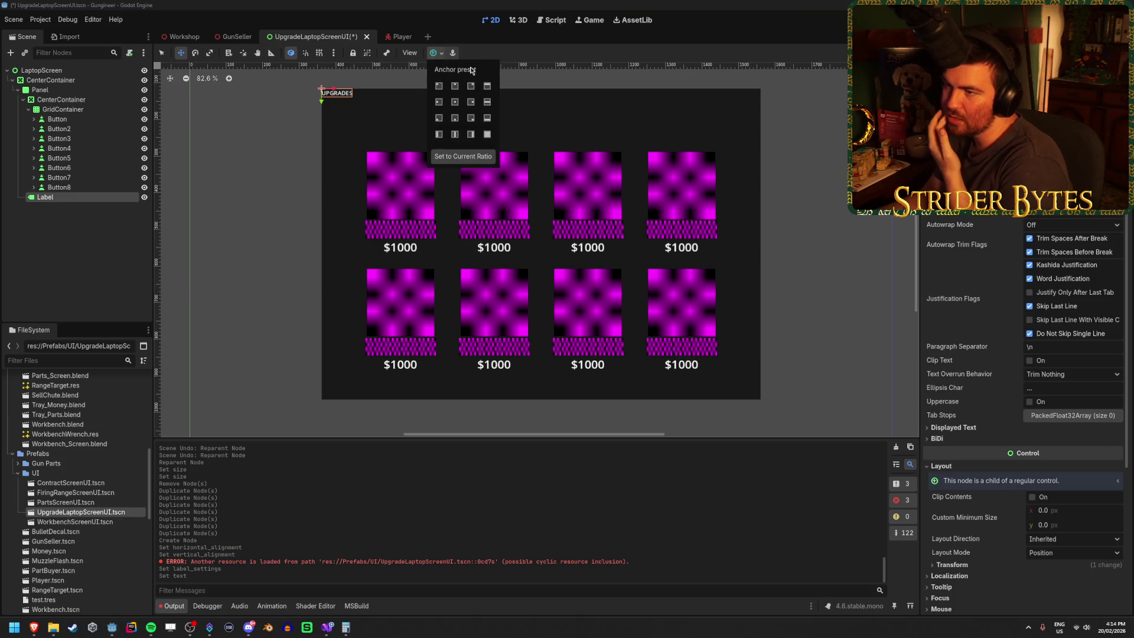
pyautogui.click(487, 86)
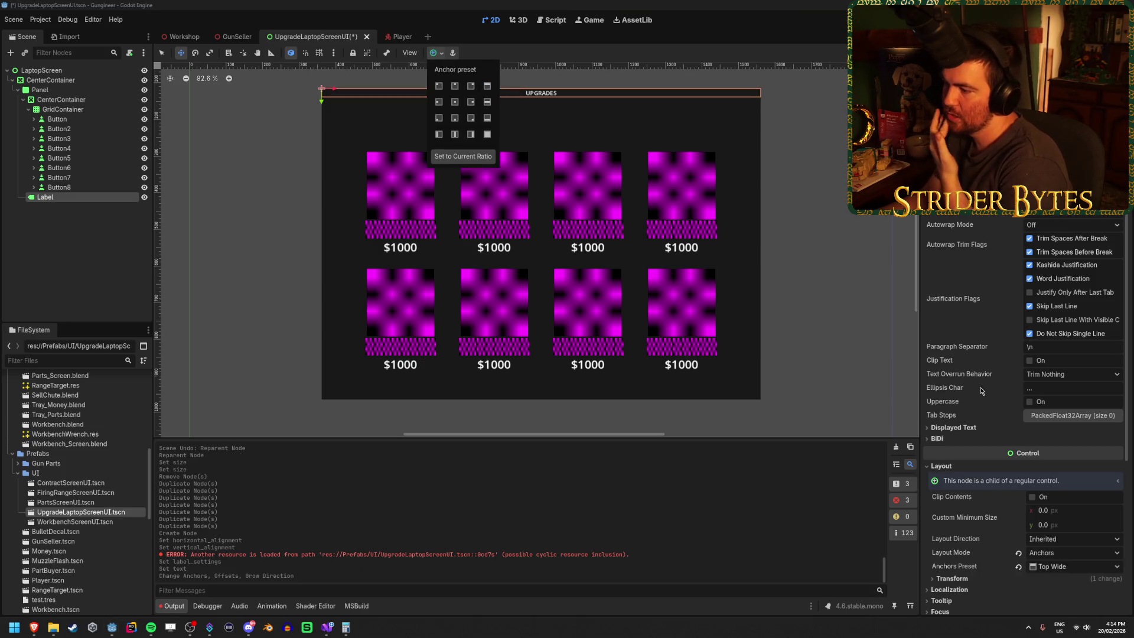
pyautogui.scroll(-4, 993, 473)
pyautogui.click(955, 385)
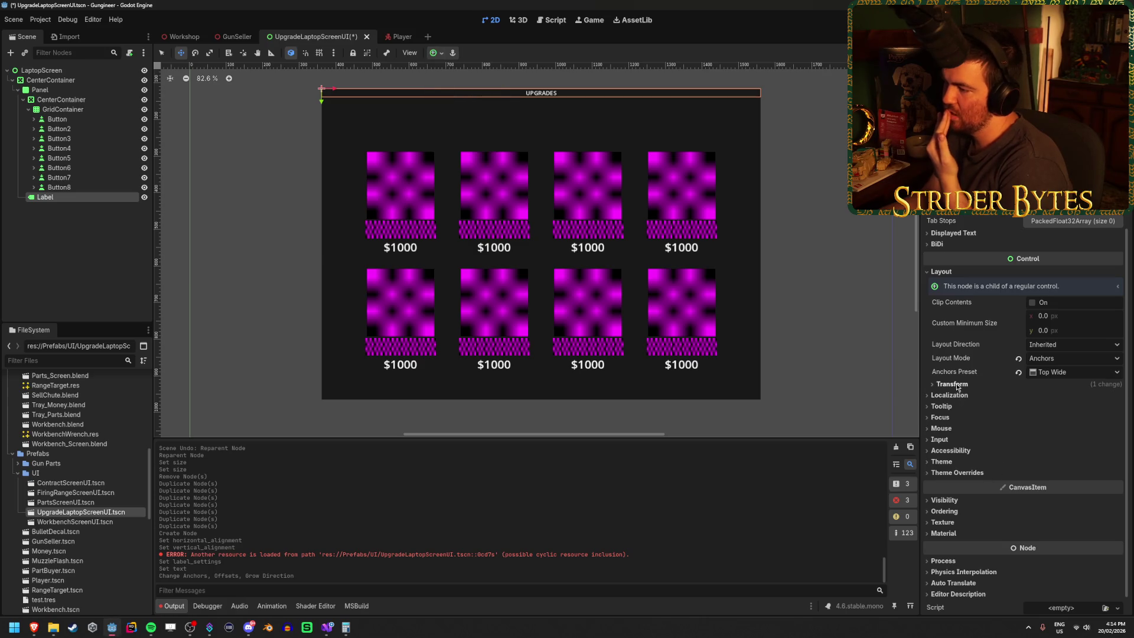
pyautogui.click(956, 384)
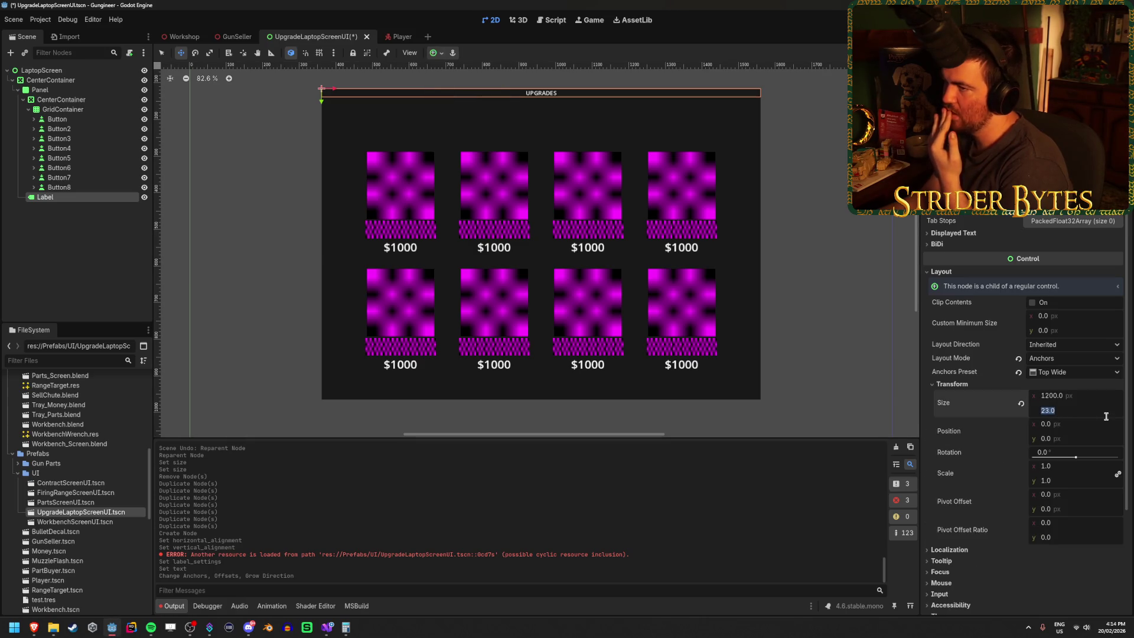
pyautogui.write('00')
pyautogui.press('Return')
# Set the title's font size override to 72 and save the scene.
pyautogui.scroll(4, 1067, 346)
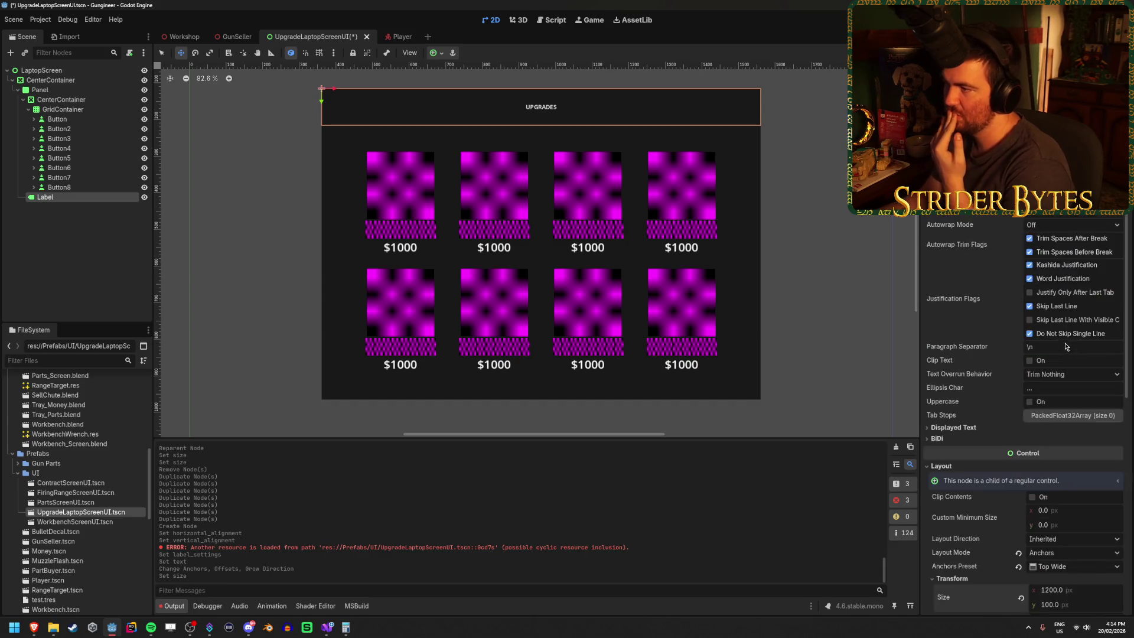
pyautogui.scroll(2, 1061, 235)
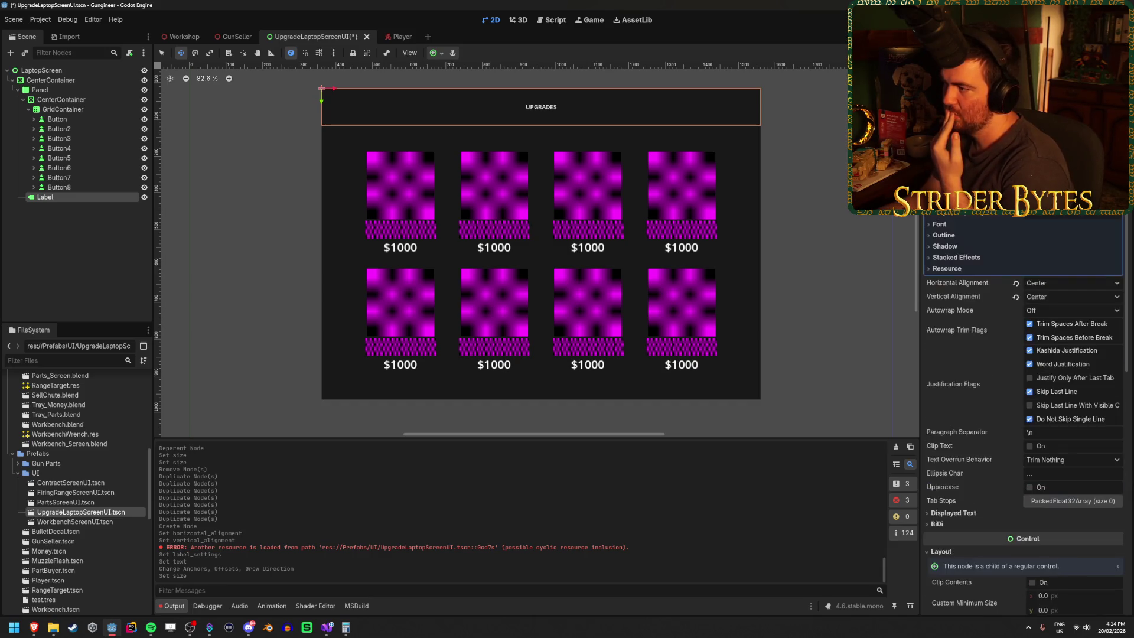
pyautogui.click(1004, 224)
pyautogui.click(1078, 253)
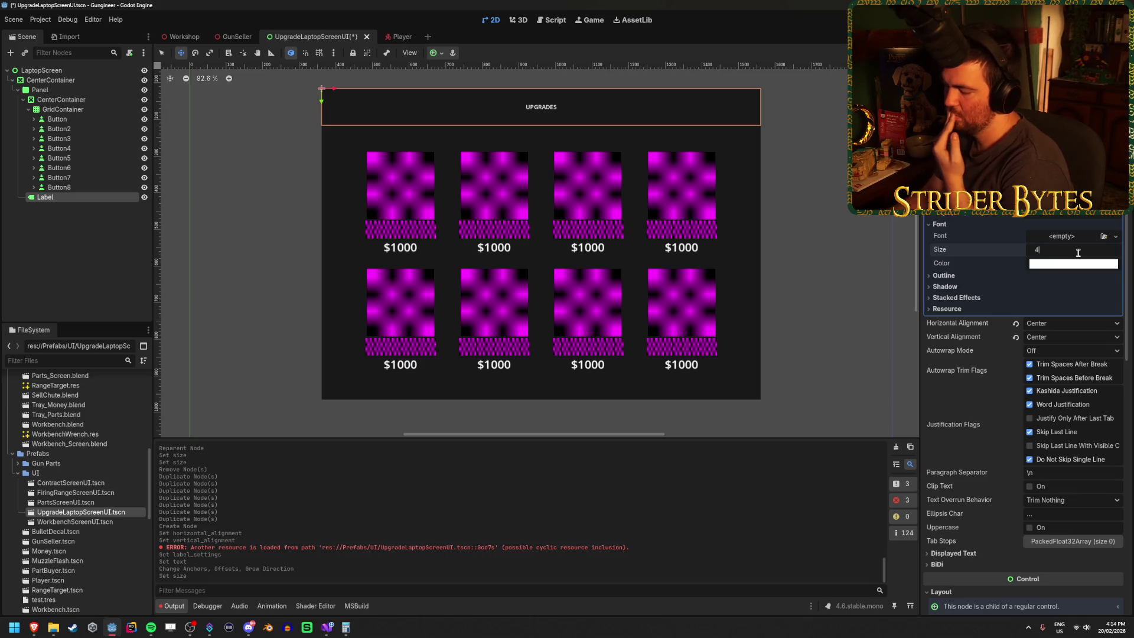
pyautogui.write('8')
pyautogui.press('Return')
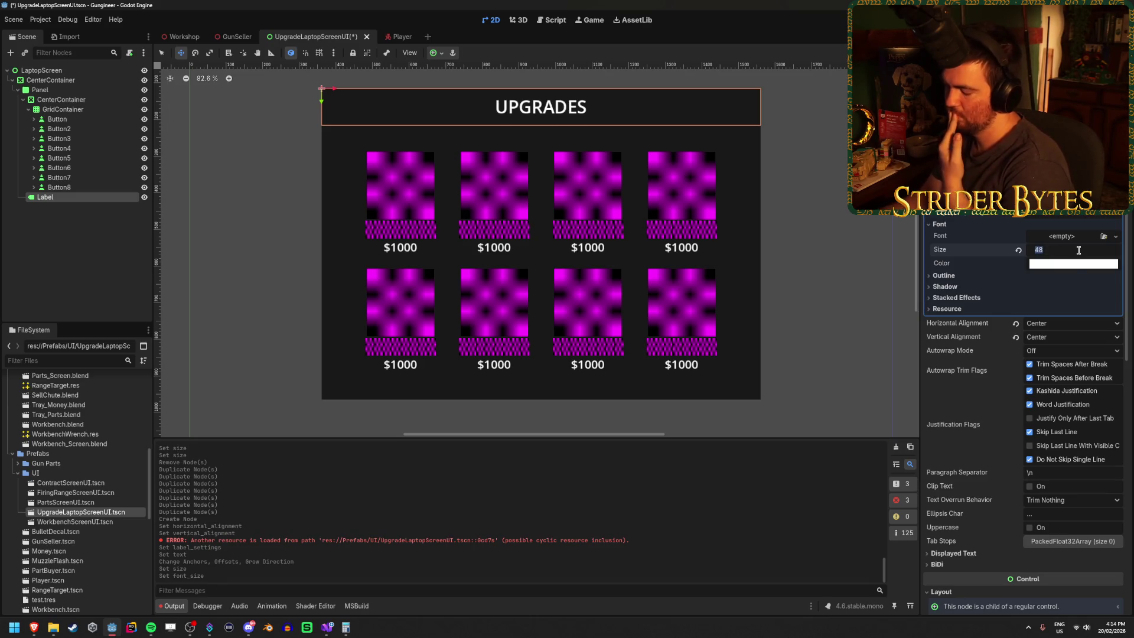
pyautogui.press('Return')
pyautogui.write('72')
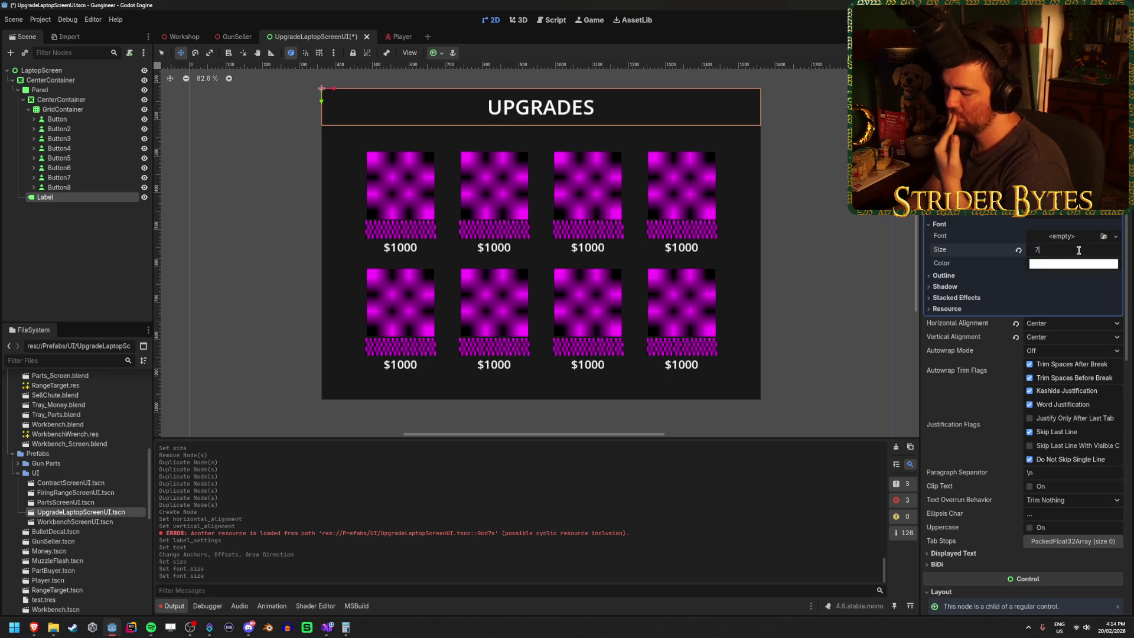
pyautogui.press('Return')
pyautogui.click(85, 250)
pyautogui.hotkey('ctrl', 's')
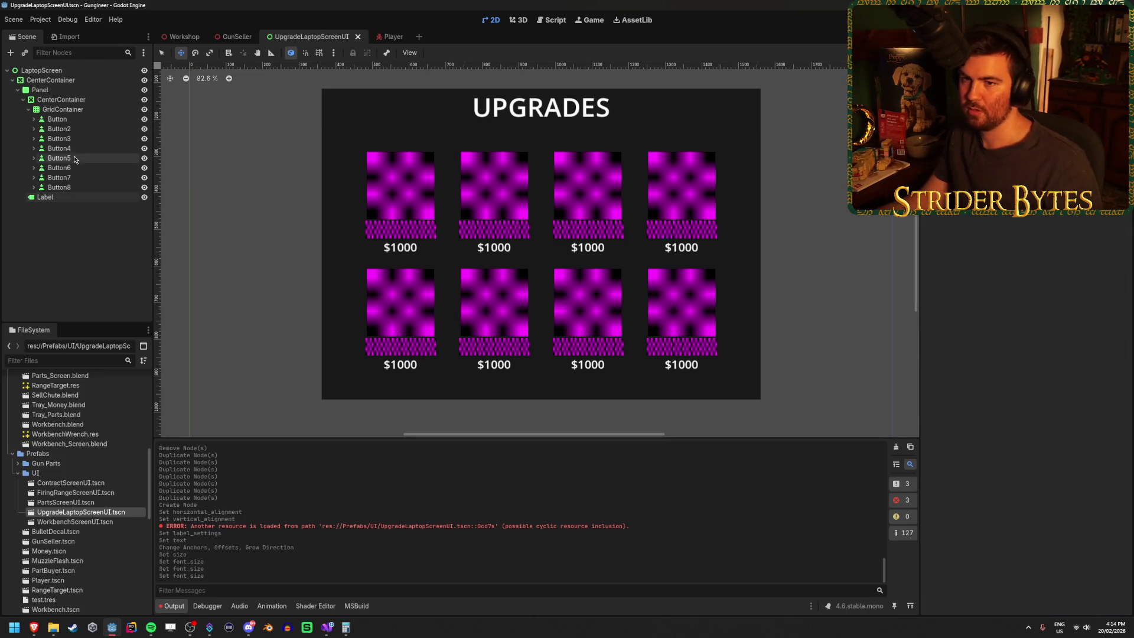
# Move the title to position y 20, save, and run the scene with F6.
pyautogui.click(66, 195)
pyautogui.scroll(-2, 1023, 309)
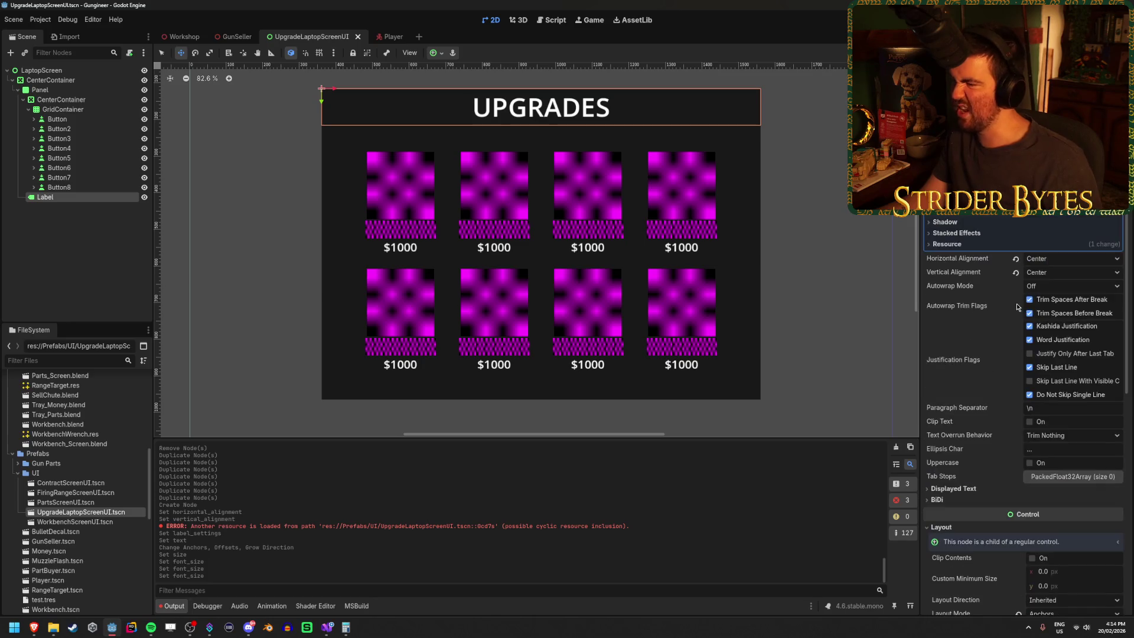
pyautogui.scroll(-10, 1009, 304)
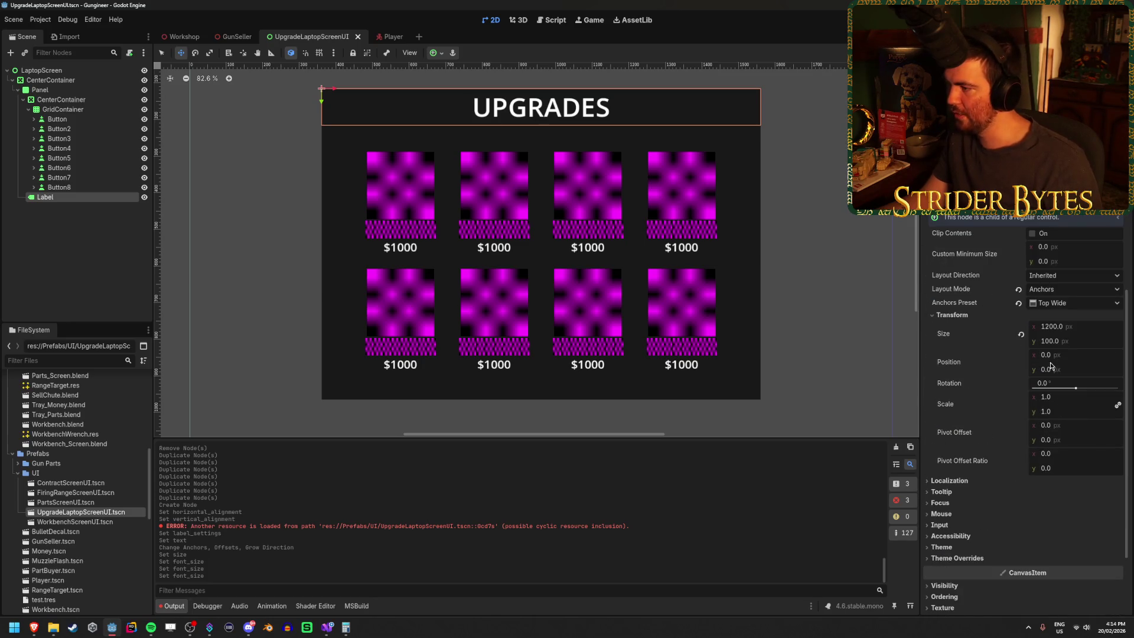
pyautogui.moveTo(1061, 367); pyautogui.dragTo(1071, 366)
pyautogui.click(1066, 371)
pyautogui.write('20')
pyautogui.press('Return')
pyautogui.hotkey('ctrl', 's')
pyautogui.press('F6')
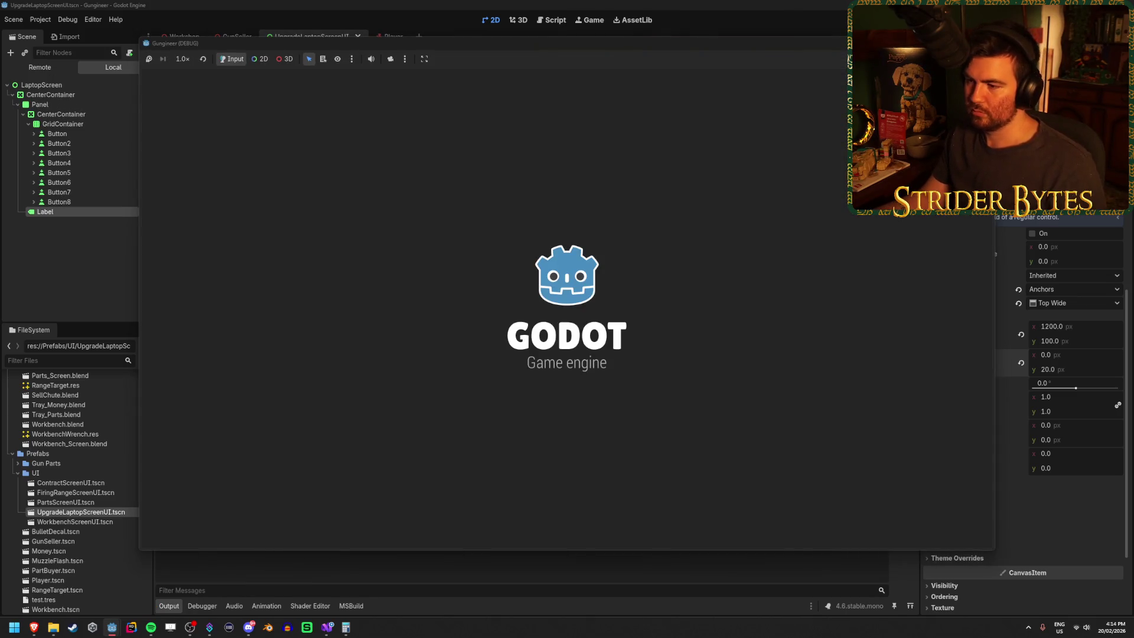
pyautogui.press('w')
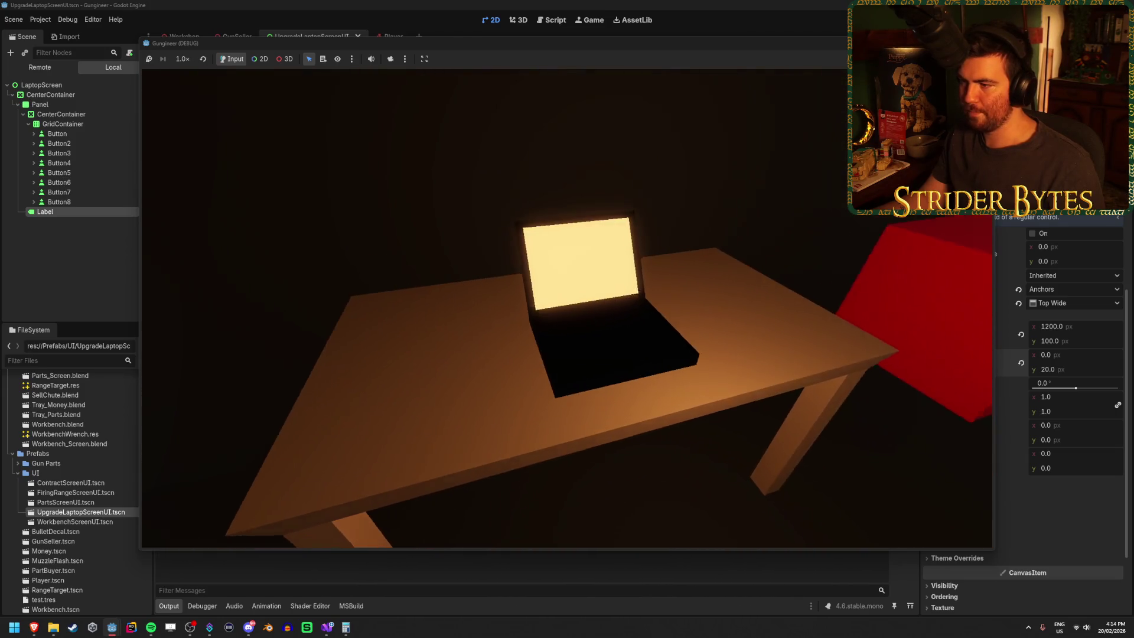
pyautogui.press('e')
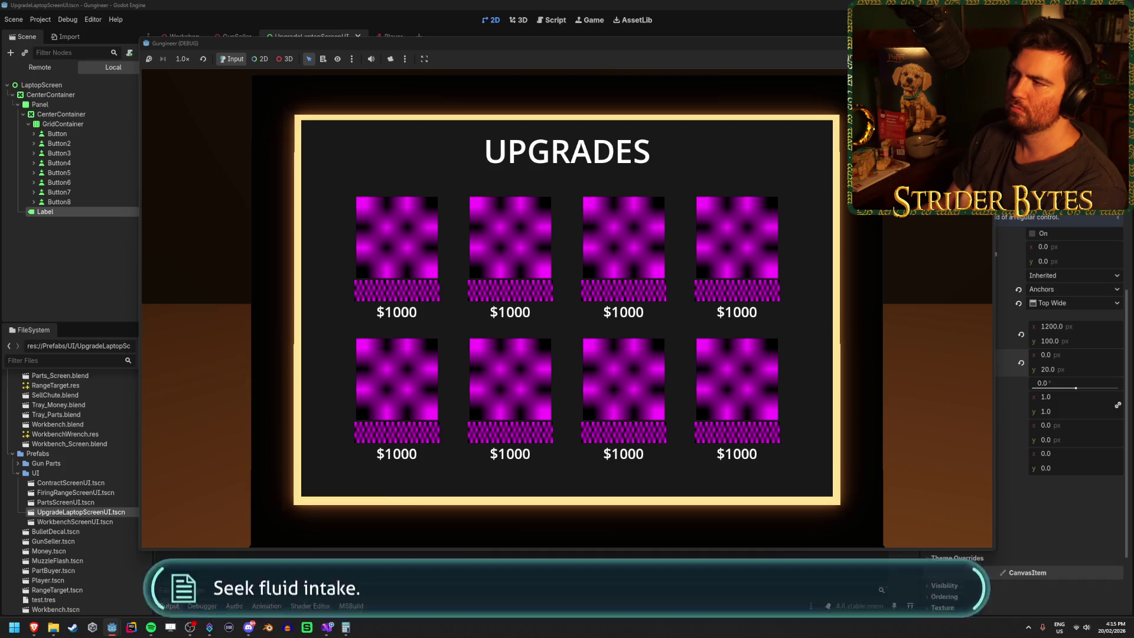
pyautogui.press('F8')
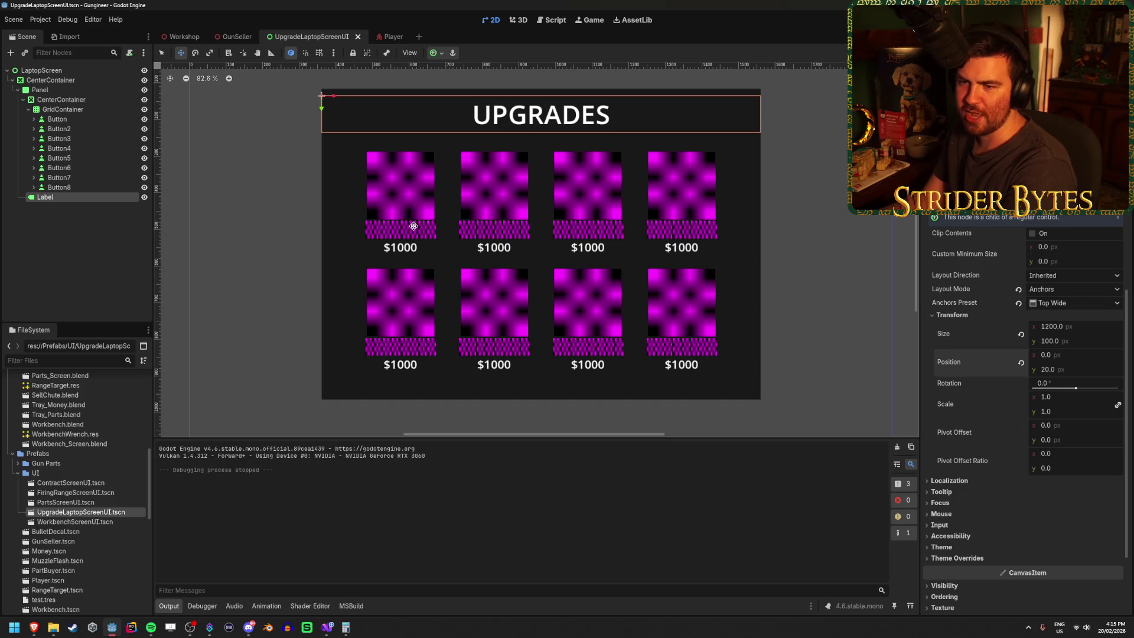
# Delete TextureRect6, TextureRect7 and TextureRect8 from Button2's HBoxContainer.
pyautogui.click(122, 236)
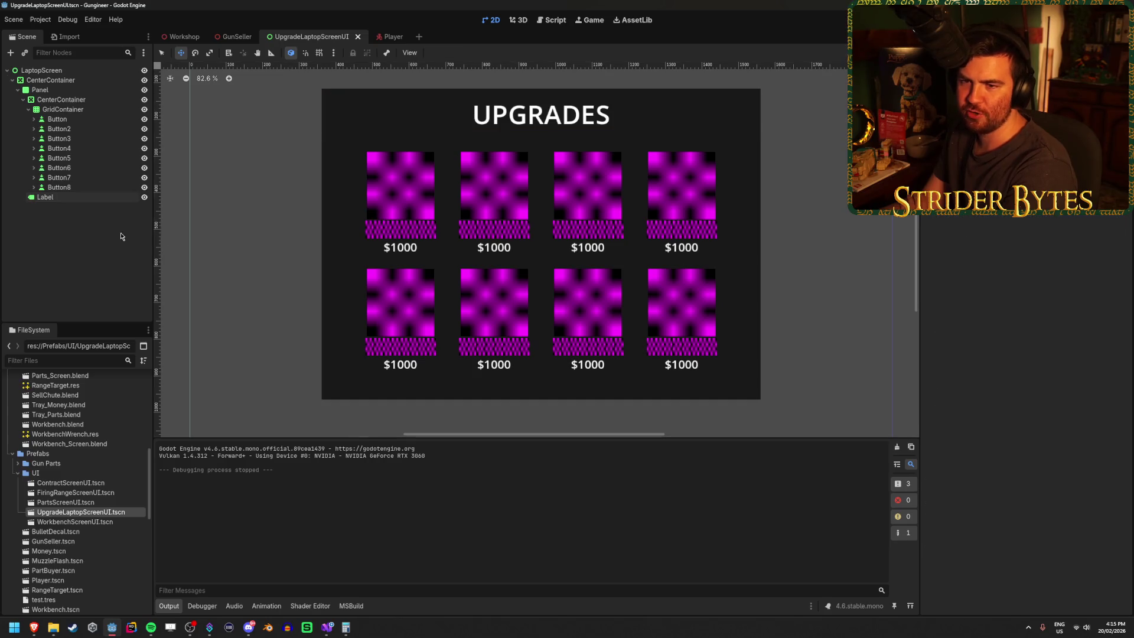
pyautogui.click(56, 130)
pyautogui.press('Down')
pyautogui.press('Down')
pyautogui.press('Down')
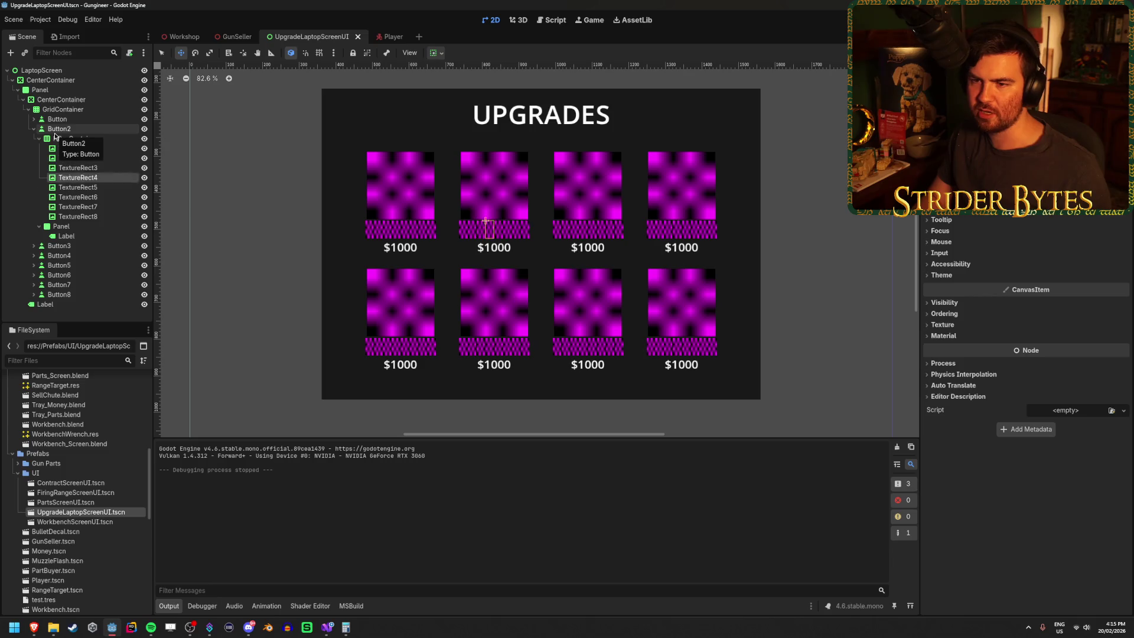
pyautogui.press('Delete')
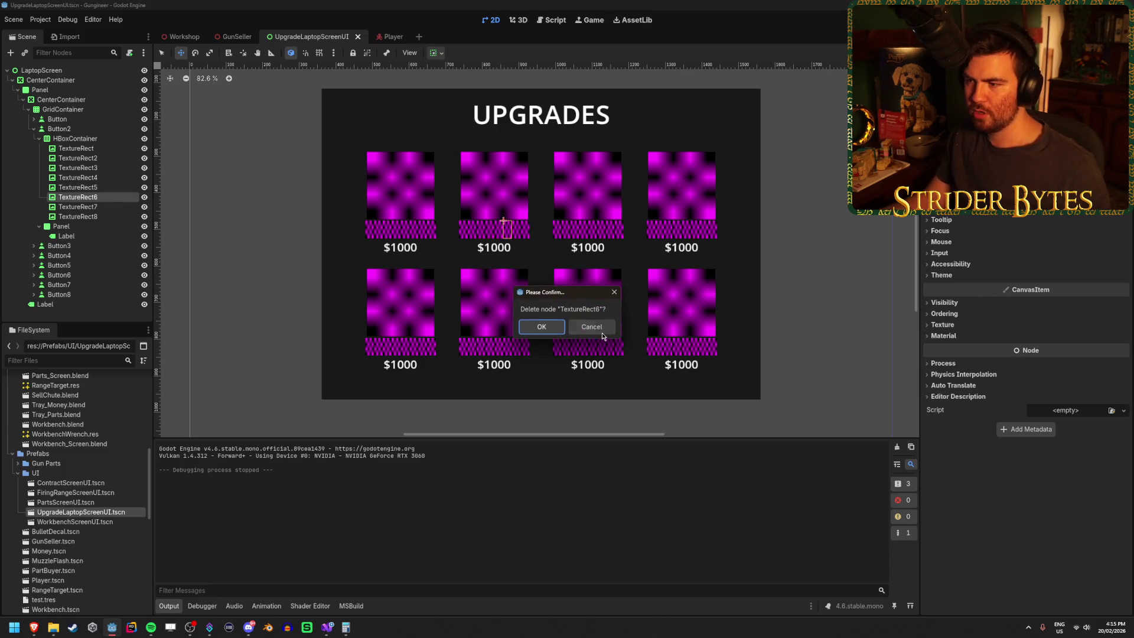
pyautogui.press('Tab')
pyautogui.press('Return')
pyautogui.click(104, 216)
pyautogui.keyDown('shift'); pyautogui.click(108, 199); pyautogui.keyUp('shift')
pyautogui.press('Delete')
pyautogui.press('Return')
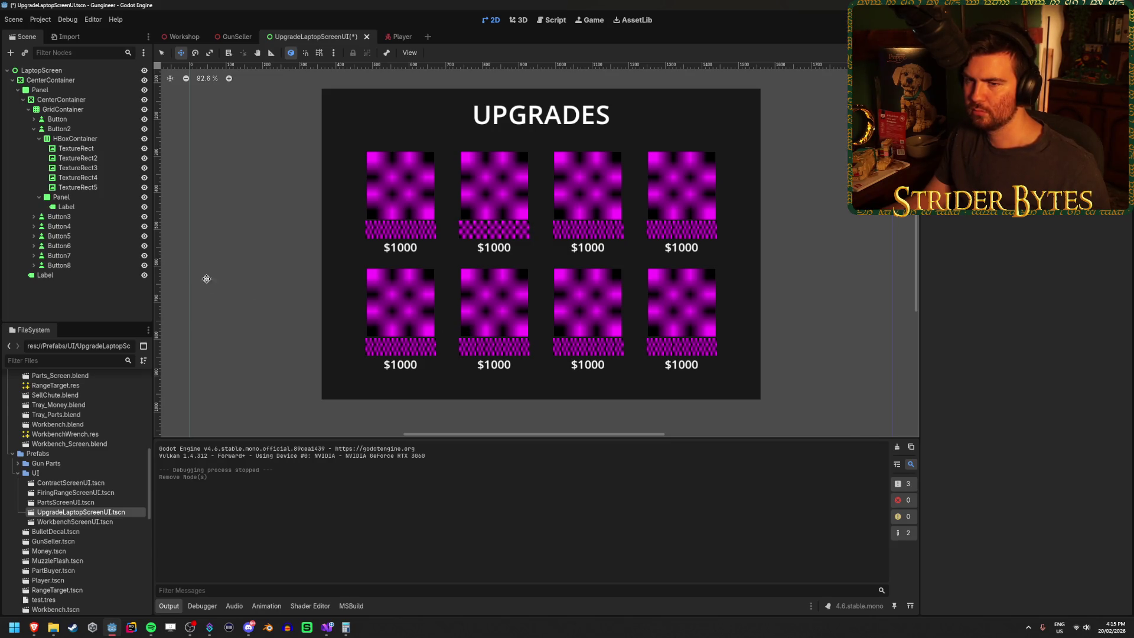
# Collapse Button2's branches in the Scene dock and select Button3.
pyautogui.click(39, 138)
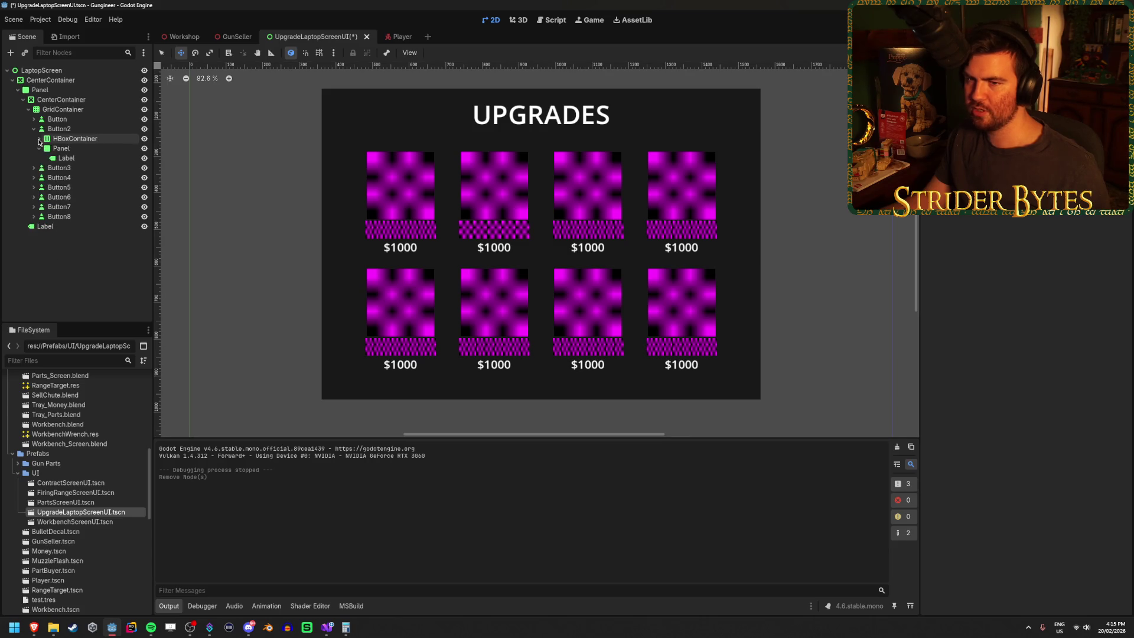
pyautogui.click(33, 129)
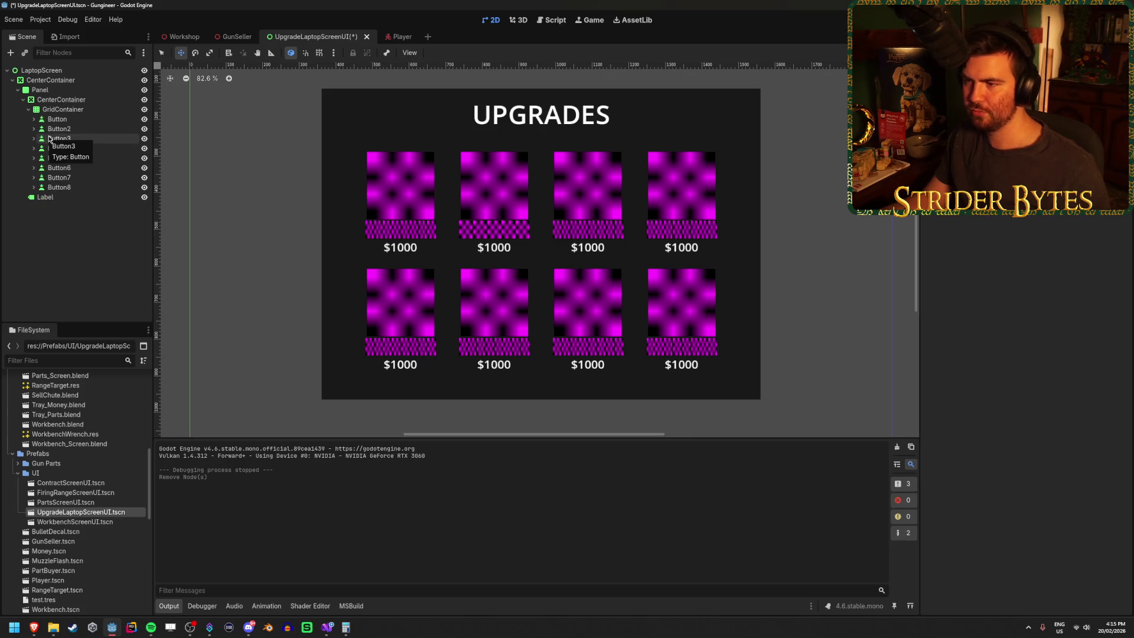
pyautogui.click(61, 142)
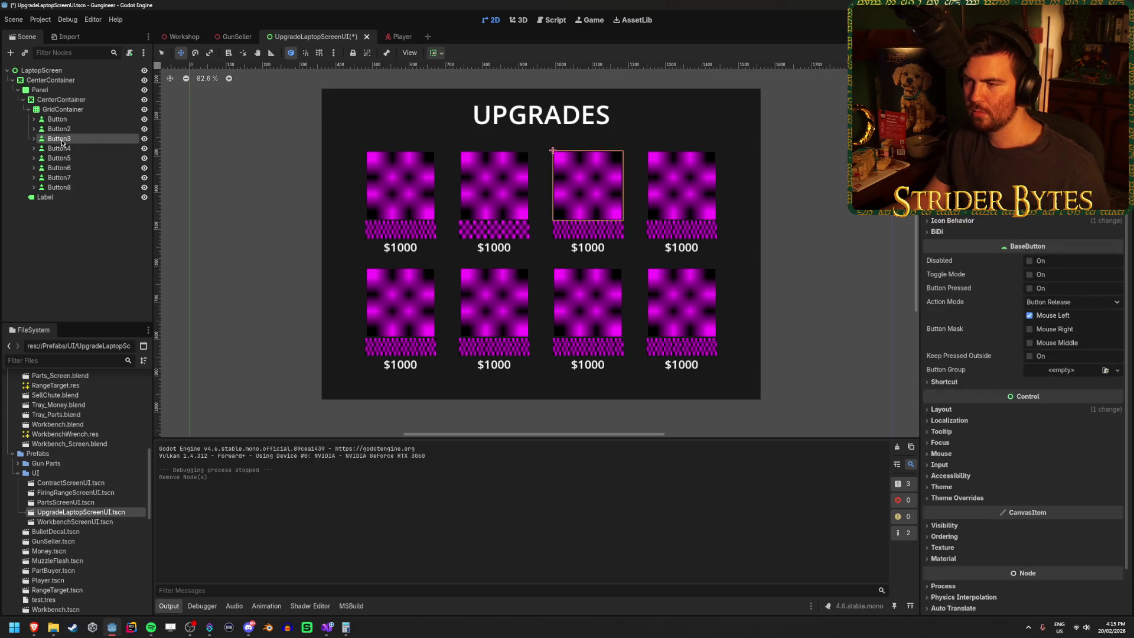
# Set the first Button's tooltip text to 'this is an upgrade', save, and run the game.
pyautogui.click(74, 120)
pyautogui.scroll(-5, 973, 267)
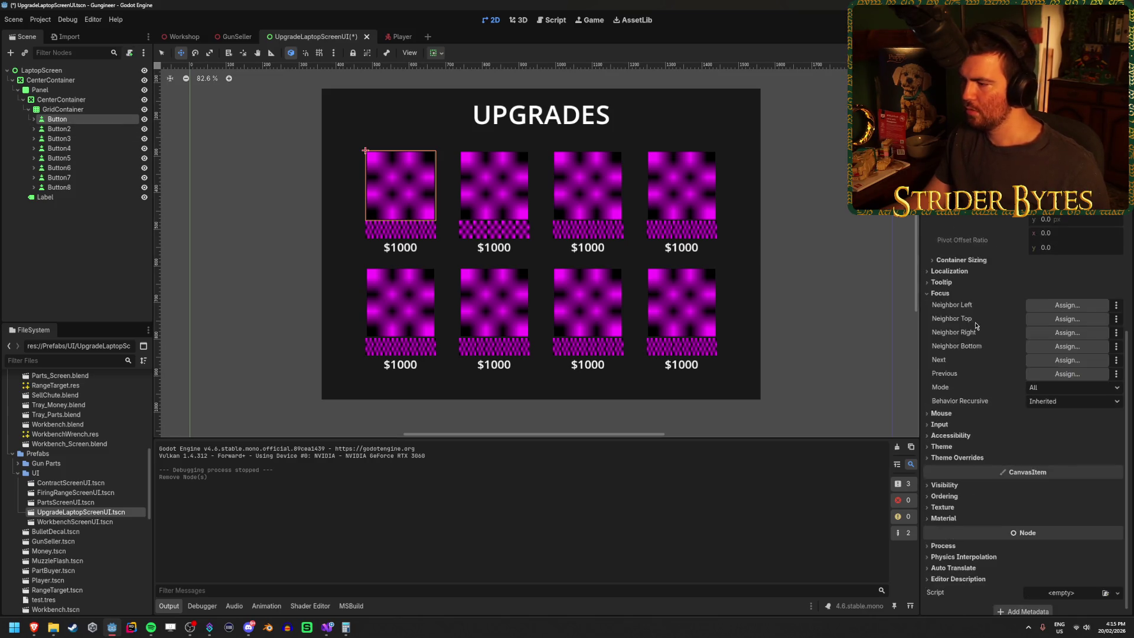
pyautogui.click(969, 275)
pyautogui.click(981, 319)
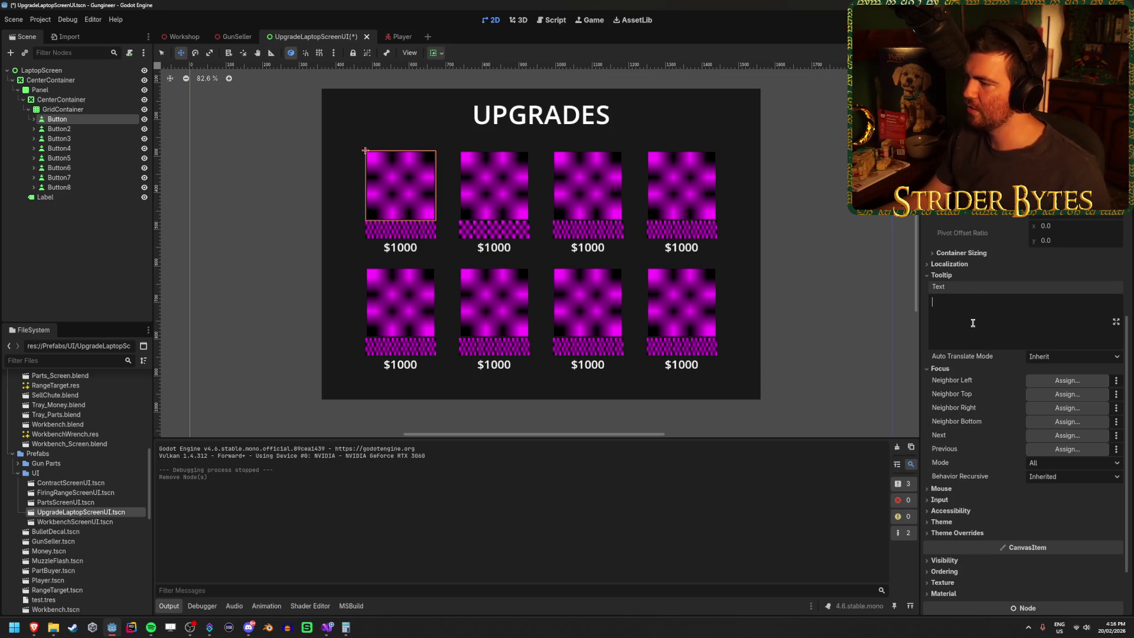
pyautogui.write('THI')
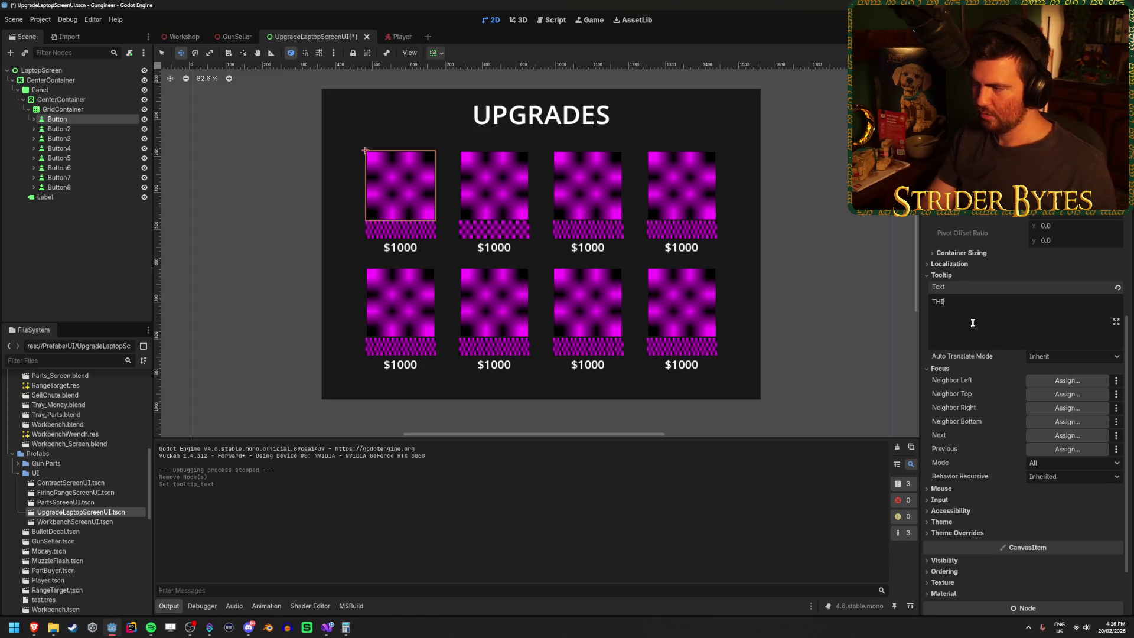
pyautogui.press('BackSpace')
pyautogui.press('BackSpace')
pyautogui.press('BackSpace')
pyautogui.press('capslock')
pyautogui.write('thi')
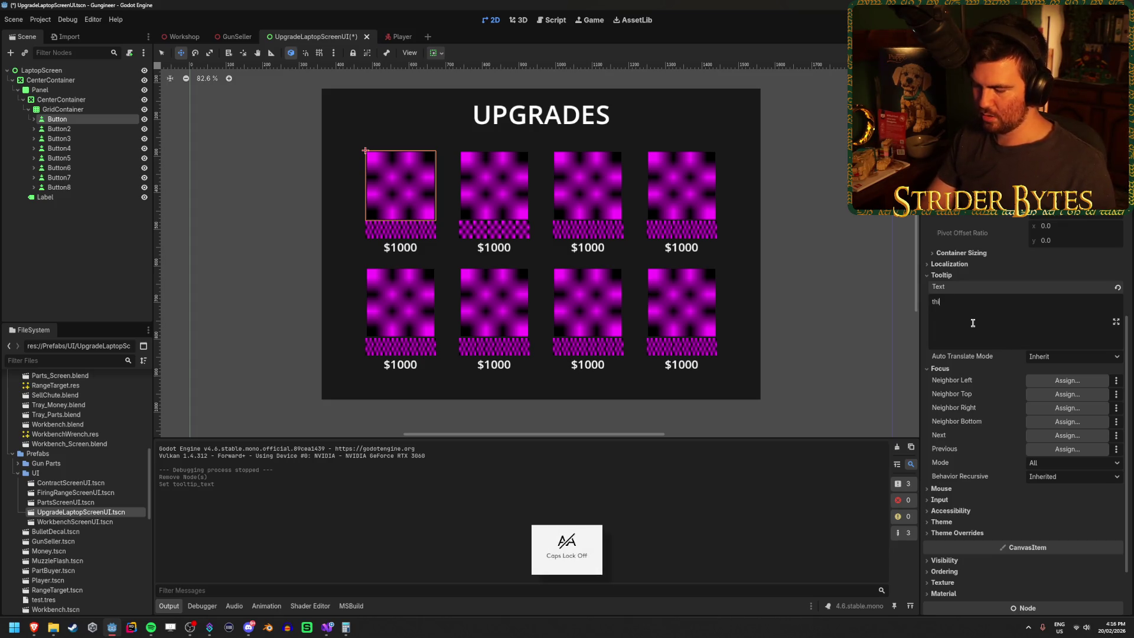
pyautogui.write('s is an upgrade')
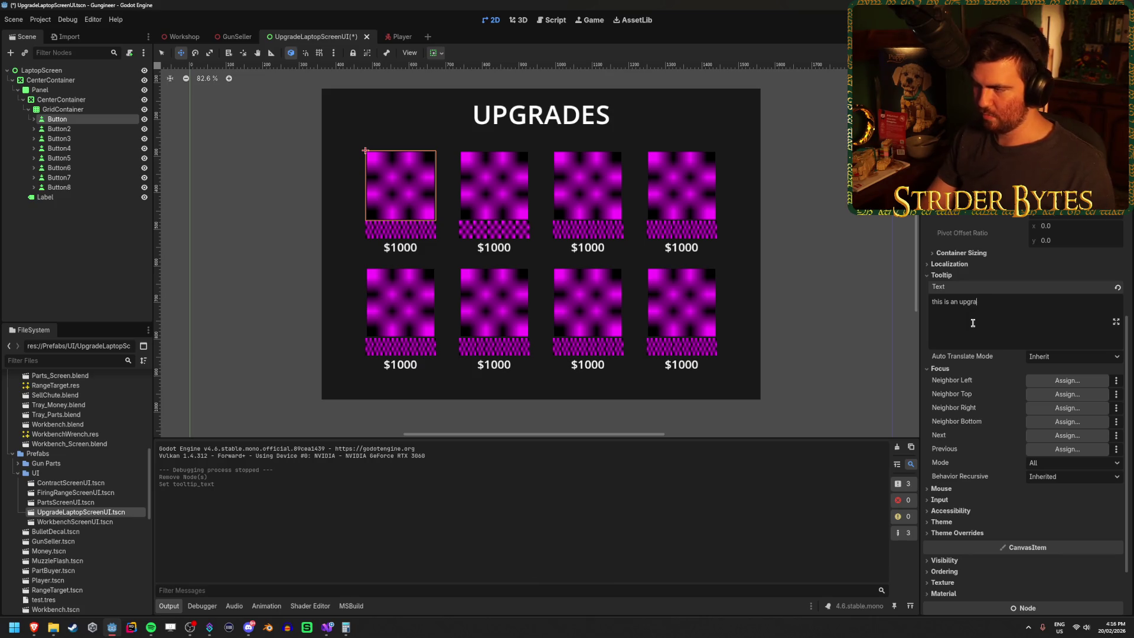
pyautogui.hotkey('ctrl', 's')
pyautogui.press('F6')
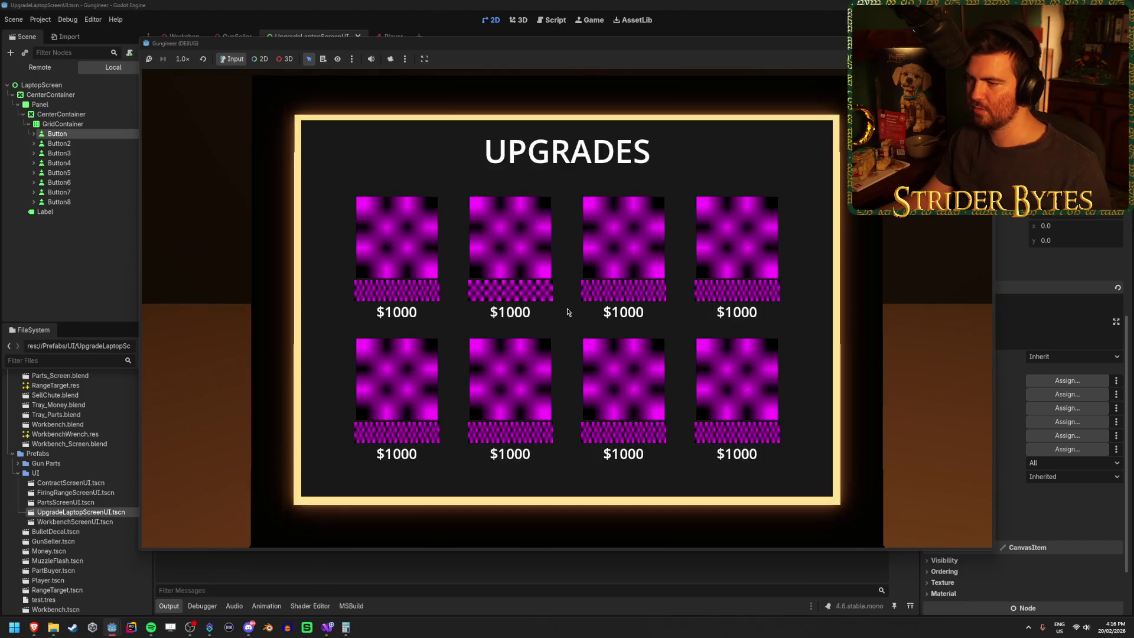
# Check the first button's tooltip in the running game, then stop the game.
pyautogui.moveTo(414, 232)
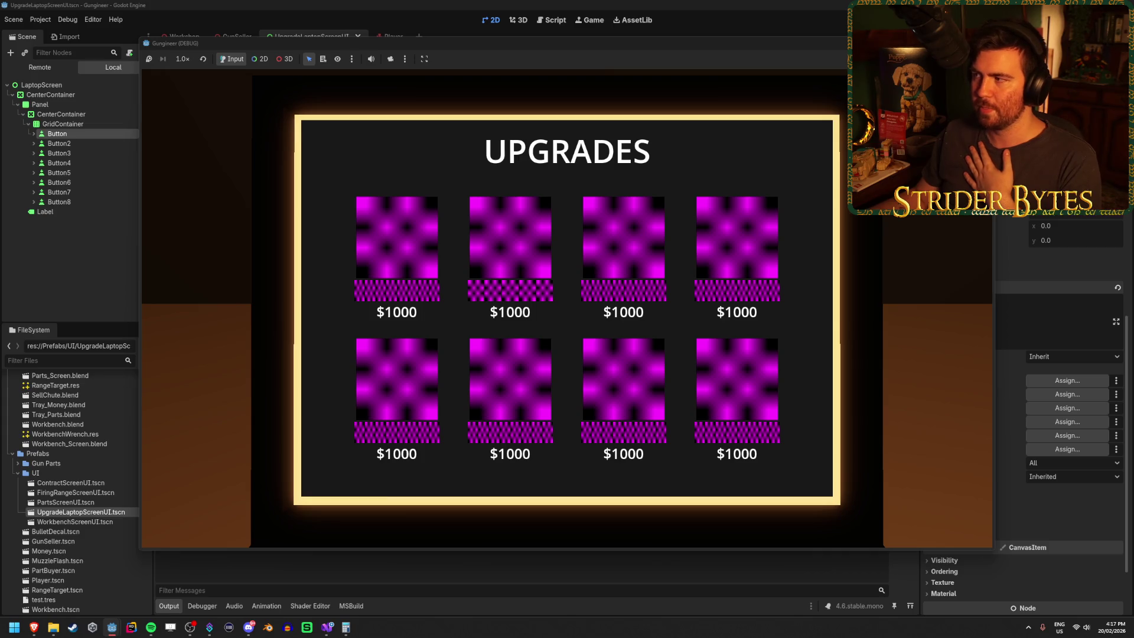
pyautogui.press('F8')
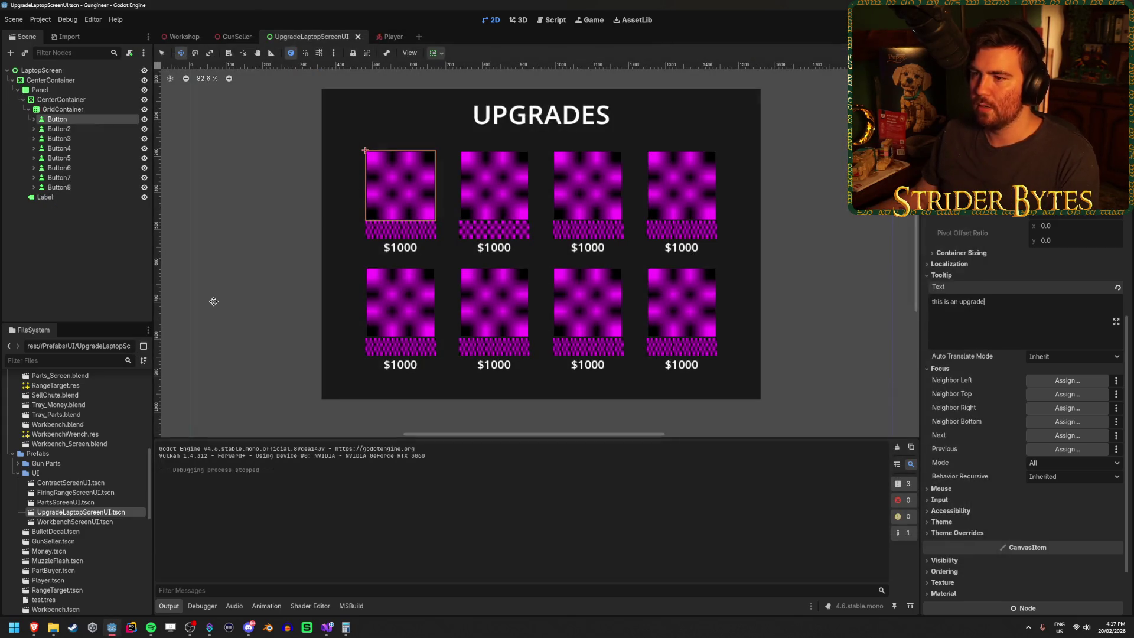
# Hide the CenterContainer holding the upgrade button grid and collapse its branch.
pyautogui.click(34, 92)
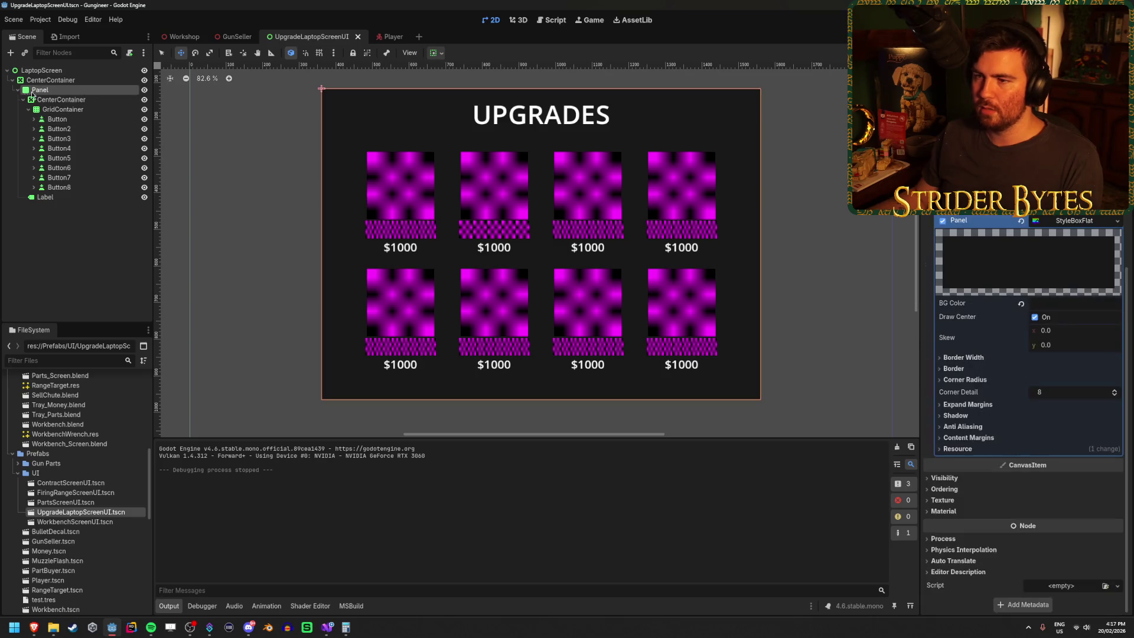
pyautogui.click(59, 99)
pyautogui.click(144, 100)
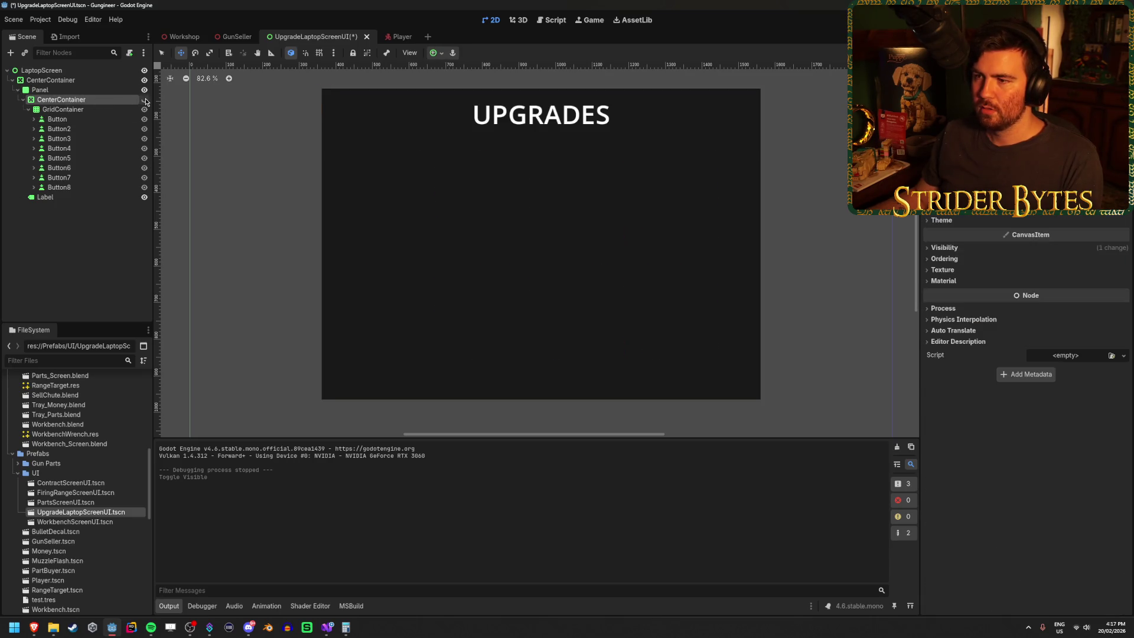
pyautogui.click(144, 100)
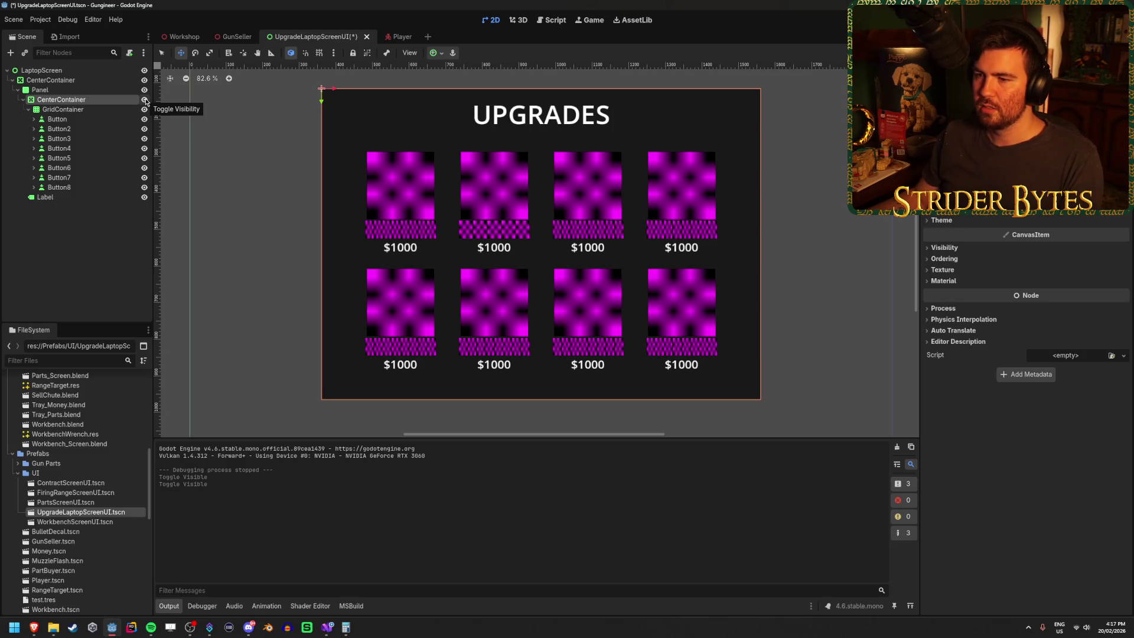
pyautogui.click(144, 99)
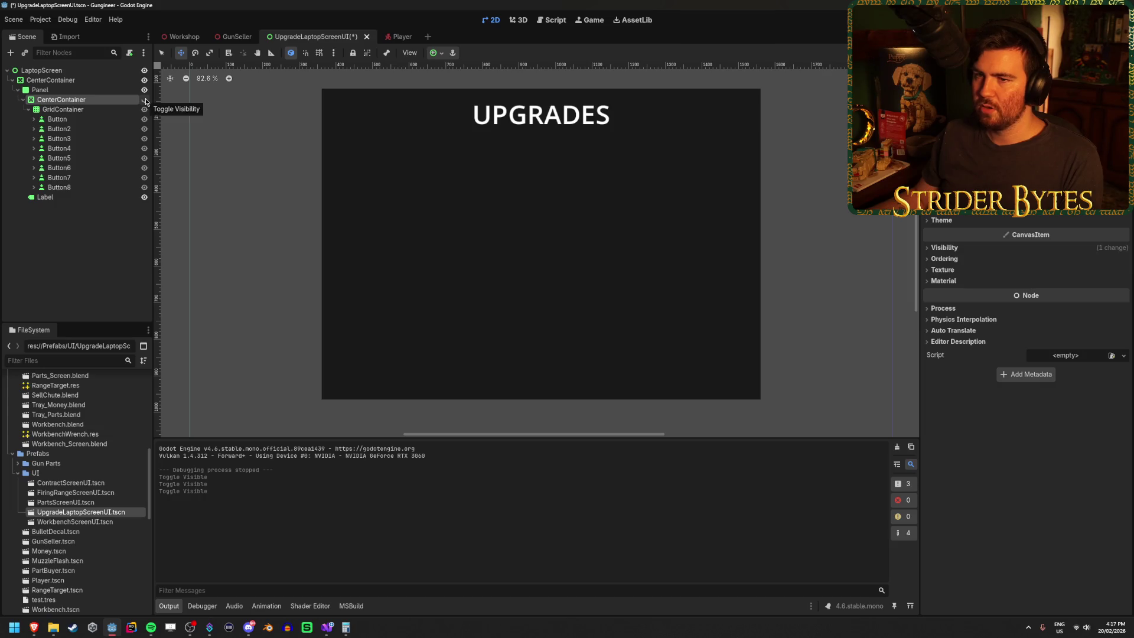
pyautogui.click(23, 99)
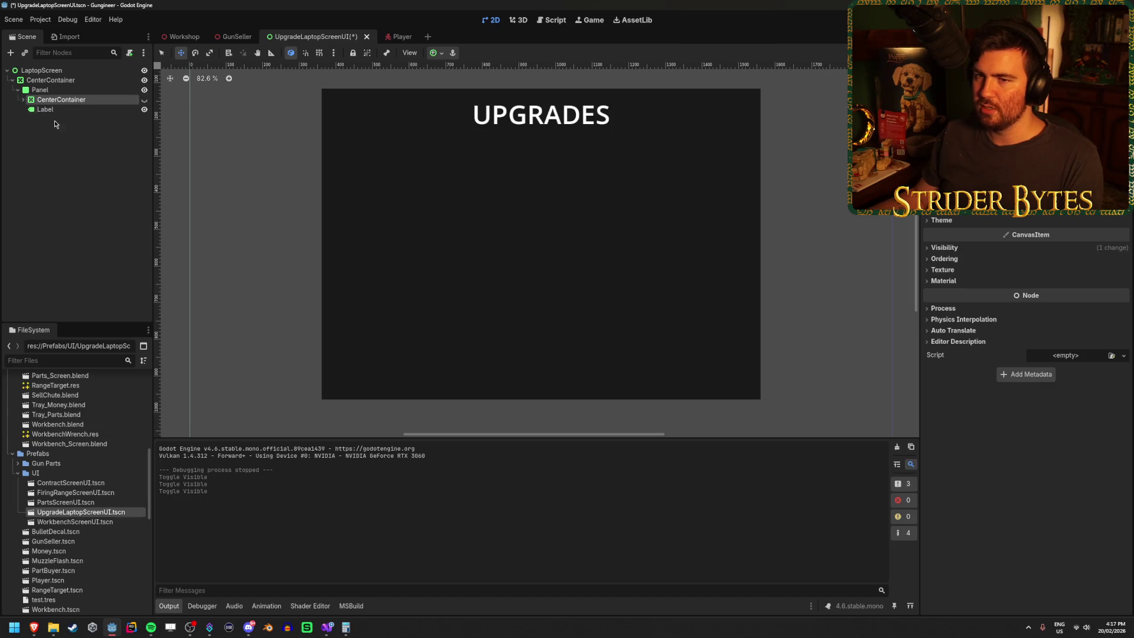
# Move the UPGRADES Label under Panel above CenterContainer and save the scene.
pyautogui.click(109, 111)
pyautogui.moveTo(92, 101); pyautogui.dragTo(91, 100)
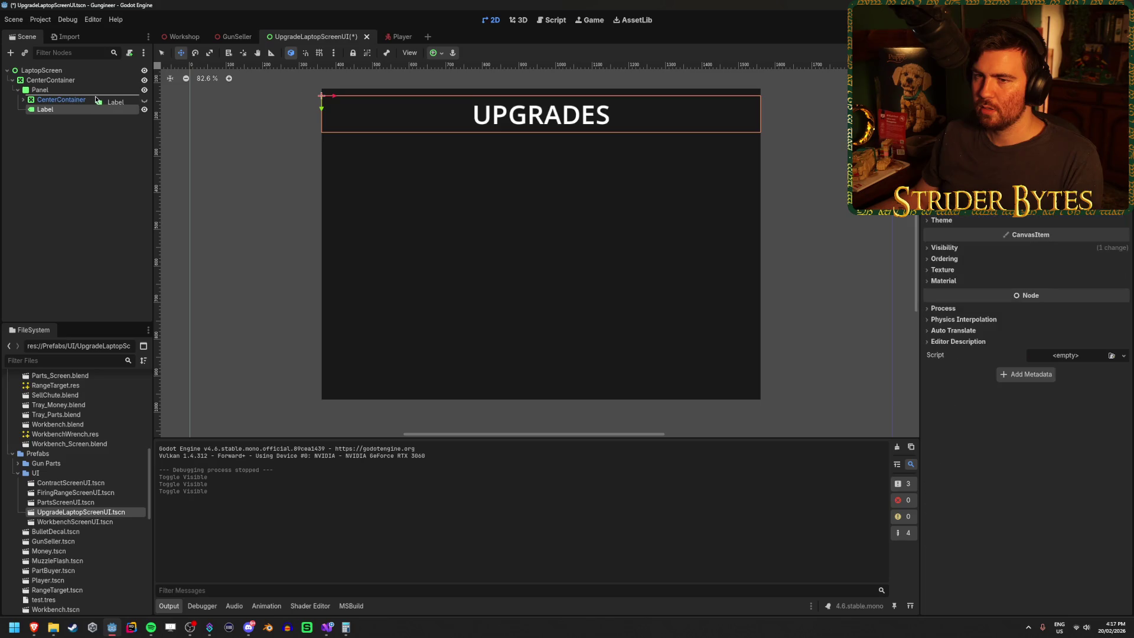
pyautogui.hotkey('ctrl', 's')
pyautogui.click(81, 160)
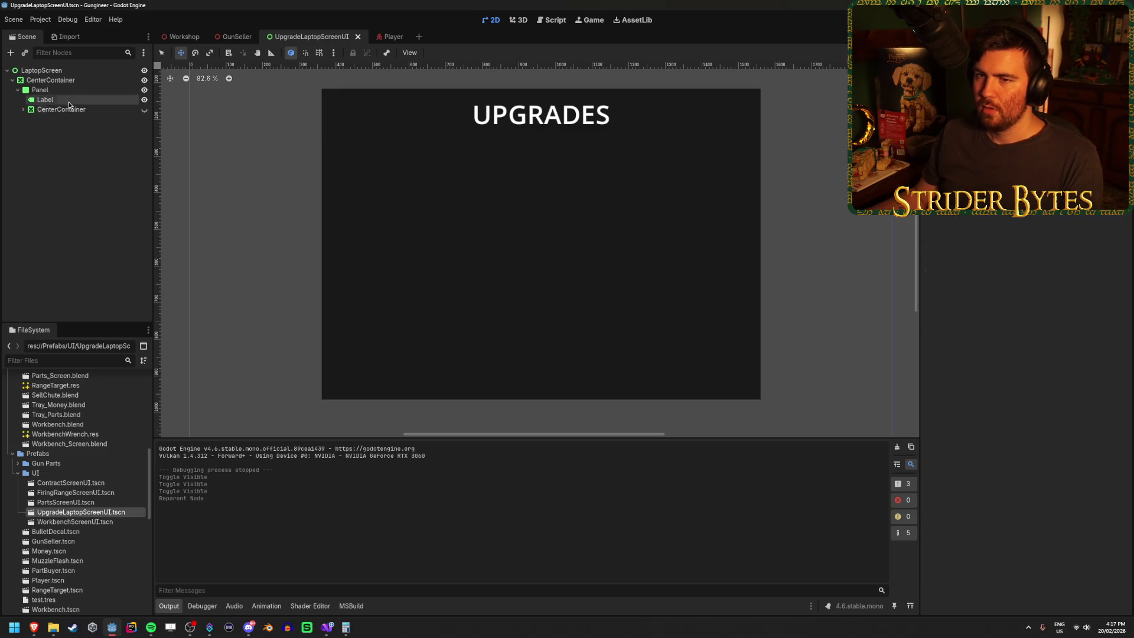
pyautogui.click(79, 88)
pyautogui.rightClick(79, 90)
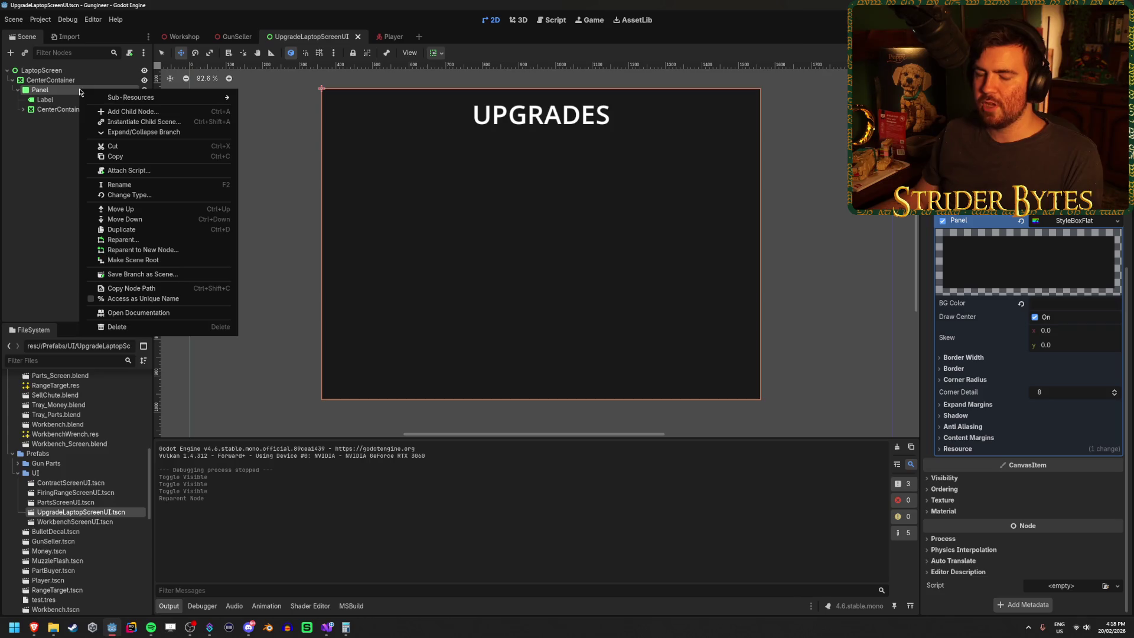
# Add a VBoxContainer under Panel with a Label child inside it.
pyautogui.click(134, 111)
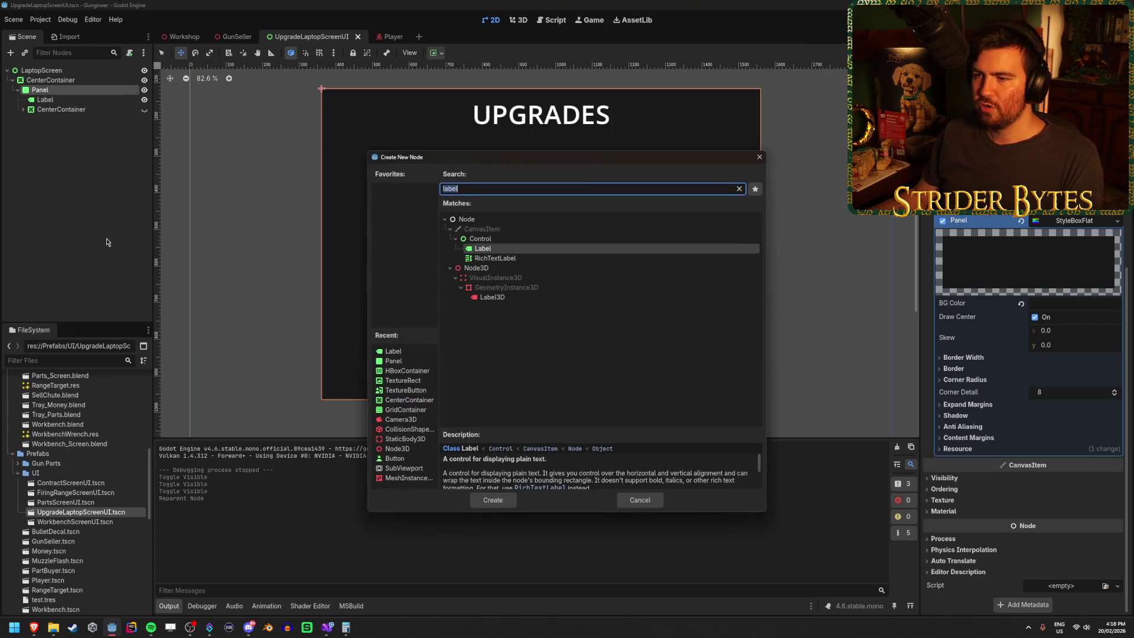
pyautogui.write('vbox')
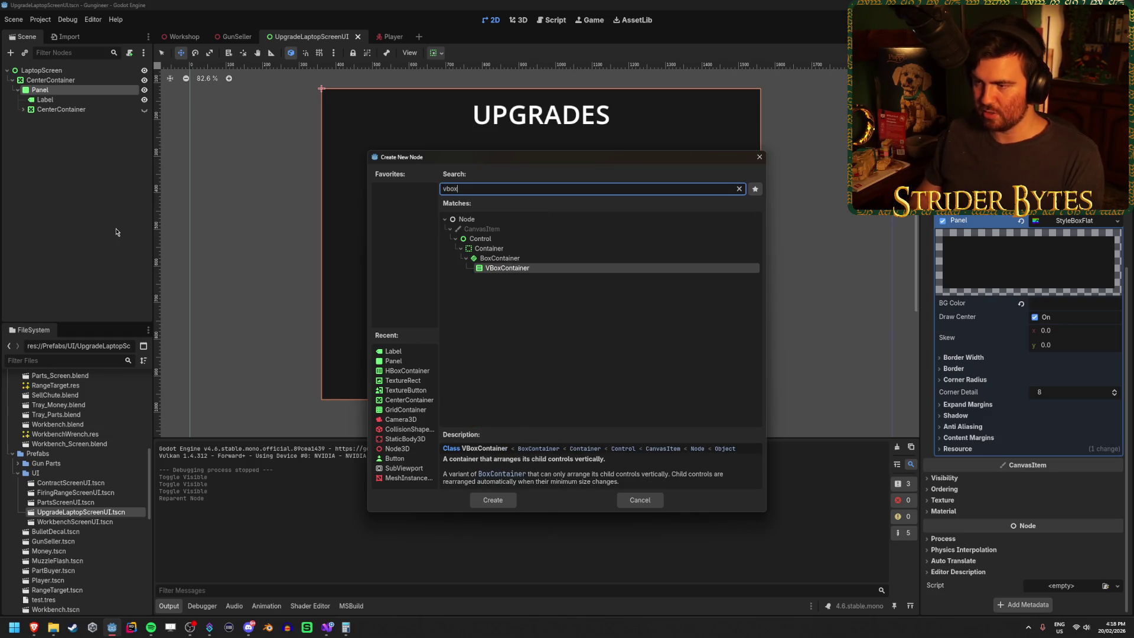
pyautogui.press('Return')
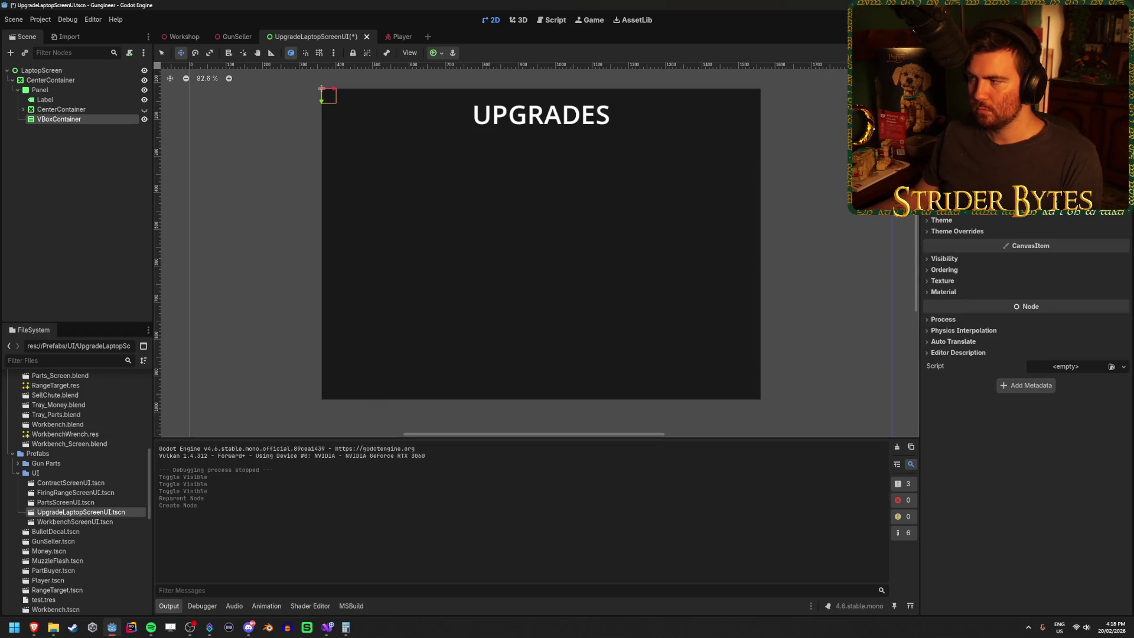
pyautogui.rightClick(94, 122)
pyautogui.click(144, 125)
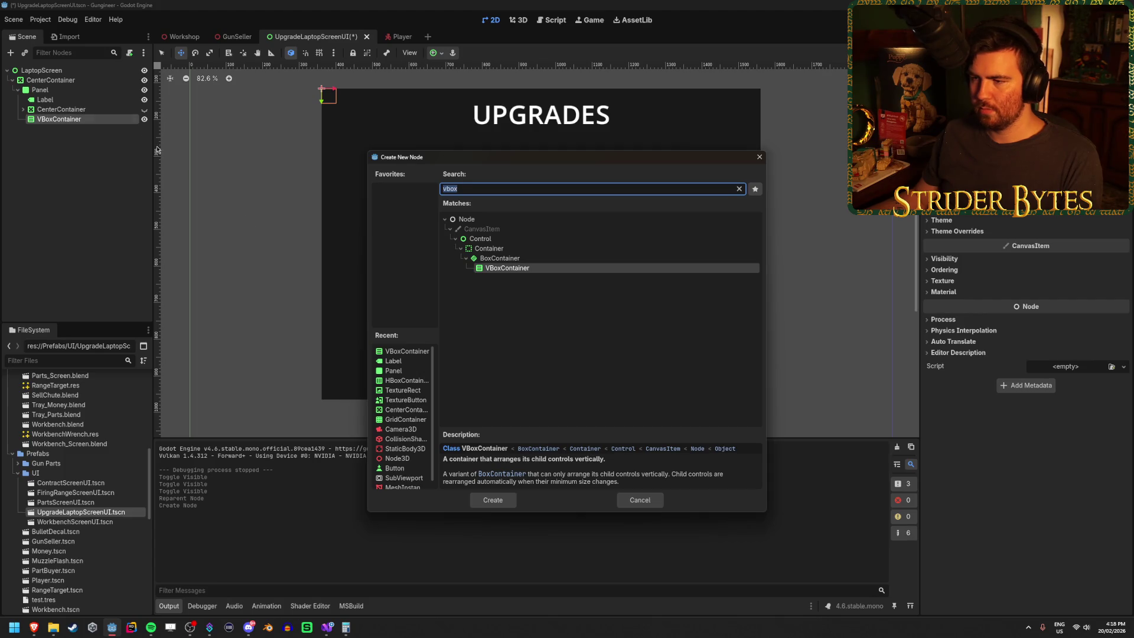
pyautogui.write('label')
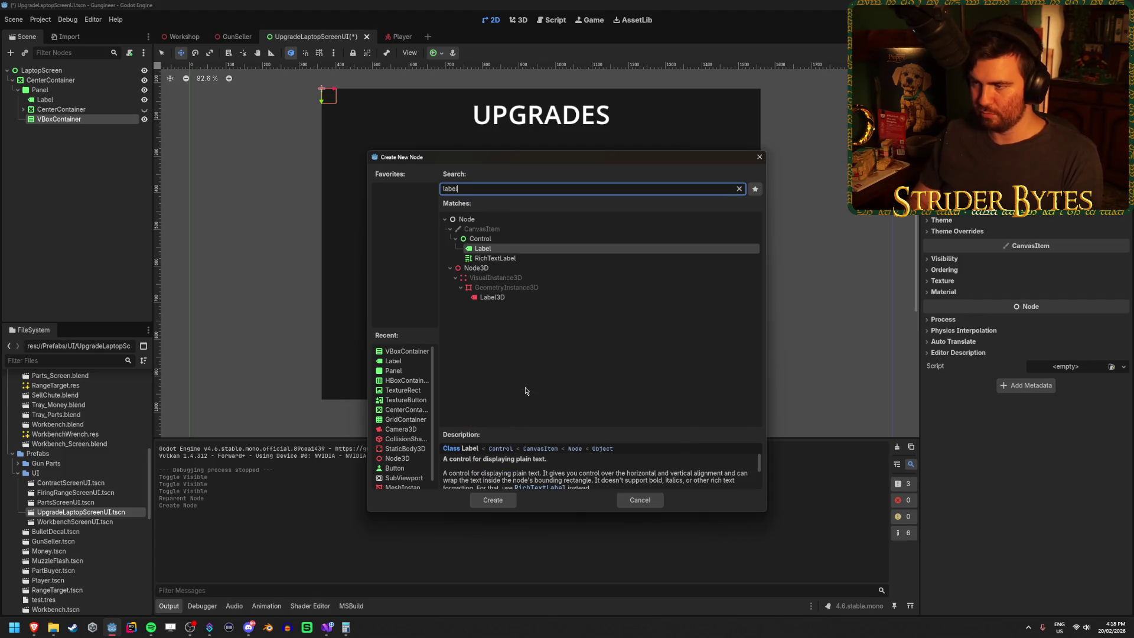
pyautogui.press('Return')
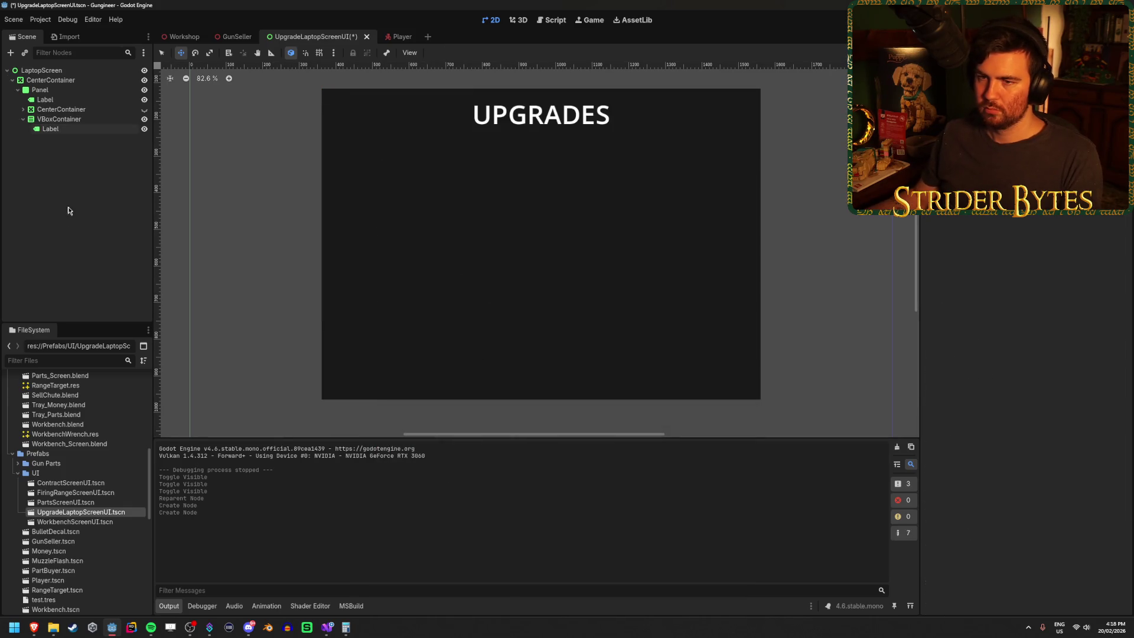
# Show the upgrade card grid again and expand CenterContainer down to the first button.
pyautogui.click(144, 109)
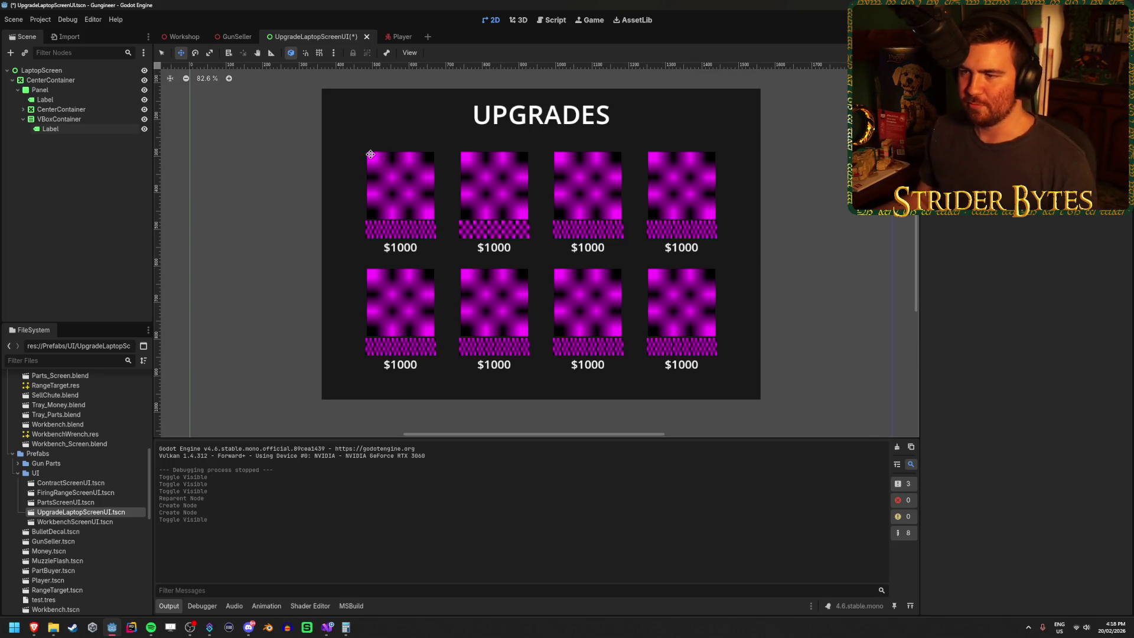
pyautogui.click(81, 120)
pyautogui.click(81, 109)
pyautogui.press('Right')
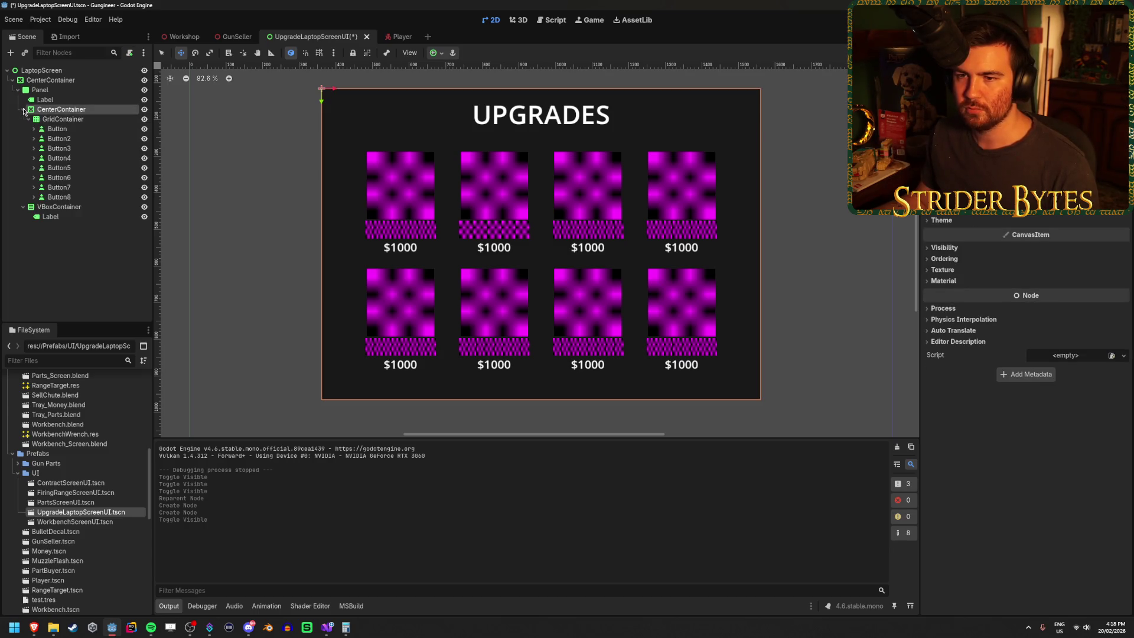
pyautogui.click(91, 129)
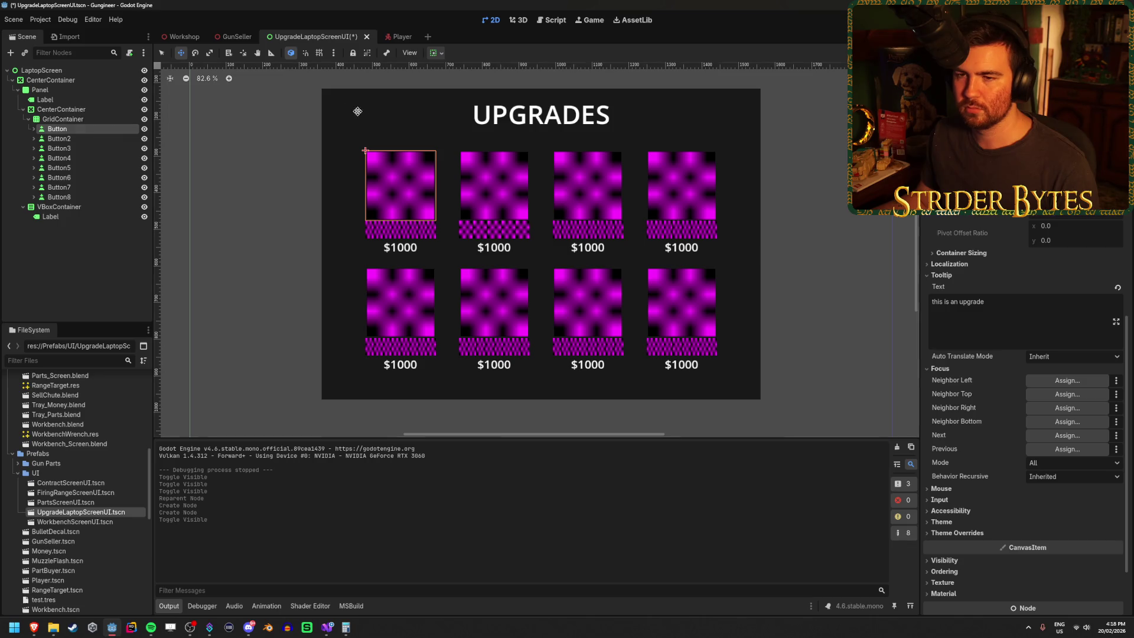
pyautogui.scroll(5, 390, 153)
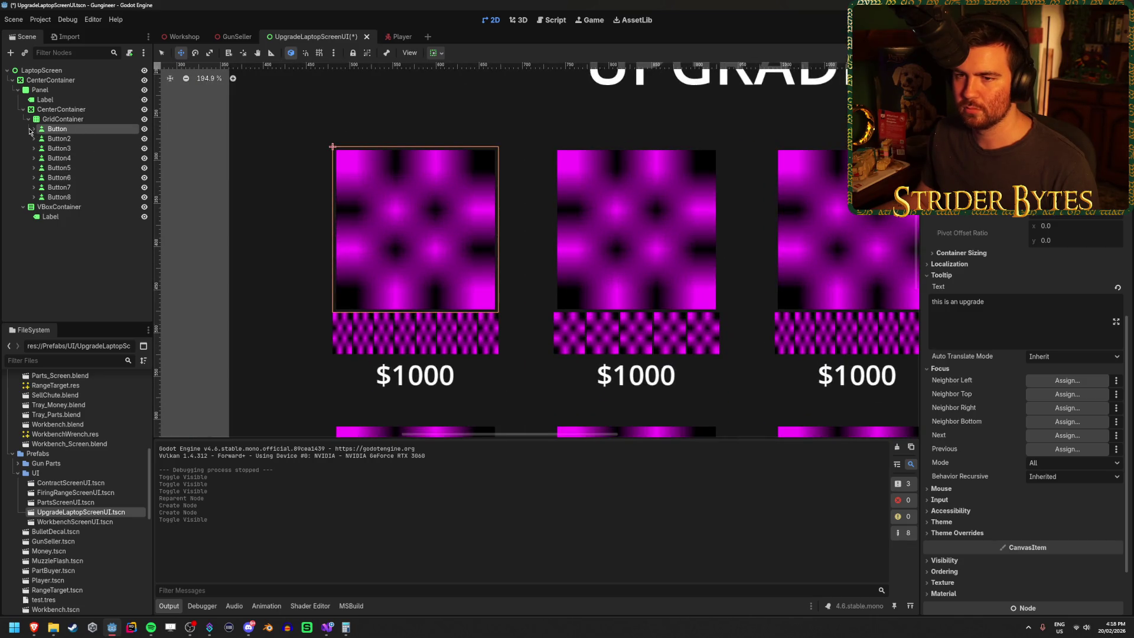
# Add a Label child node to the first upgrade button.
pyautogui.rightClick(84, 129)
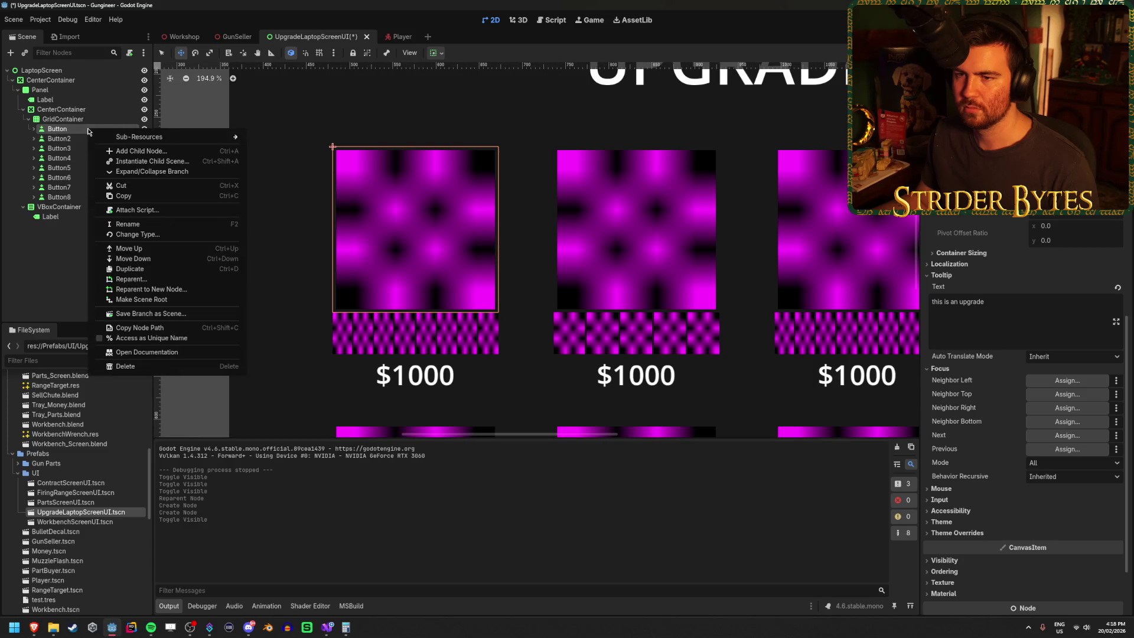
pyautogui.click(75, 134)
pyautogui.keyDown('shift'); pyautogui.click(59, 197); pyautogui.keyUp('shift')
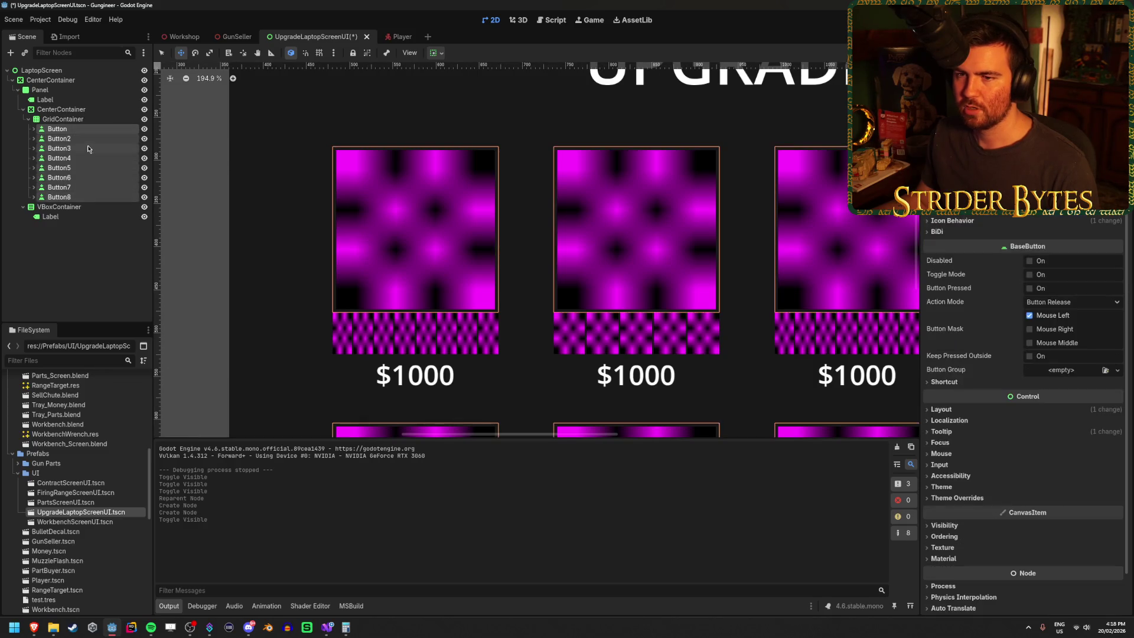
pyautogui.rightClick(94, 130)
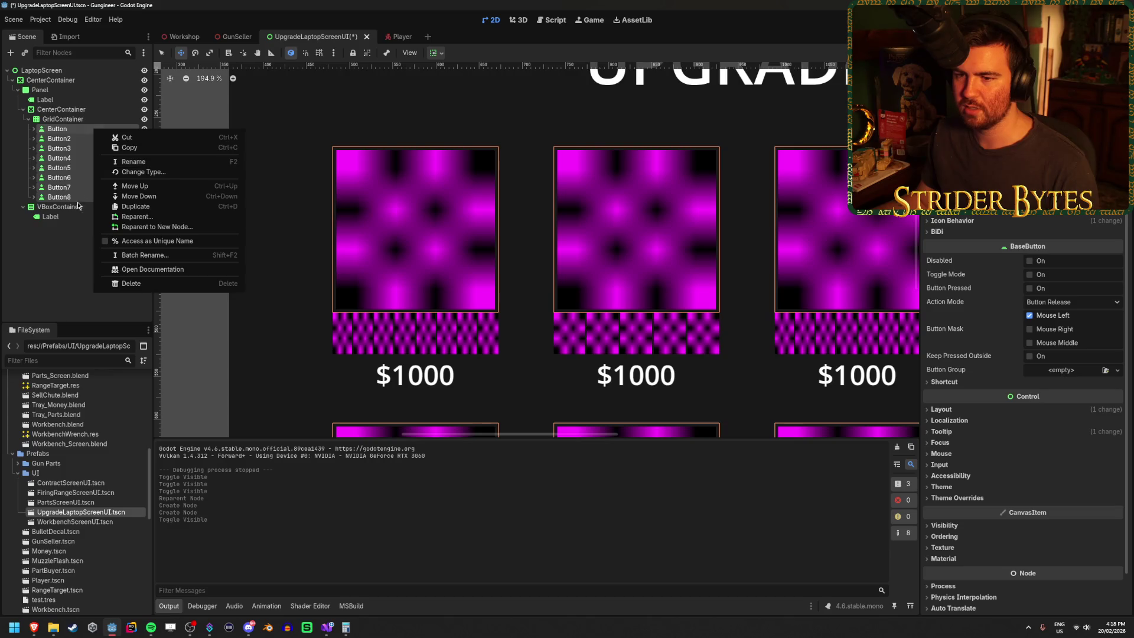
pyautogui.click(64, 275)
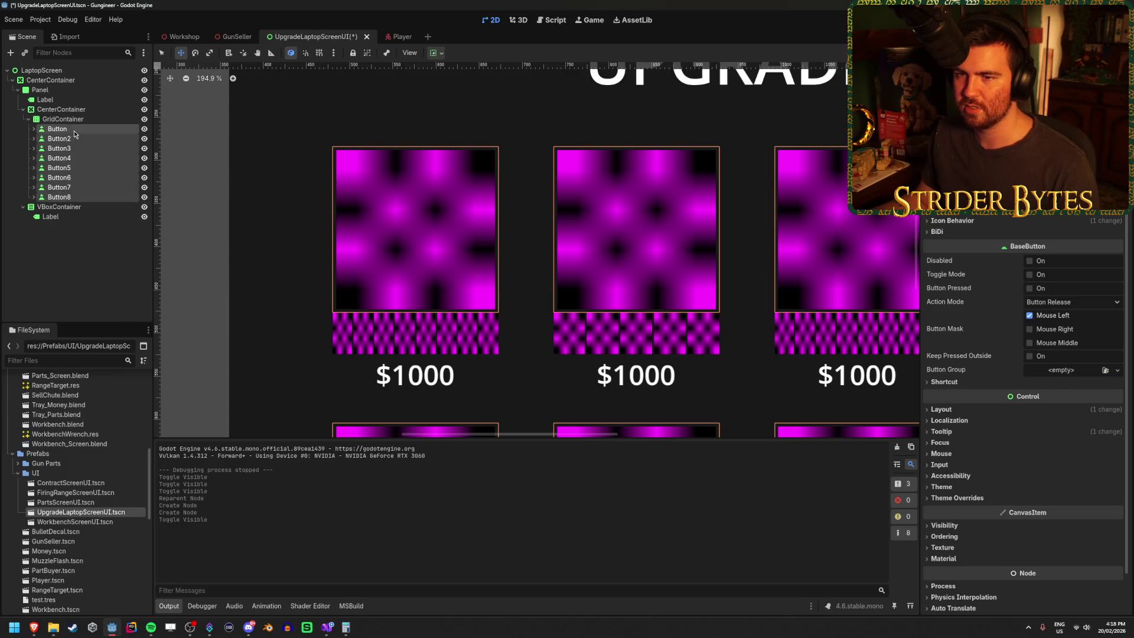
pyautogui.doubleClick(74, 134)
pyautogui.rightClick(81, 133)
pyautogui.click(83, 287)
pyautogui.click(59, 138)
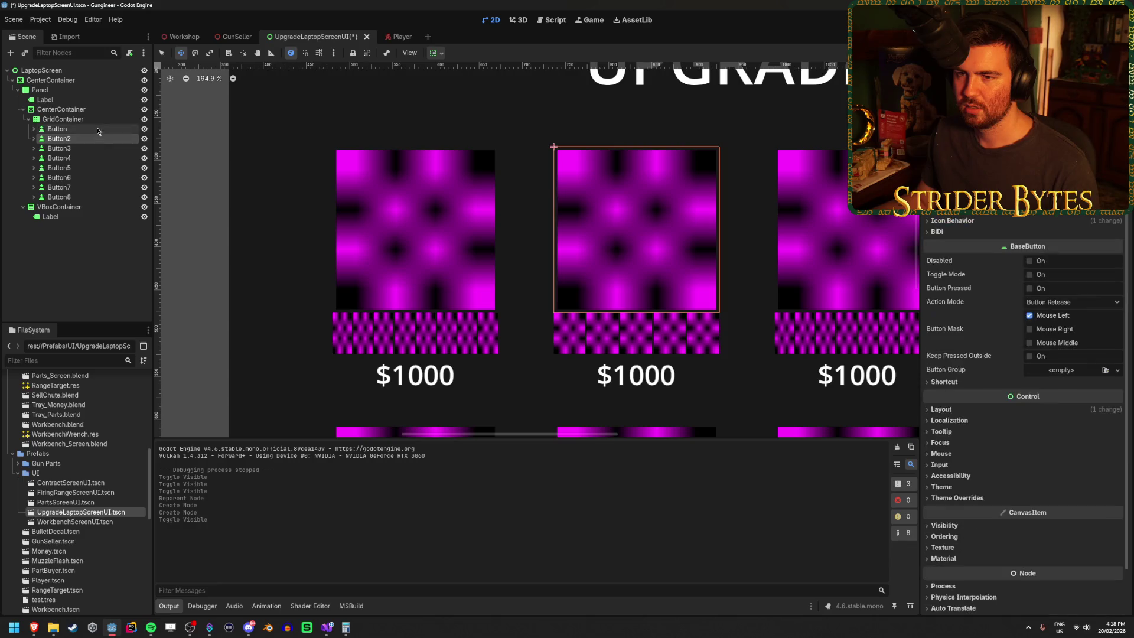
pyautogui.rightClick(97, 130)
pyautogui.click(151, 150)
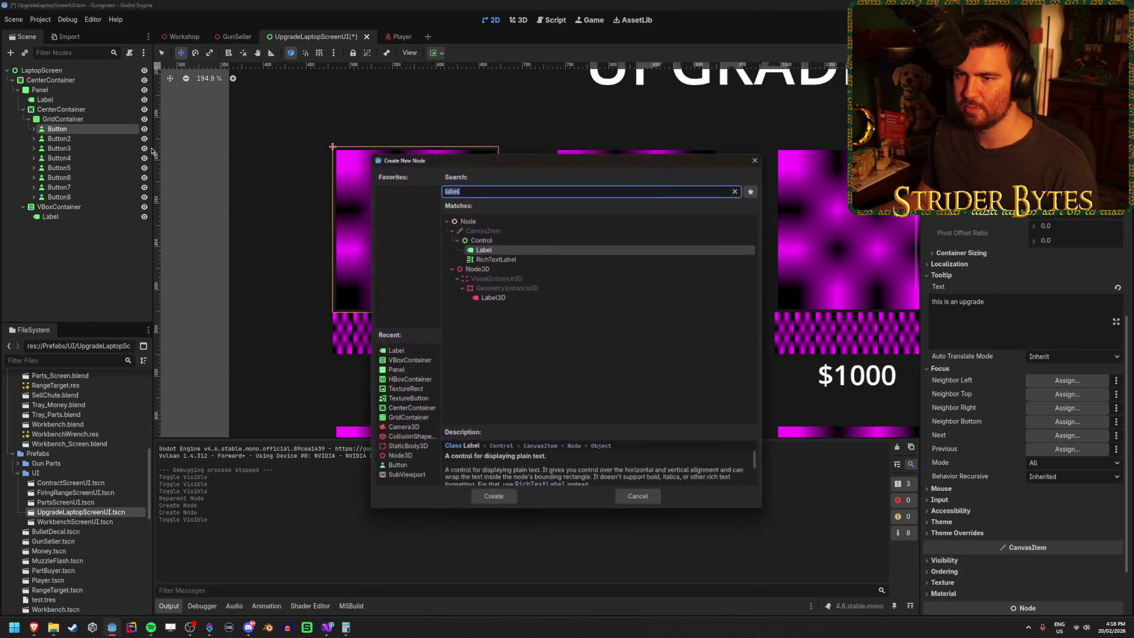
pyautogui.press('Return')
# Center the Label horizontally and vertically, anchor it Top Wide, and set its text to Workbench.
pyautogui.click(1072, 205)
pyautogui.click(1052, 224)
pyautogui.click(1072, 212)
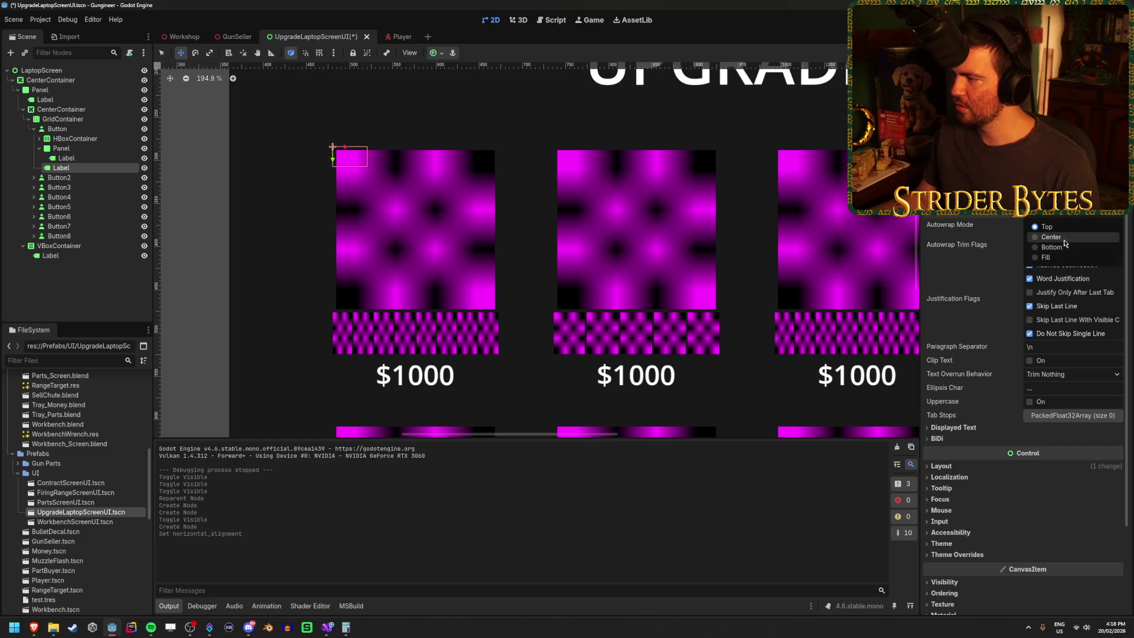
pyautogui.click(1067, 242)
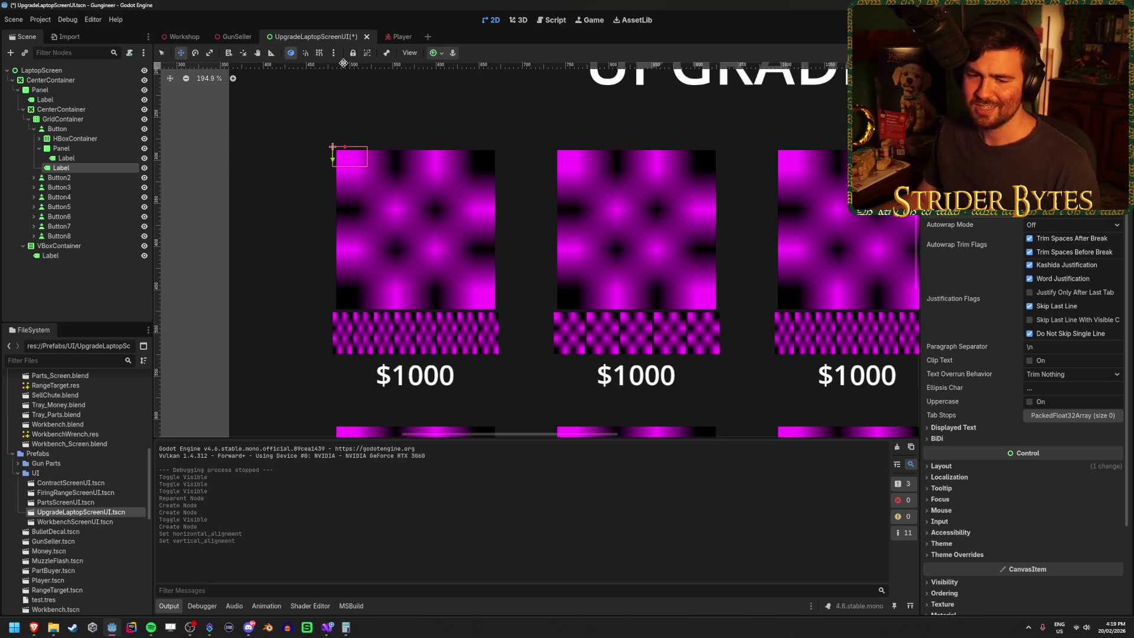
pyautogui.click(436, 53)
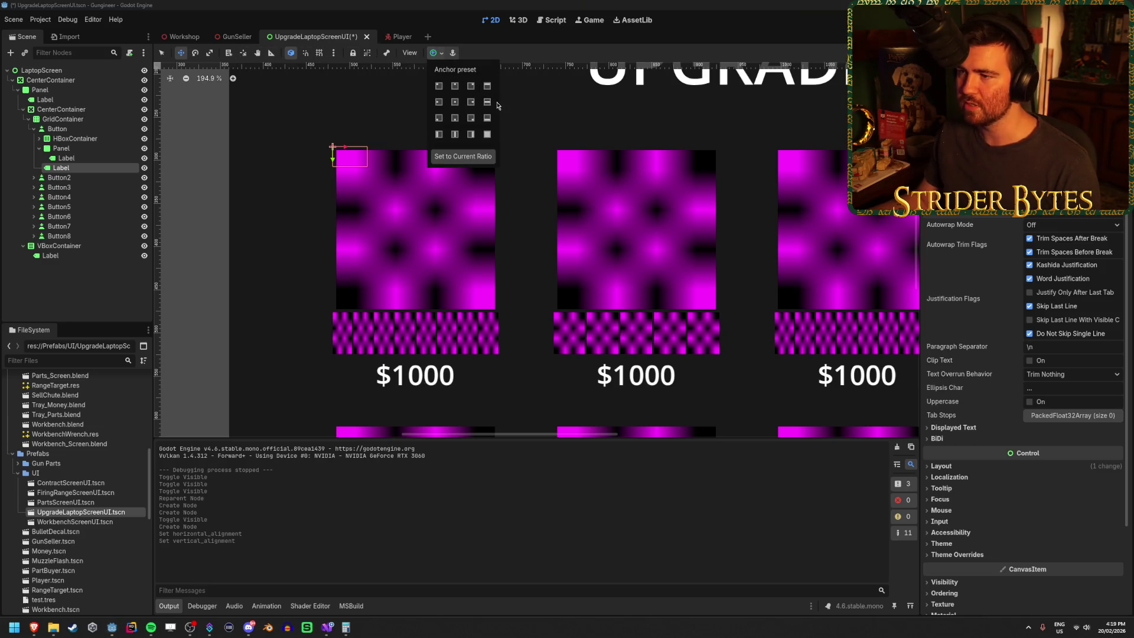
pyautogui.click(488, 87)
pyautogui.click(613, 88)
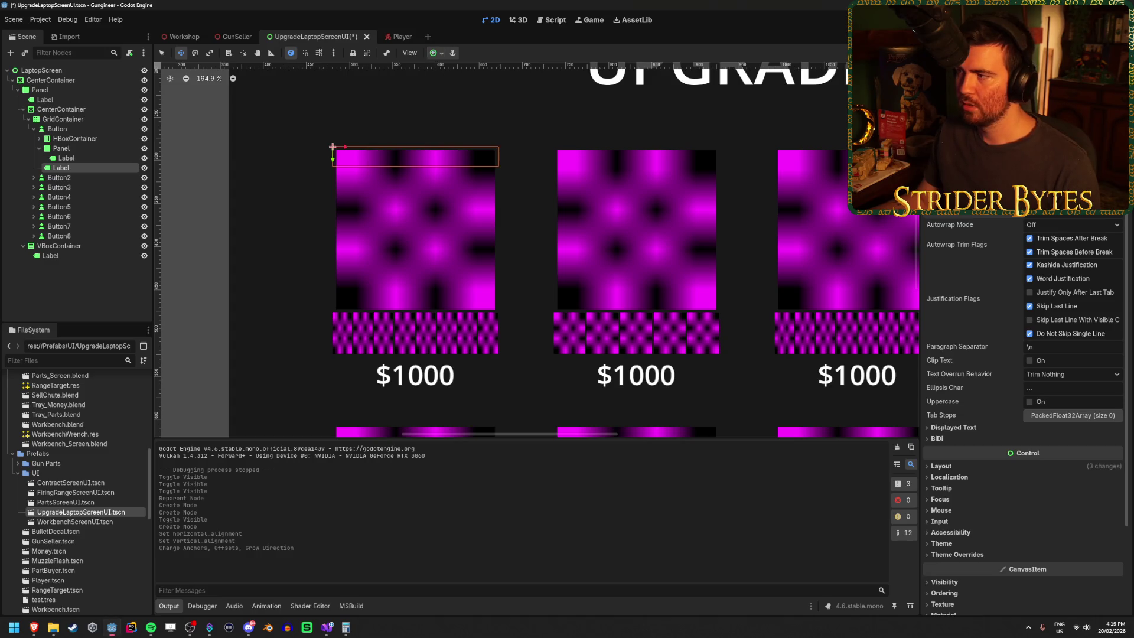
pyautogui.write('Workbench')
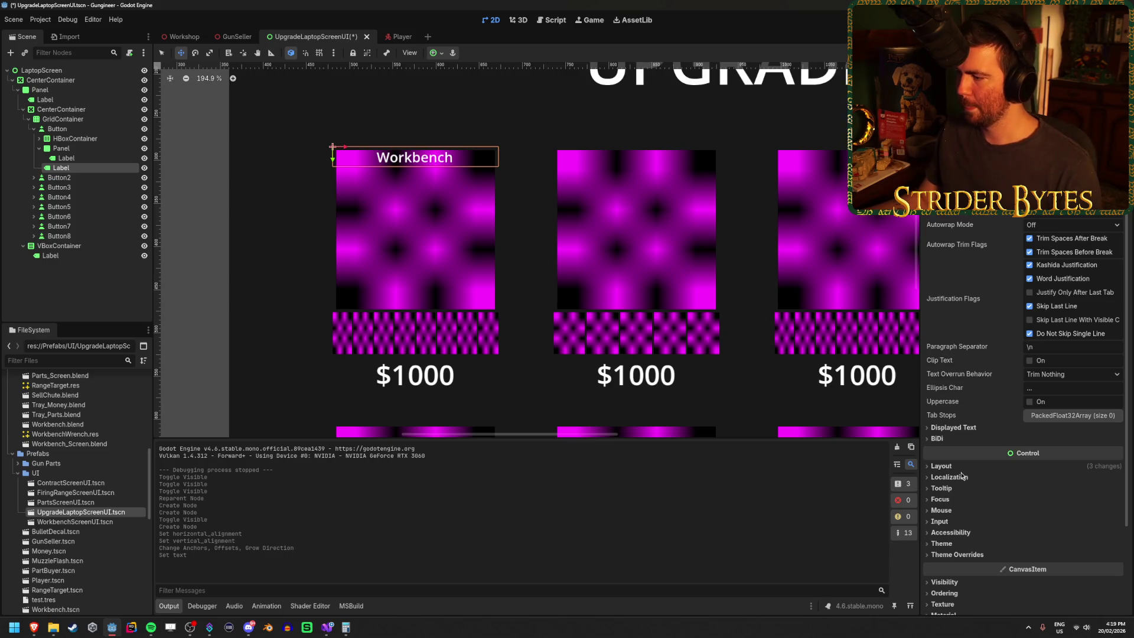
# Set the Workbench label's height to 30 in its layout properties.
pyautogui.click(945, 466)
pyautogui.click(955, 579)
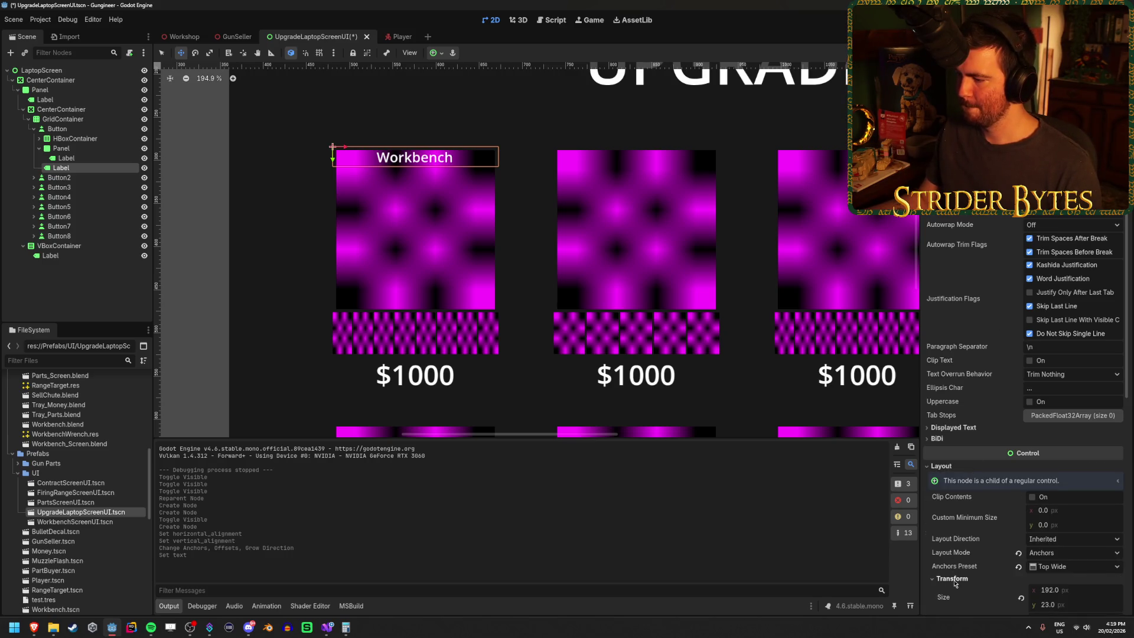
pyautogui.click(1084, 217)
pyautogui.click(1070, 232)
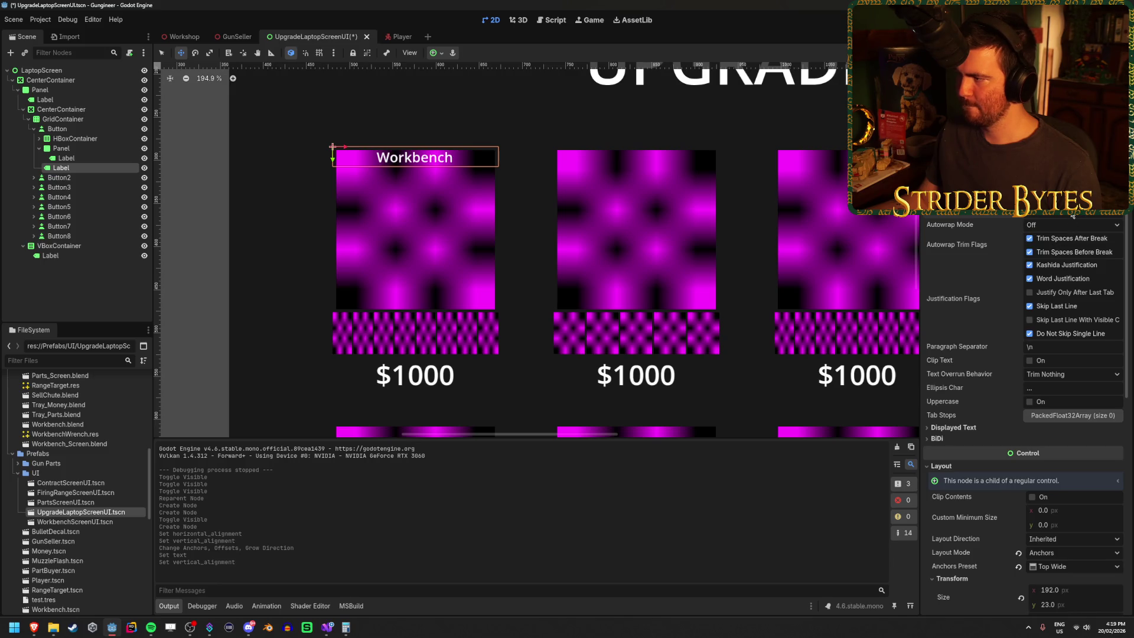
pyautogui.scroll(-7, 800, 270)
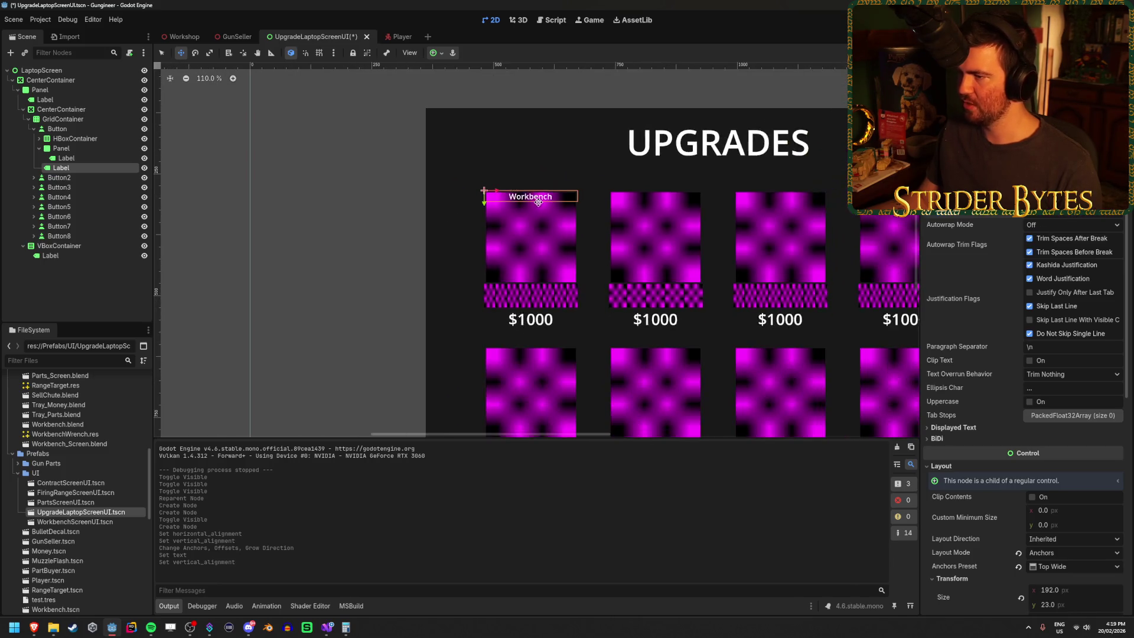
pyautogui.scroll(6, 760, 233)
pyautogui.scroll(-5, 1014, 345)
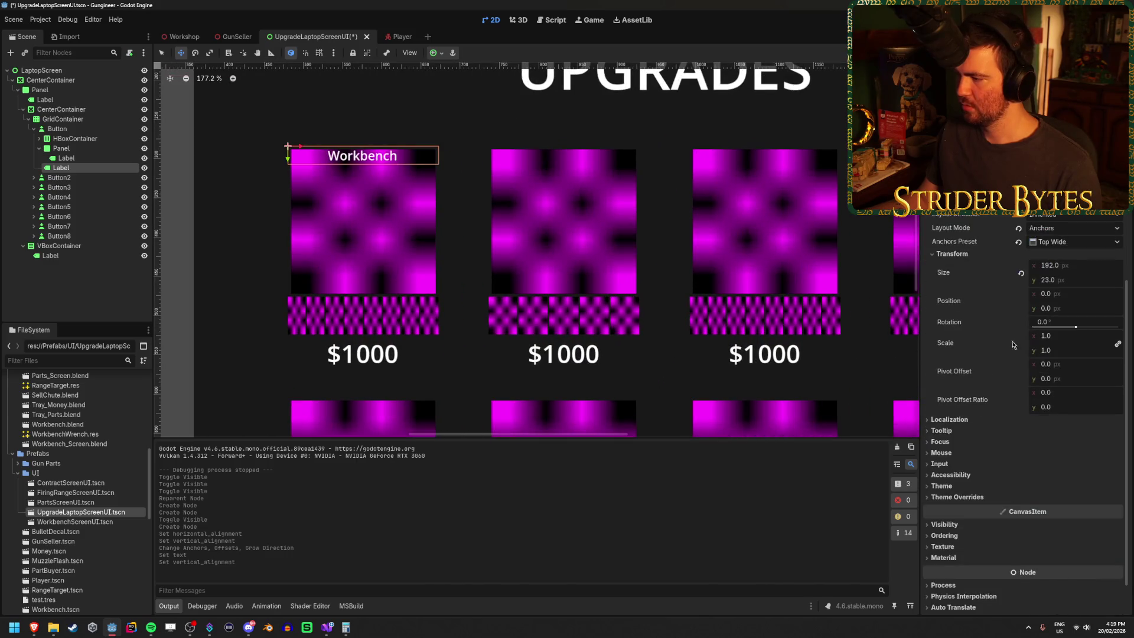
pyautogui.click(1078, 282)
pyautogui.write('30')
pyautogui.press('Return')
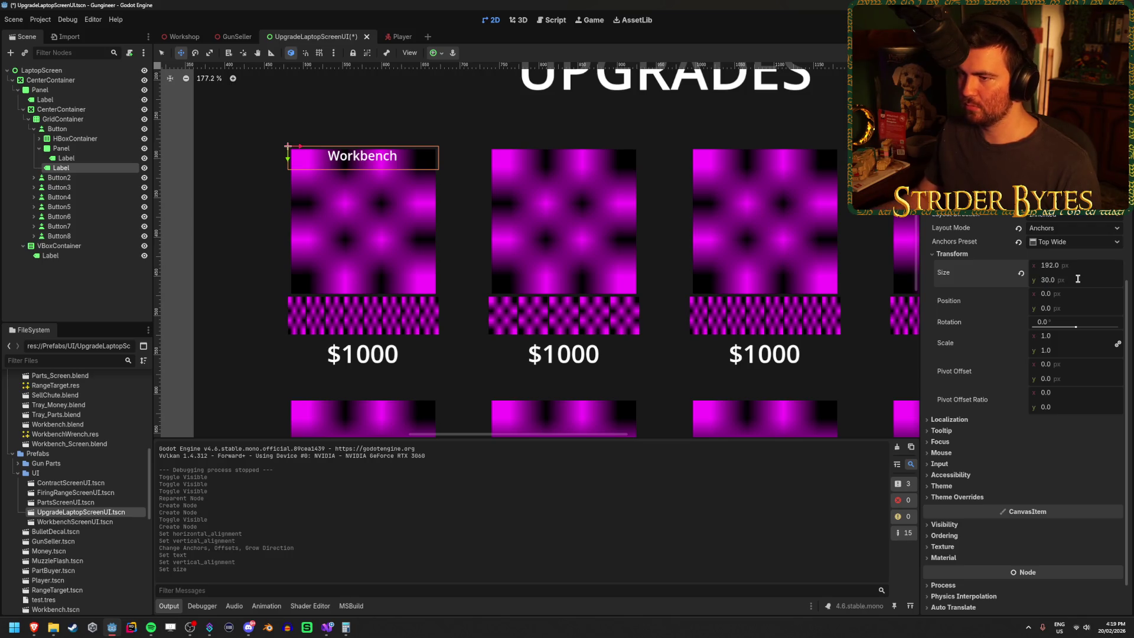
# Re-center the Workbench text vertically, nudge the label down about 5 px, and save.
pyautogui.scroll(2, 1039, 280)
pyautogui.scroll(3, 1038, 281)
pyautogui.click(1064, 210)
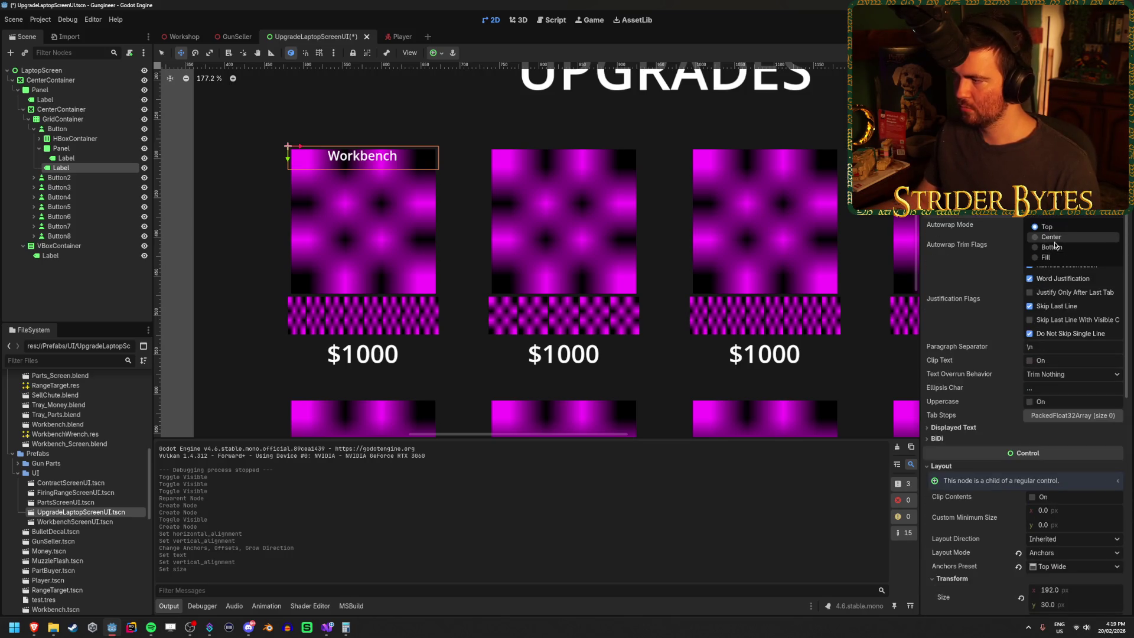
pyautogui.click(1056, 239)
pyautogui.scroll(-5, 1062, 318)
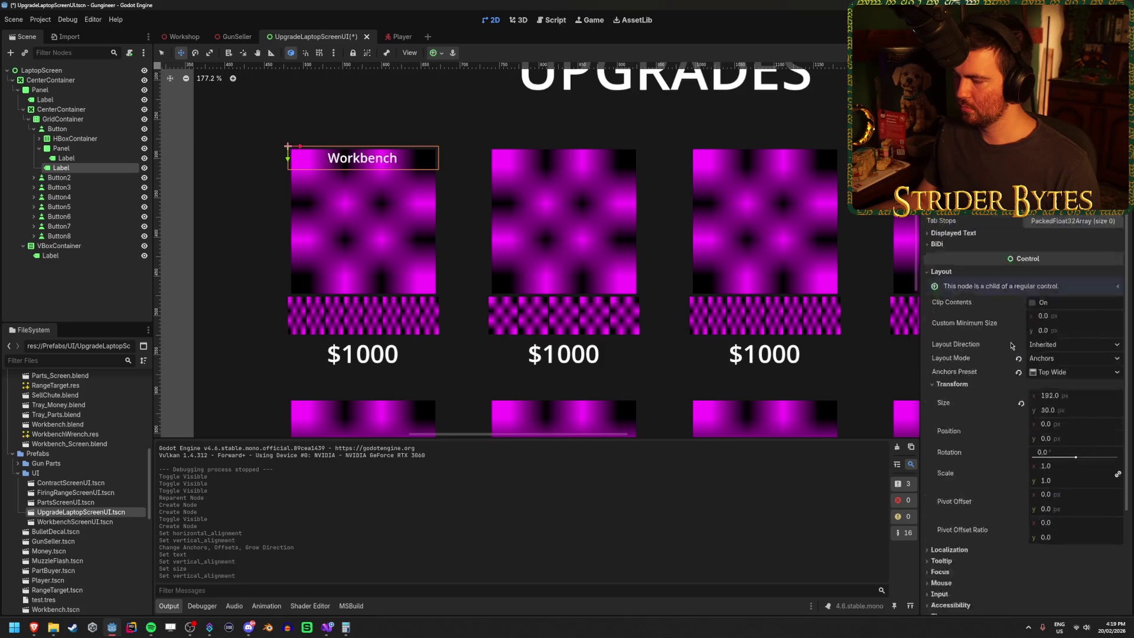
pyautogui.moveTo(1072, 332); pyautogui.dragTo(1082, 333)
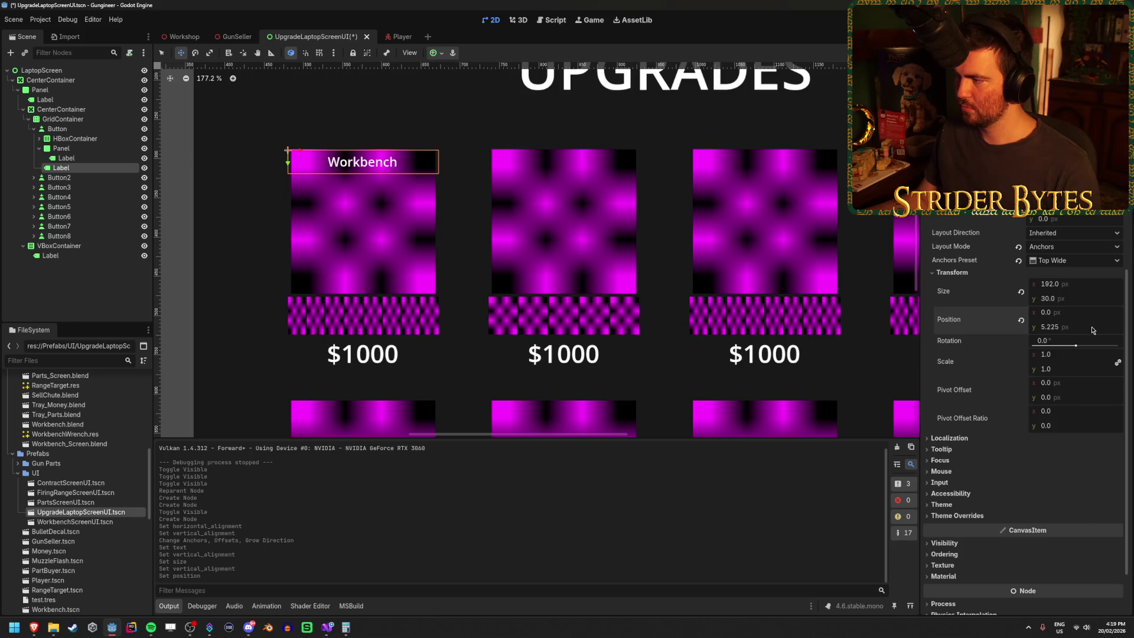
pyautogui.click(83, 305)
pyautogui.hotkey('ctrl', 's')
# Make the Workbench label the first child of the first button.
pyautogui.click(84, 168)
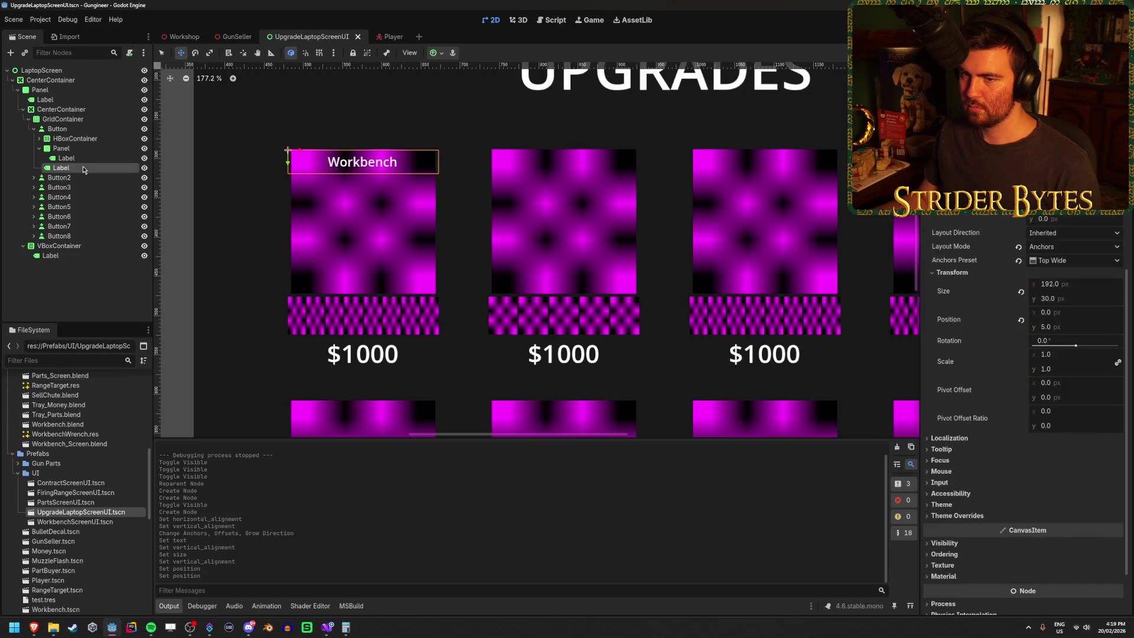
pyautogui.click(39, 148)
pyautogui.moveTo(65, 159); pyautogui.dragTo(83, 135)
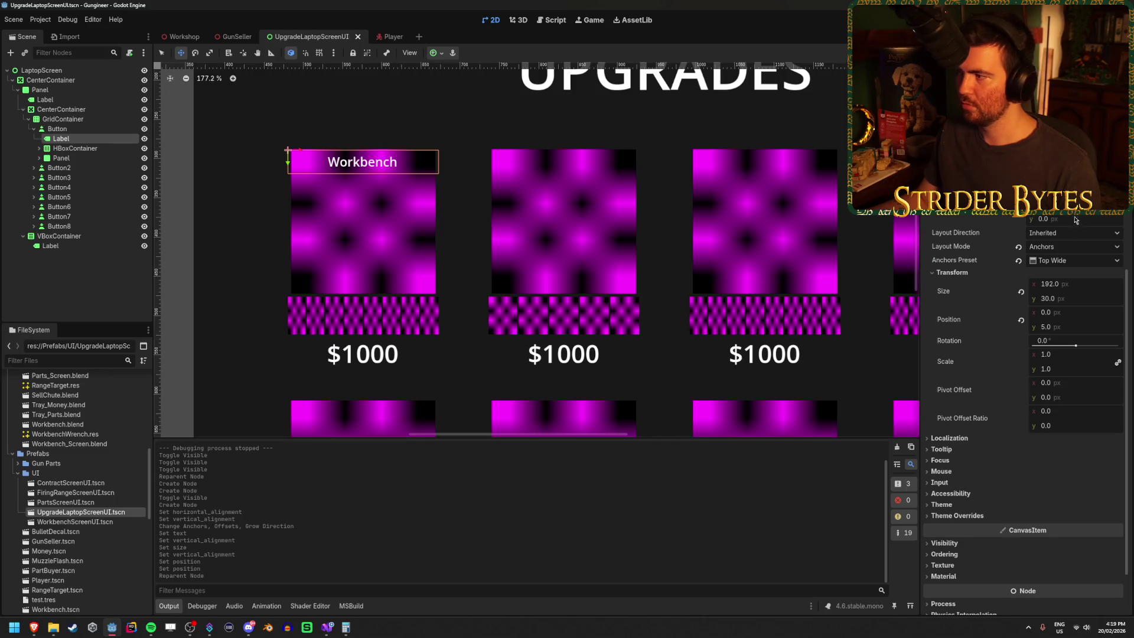
pyautogui.scroll(5, 1076, 220)
# Give the Workbench label a LabelSettings resource with font size 24 and save.
pyautogui.click(1101, 216)
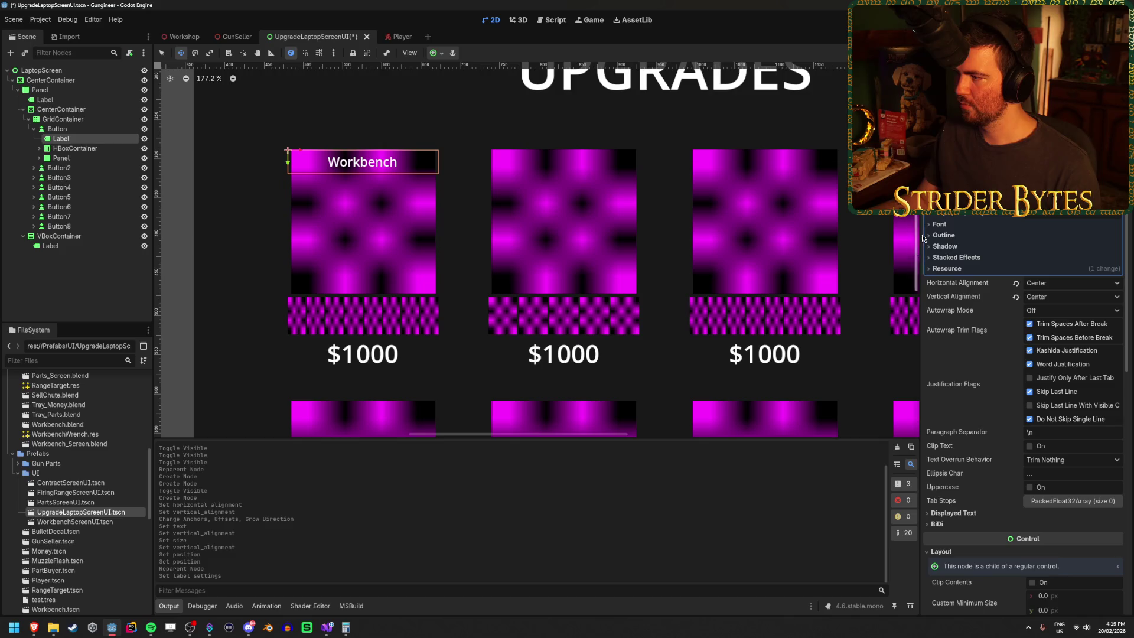
pyautogui.click(938, 225)
pyautogui.click(1051, 251)
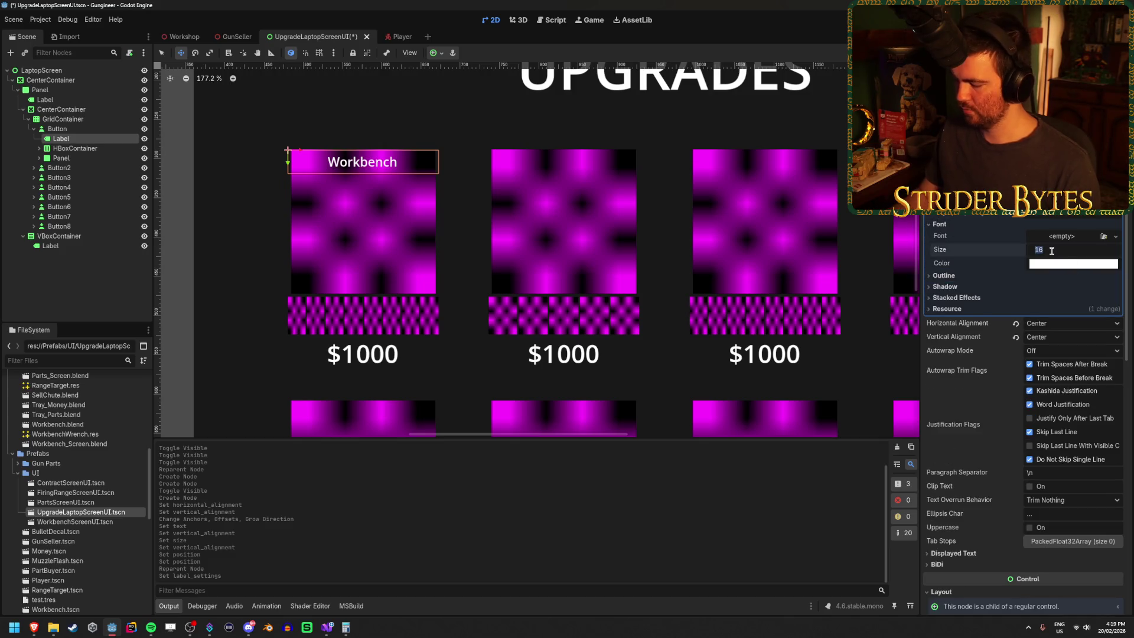
pyautogui.write('24')
pyautogui.press('Return')
pyautogui.hotkey('ctrl', 's')
pyautogui.press('Escape')
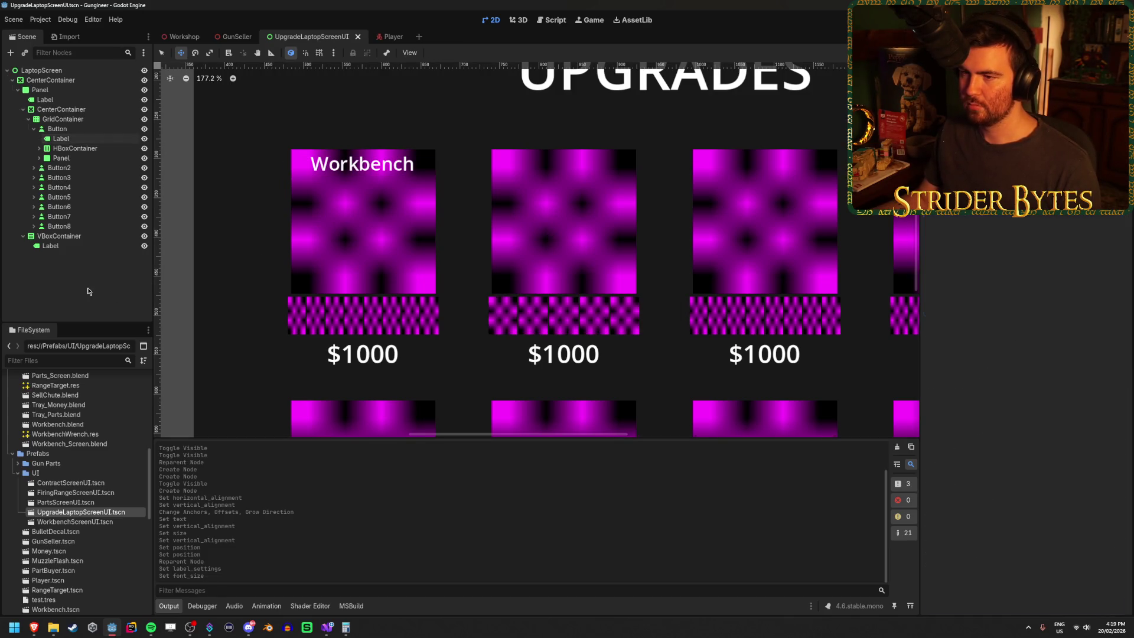
pyautogui.hotkey('ctrl', '0')
pyautogui.scroll(2, 438, 280)
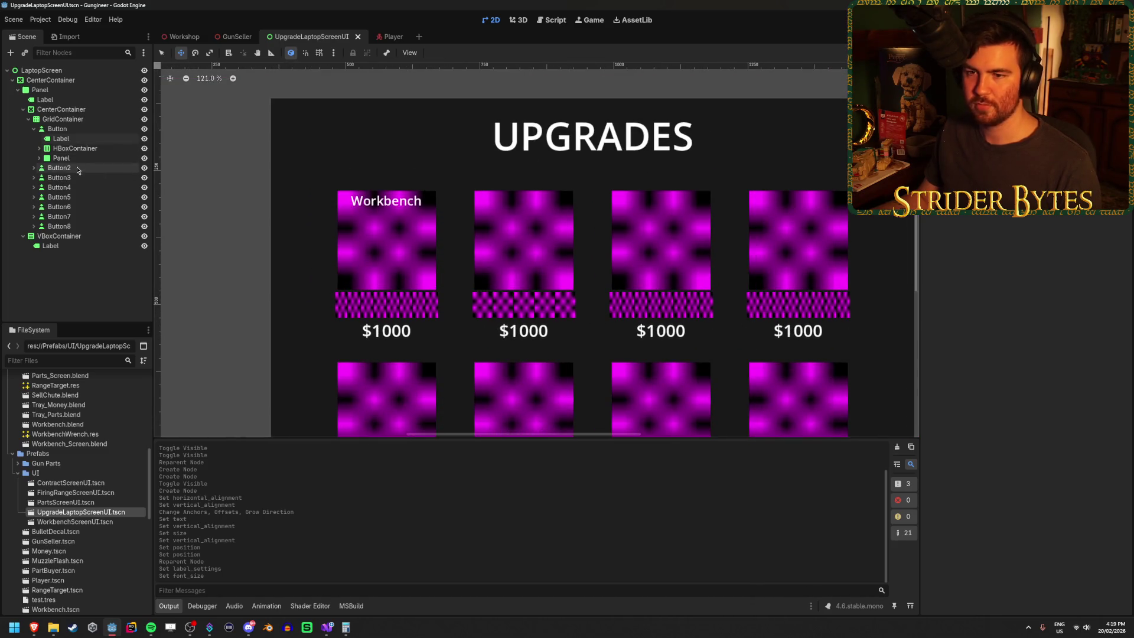
# Delete the old cards Button2 through Button8.
pyautogui.click(60, 168)
pyautogui.keyDown('shift'); pyautogui.click(71, 227); pyautogui.keyUp('shift')
pyautogui.press('Delete')
pyautogui.press('Return')
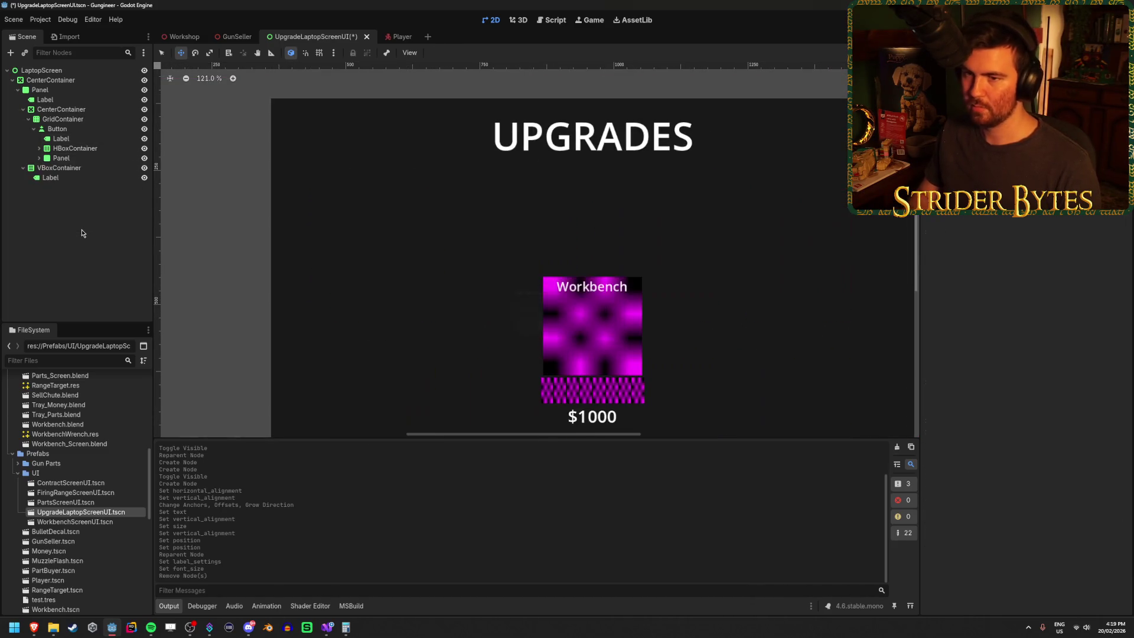
# Duplicate the remaining Workbench card to refill the 4x2 grid and save the scene.
pyautogui.click(33, 129)
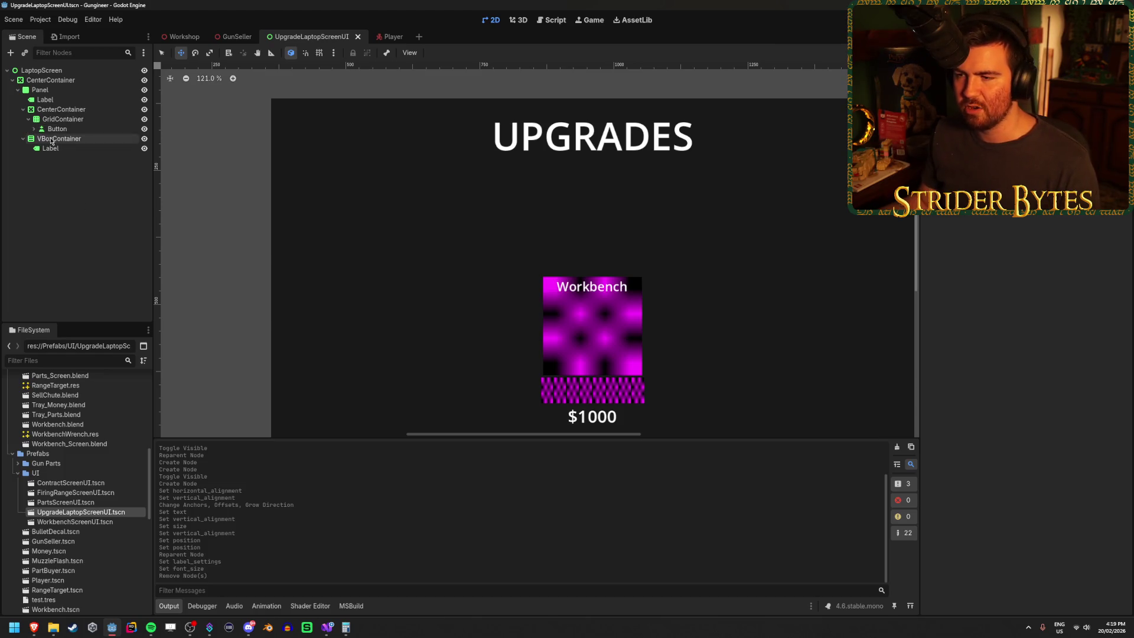
pyautogui.click(28, 119)
pyautogui.click(34, 122)
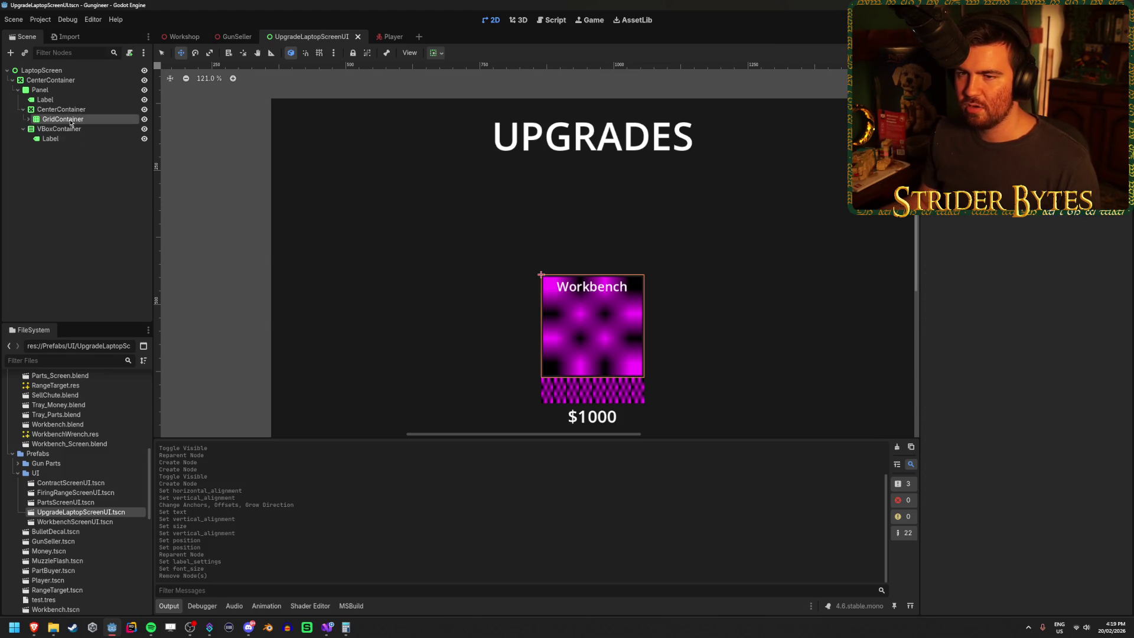
pyautogui.click(28, 120)
pyautogui.click(51, 129)
pyautogui.hotkey('ctrl', 'd')
pyautogui.hotkey('ctrl', 'd')
pyautogui.hotkey('ctrl', 'd')
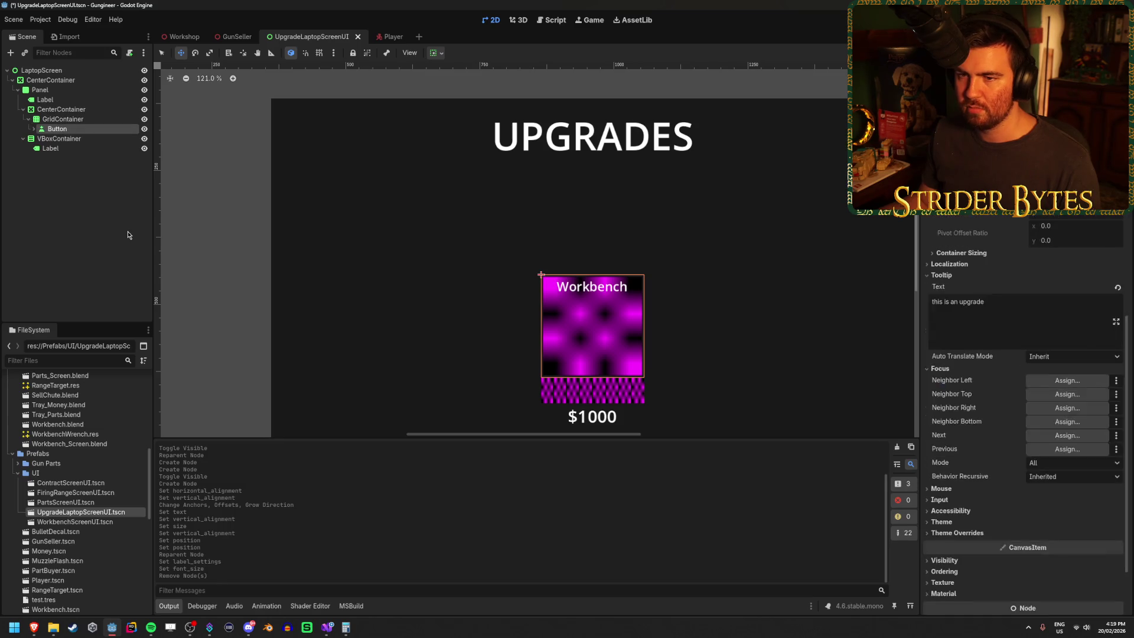
pyautogui.hotkey('ctrl', 'd')
pyautogui.hotkey('ctrl', 'd')
pyautogui.hotkey('ctrl', 'd')
pyautogui.hotkey('ctrl', 's')
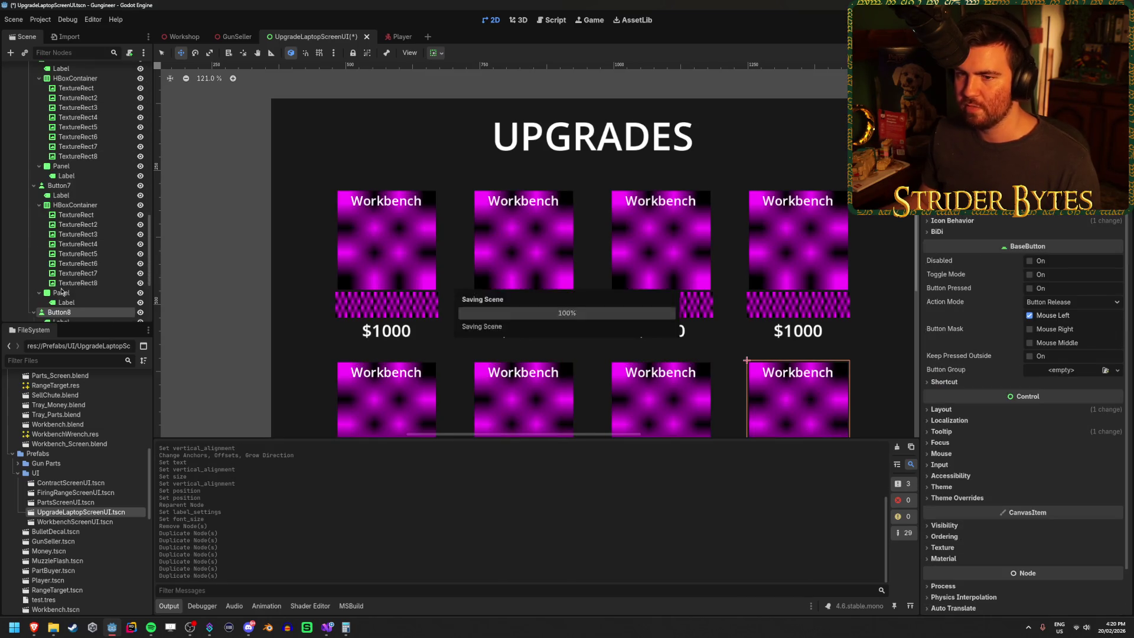
# Collapse the child nodes of Button2 through Button8 and deselect everything.
pyautogui.click(33, 138)
pyautogui.click(34, 148)
pyautogui.click(34, 158)
pyautogui.click(33, 167)
pyautogui.click(34, 177)
pyautogui.click(34, 188)
pyautogui.click(34, 196)
pyautogui.click(56, 270)
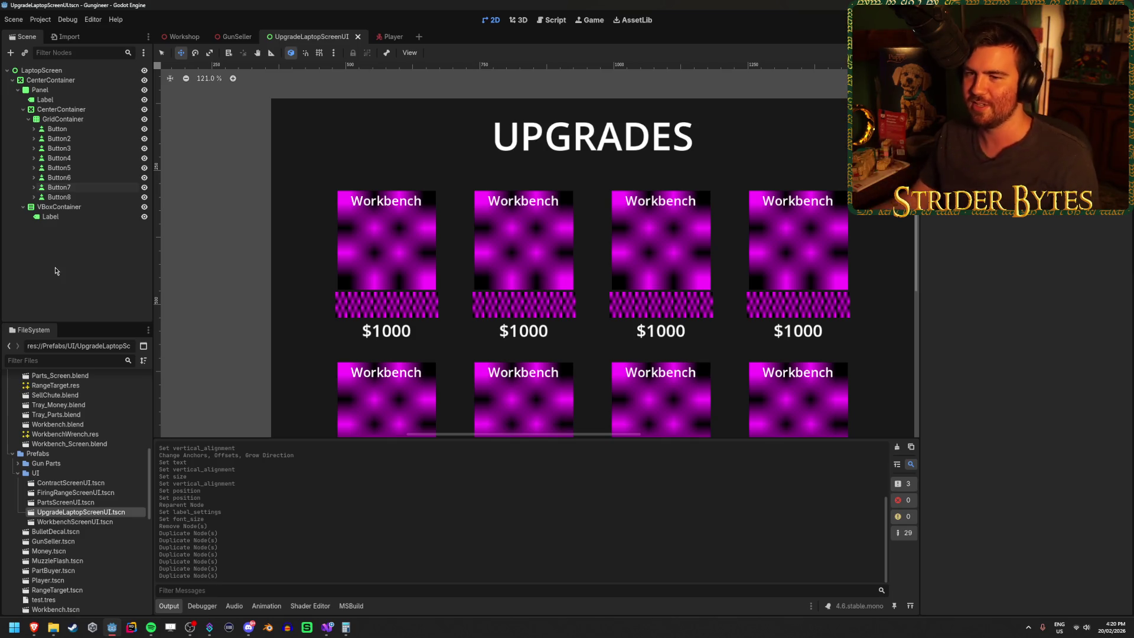
pyautogui.click(145, 110)
pyautogui.click(145, 110)
pyautogui.click(144, 111)
pyautogui.click(68, 219)
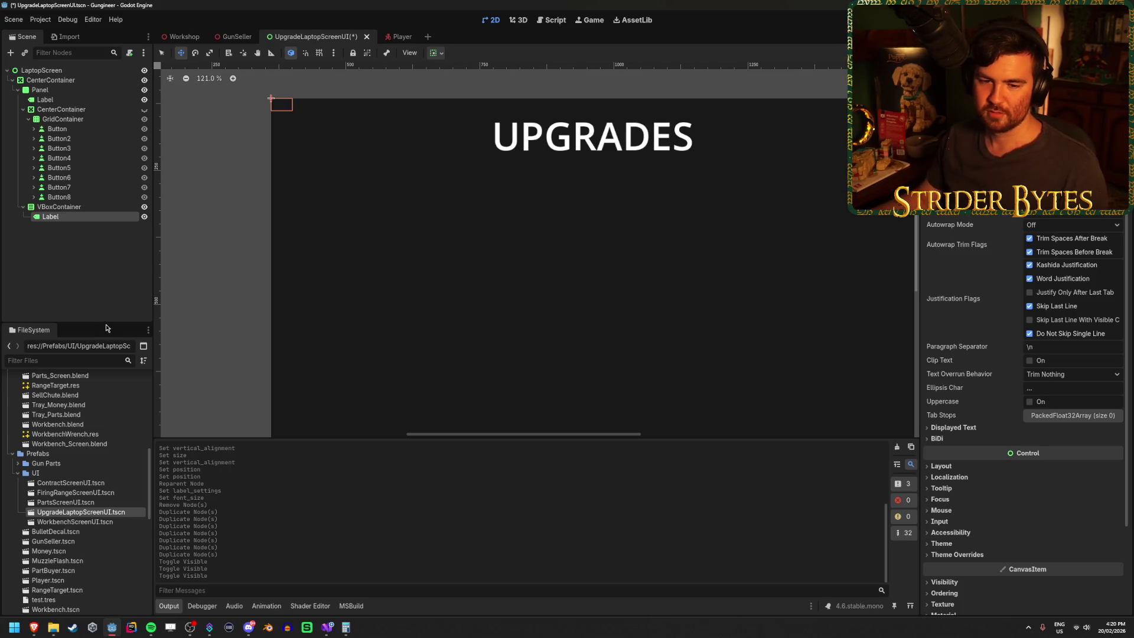
pyautogui.hotkey('ctrl', 's')
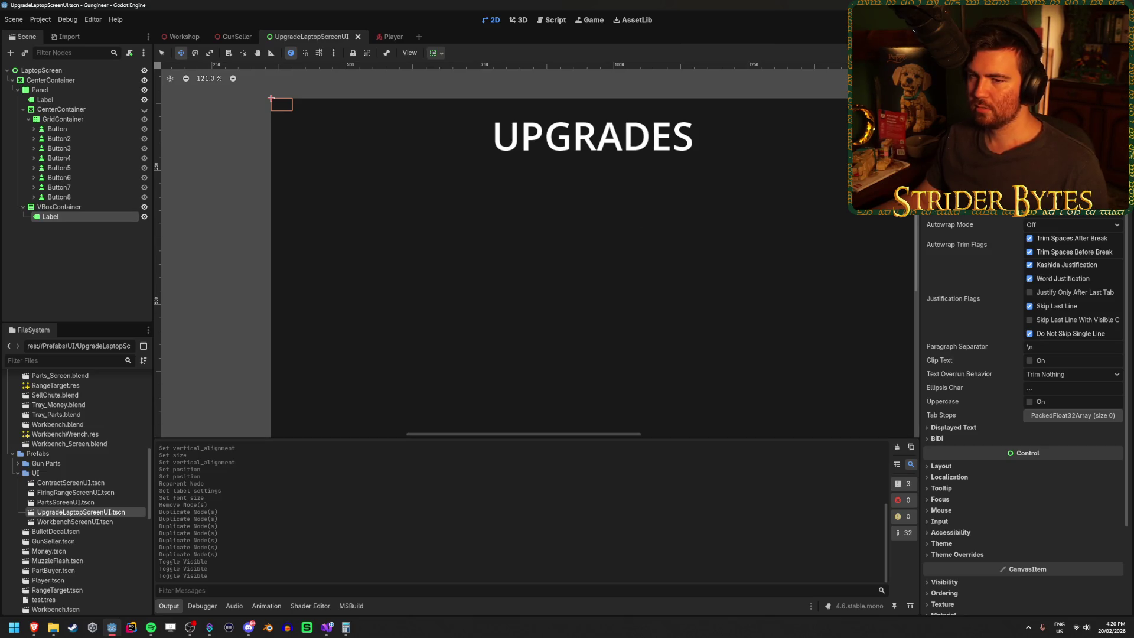
pyautogui.click(113, 147)
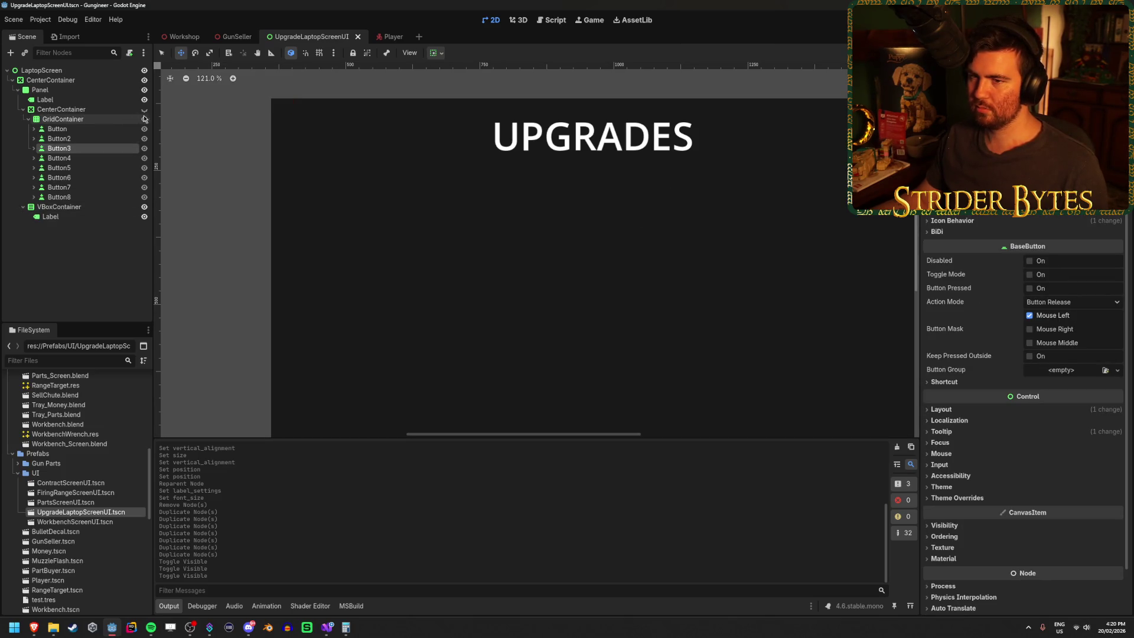
pyautogui.click(144, 110)
# Rename the second card's label to 'Contract Board'.
pyautogui.click(59, 138)
pyautogui.click(34, 138)
pyautogui.click(89, 149)
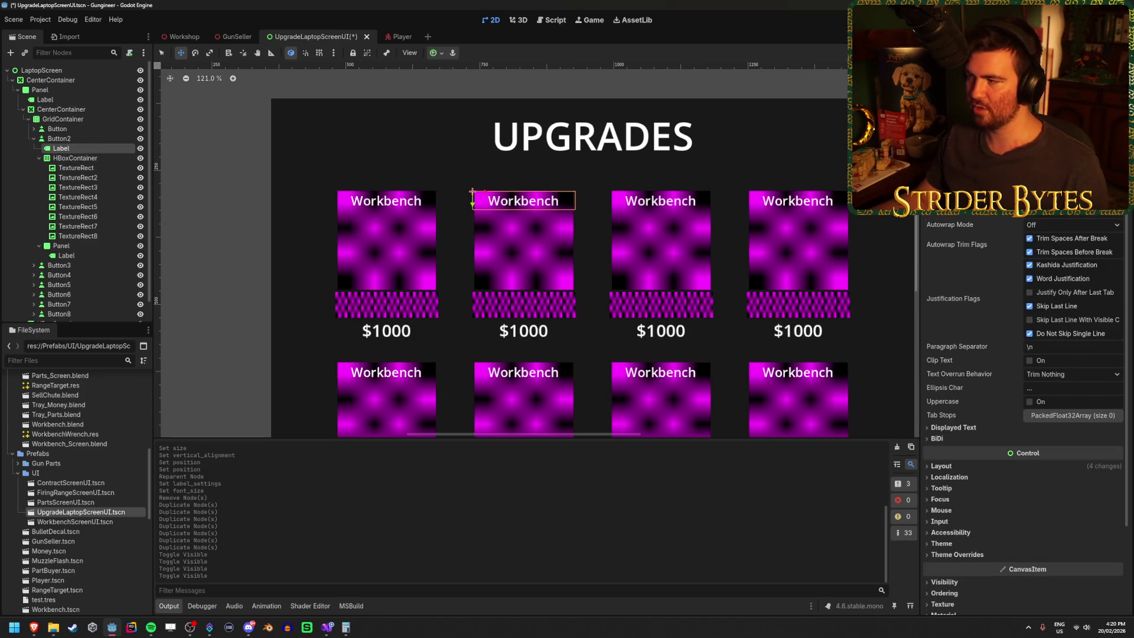
pyautogui.write('COntrac')
pyautogui.press('BackSpace')
pyautogui.press('BackSpace')
pyautogui.press('BackSpace')
pyautogui.press('BackSpace')
pyautogui.press('BackSpace')
pyautogui.write('tract Board')
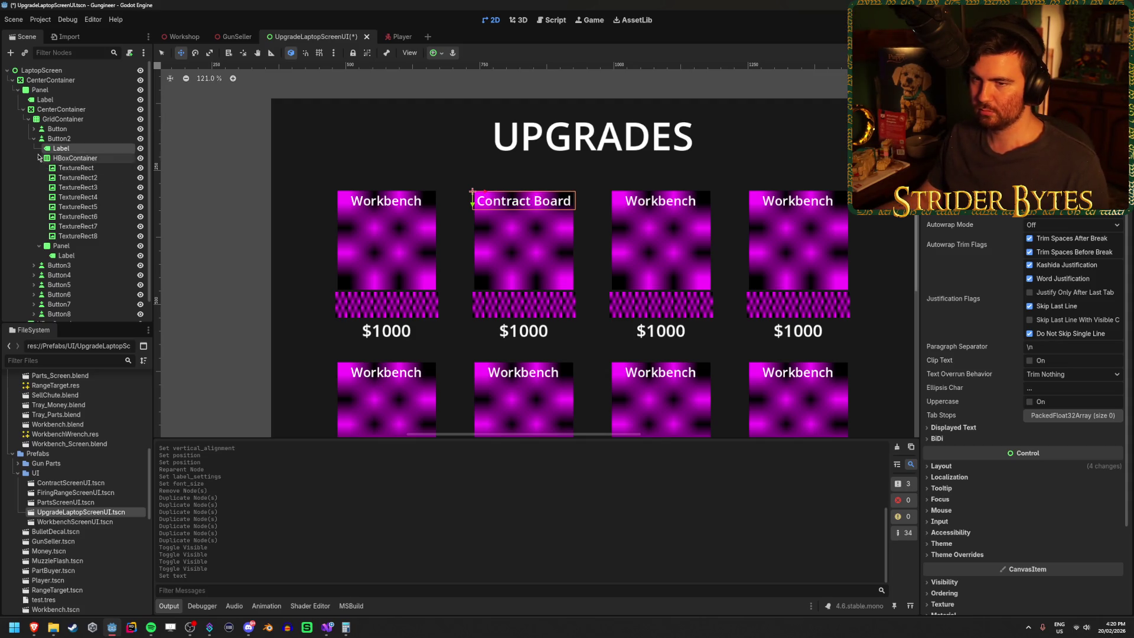
pyautogui.click(33, 139)
# Title the third and fourth cards 'Part Buyer' and 'Firing Range'.
pyautogui.click(33, 148)
pyautogui.click(61, 159)
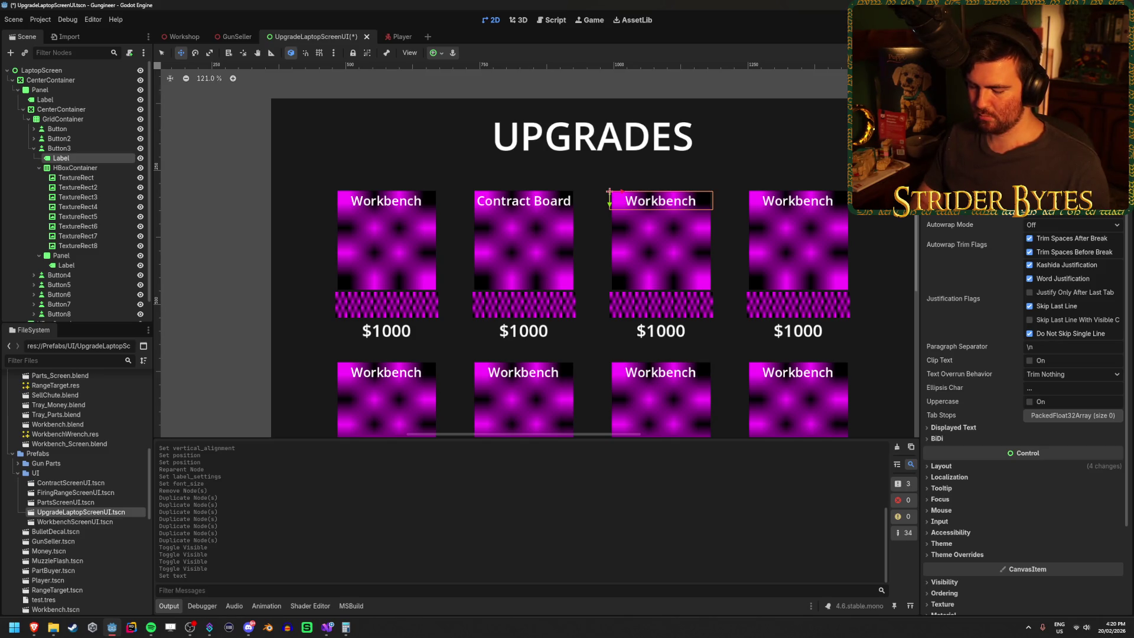
pyautogui.write('Part Buyer')
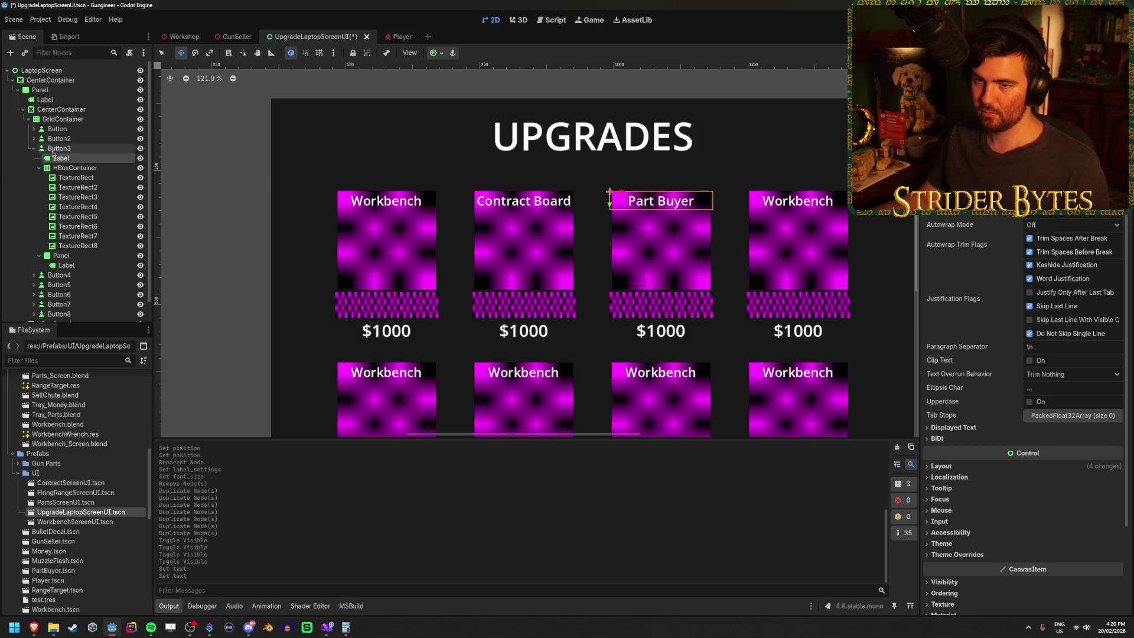
pyautogui.click(35, 149)
pyautogui.click(59, 158)
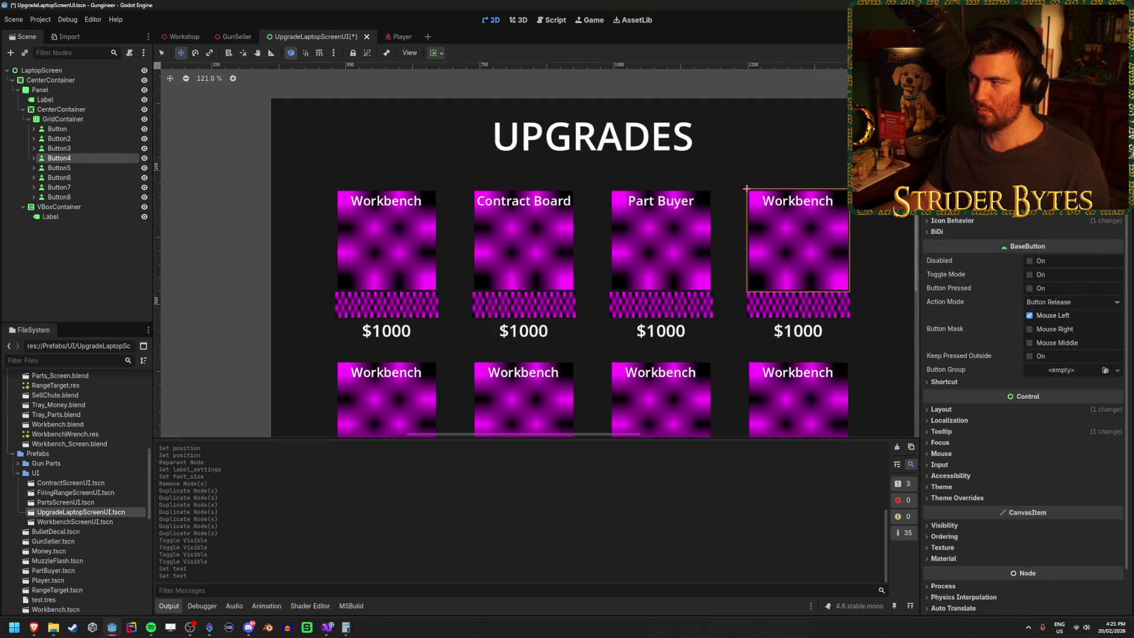
pyautogui.click(34, 158)
pyautogui.click(61, 168)
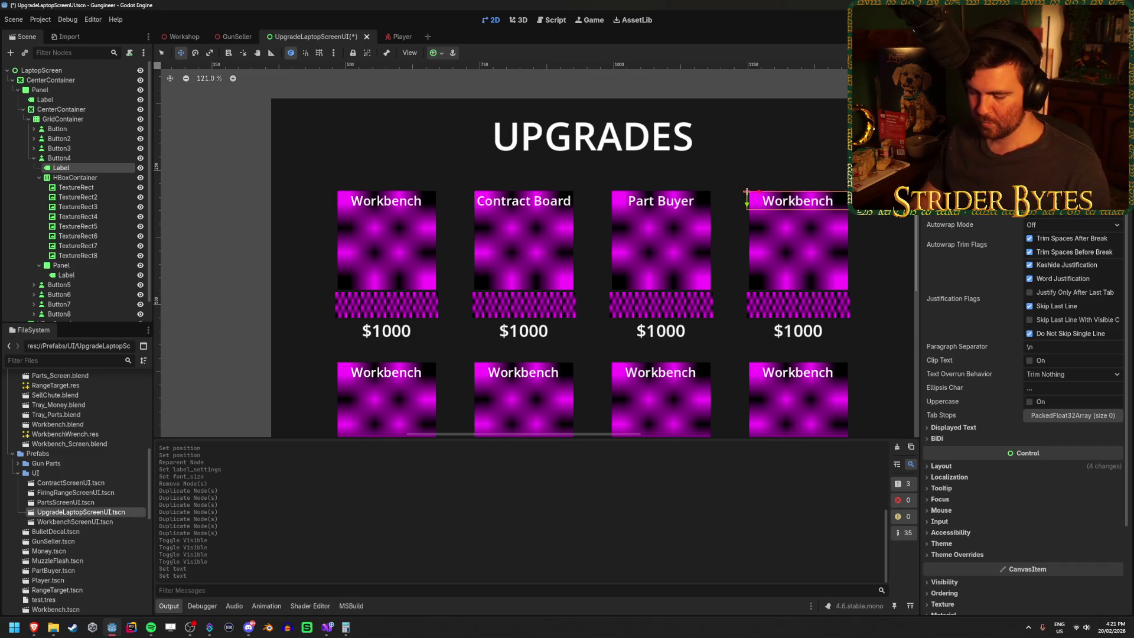
pyautogui.write('Firing Range')
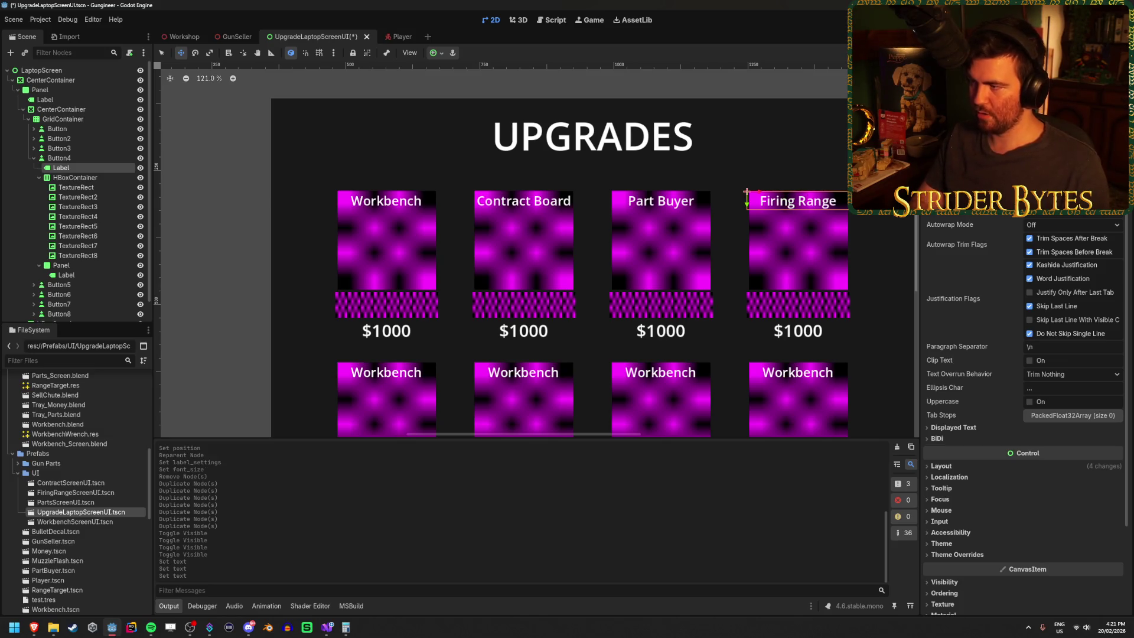
pyautogui.click(34, 158)
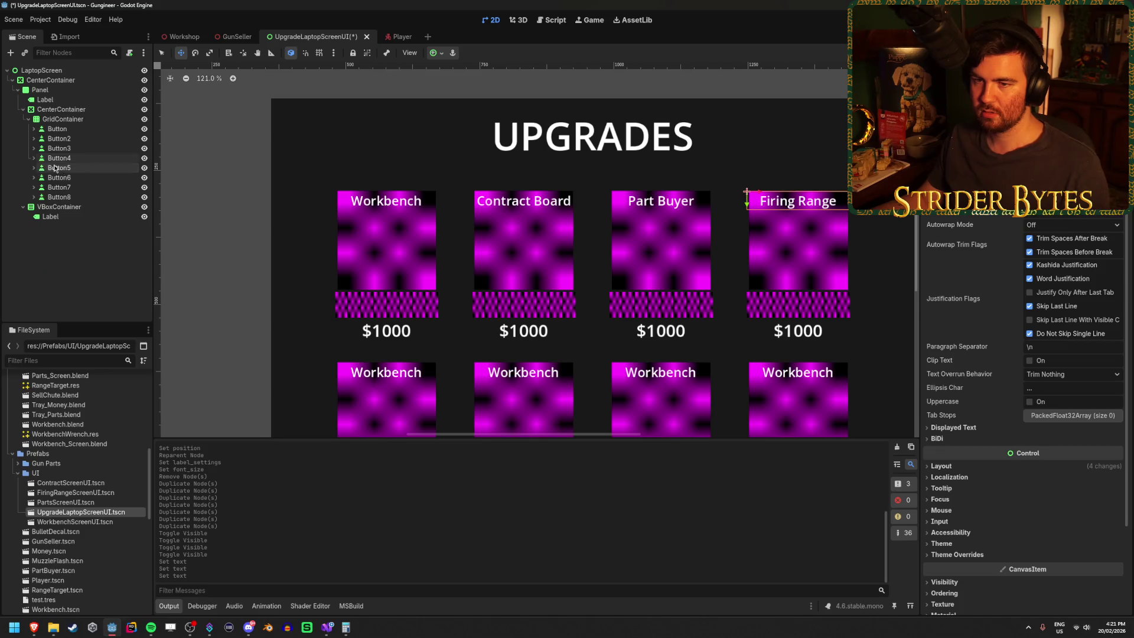
# Title the fifth and sixth cards 'Cleaning Station' and 'Customization Station', then save the scene.
pyautogui.click(34, 168)
pyautogui.click(62, 177)
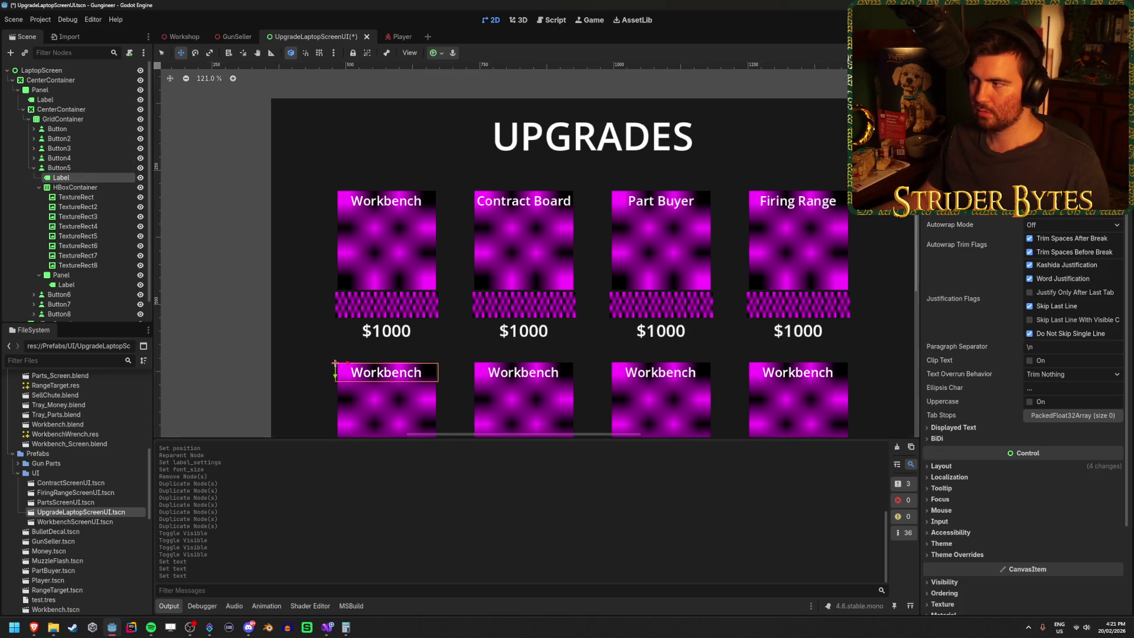
pyautogui.write('Cleaning Station')
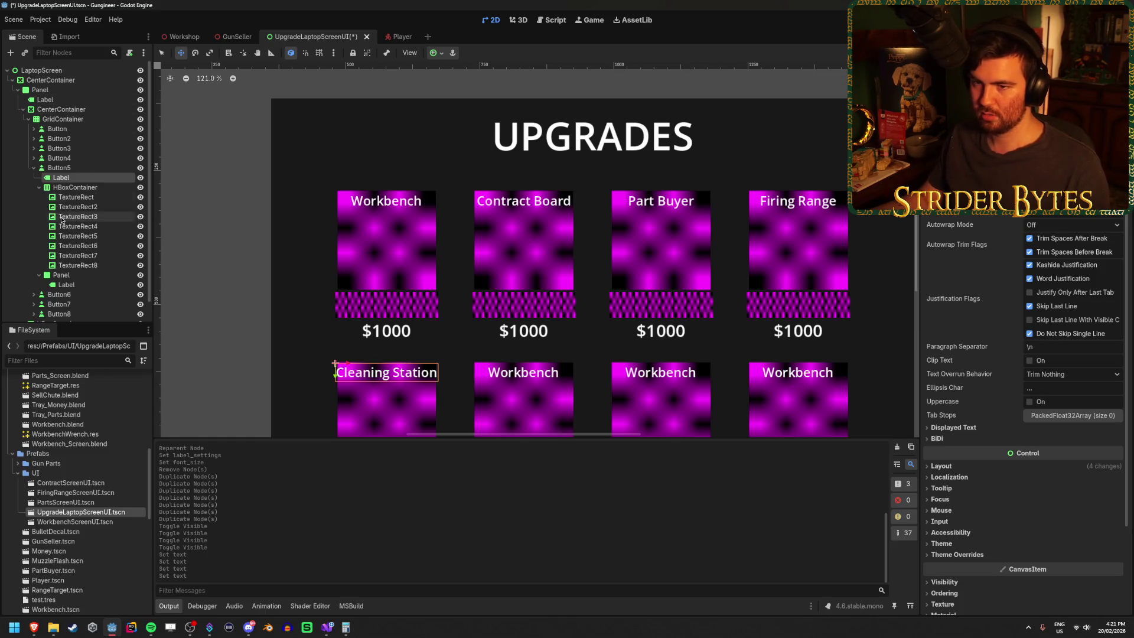
pyautogui.click(34, 168)
pyautogui.click(34, 177)
pyautogui.click(60, 187)
pyautogui.write('Cus')
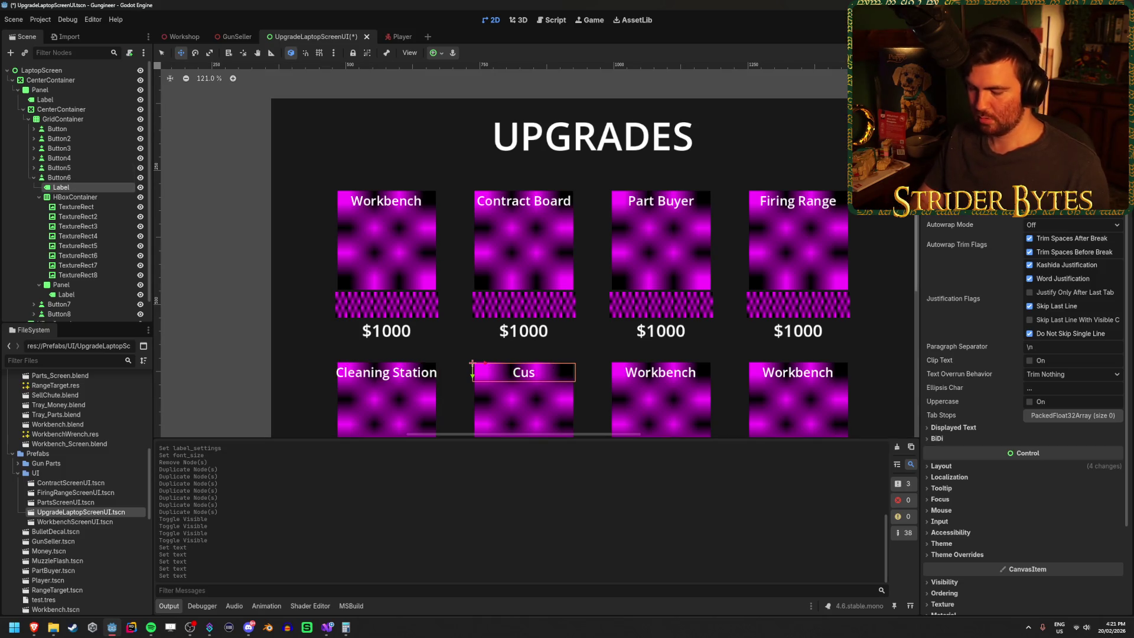
pyautogui.write('tomization Station')
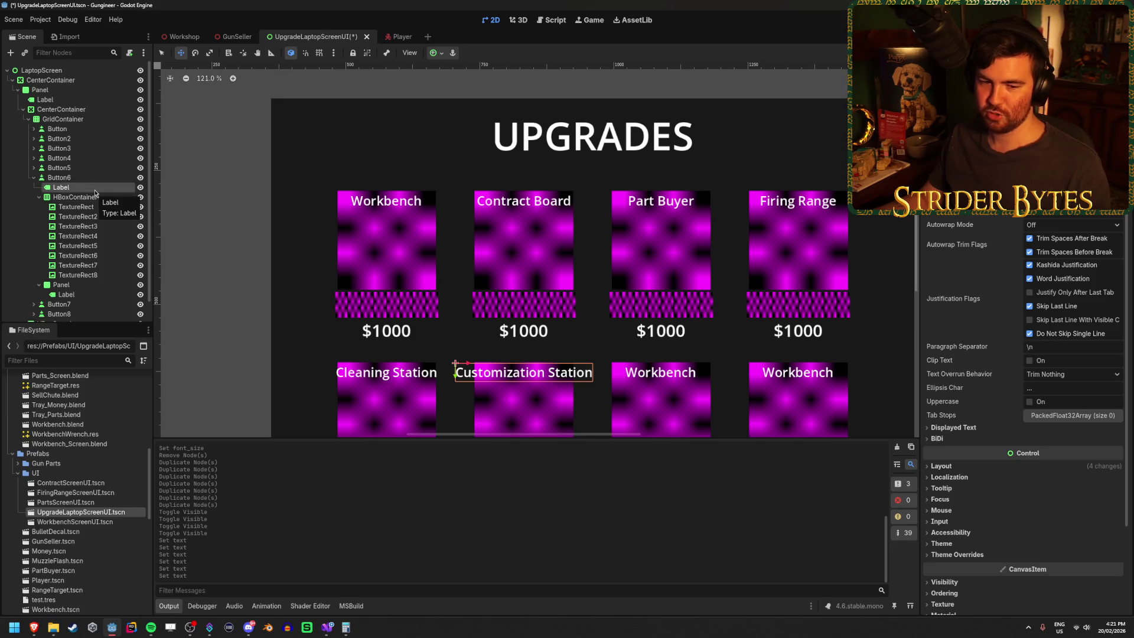
pyautogui.hotkey('ctrl', 's')
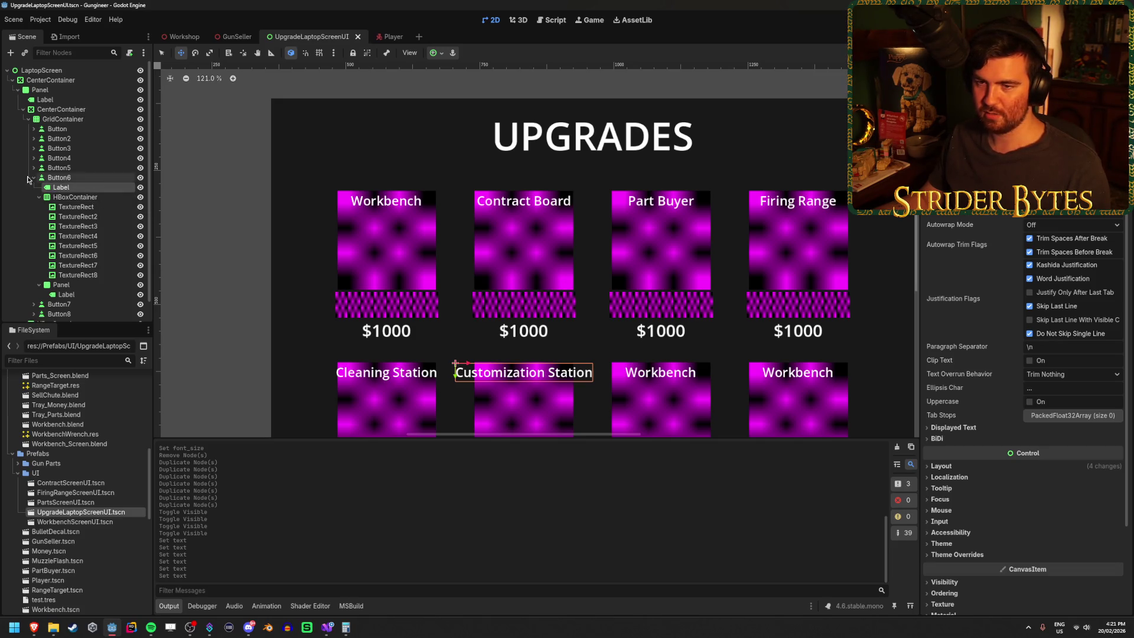
pyautogui.click(34, 177)
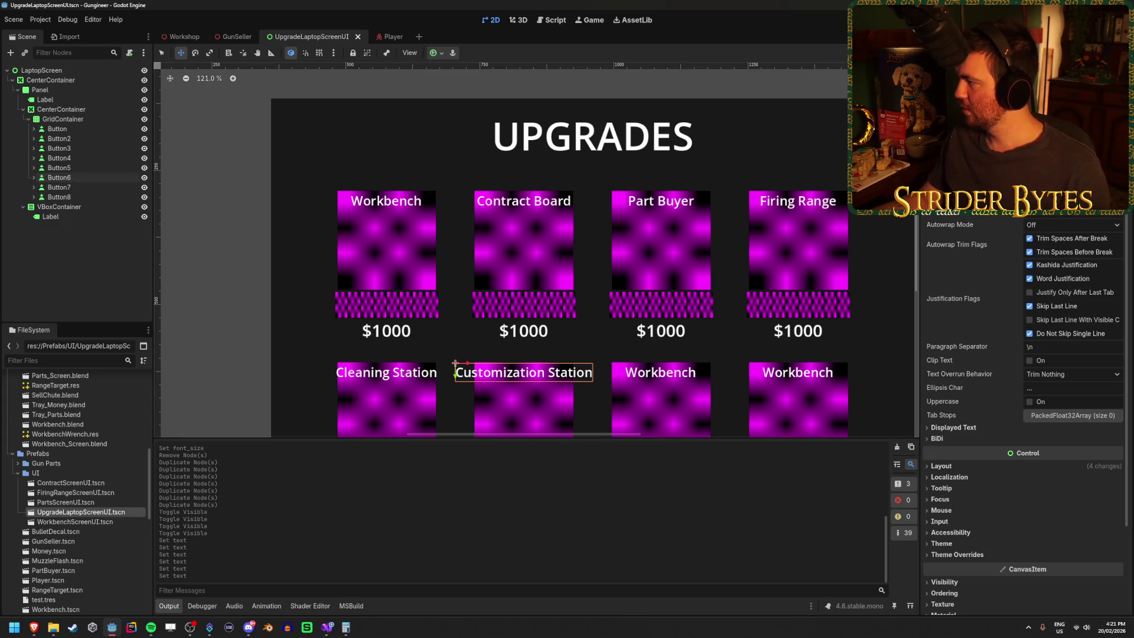
# Title the last two cards 'Part Storage' and 'Gun Display' and save the scene.
pyautogui.hotkey('alt', 'Tab')
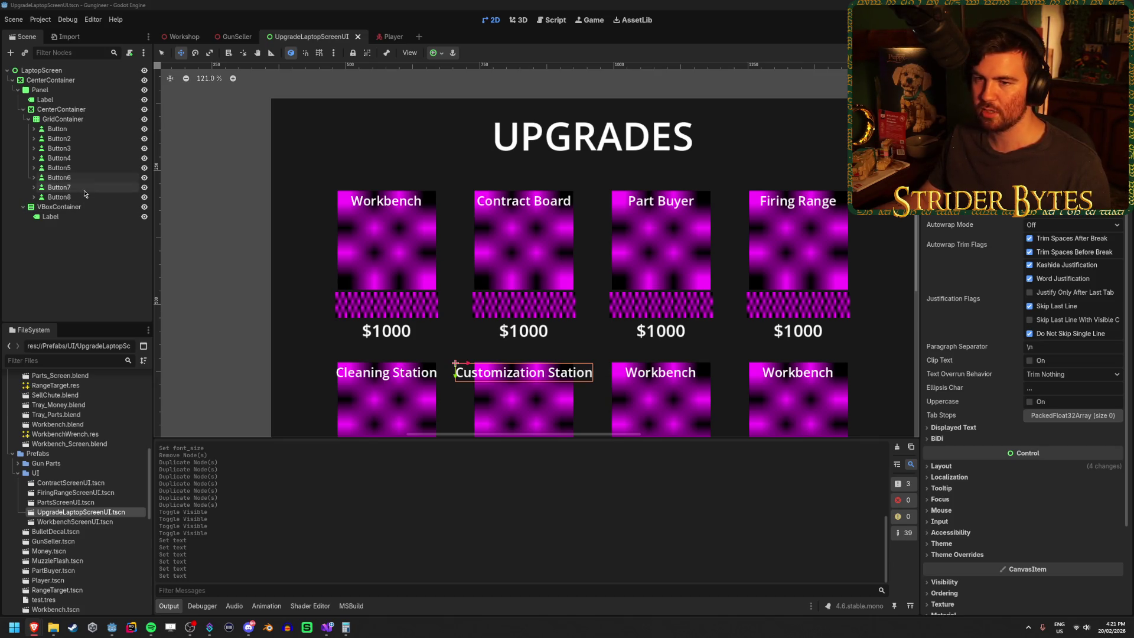
pyautogui.click(121, 188)
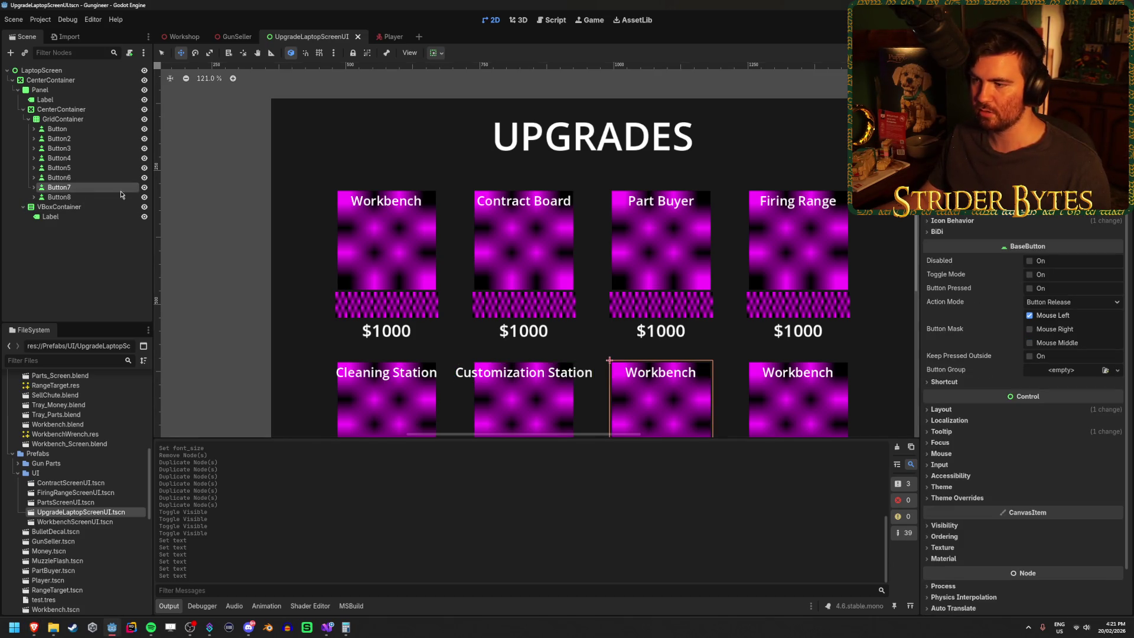
pyautogui.click(34, 188)
pyautogui.click(61, 196)
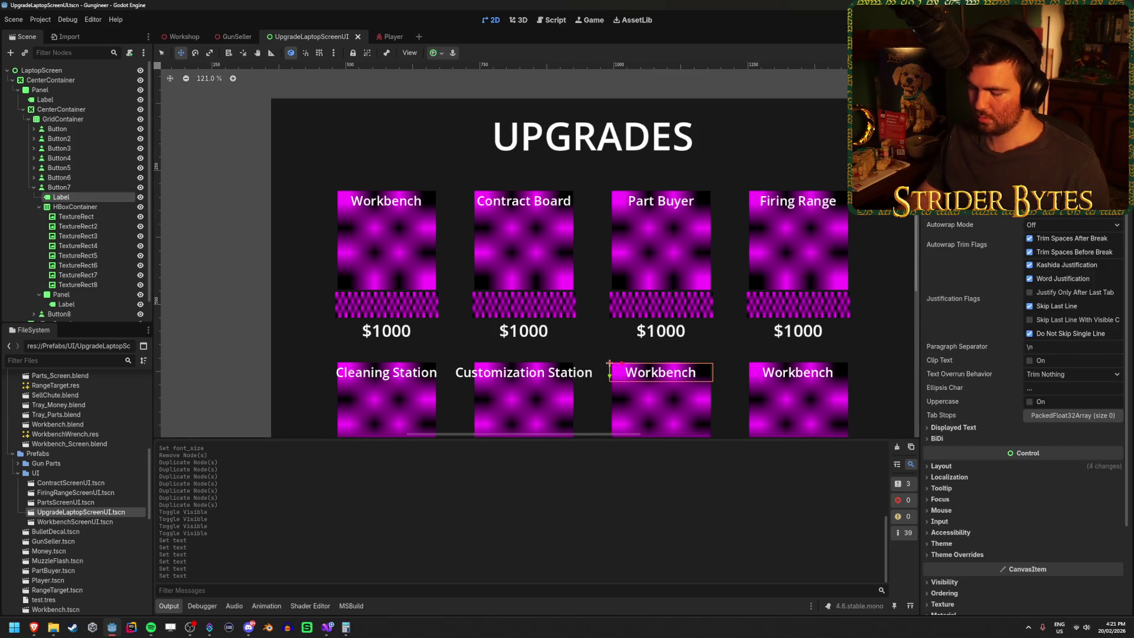
pyautogui.write('Part Str')
pyautogui.press('BackSpace')
pyautogui.write('orage')
pyautogui.click(61, 207)
pyautogui.write('Gun Dsi')
pyautogui.press('BackSpace')
pyautogui.press('BackSpace')
pyautogui.write('isplay')
pyautogui.hotkey('ctrl', 's')
pyautogui.click(33, 197)
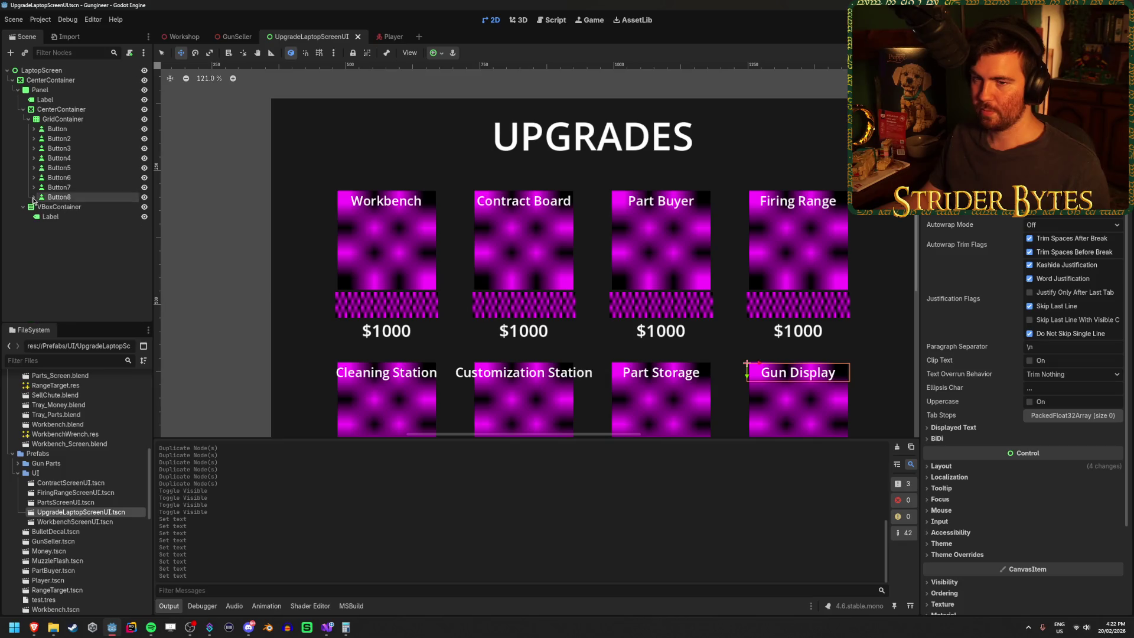
# Collapse CenterContainer and hide it with its eye icon, then select VBoxContainer.
pyautogui.scroll(-4, 420, 266)
pyautogui.click(77, 273)
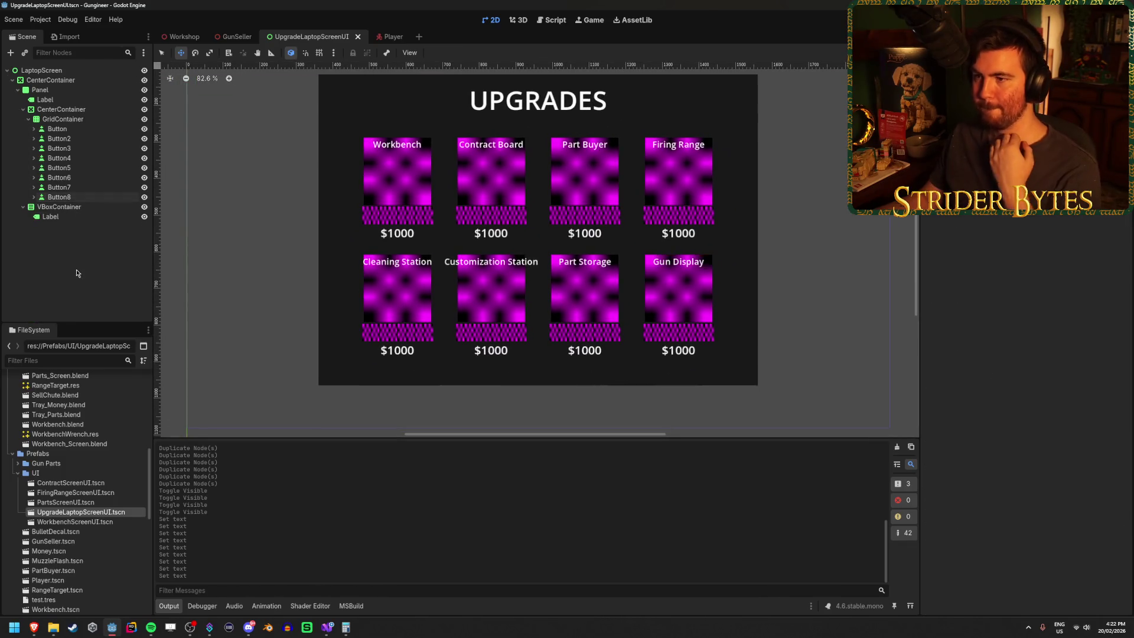
pyautogui.moveTo(289, 304); pyautogui.dragTo(295, 325)
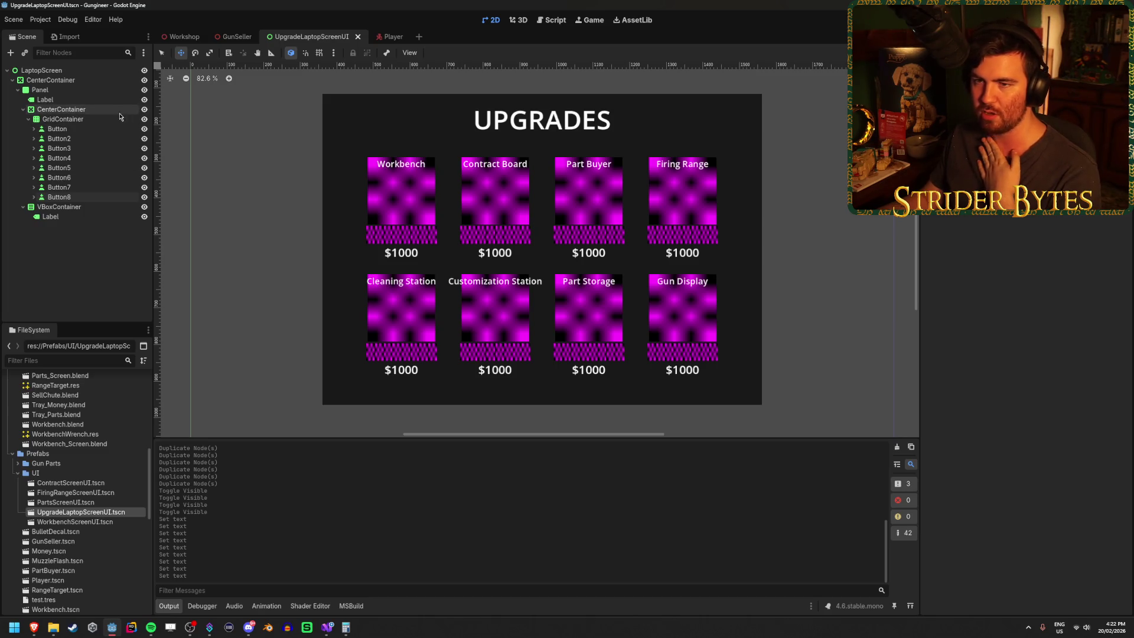
pyautogui.click(144, 110)
pyautogui.click(144, 111)
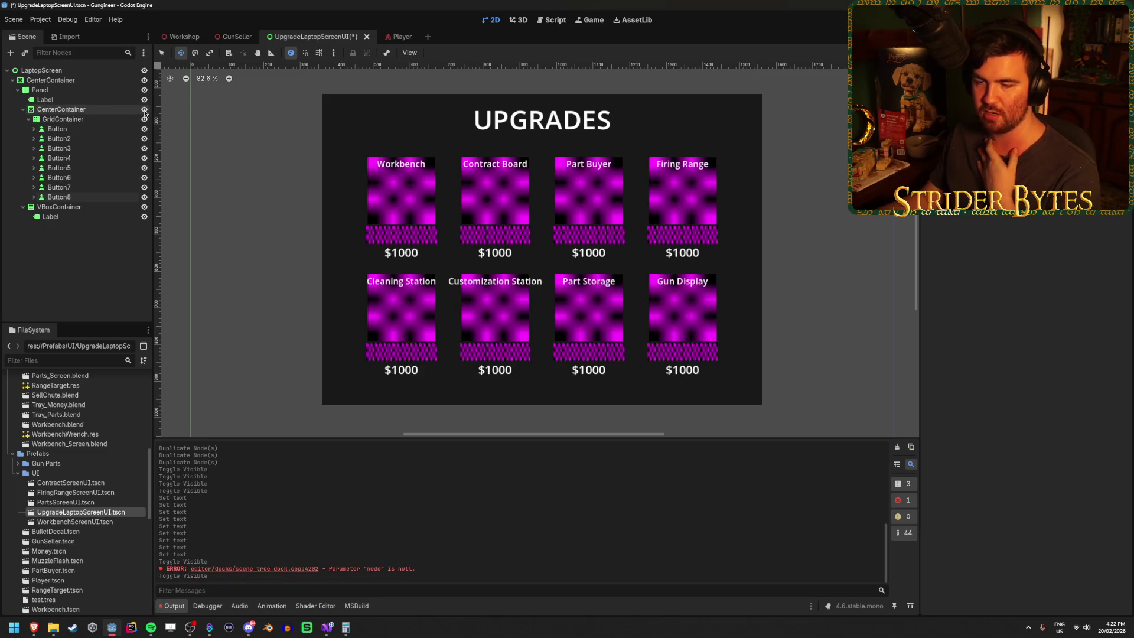
pyautogui.click(23, 109)
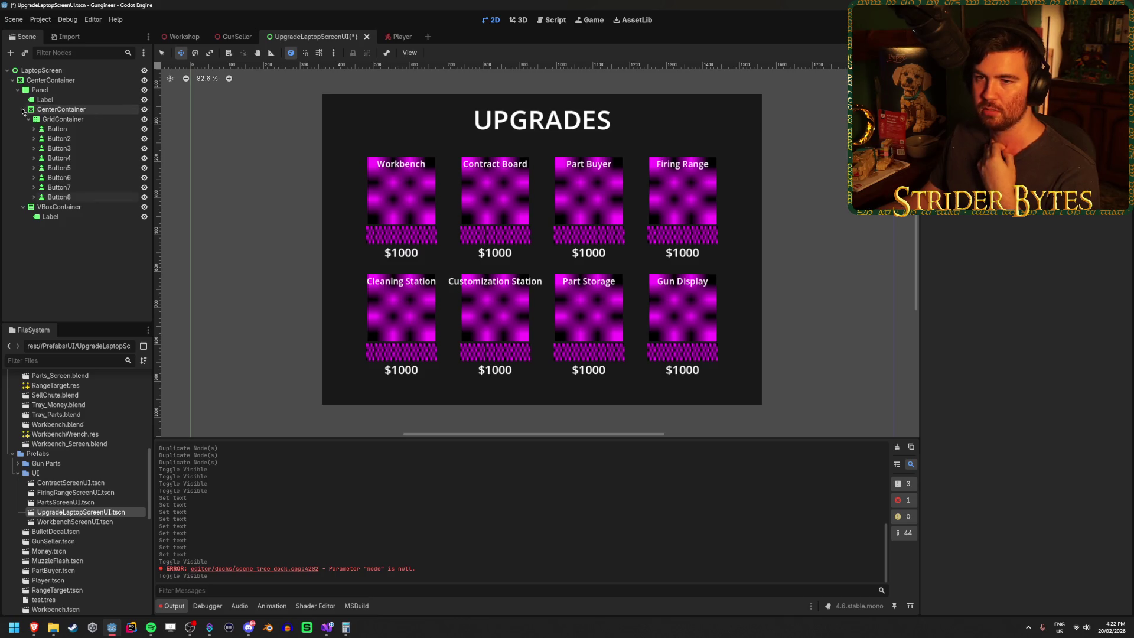
pyautogui.click(144, 110)
pyautogui.click(59, 118)
# Start the list with labels 'Workshop', 'Contract Board' and 'Part Buyer'.
pyautogui.click(73, 130)
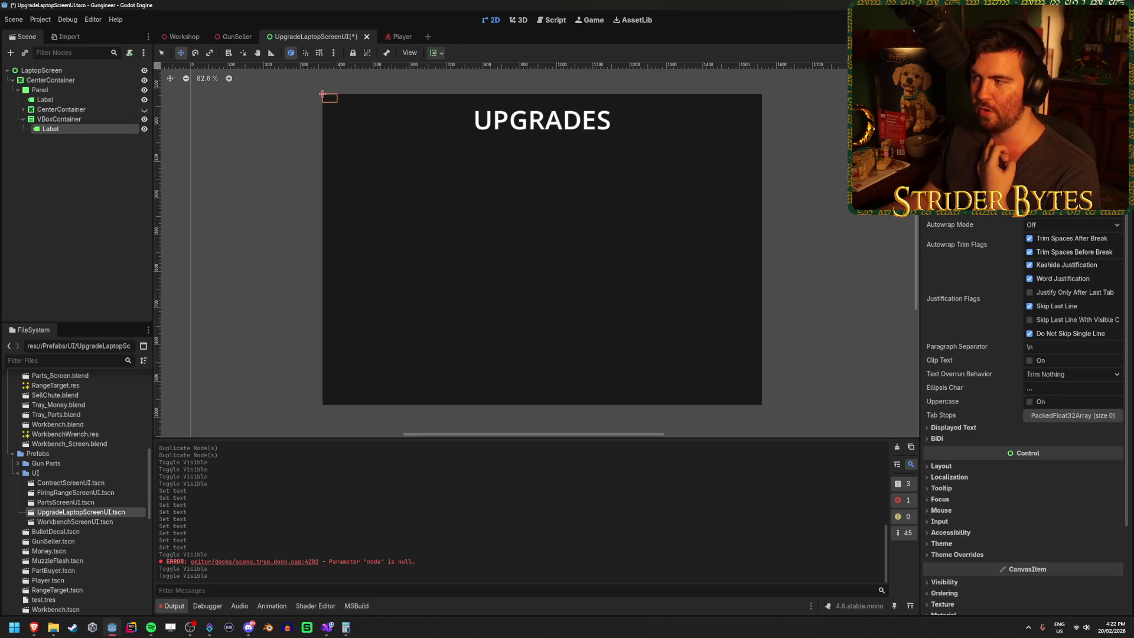
pyautogui.write('Workshop')
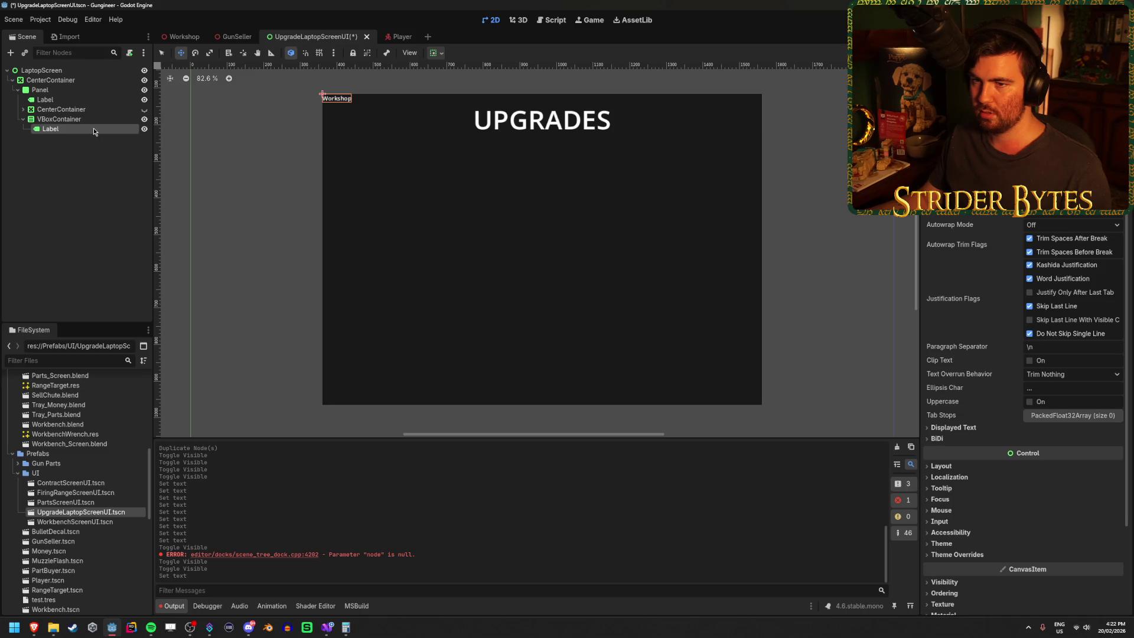
pyautogui.hotkey('ctrl', 'd')
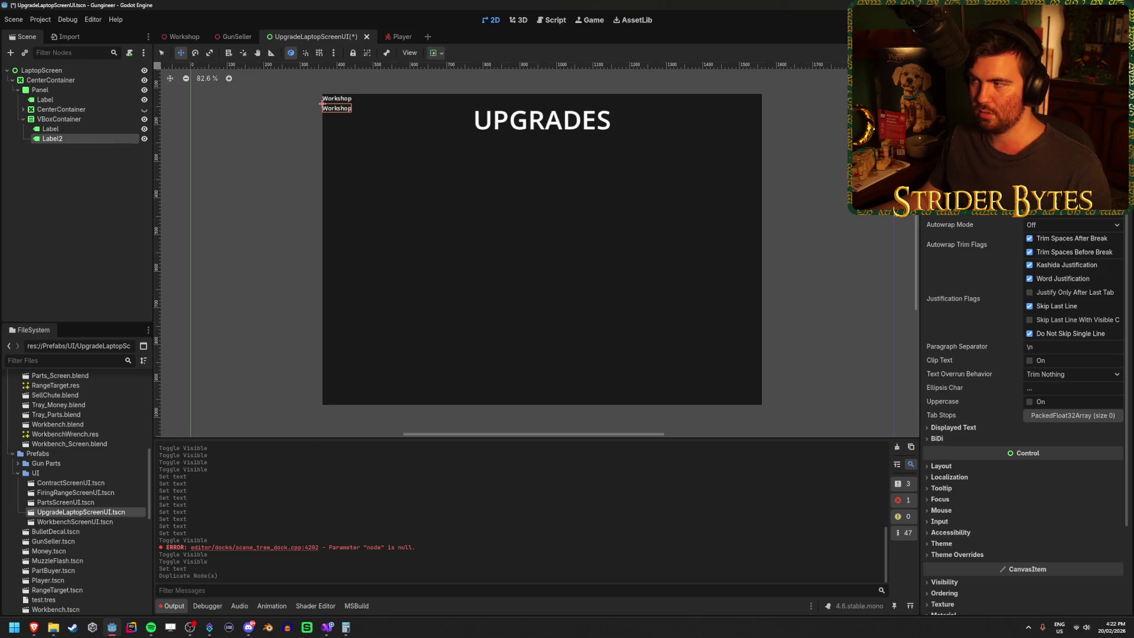
pyautogui.write('Con')
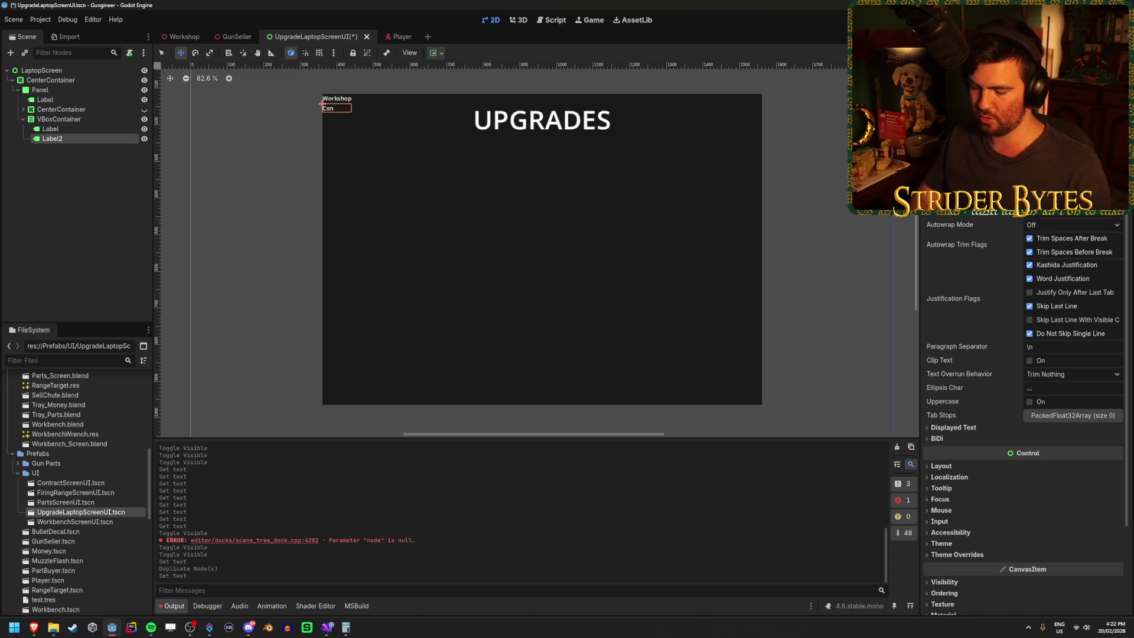
pyautogui.write('tract Board')
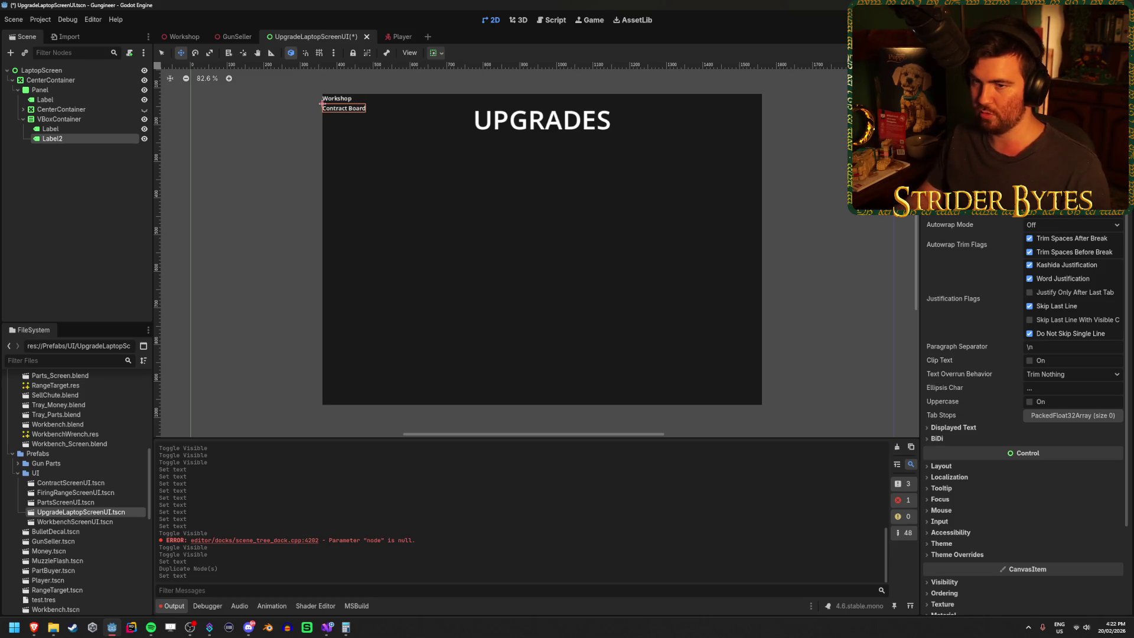
pyautogui.press('BackSpace')
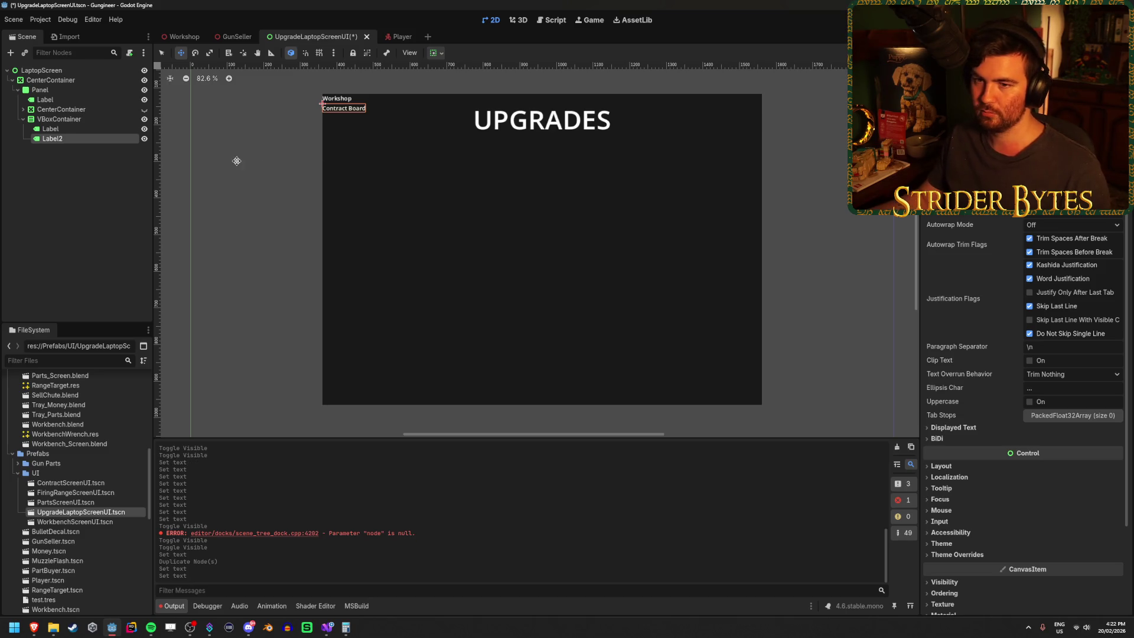
pyautogui.hotkey('ctrl', 'd')
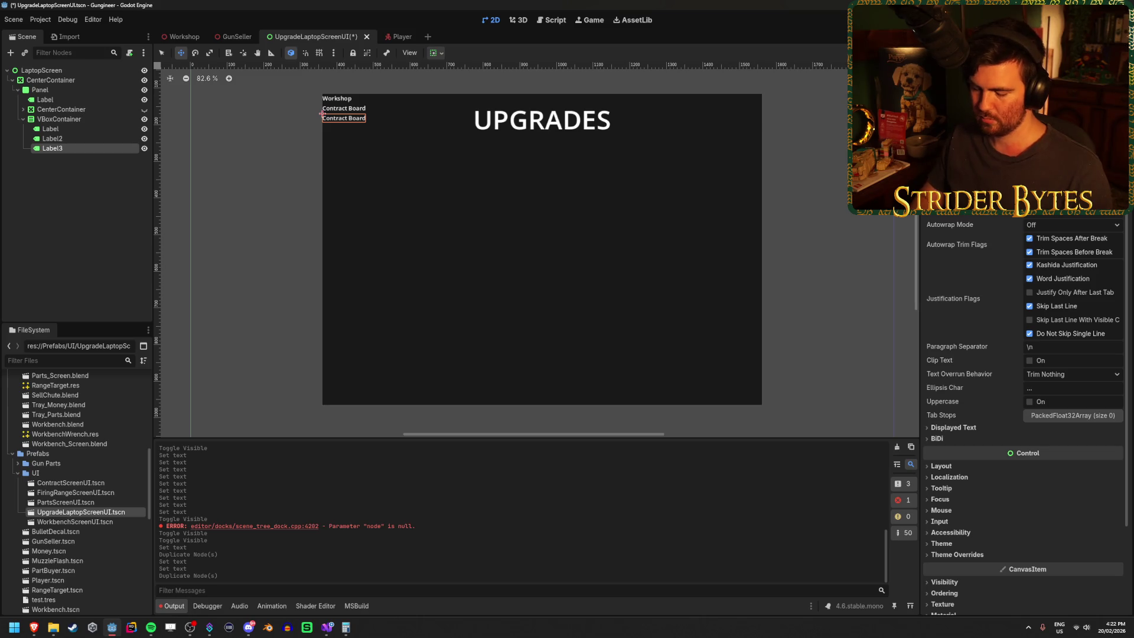
pyautogui.write('Part Buyer')
# Add 'Part Shop' and 'Firing Range' labels to the vertical list.
pyautogui.hotkey('ctrl', 'd')
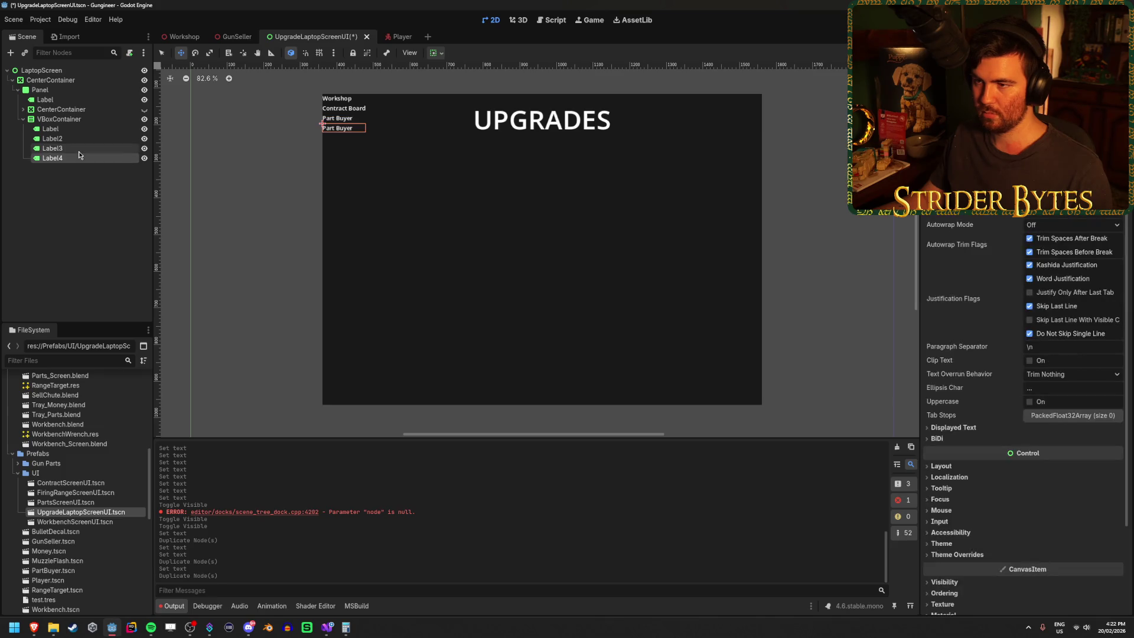
pyautogui.click(79, 149)
pyautogui.write('Shop')
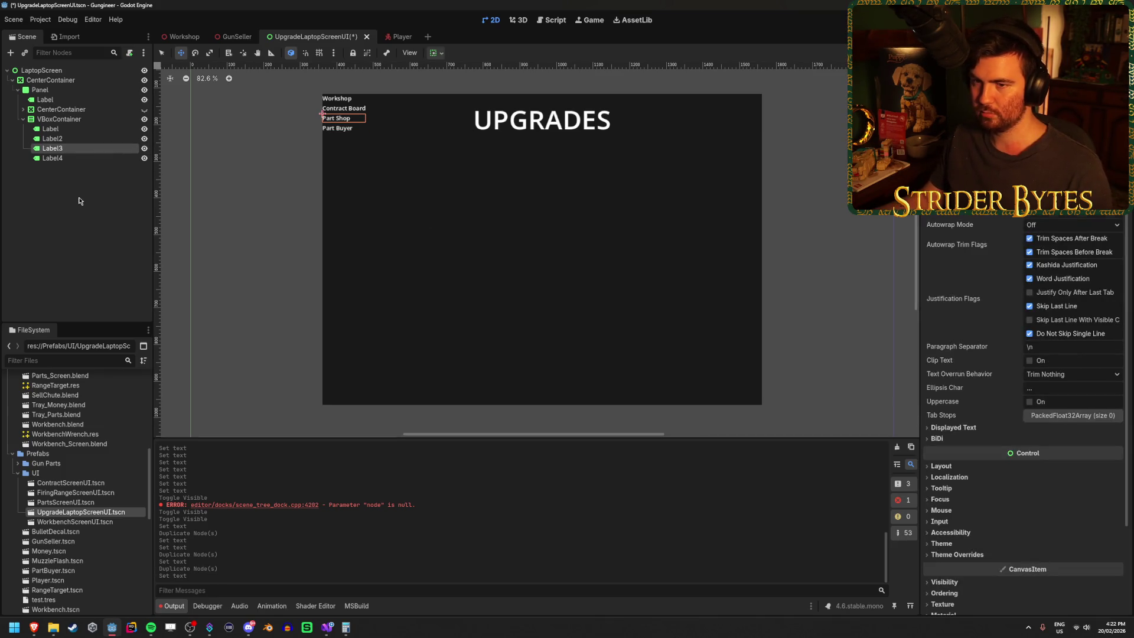
pyautogui.press('Down')
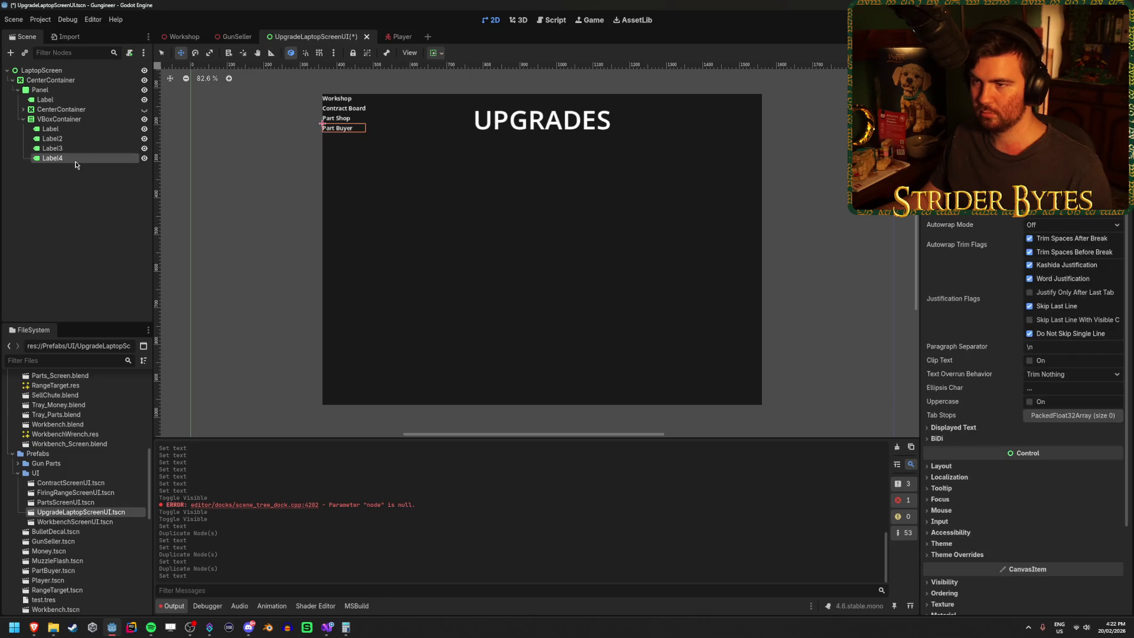
pyautogui.write('Fir')
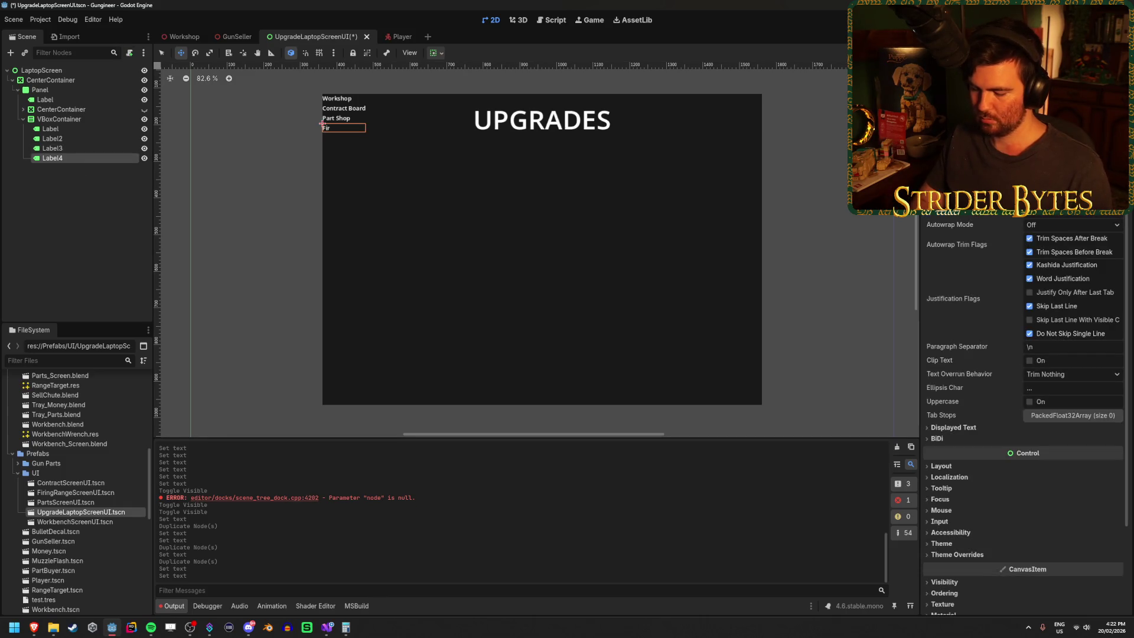
pyautogui.write('ing Range')
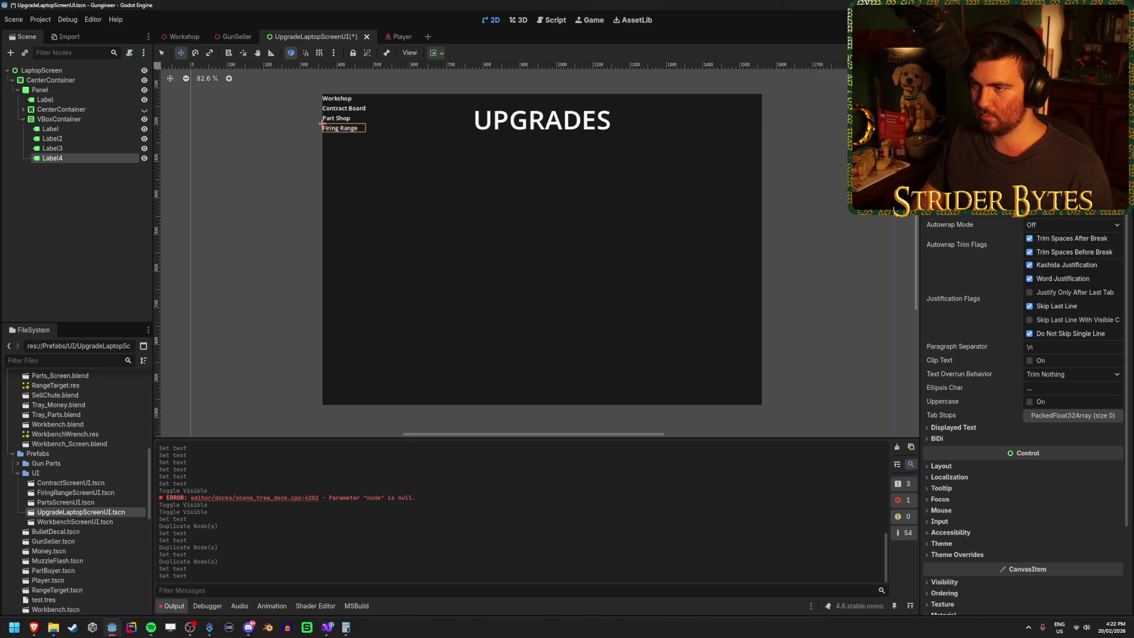
pyautogui.click(93, 158)
pyautogui.hotkey('ctrl', 'd')
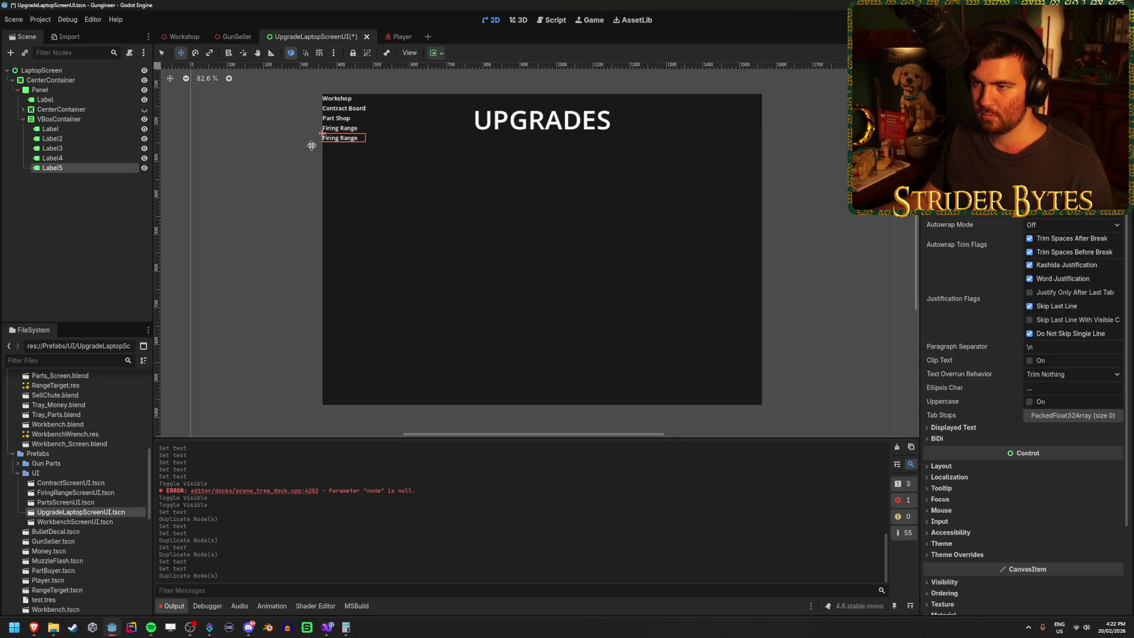
# Add 'Cleaning Bench' and 'Customization Station', rename the first label to 'Workbench', and save.
pyautogui.write('Cu')
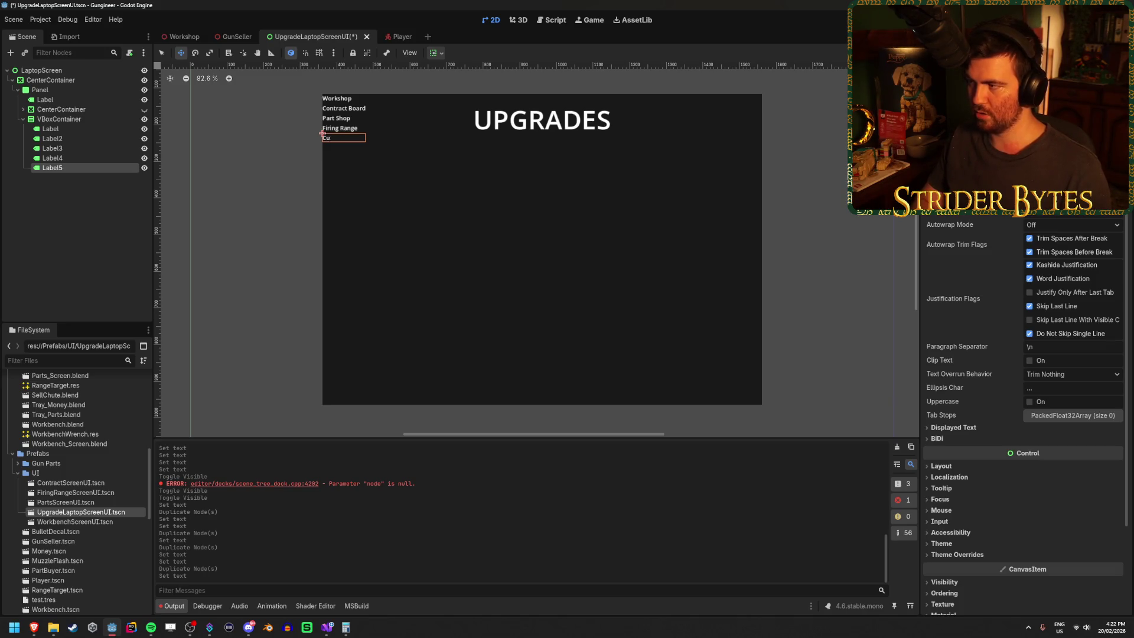
pyautogui.write('sCleaning Bench')
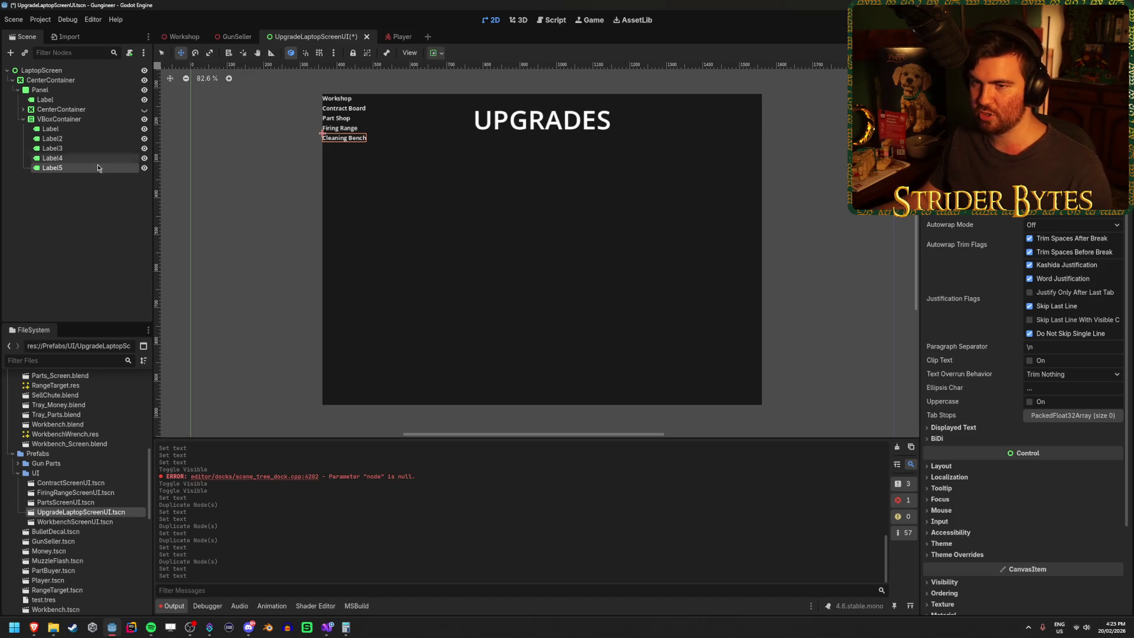
pyautogui.hotkey('ctrl', 'd')
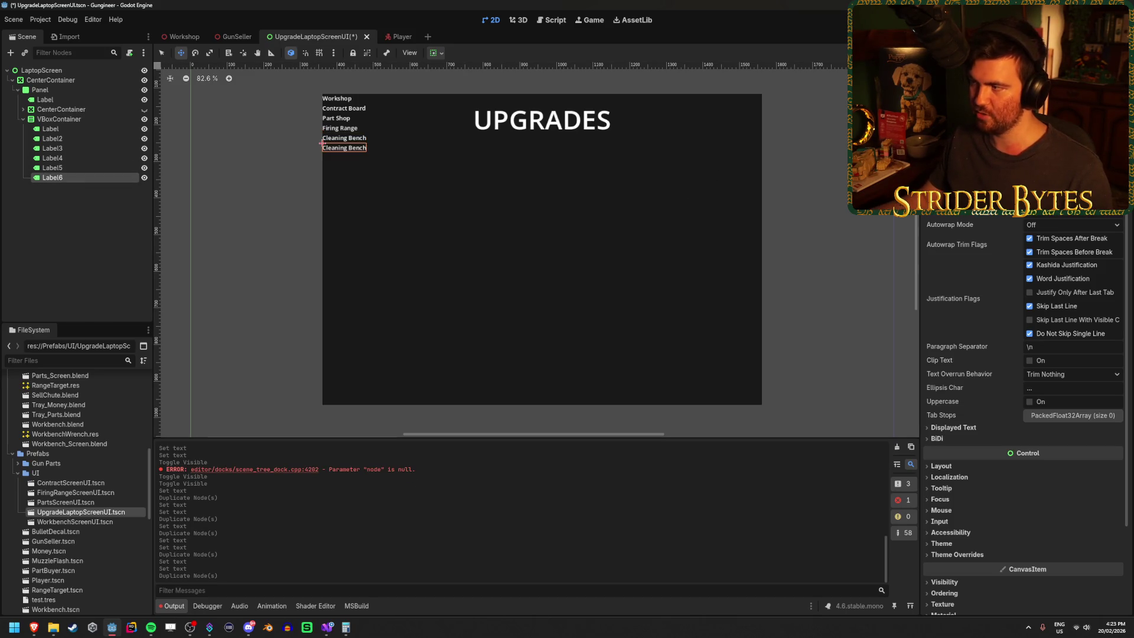
pyautogui.write('C')
pyautogui.write('ization Statio')
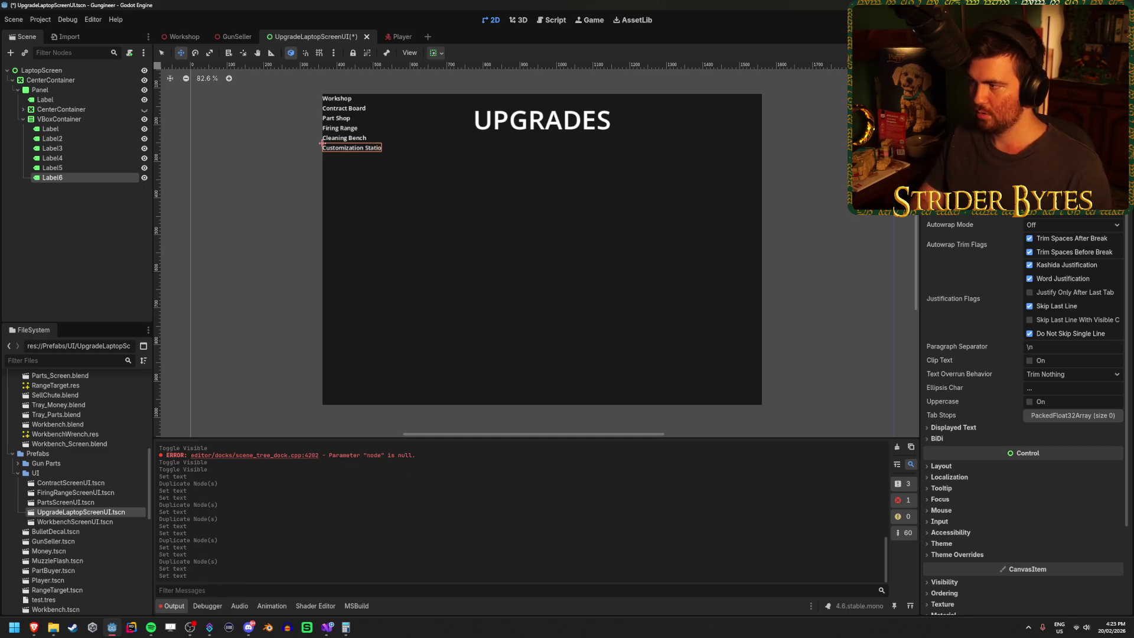
pyautogui.write('n')
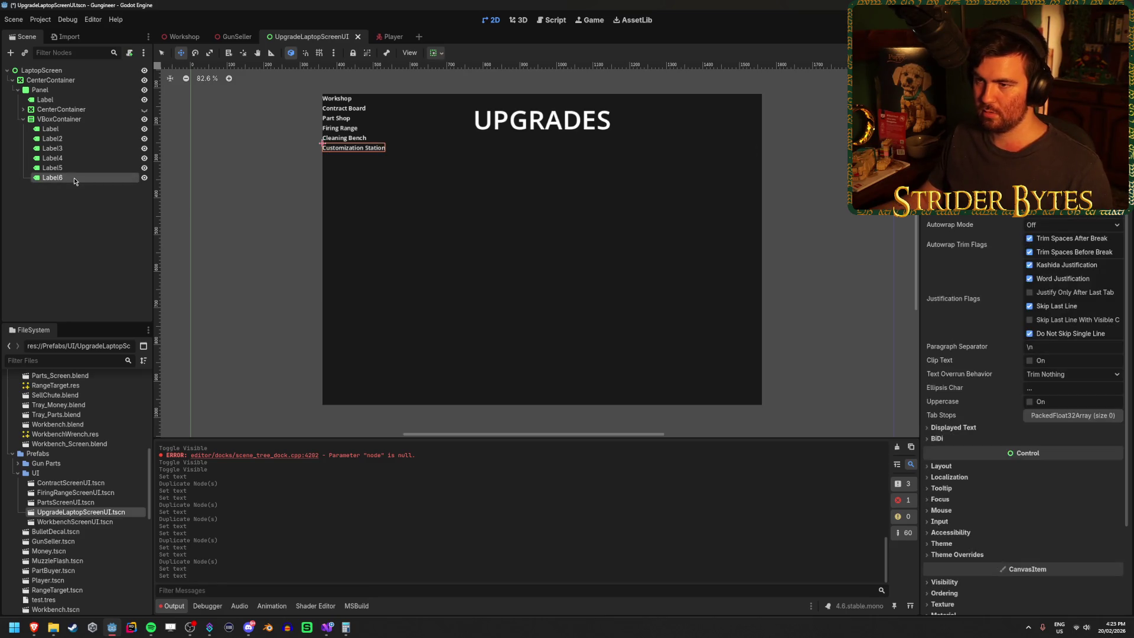
pyautogui.hotkey('ctrl', 'd')
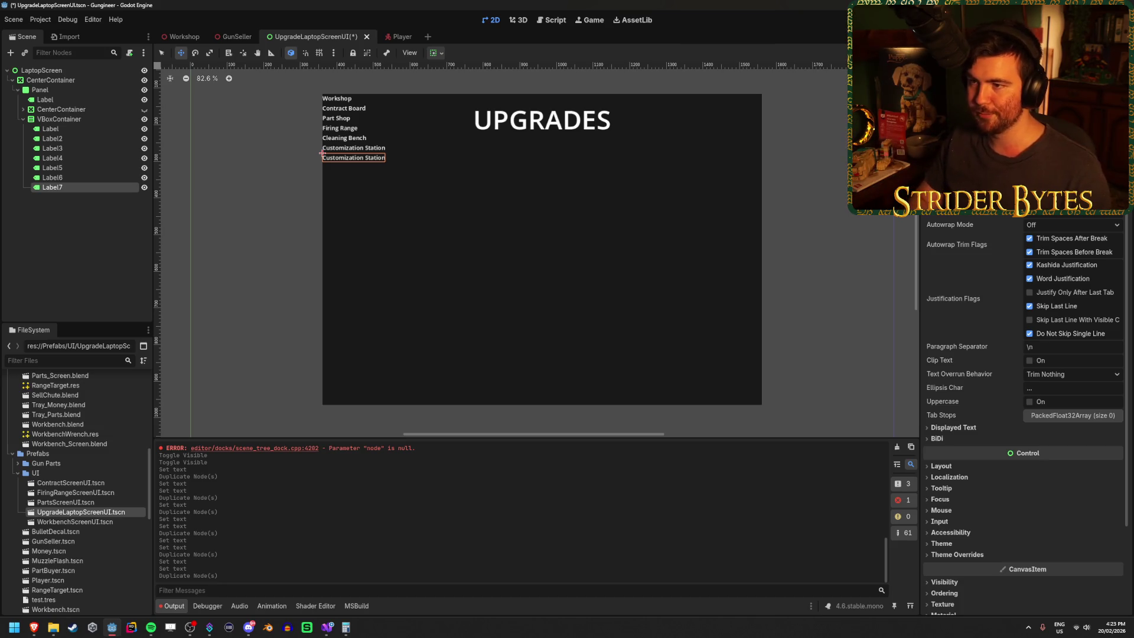
pyautogui.click(323, 96)
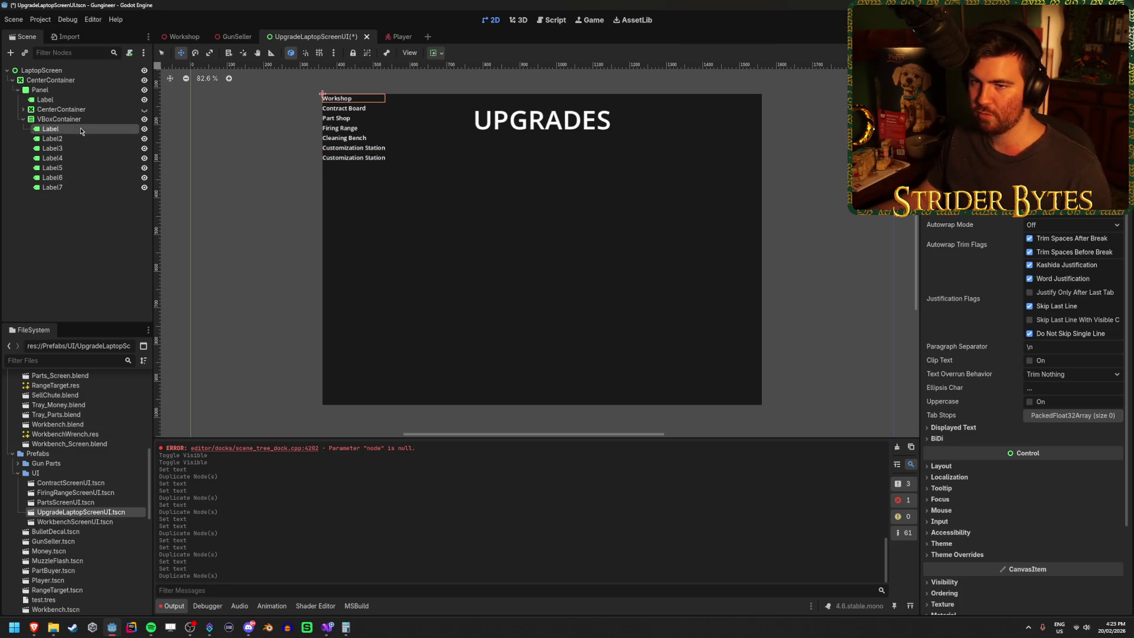
pyautogui.hotkey('ctrl', 'a')
pyautogui.write('Wo')
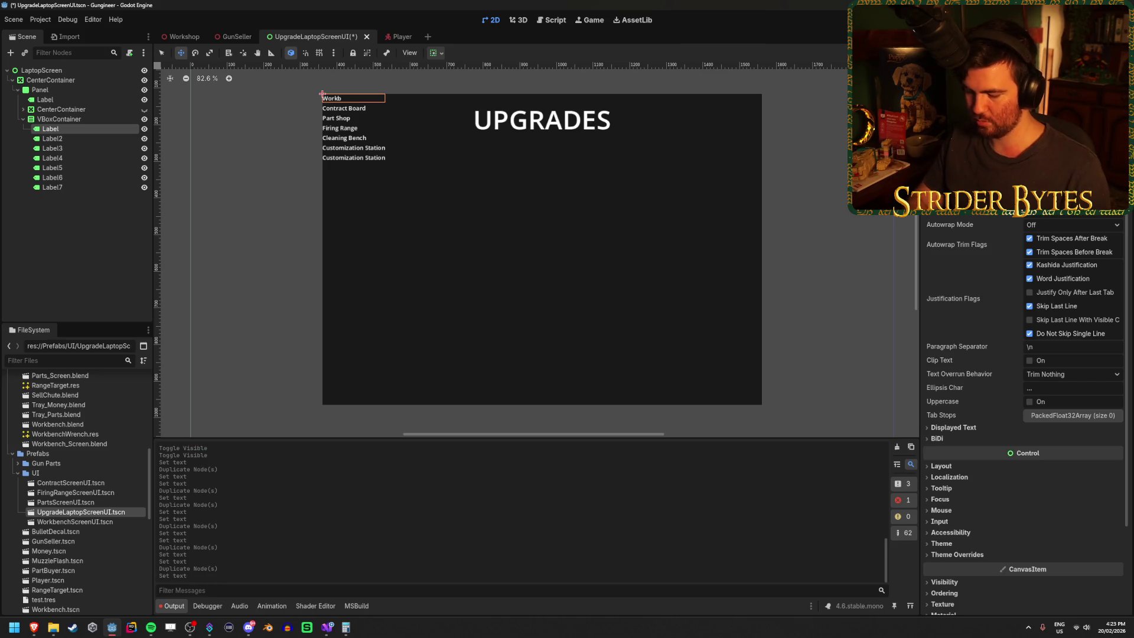
pyautogui.hotkey('ctrl', 's')
pyautogui.click(84, 188)
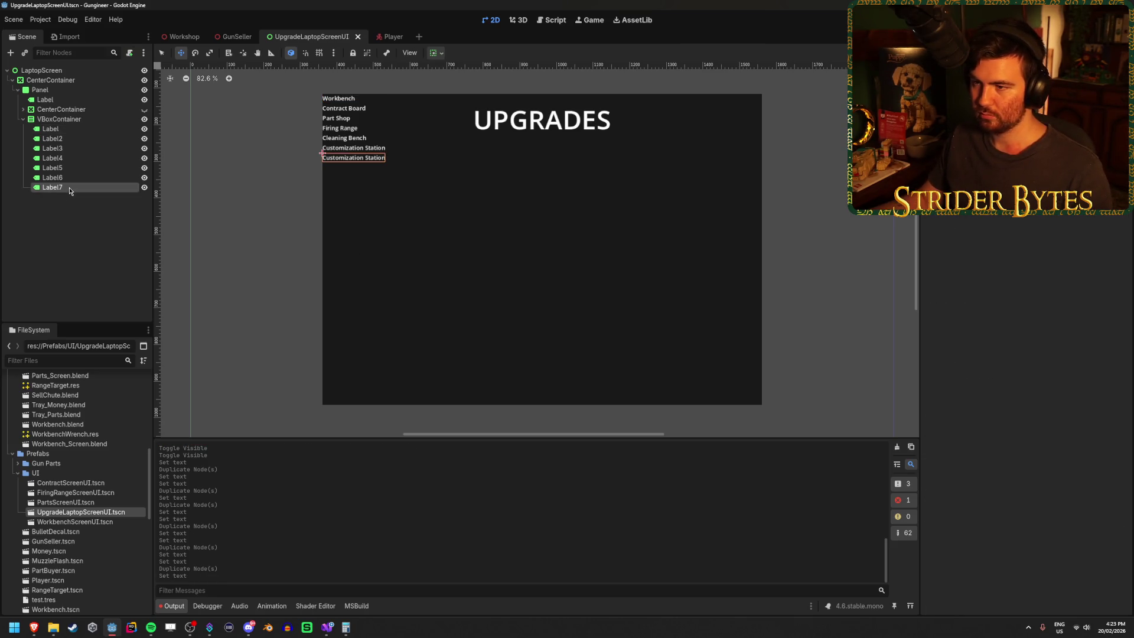
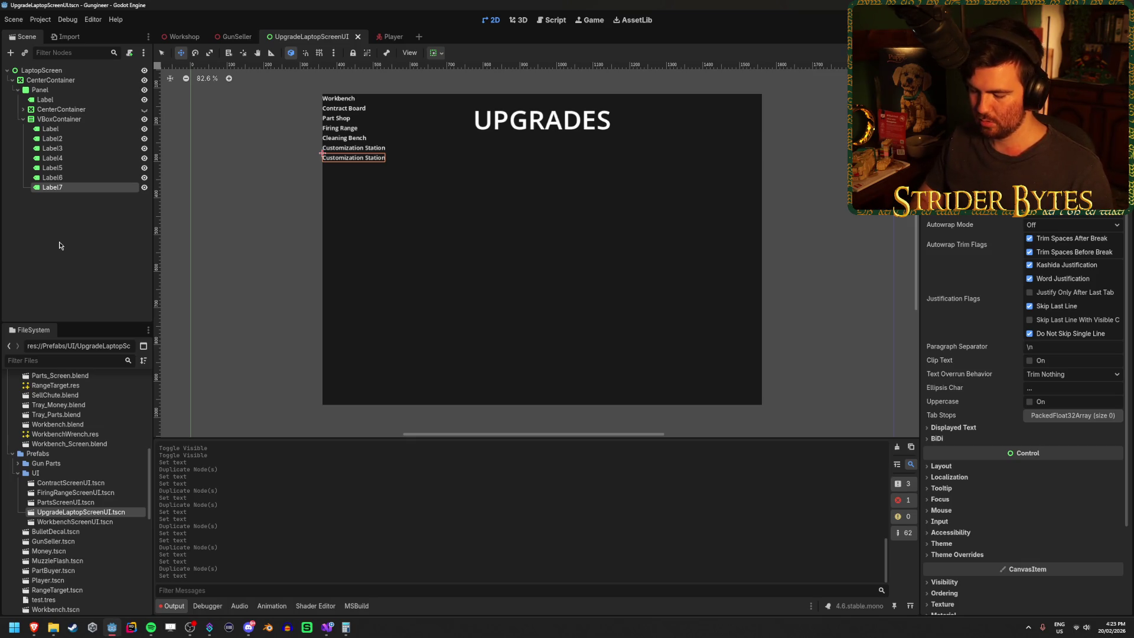
# Rename the last label to 'Part Storage' and duplicate it as 'Gun Display'.
pyautogui.write('Part Stro')
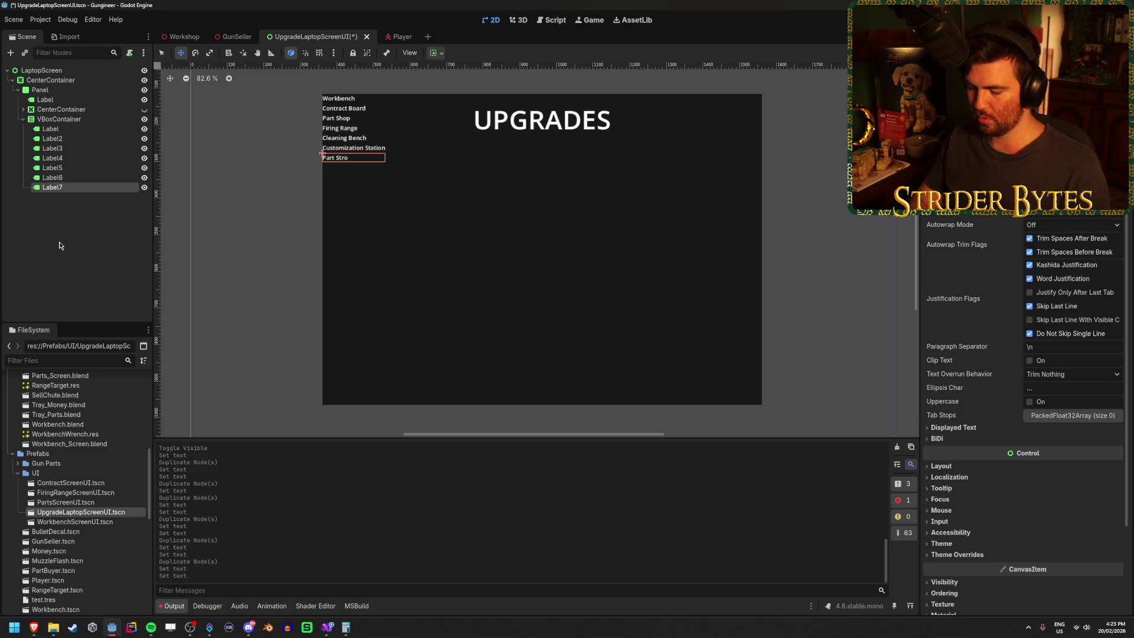
pyautogui.press('BackSpace')
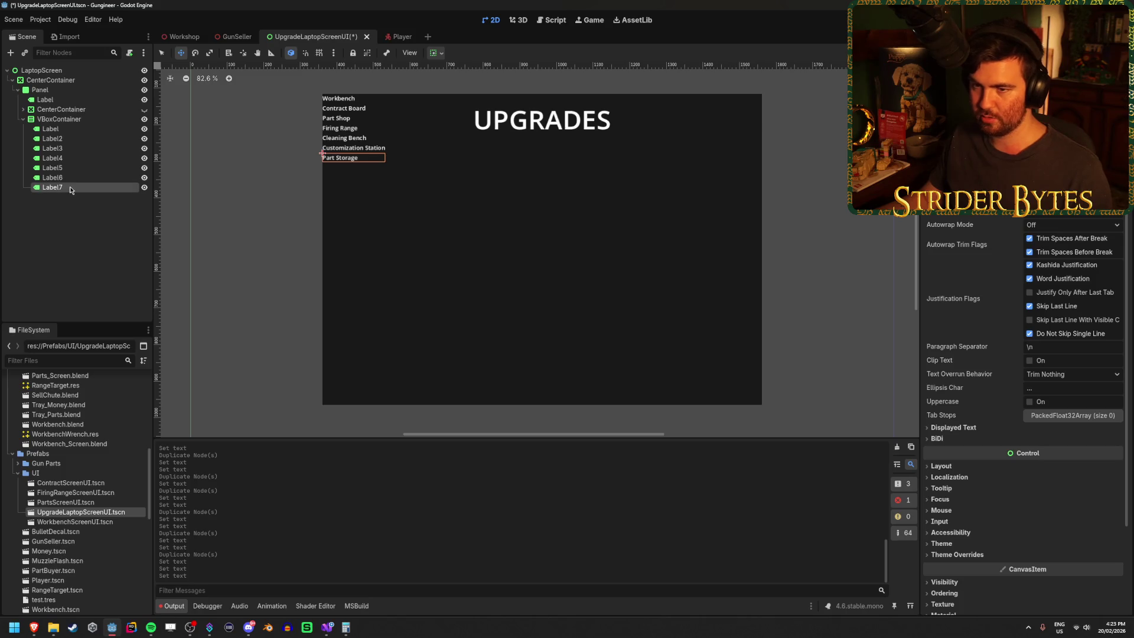
pyautogui.hotkey('ctrl', 'd')
pyautogui.write('Gun')
pyautogui.write('y')
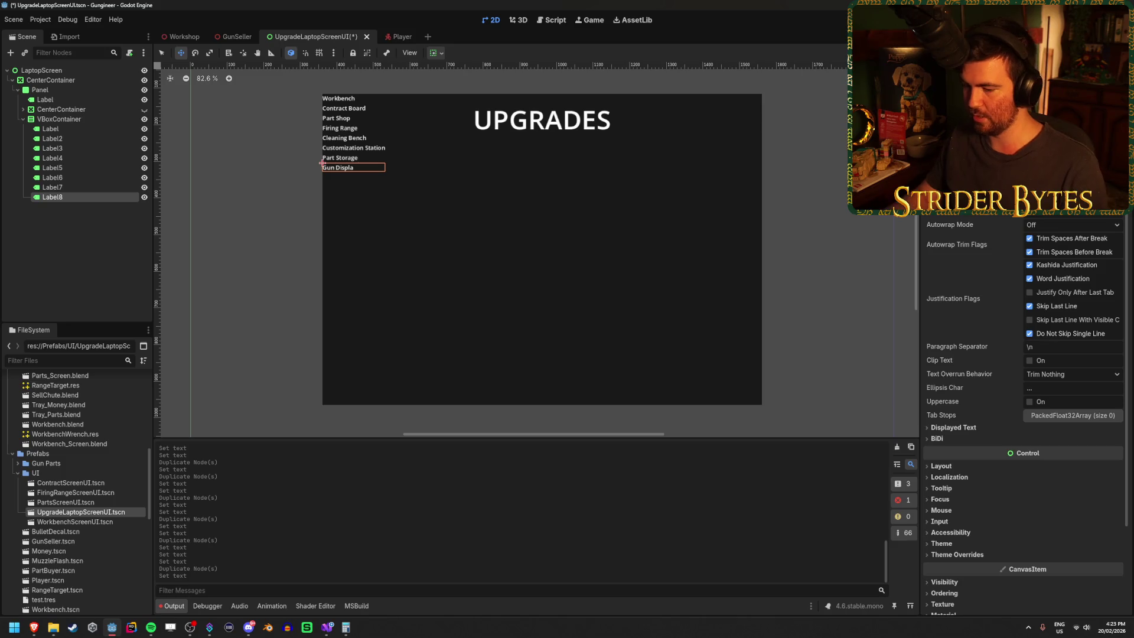
pyautogui.click(68, 130)
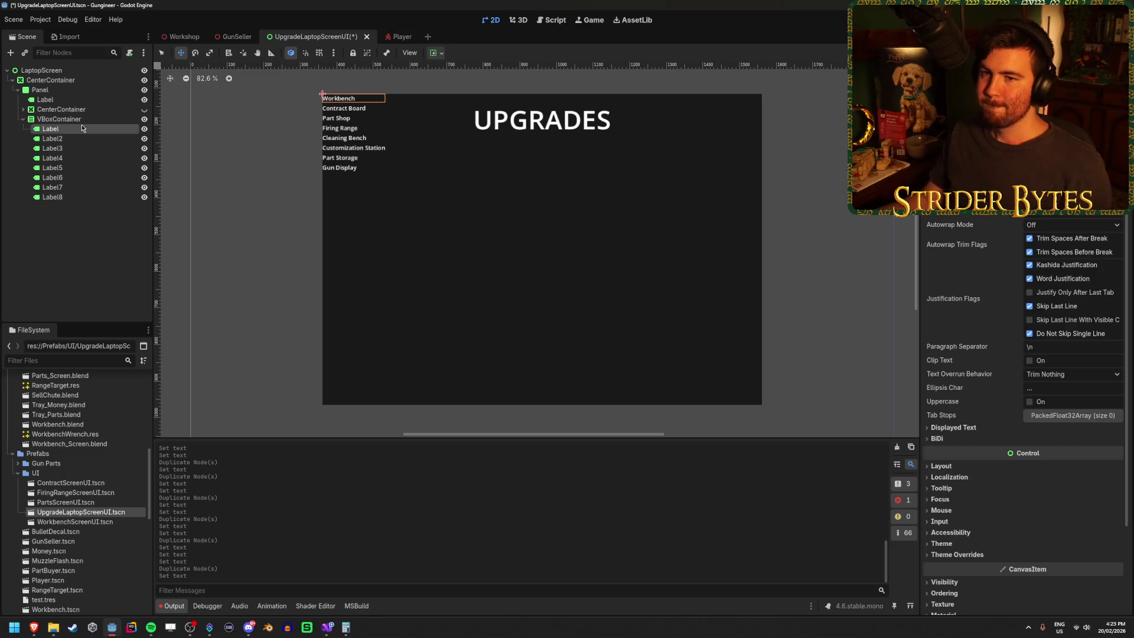
# Check the VBoxContainer's transform size, leaving its width unchanged.
pyautogui.click(71, 118)
pyautogui.scroll(3, 1026, 325)
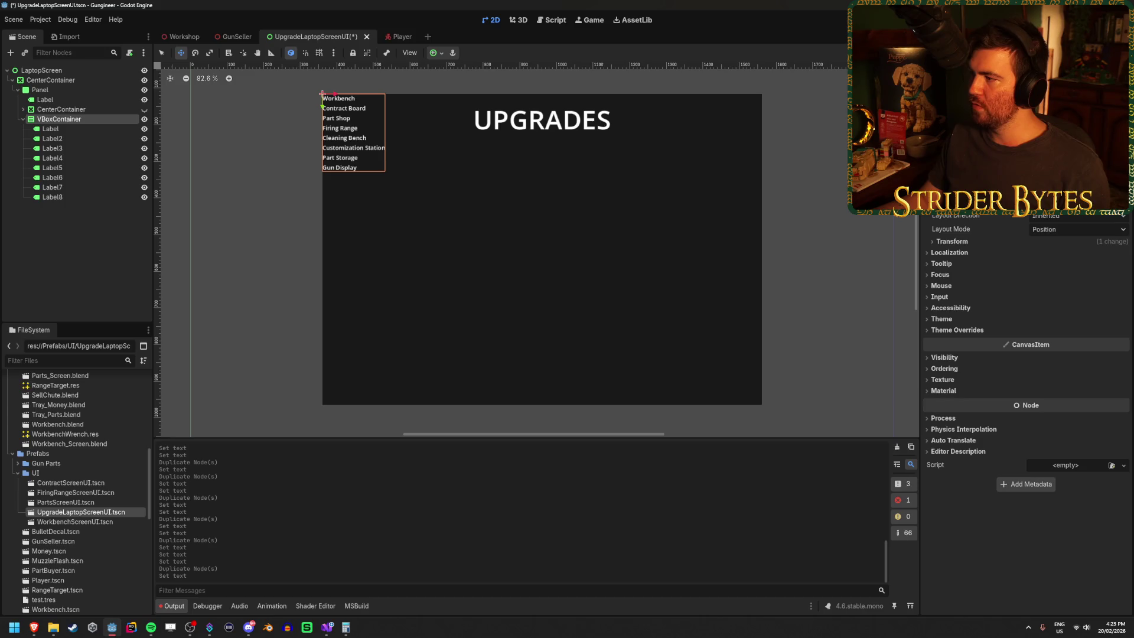
pyautogui.click(952, 242)
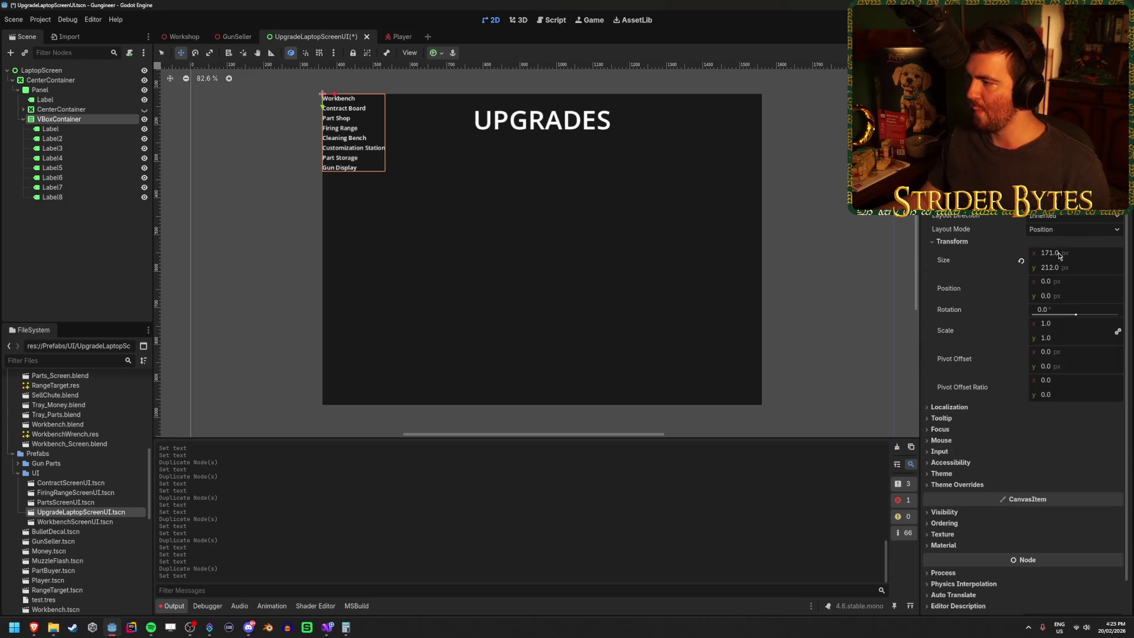
pyautogui.click(1055, 254)
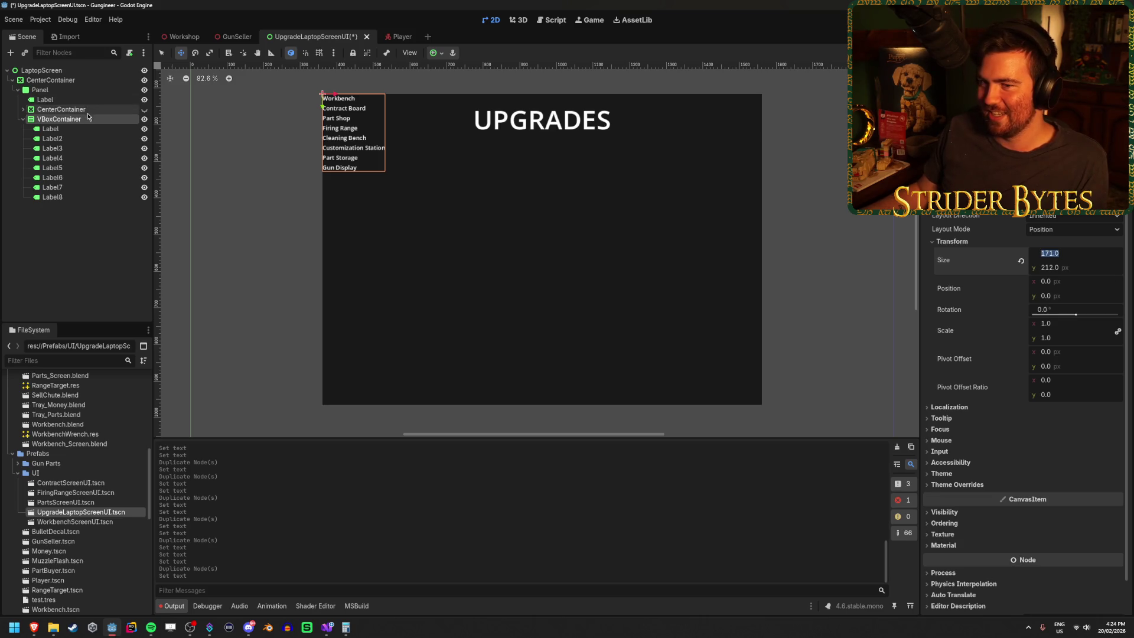
pyautogui.press('Escape')
pyautogui.rightClick(65, 94)
# Add a CenterContainer under Panel and move the VBoxContainer into it.
pyautogui.click(121, 99)
pyautogui.write('center')
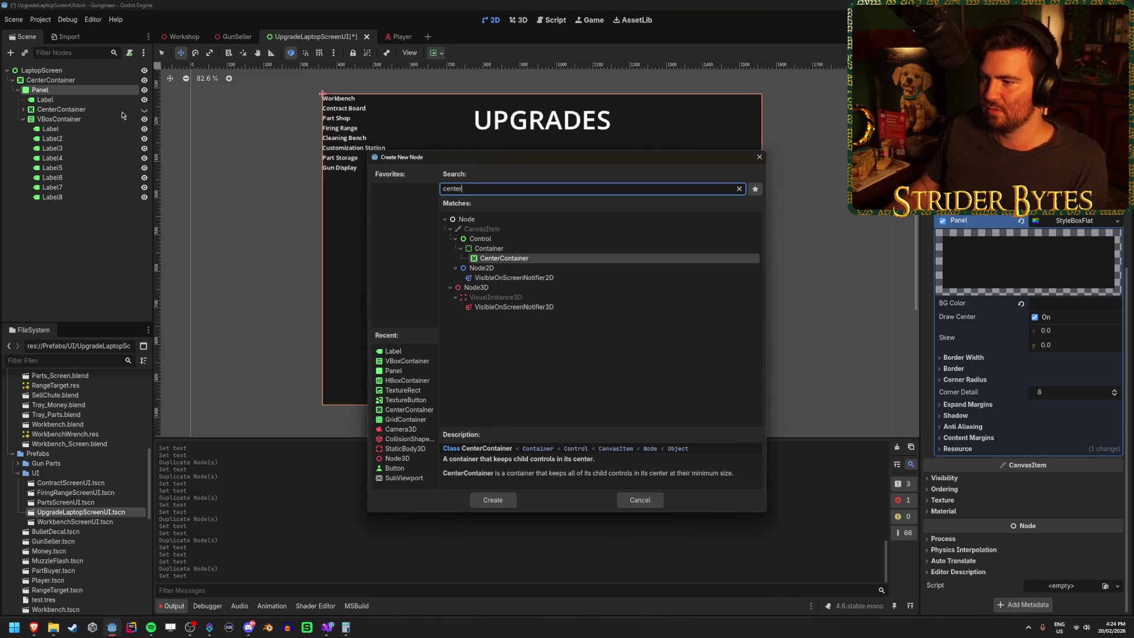
pyautogui.press('Return')
pyautogui.moveTo(59, 119); pyautogui.dragTo(82, 207)
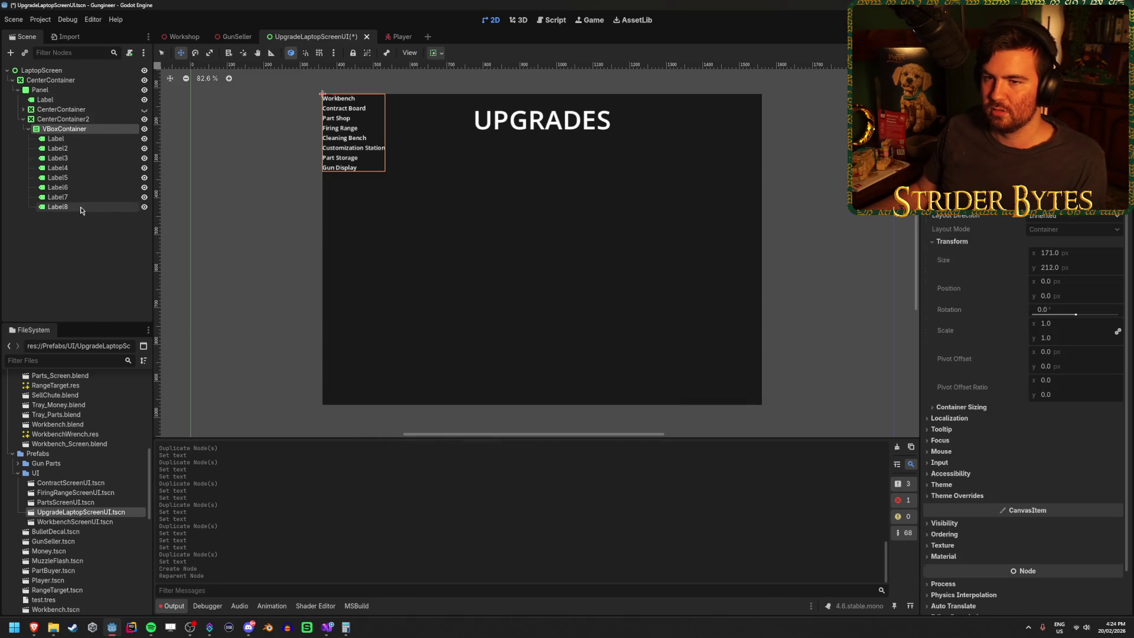
# Anchor CenterContainer2 with the Left Wide preset as a full-height left strip.
pyautogui.click(63, 119)
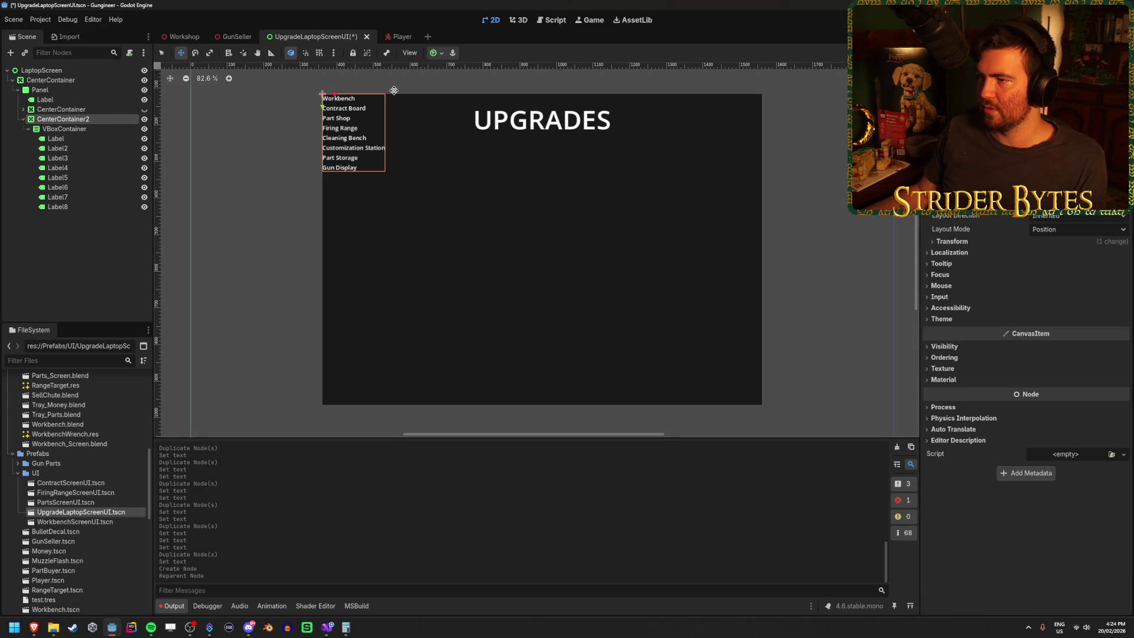
pyautogui.click(434, 52)
pyautogui.click(488, 134)
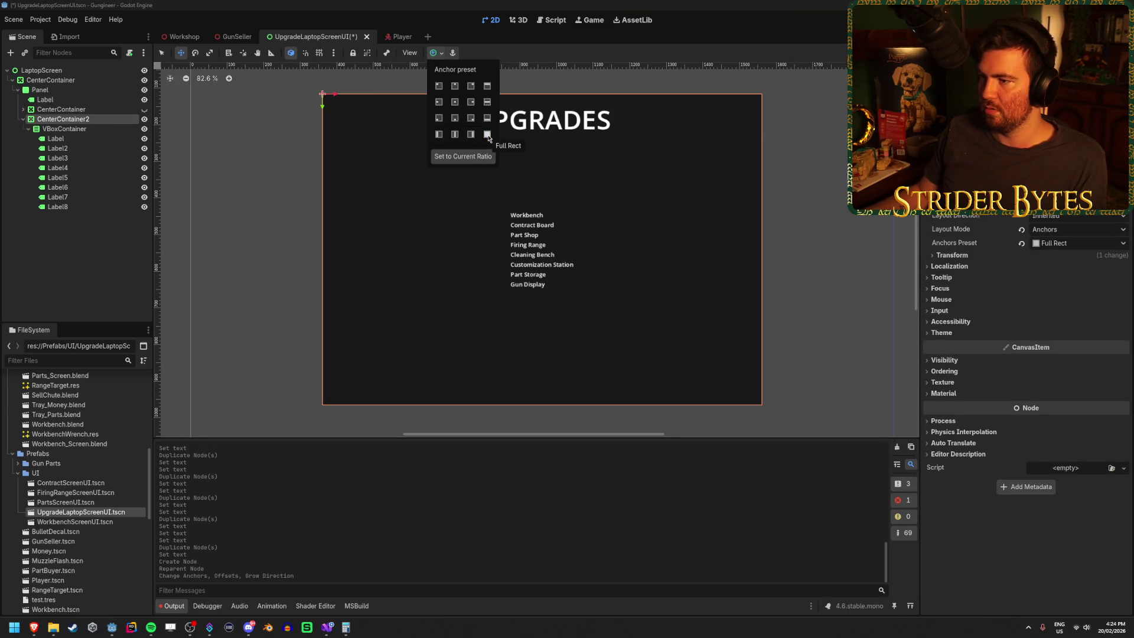
pyautogui.click(439, 135)
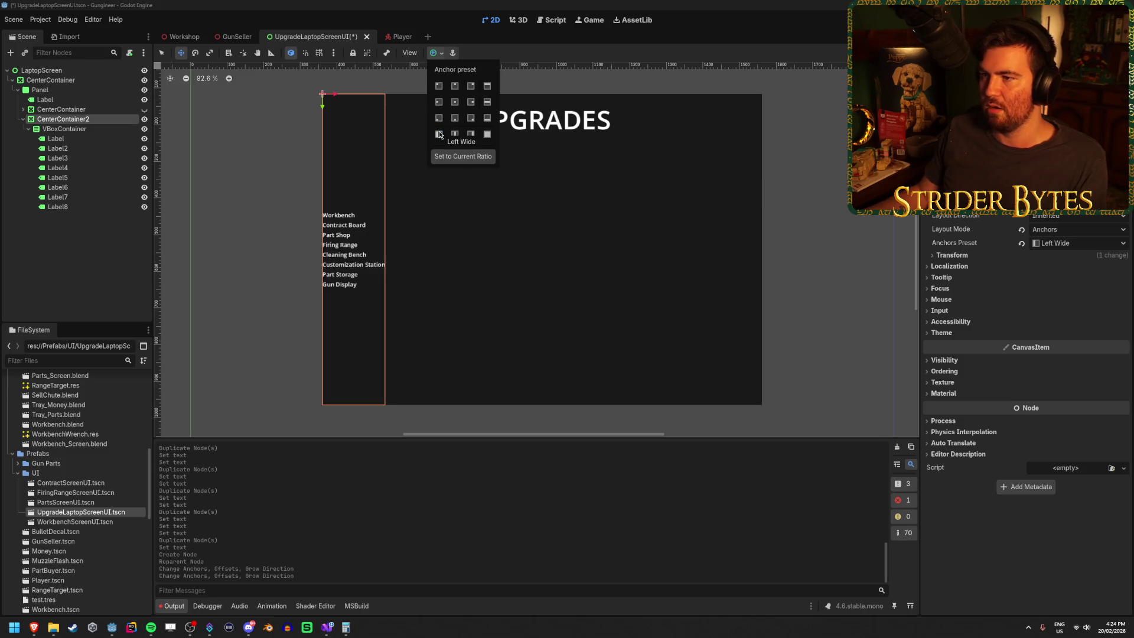
pyautogui.click(439, 101)
pyautogui.click(439, 135)
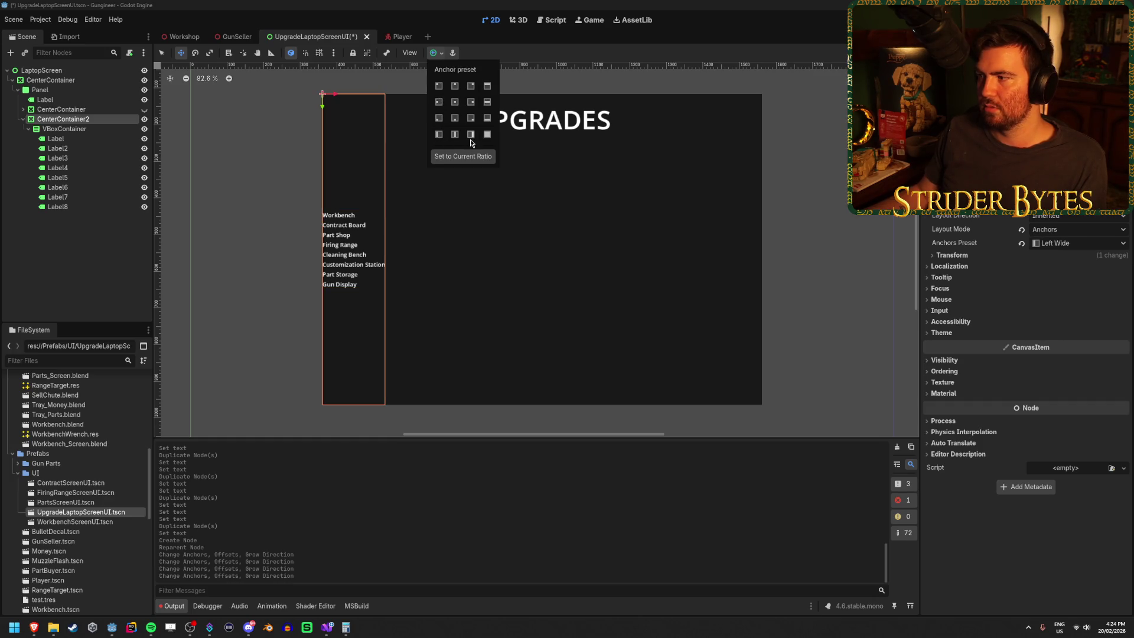
# Select all eight upgrade labels inside the VBoxContainer.
pyautogui.click(85, 132)
pyautogui.click(82, 130)
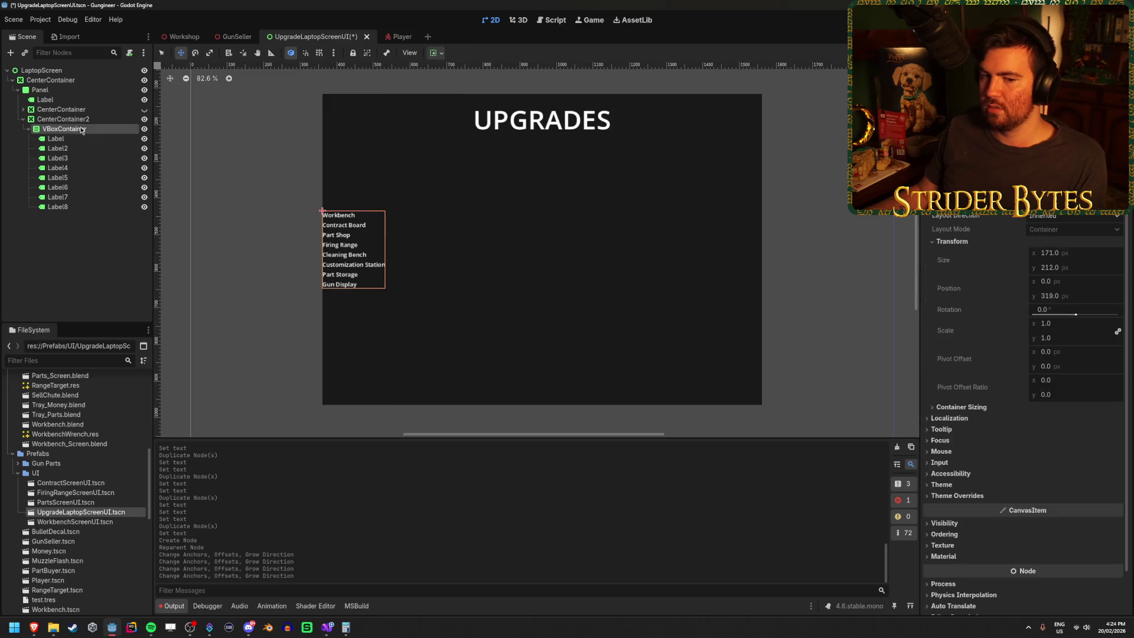
pyautogui.click(76, 139)
pyautogui.keyDown('shift'); pyautogui.click(74, 209); pyautogui.keyUp('shift')
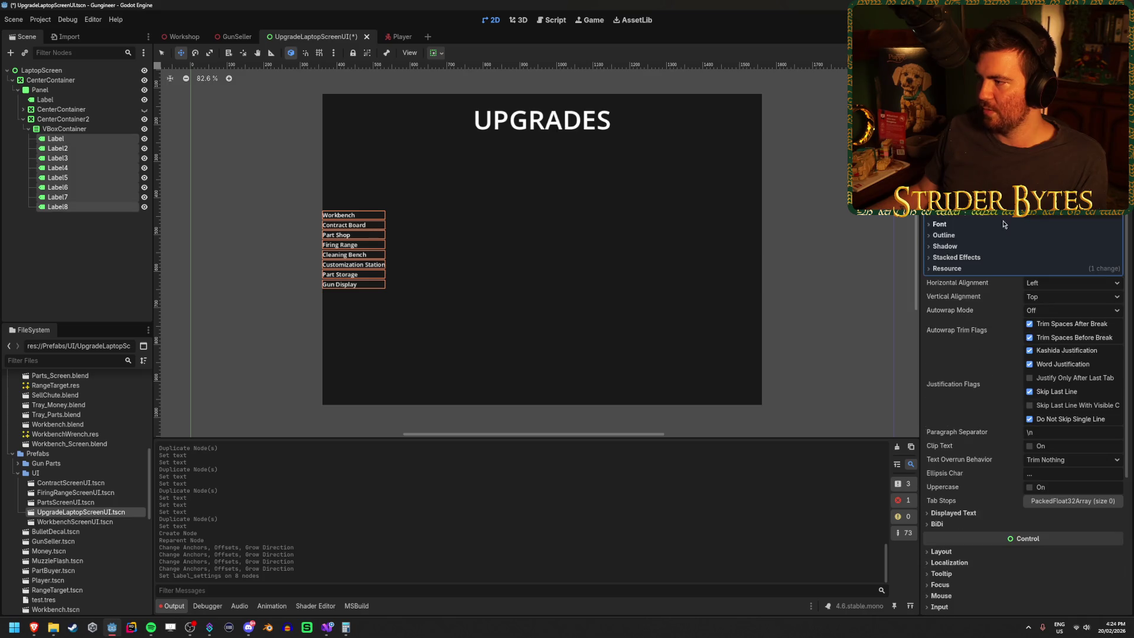
# Set the font size override of all eight labels to 24 px.
pyautogui.click(1003, 224)
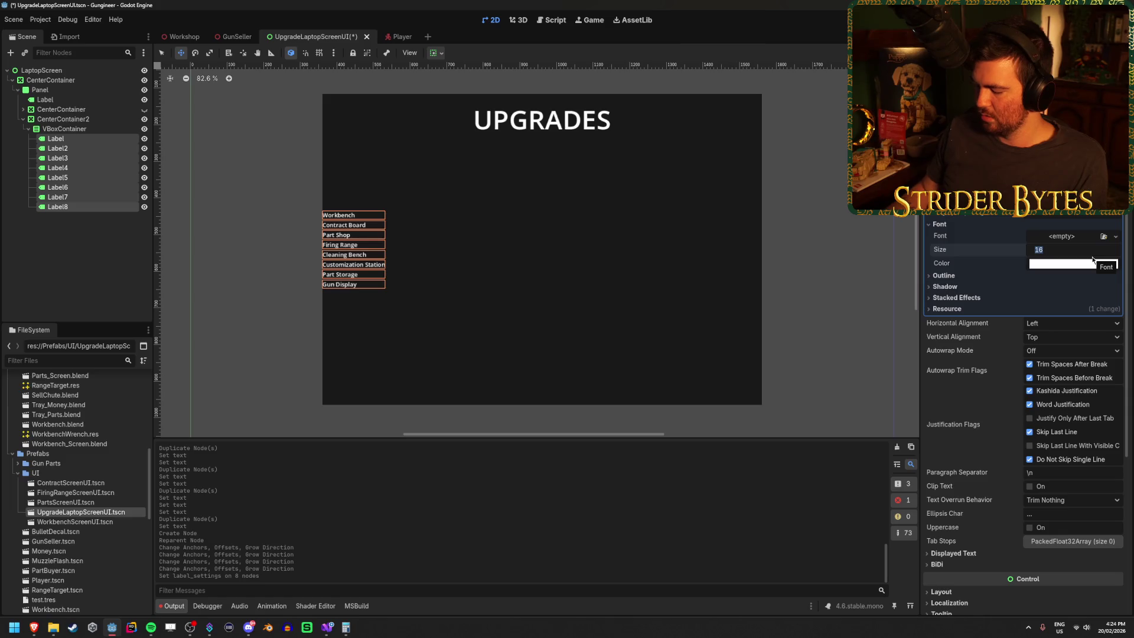
pyautogui.write('72')
pyautogui.press('Return')
pyautogui.write('48')
pyautogui.press('Return')
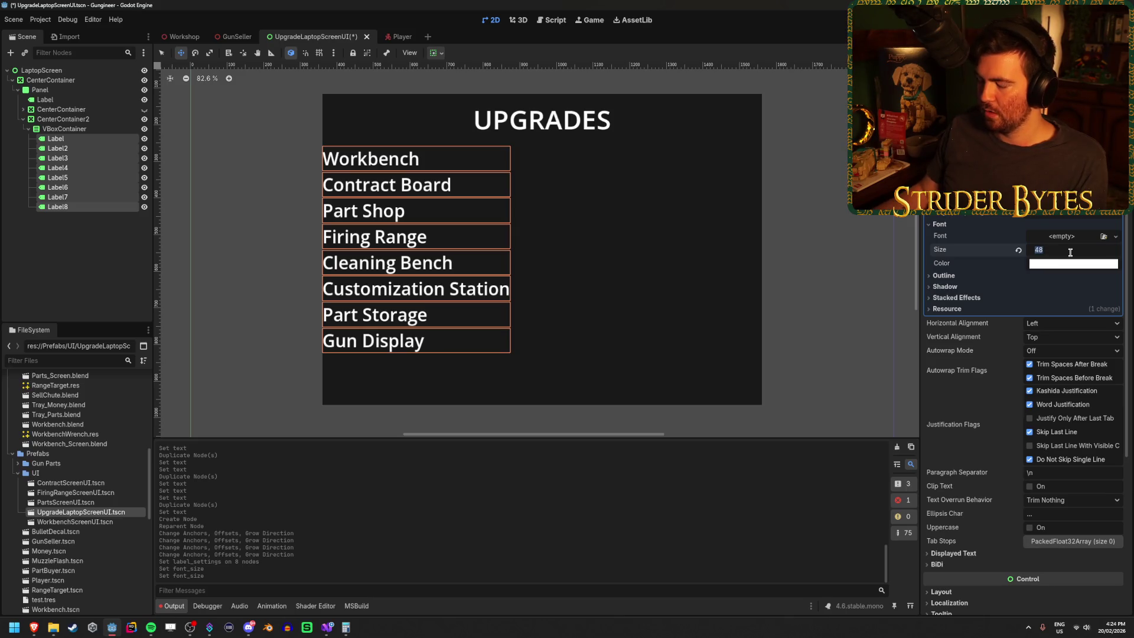
pyautogui.write('6')
pyautogui.press('Return')
pyautogui.write('24')
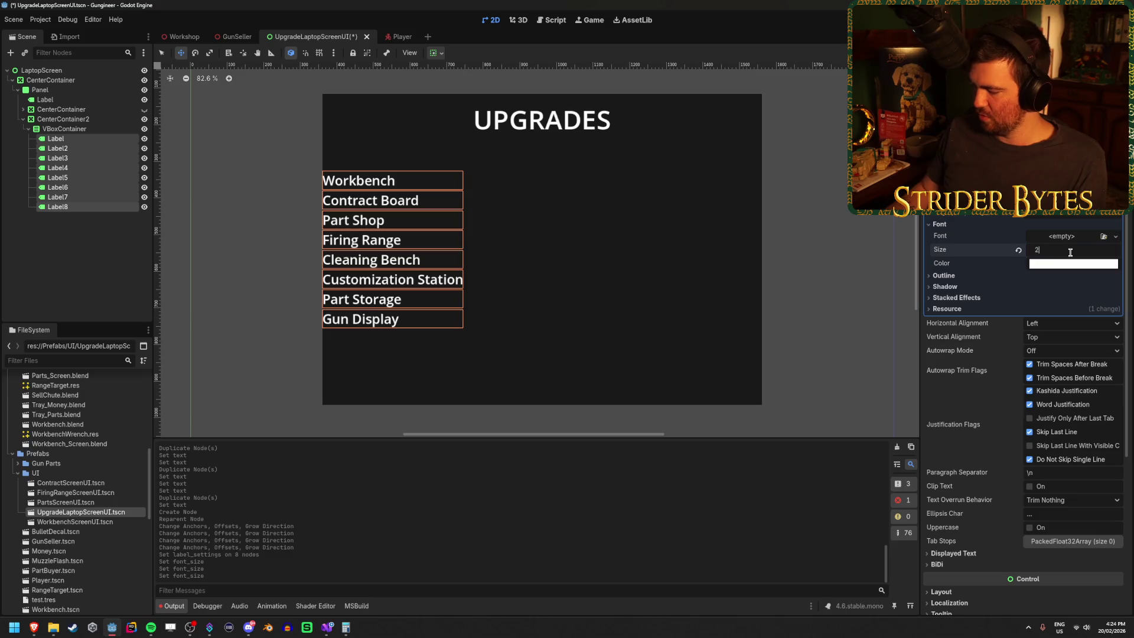
pyautogui.press('Return')
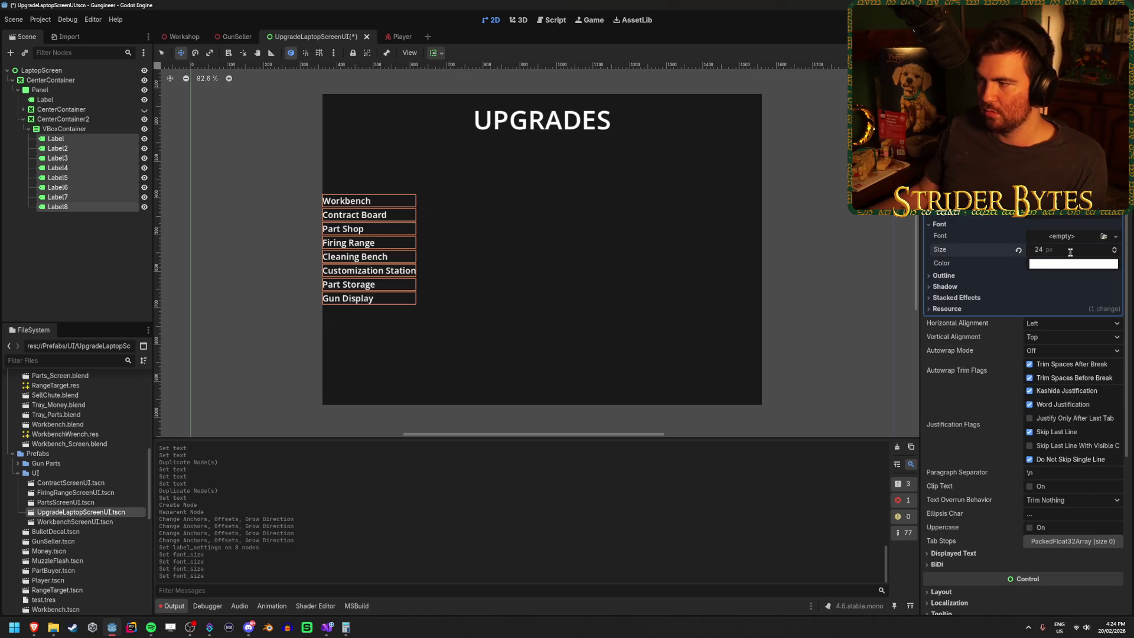
# Enable the VBoxContainer's Separation constant override and set it to 50.
pyautogui.click(64, 129)
pyautogui.click(969, 496)
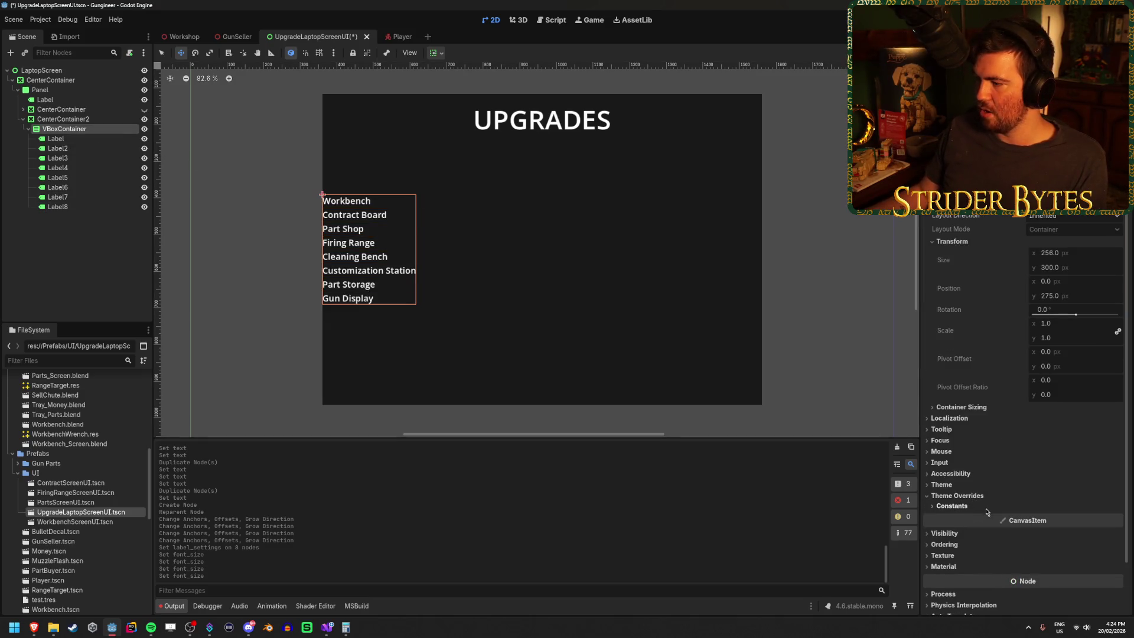
pyautogui.click(952, 507)
pyautogui.click(943, 517)
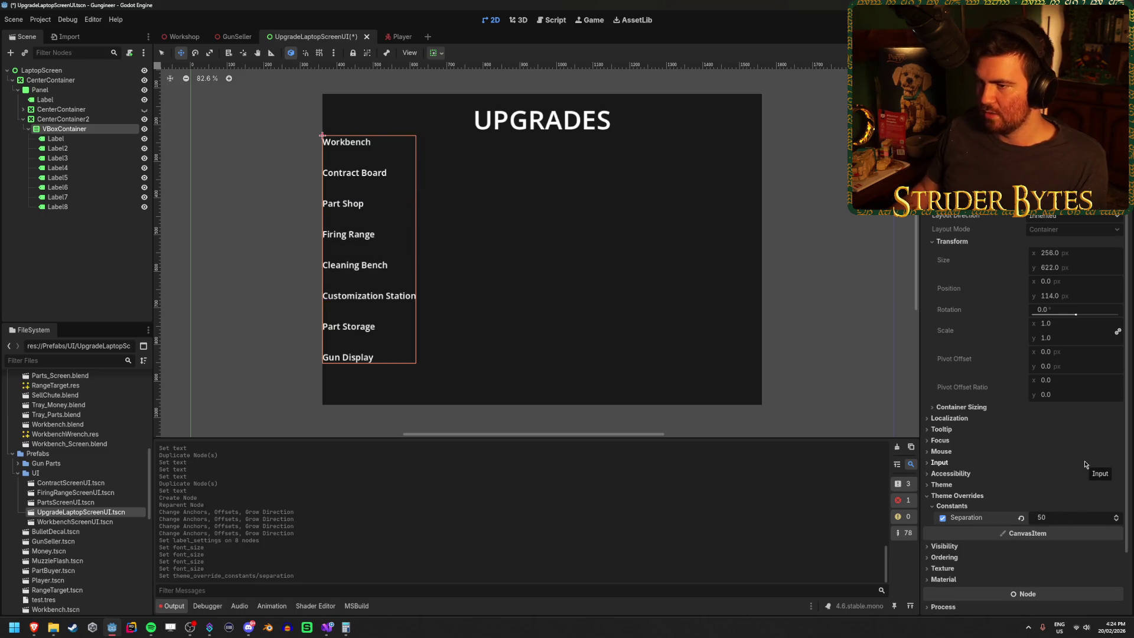
pyautogui.click(1072, 518)
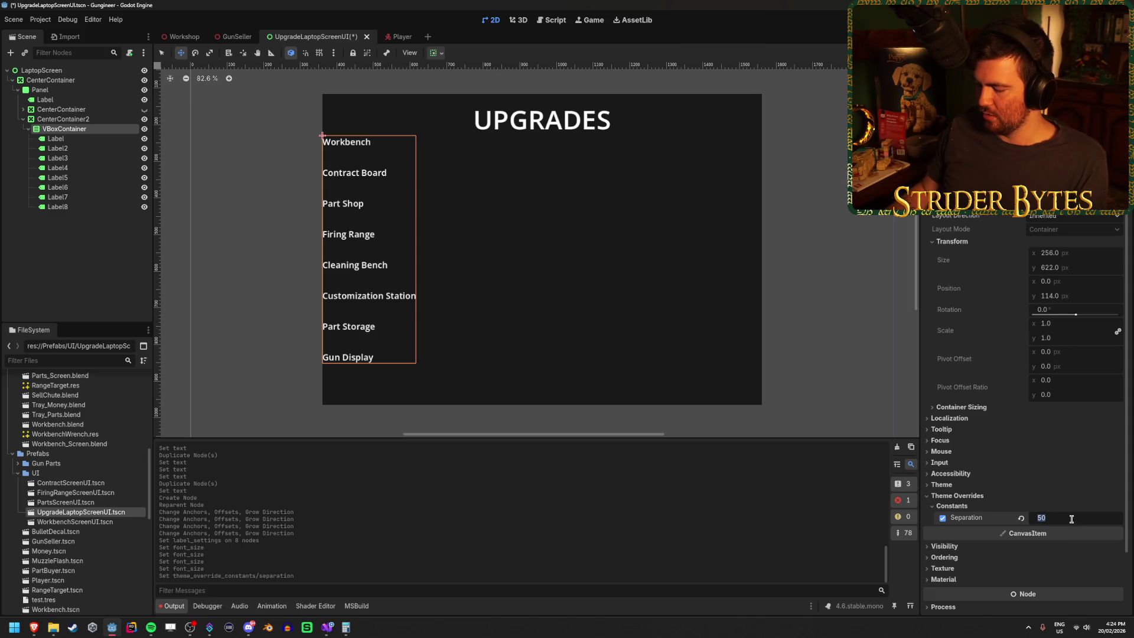
pyautogui.write('24')
pyautogui.press('Return')
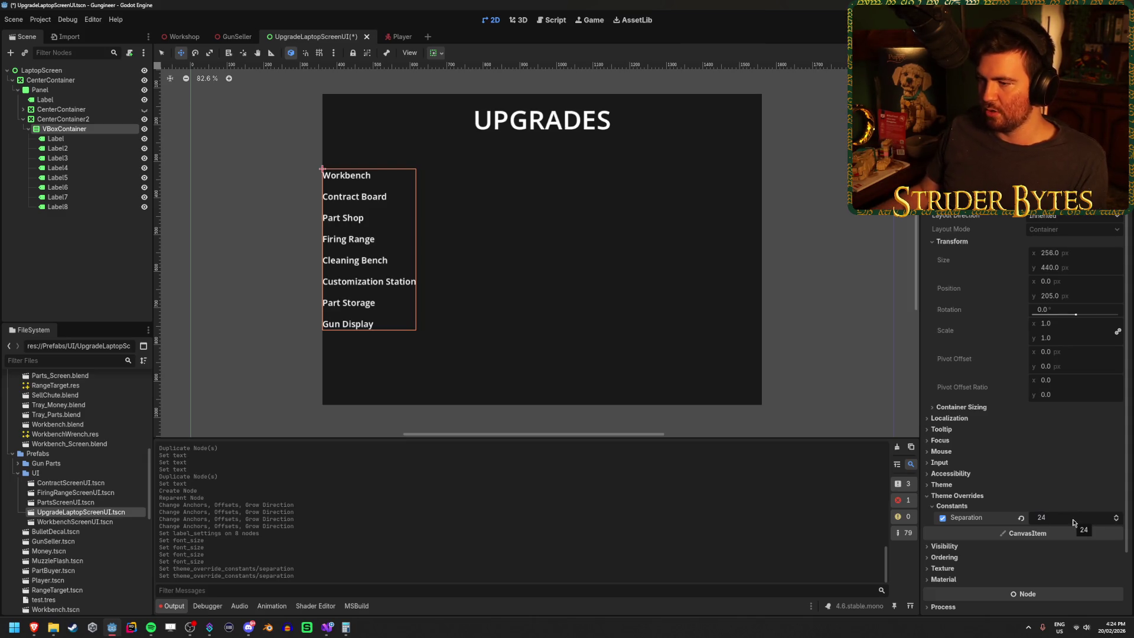
pyautogui.write('50')
pyautogui.press('Return')
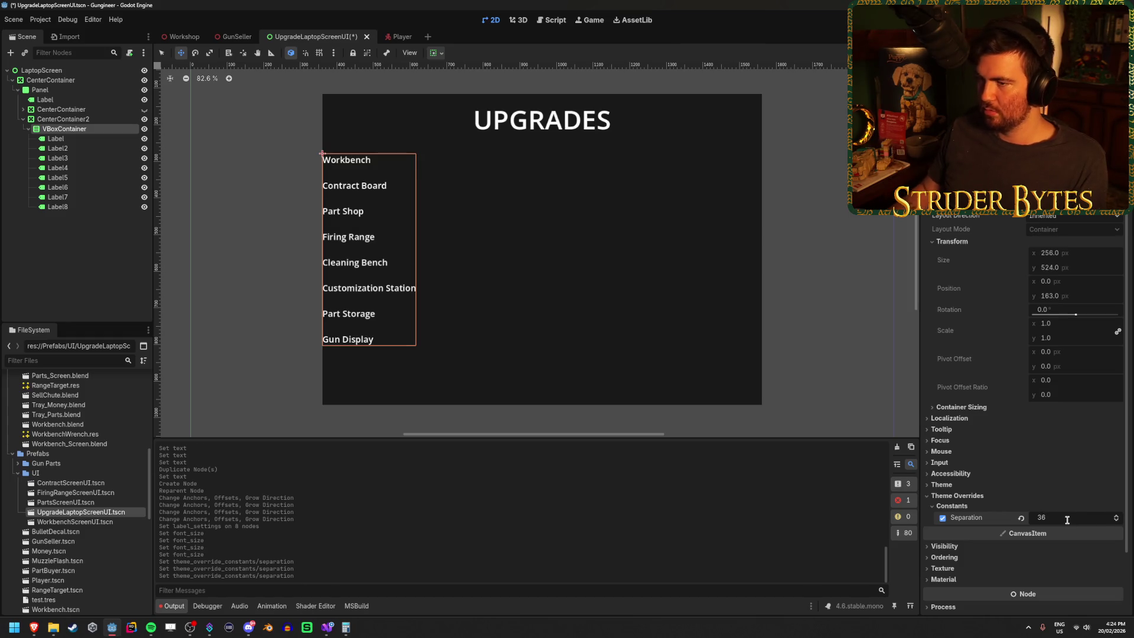
pyautogui.press('Return')
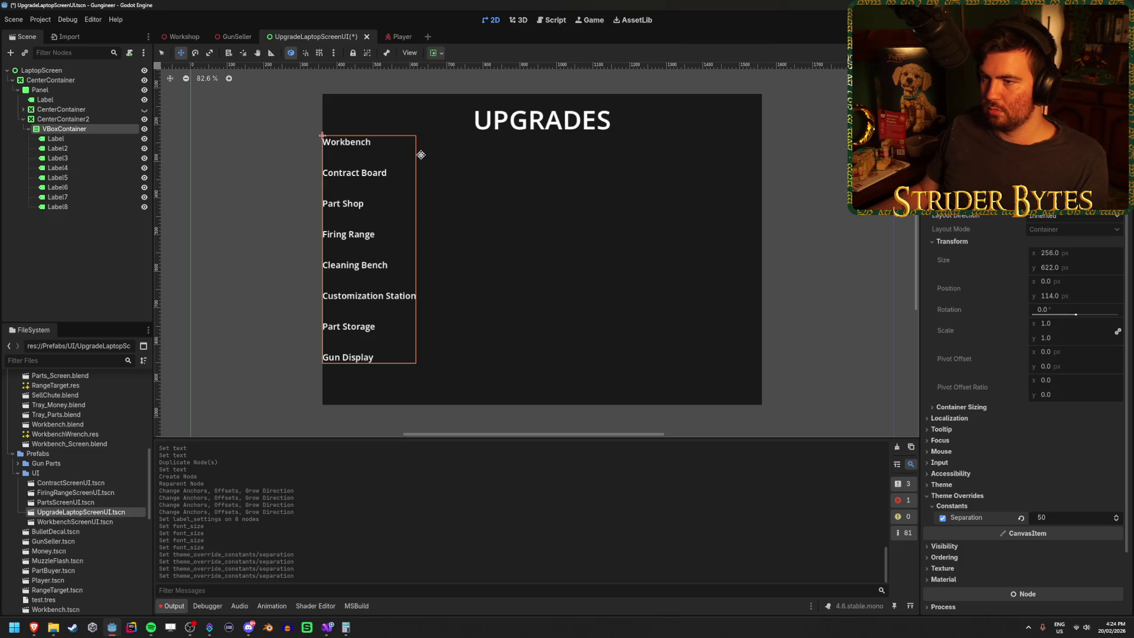
# Set CenterContainer2's horizontal position to 50, keeping its width at 256.
pyautogui.click(90, 120)
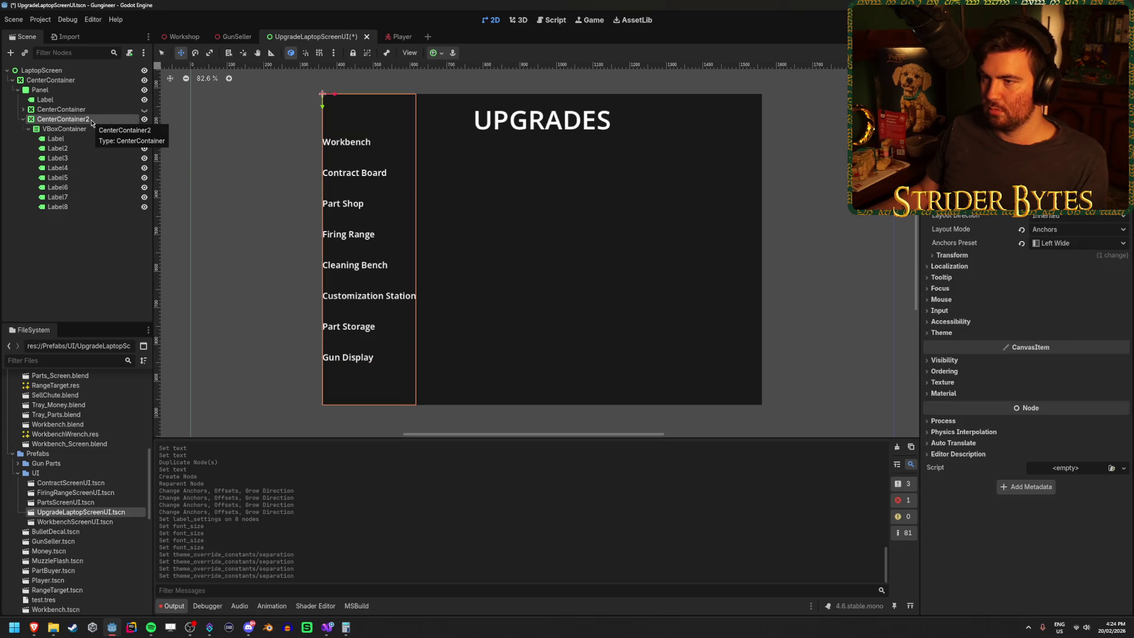
pyautogui.press('Return')
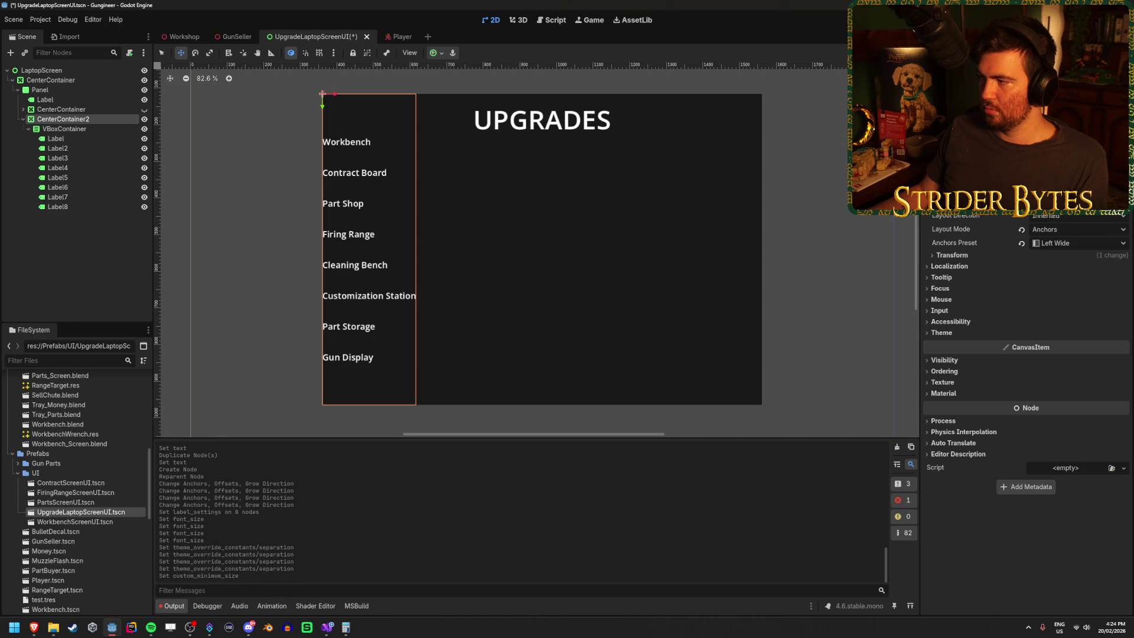
pyautogui.hotkey('ctrl', 'z')
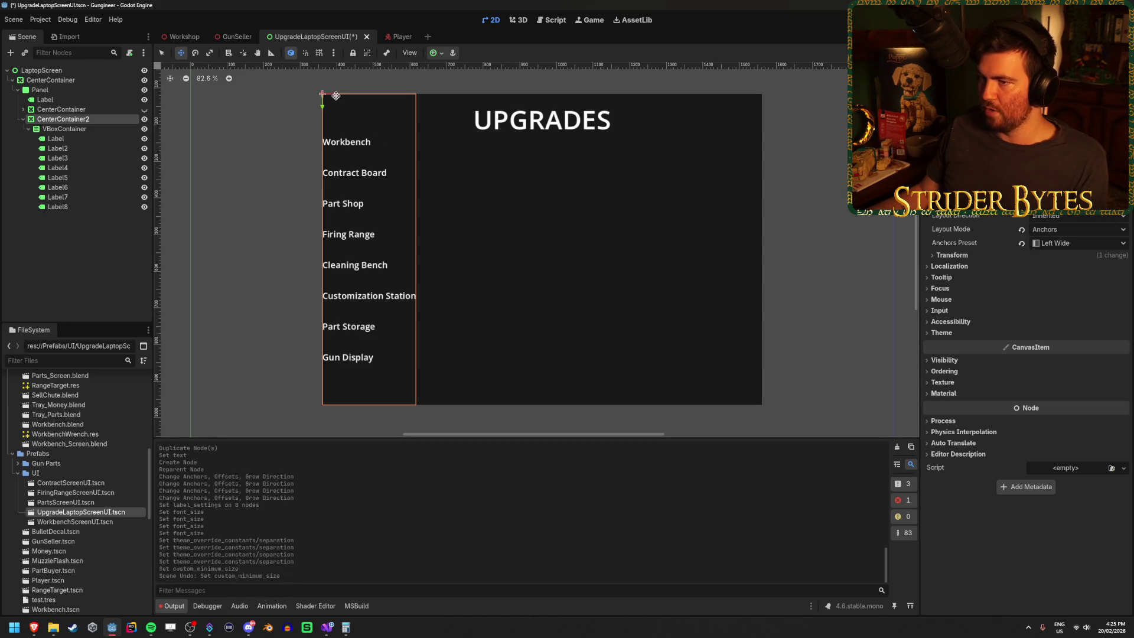
pyautogui.moveTo(334, 94); pyautogui.dragTo(357, 93)
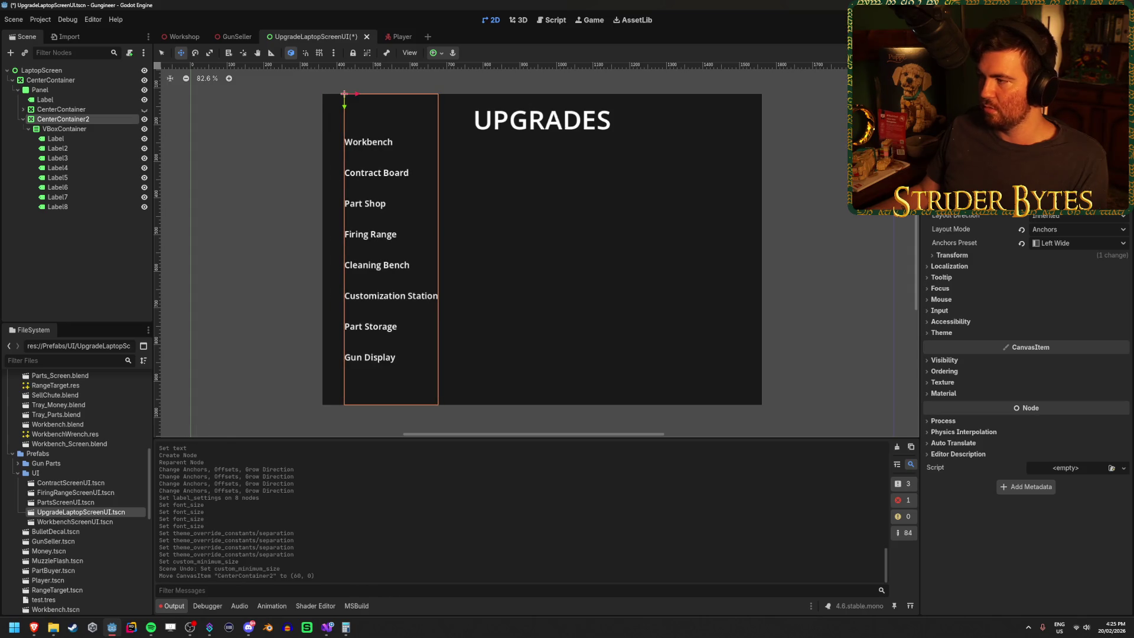
pyautogui.click(967, 256)
pyautogui.click(1097, 269)
pyautogui.click(1084, 295)
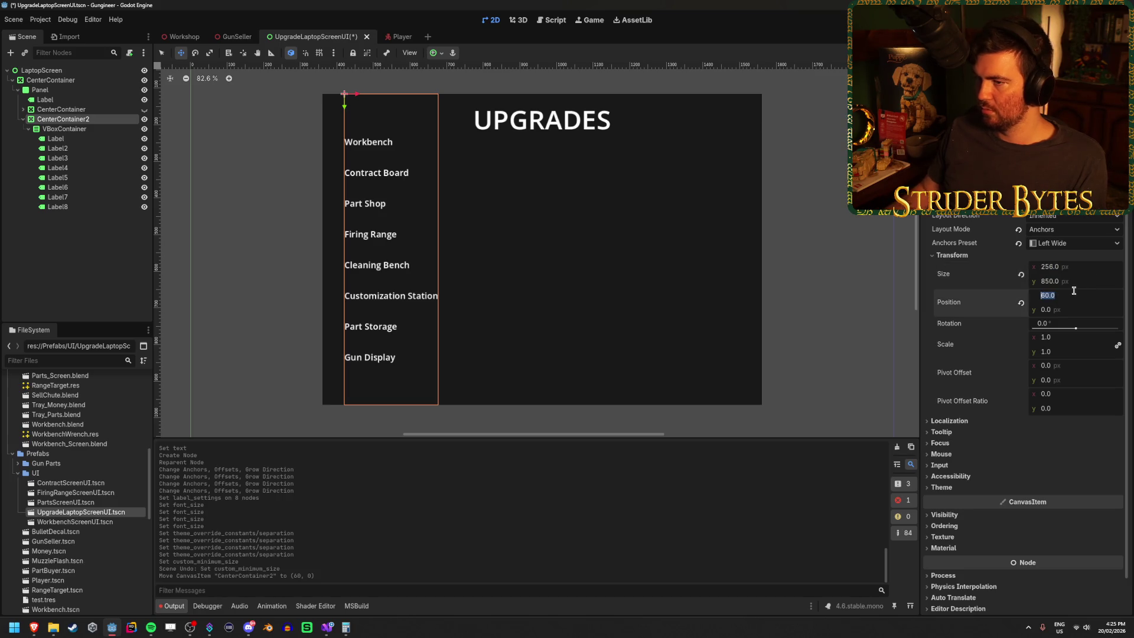
pyautogui.write('50')
pyautogui.press('Return')
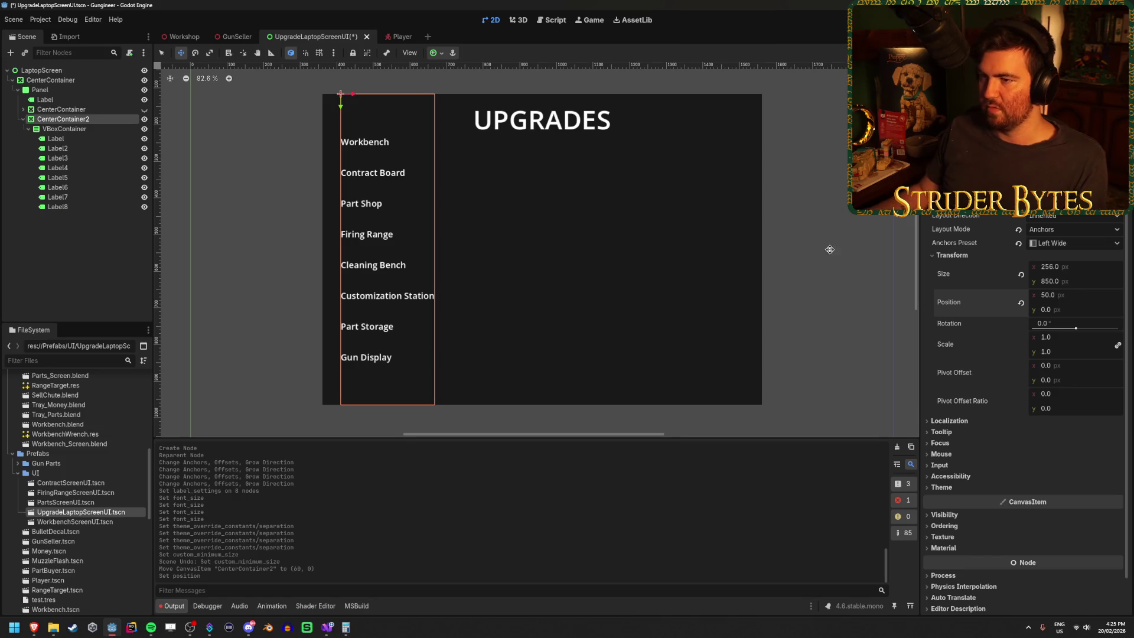
# Set CenterContainer2's vertical position to 50, then select the Workbench label.
pyautogui.click(83, 269)
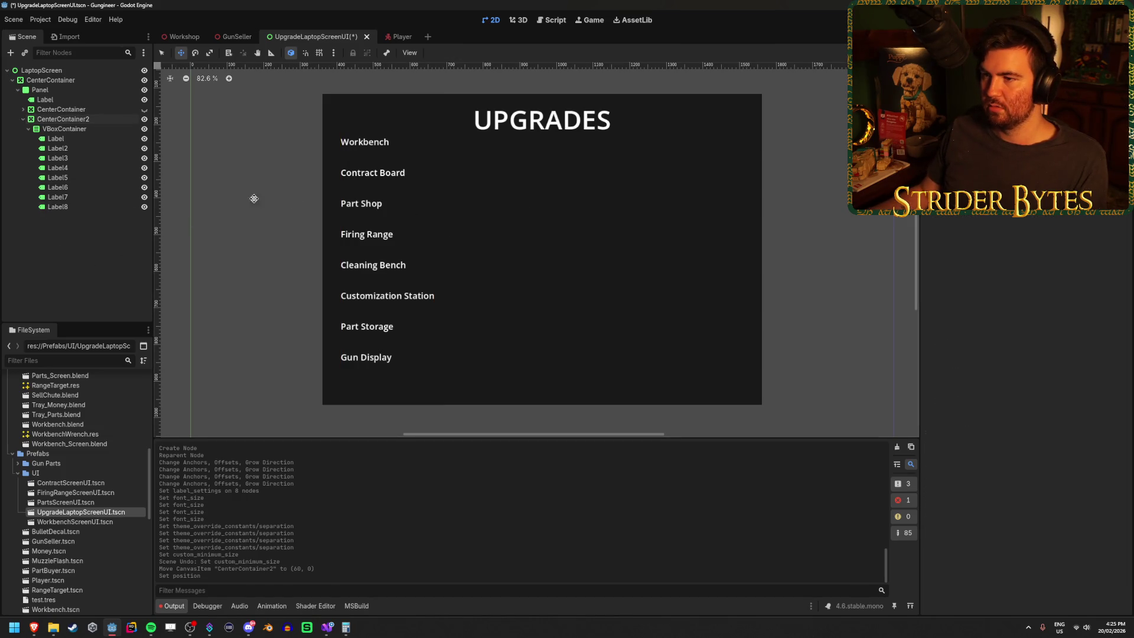
pyautogui.click(83, 120)
pyautogui.click(1057, 309)
pyautogui.write('50')
pyautogui.press('Return')
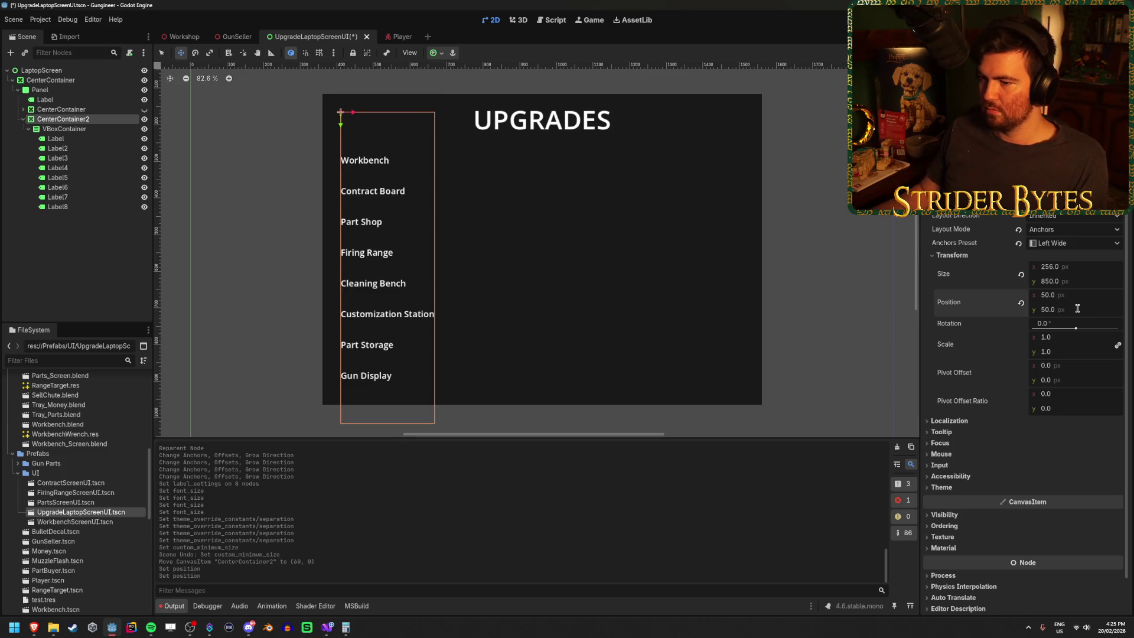
pyautogui.click(73, 141)
pyautogui.click(95, 130)
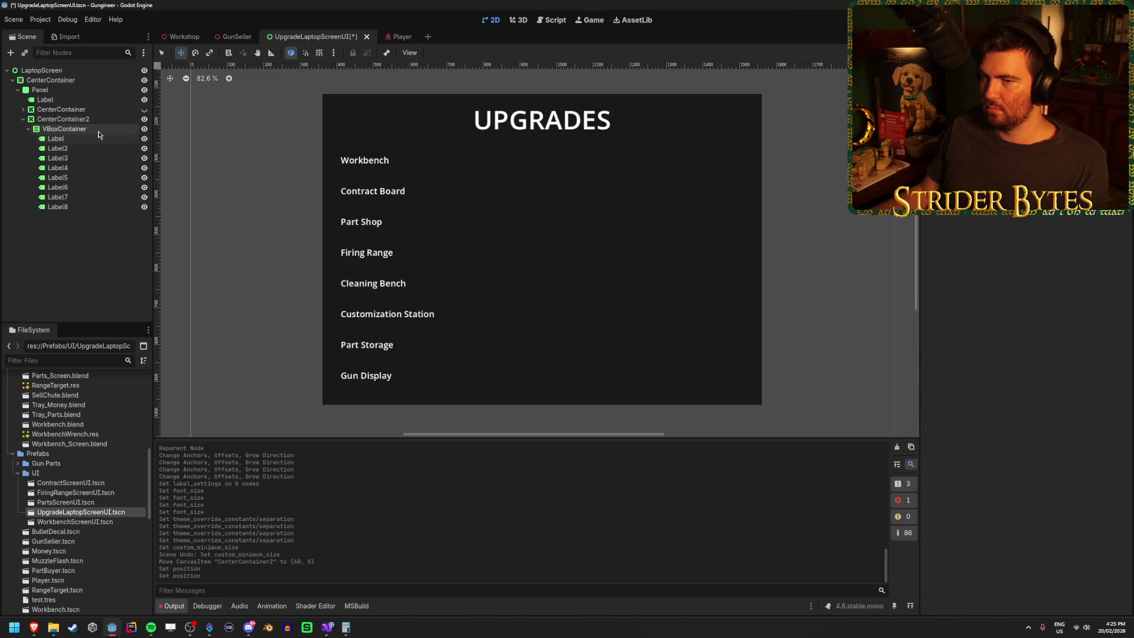
pyautogui.click(97, 140)
pyautogui.hotkey('ctrl', 'd')
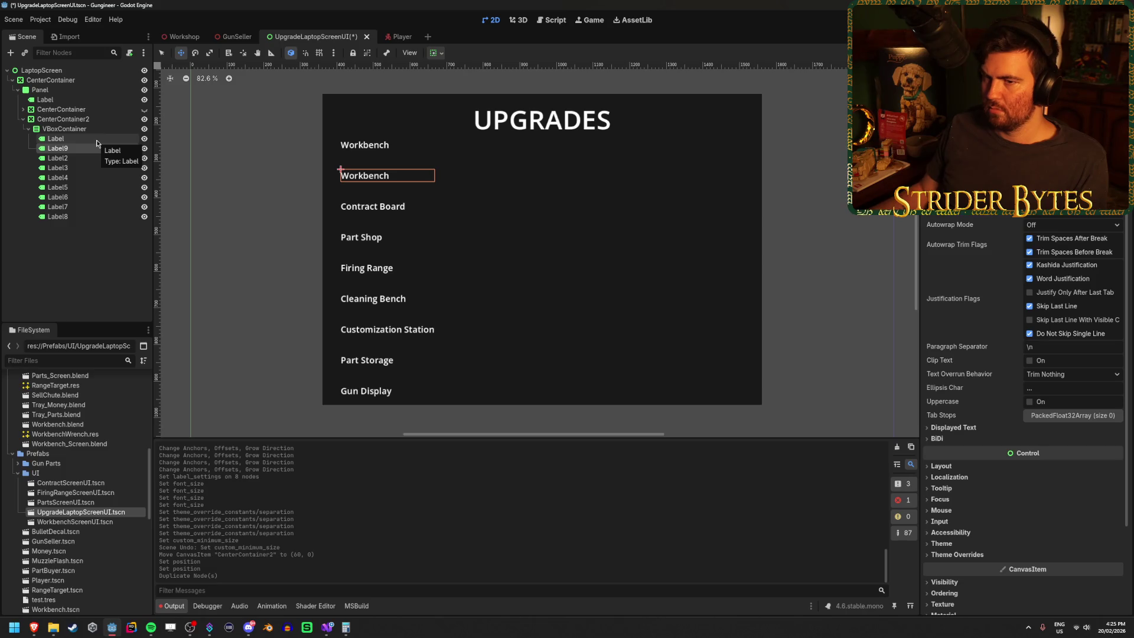
pyautogui.hotkey('ctrl', 'z')
pyautogui.rightClick(71, 140)
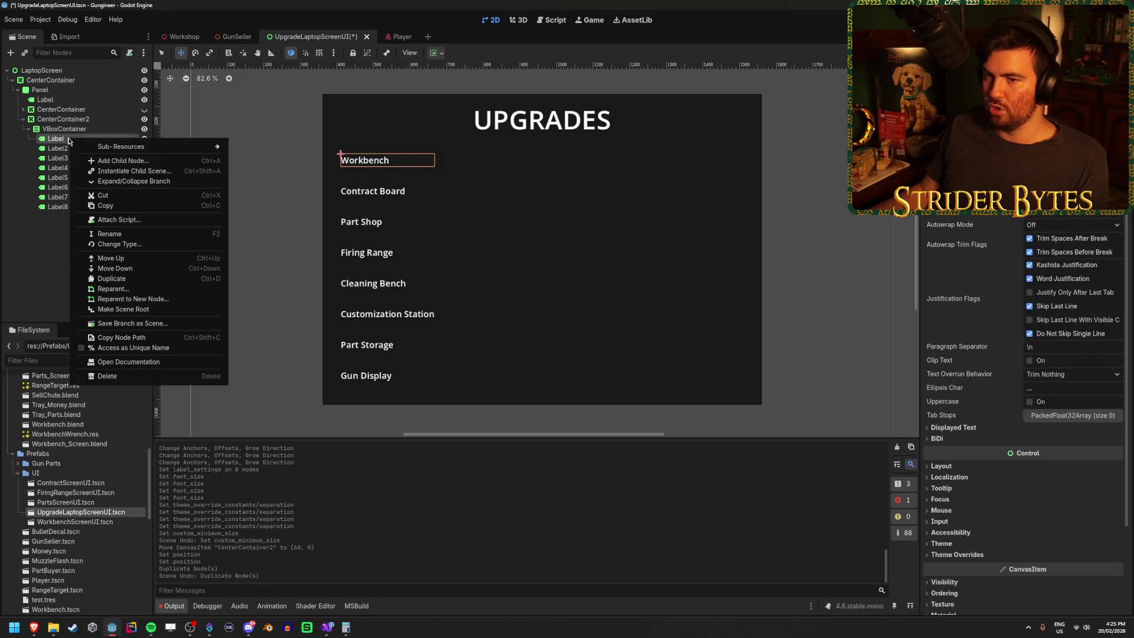
pyautogui.click(120, 161)
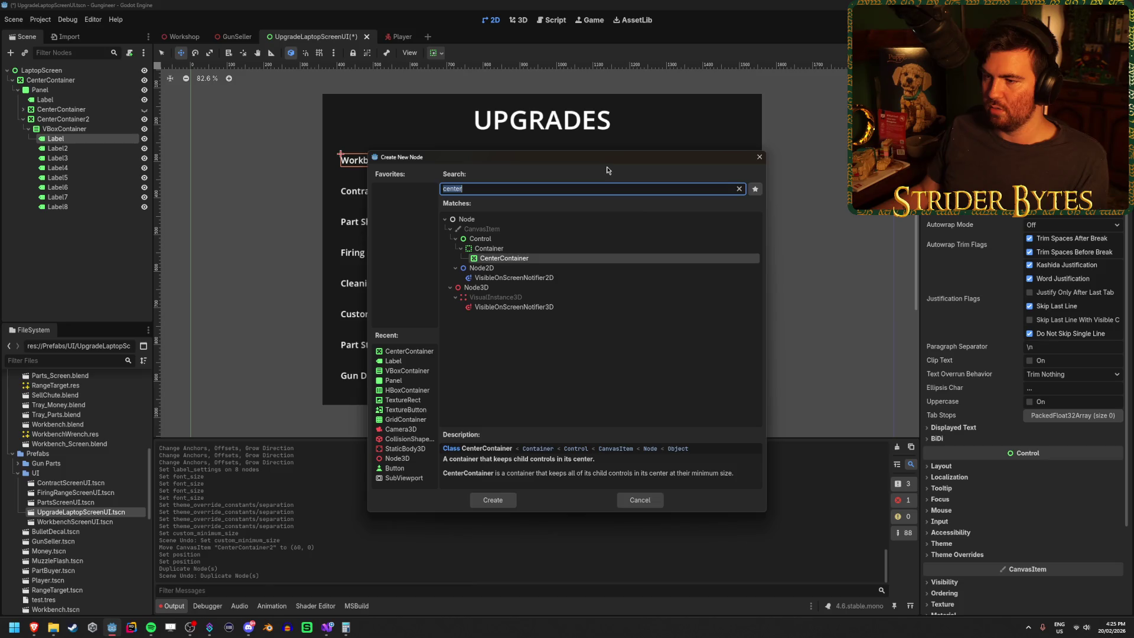
pyautogui.write('tex')
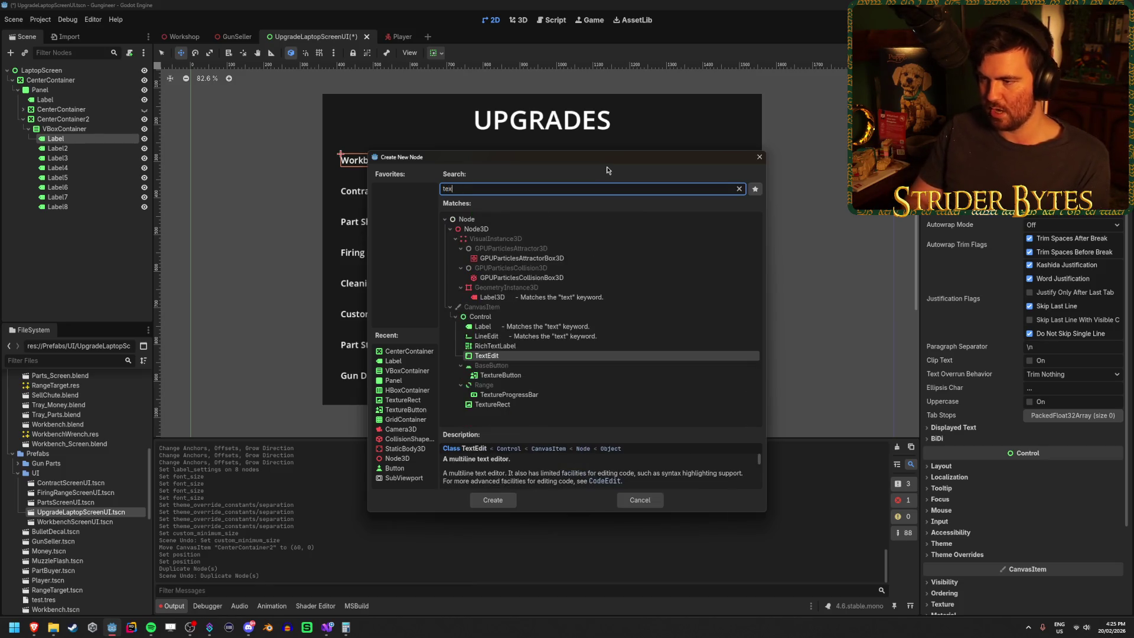
pyautogui.press('Down')
pyautogui.press('Down')
pyautogui.press('Down')
pyautogui.press('Up')
pyautogui.press('Up')
pyautogui.press('Return')
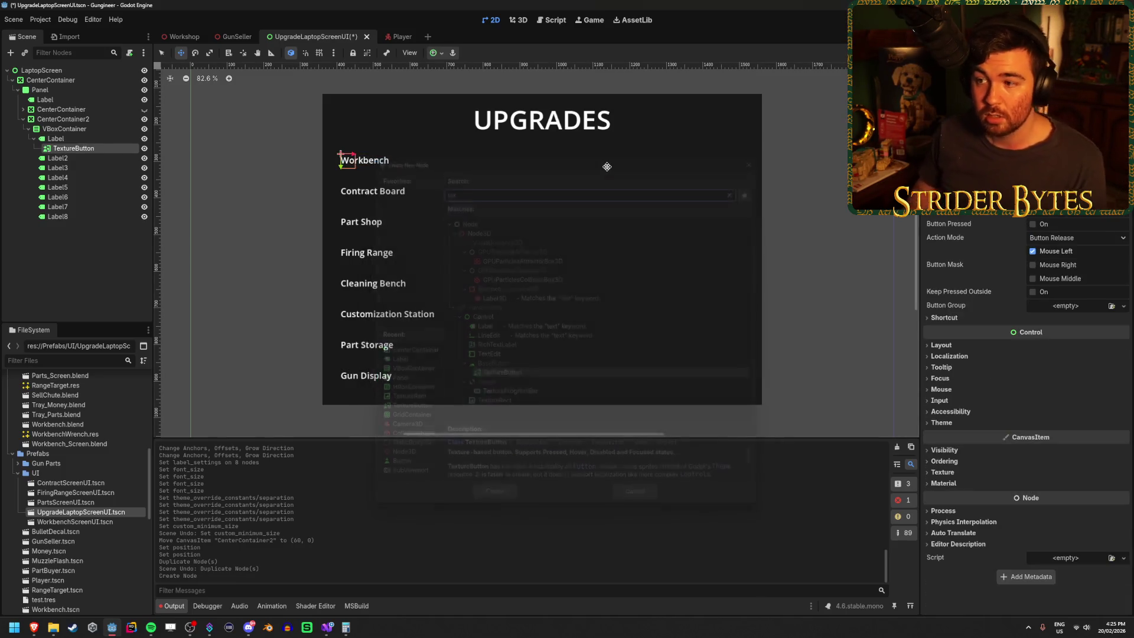
pyautogui.scroll(1, 417, 140)
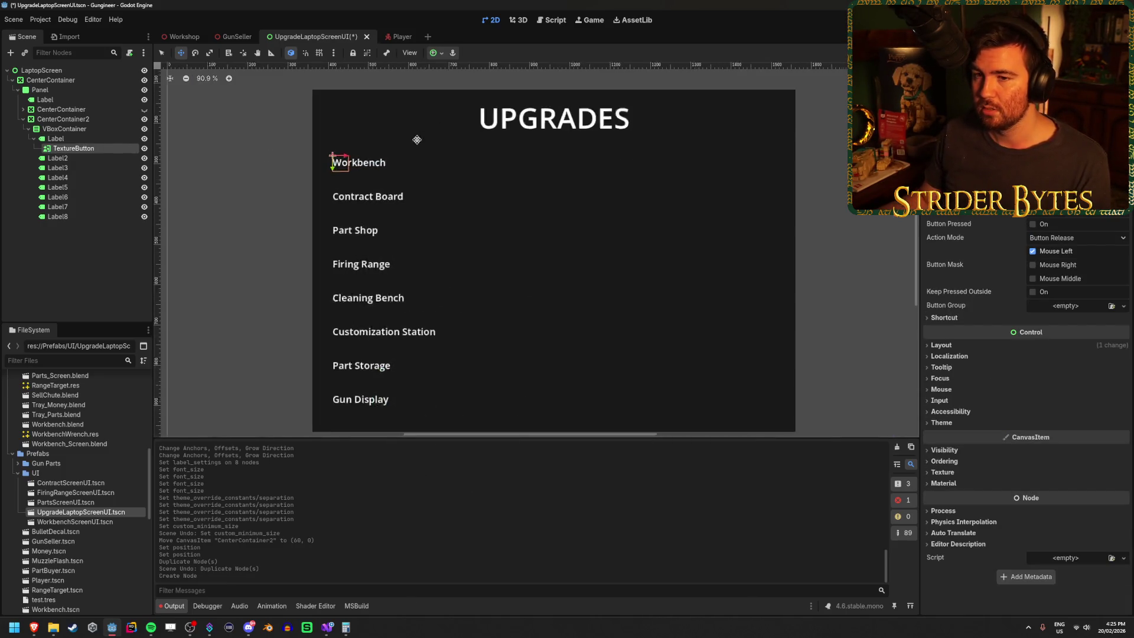
pyautogui.scroll(3, 371, 163)
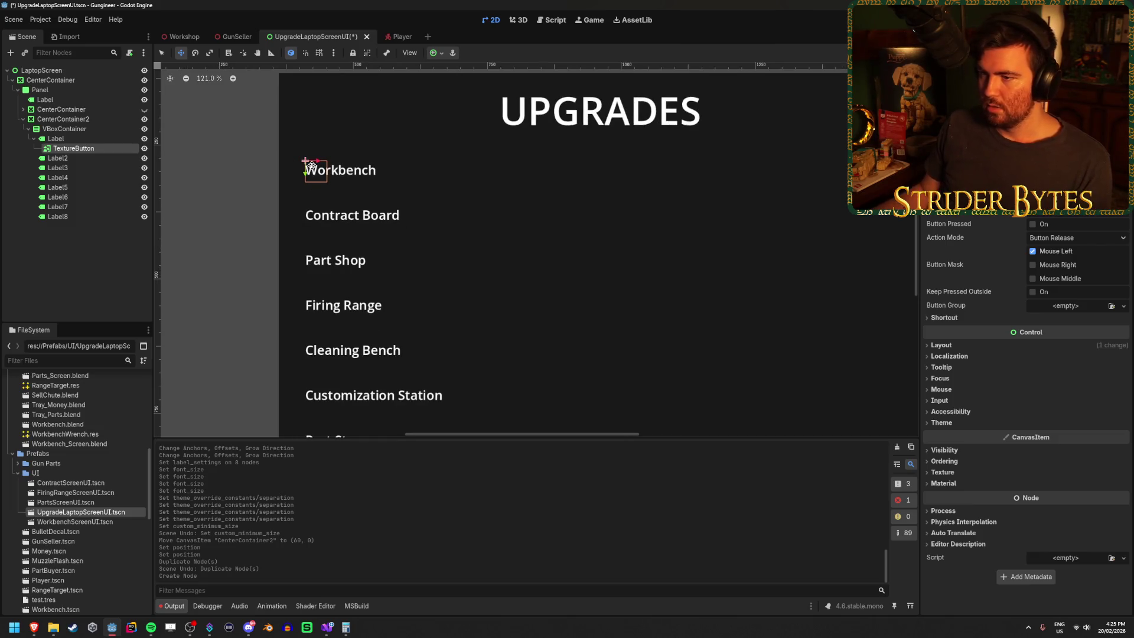
pyautogui.moveTo(319, 161); pyautogui.dragTo(407, 160)
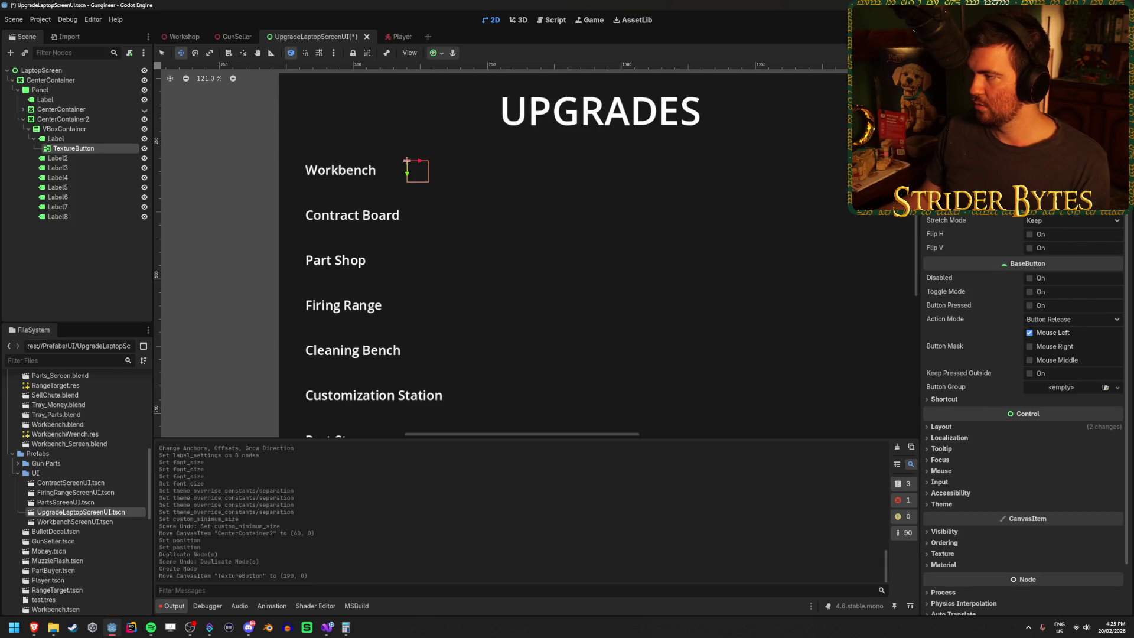
pyautogui.click(1117, 204)
pyautogui.click(1049, 283)
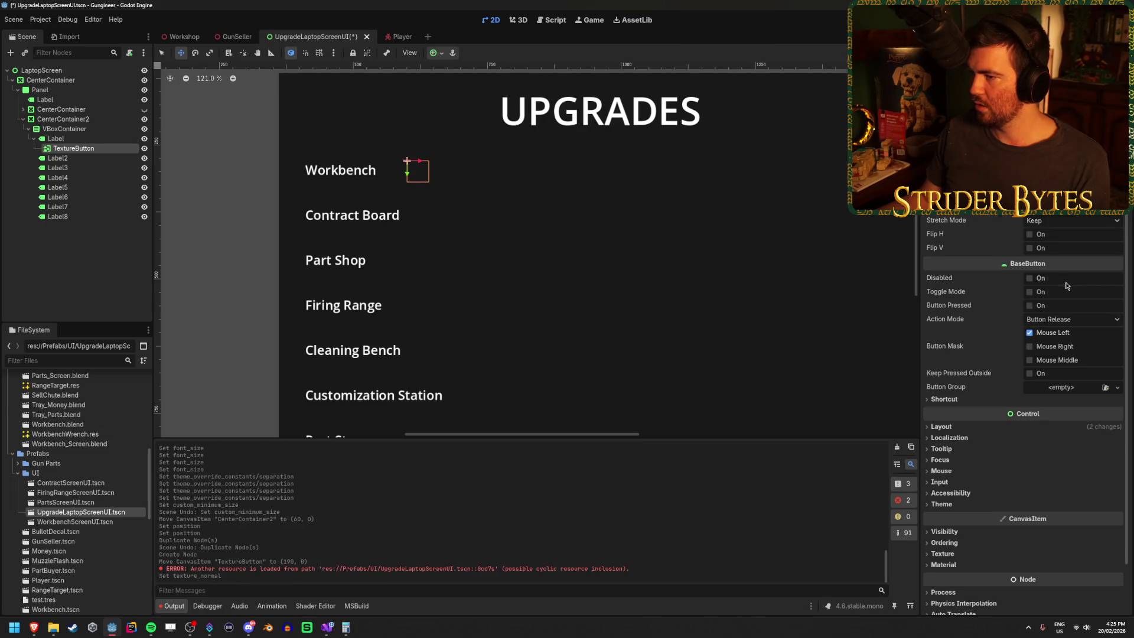
pyautogui.scroll(3, 559, 144)
pyautogui.scroll(3, 347, 175)
pyautogui.scroll(1, 324, 228)
pyautogui.scroll(2, 387, 231)
pyautogui.scroll(-5, 387, 231)
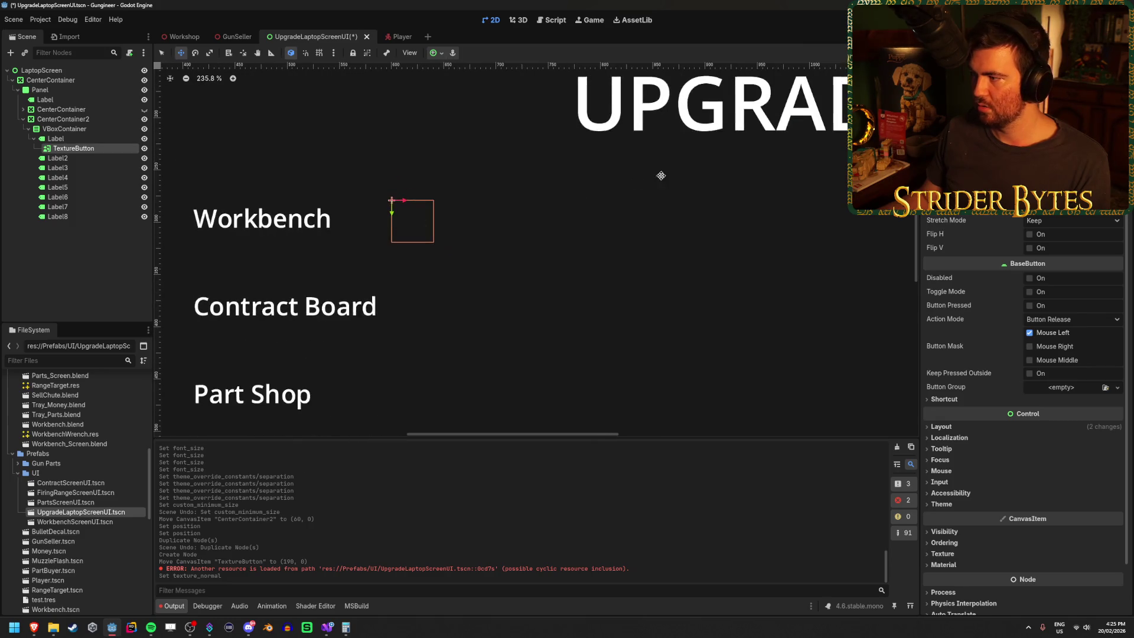
pyautogui.hotkey('ctrl', 'z')
pyautogui.click(1032, 215)
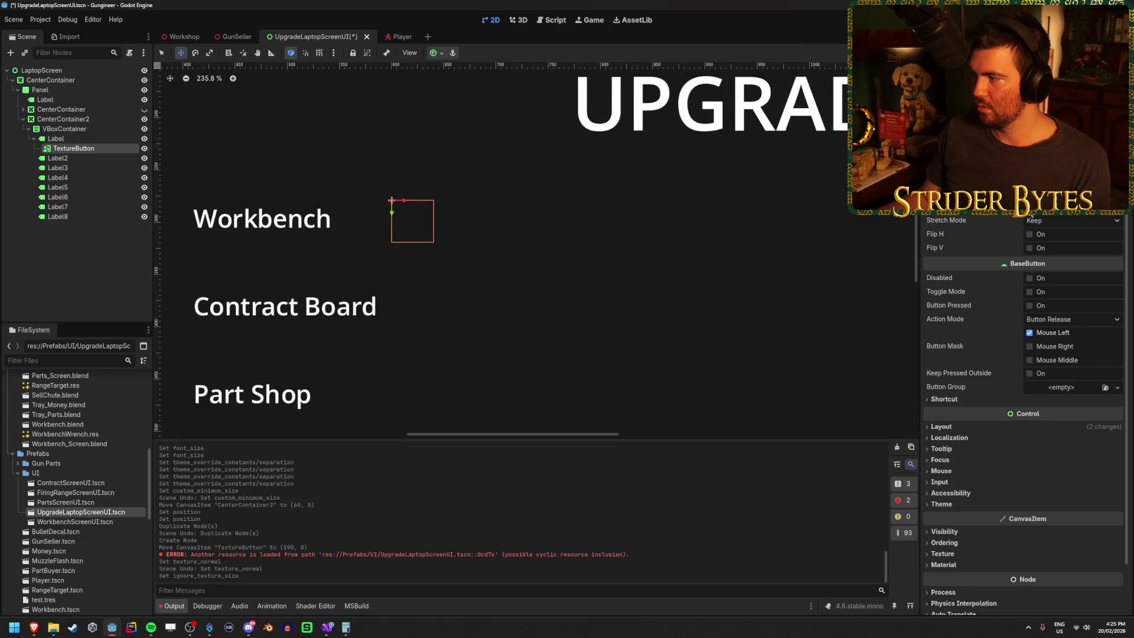
pyautogui.click(1057, 284)
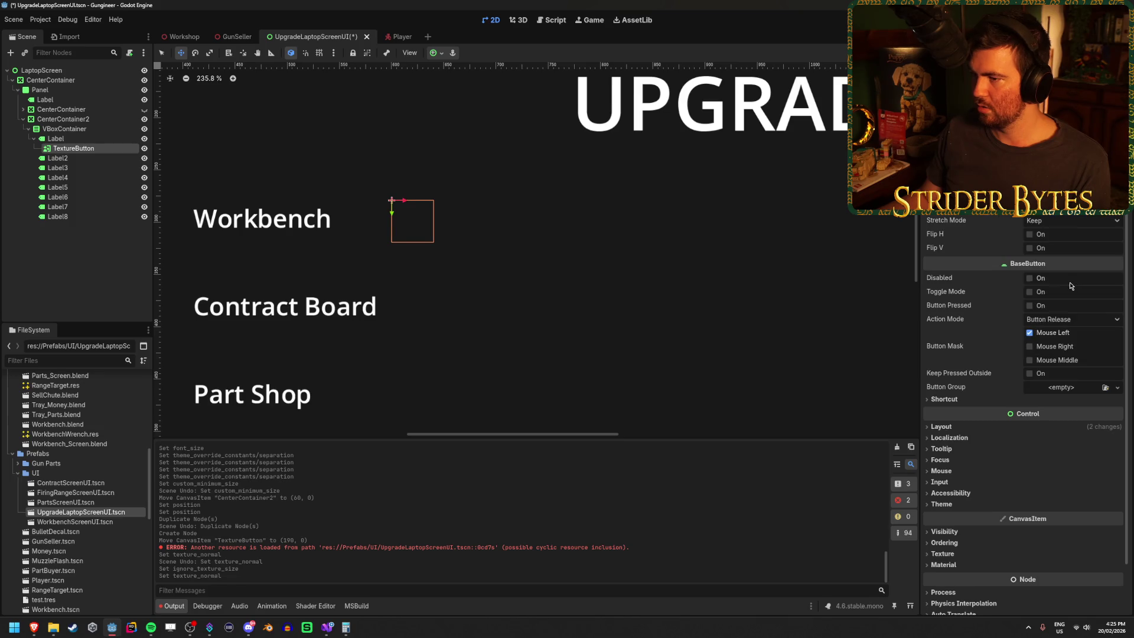
pyautogui.hotkey('ctrl', 'z')
pyautogui.hotkey('ctrl', 'z')
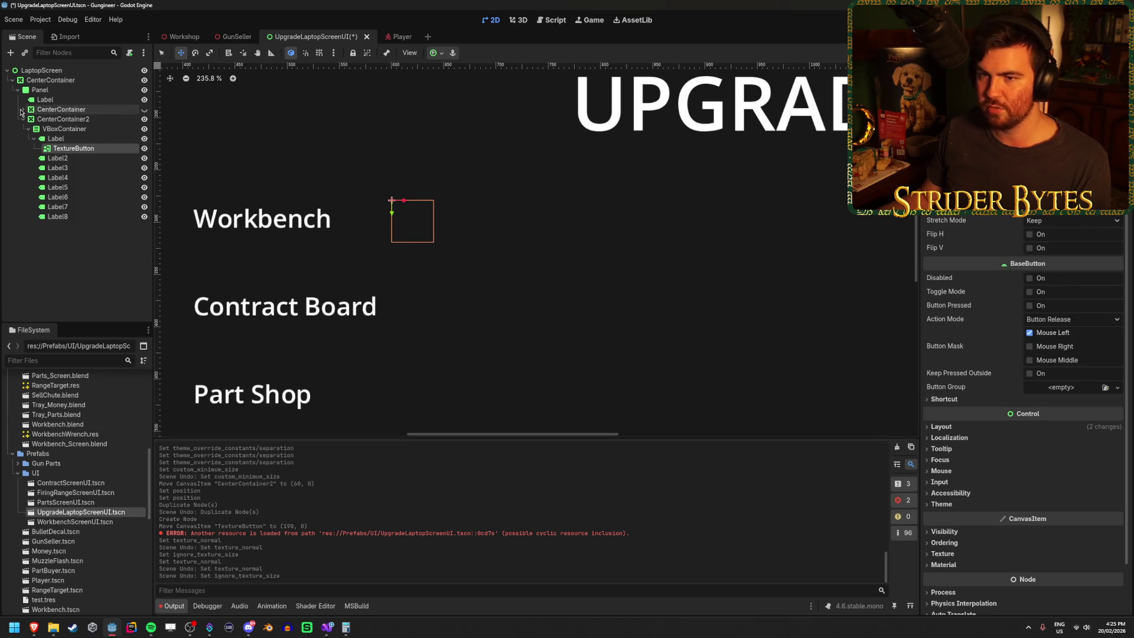
pyautogui.click(24, 110)
pyautogui.click(71, 129)
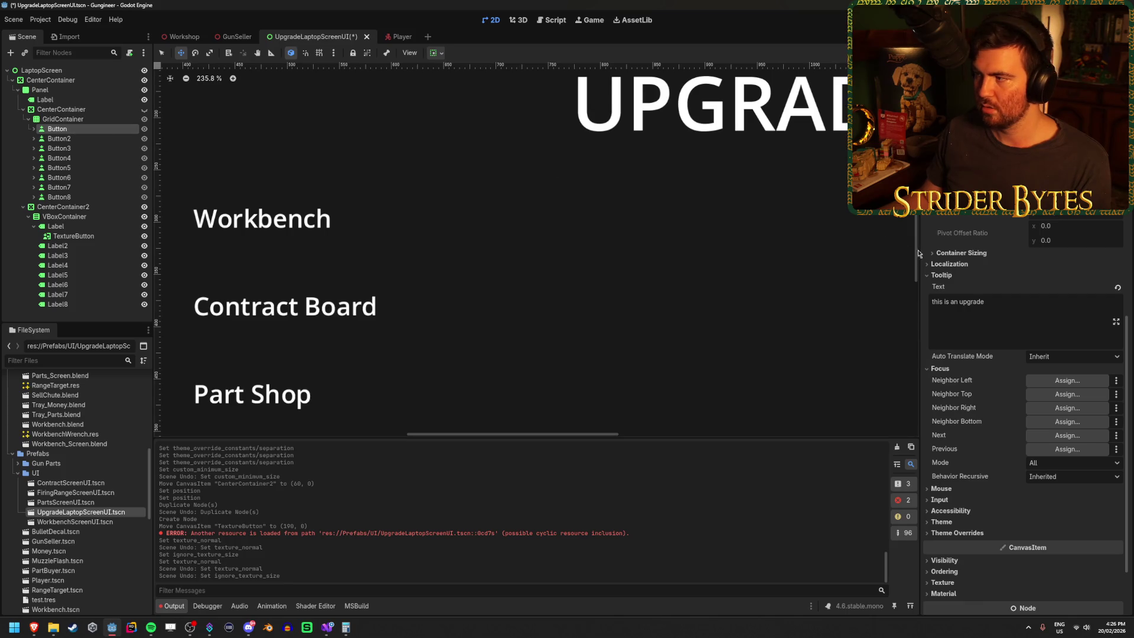
pyautogui.scroll(2, 952, 303)
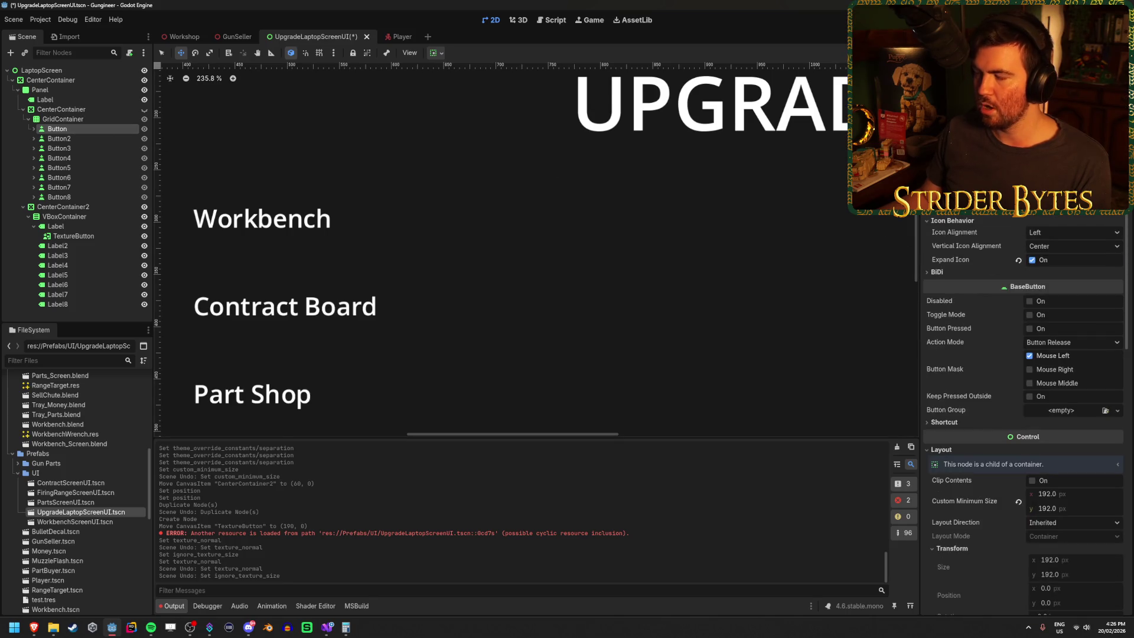
pyautogui.click(81, 236)
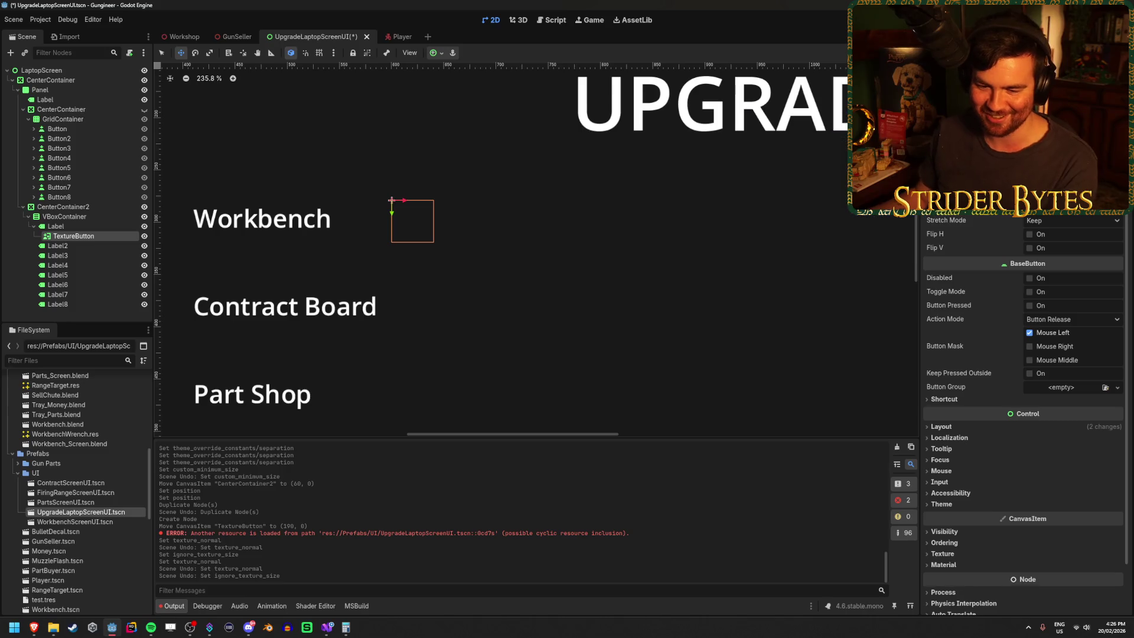
pyautogui.click(83, 228)
pyautogui.click(81, 236)
pyautogui.press('Delete')
pyautogui.press('Return')
pyautogui.rightClick(90, 230)
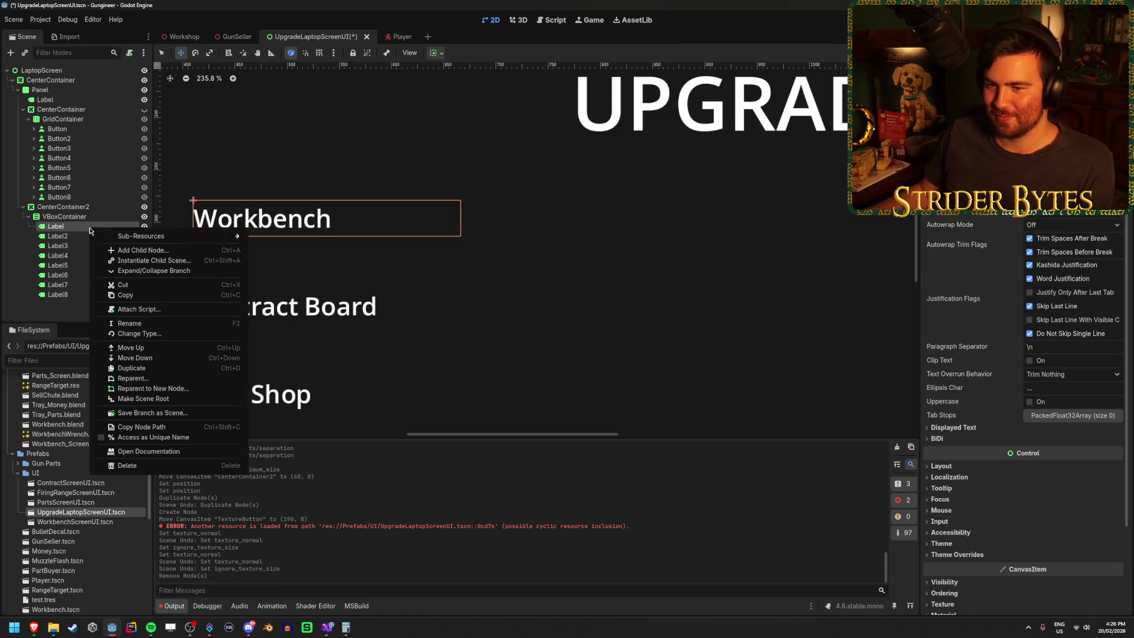
# Add a Button under the Workbench label with a placeholder icon.
pyautogui.click(150, 252)
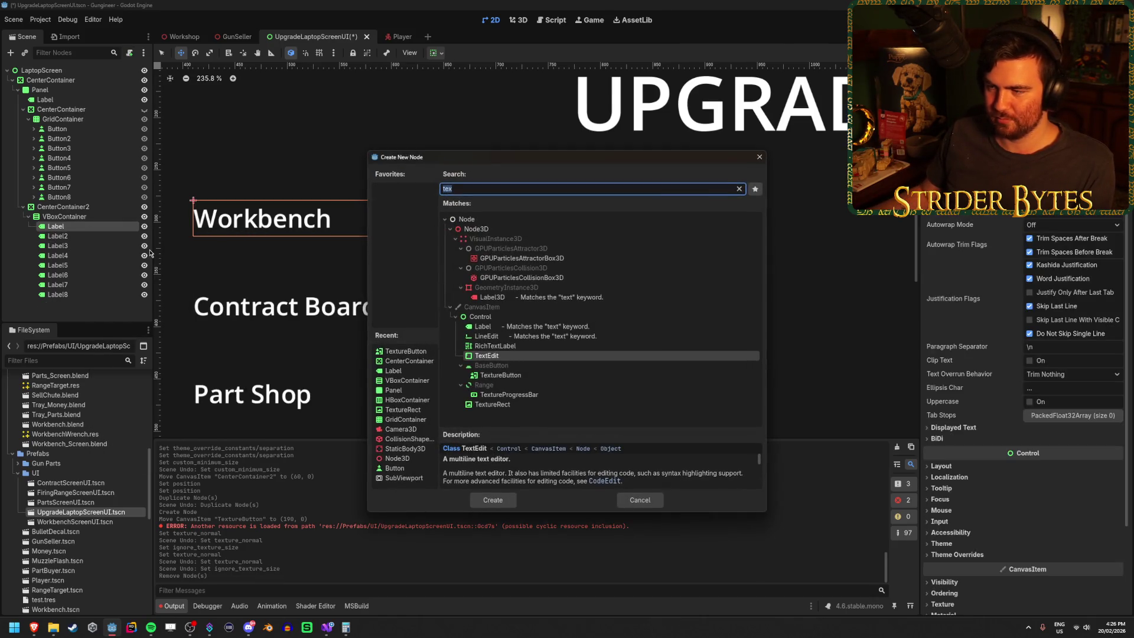
pyautogui.write('button')
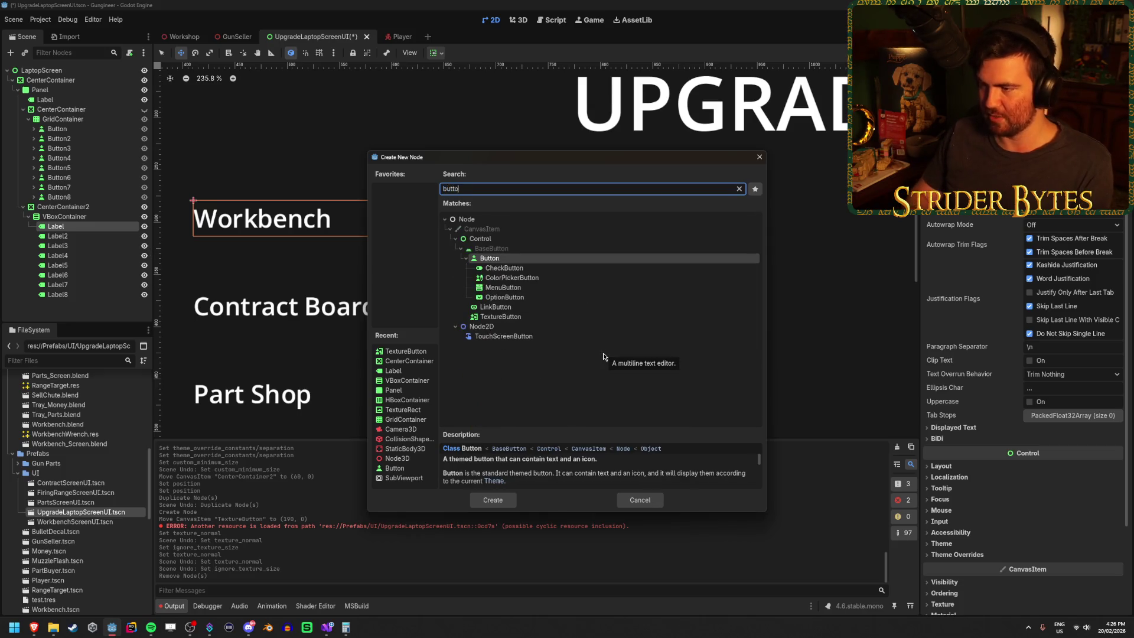
pyautogui.press('Return')
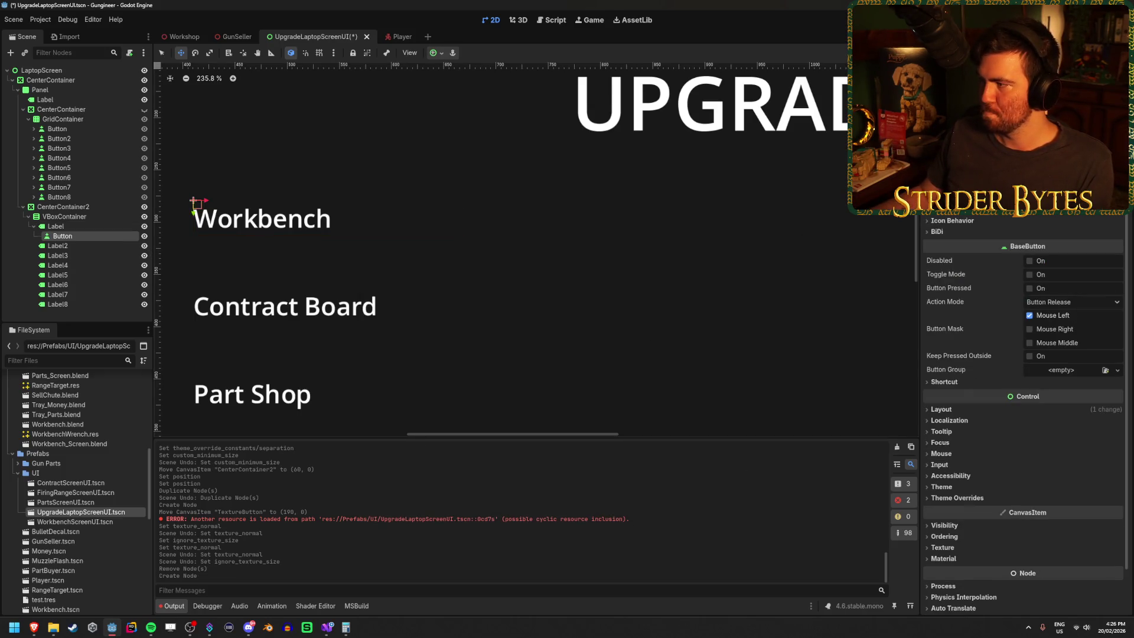
pyautogui.click(1113, 213)
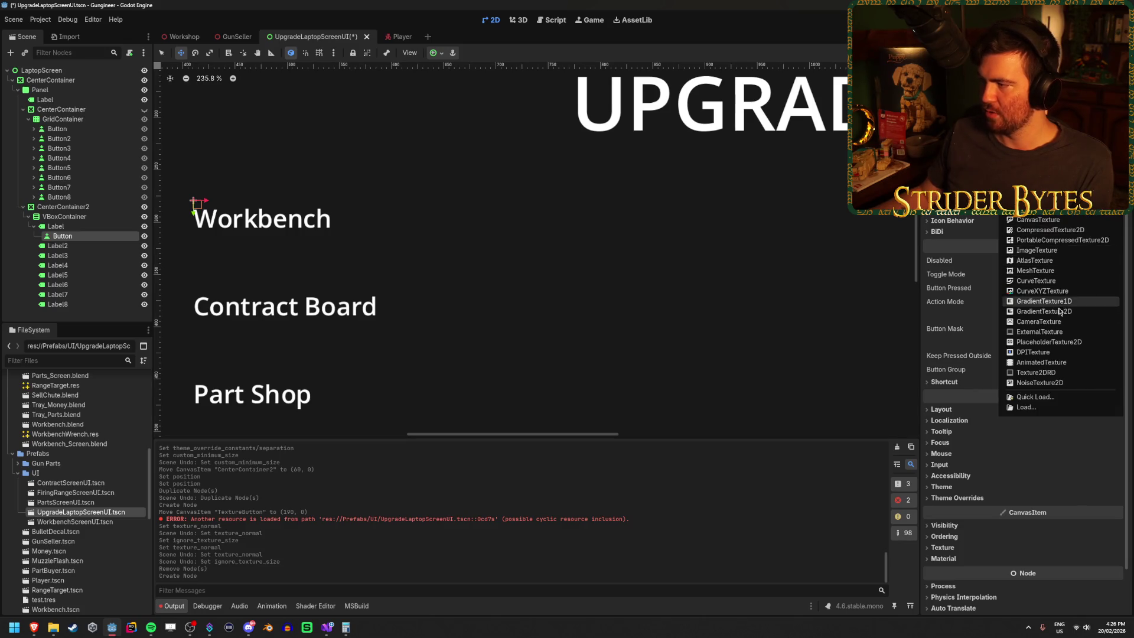
pyautogui.click(1060, 343)
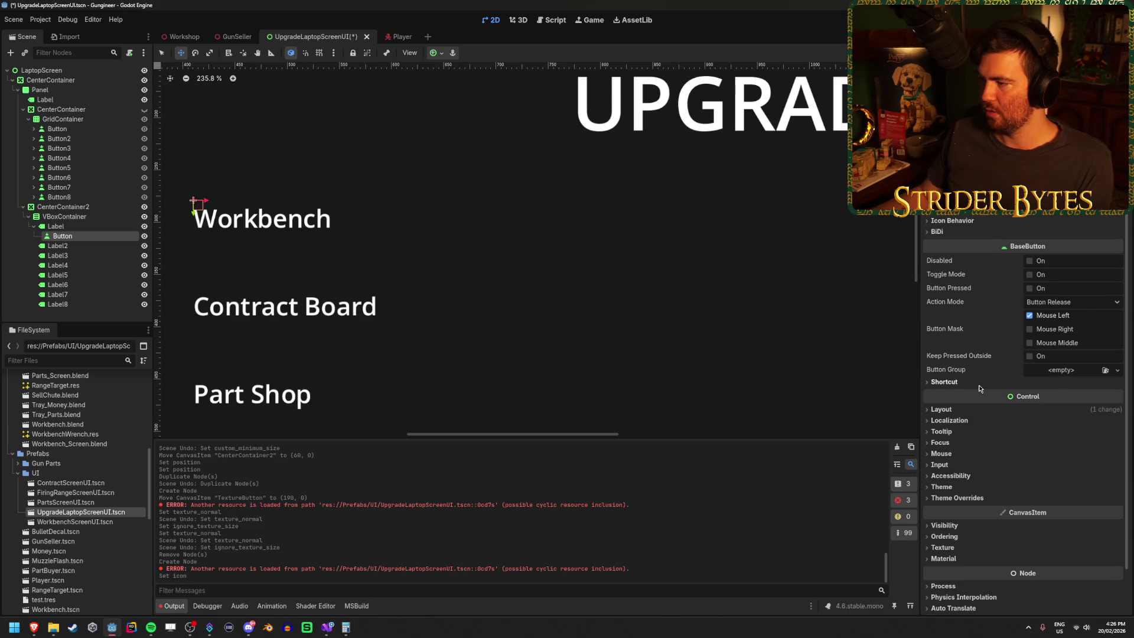
# Set the Button's transform size to 64 × 64.
pyautogui.click(965, 413)
pyautogui.click(953, 508)
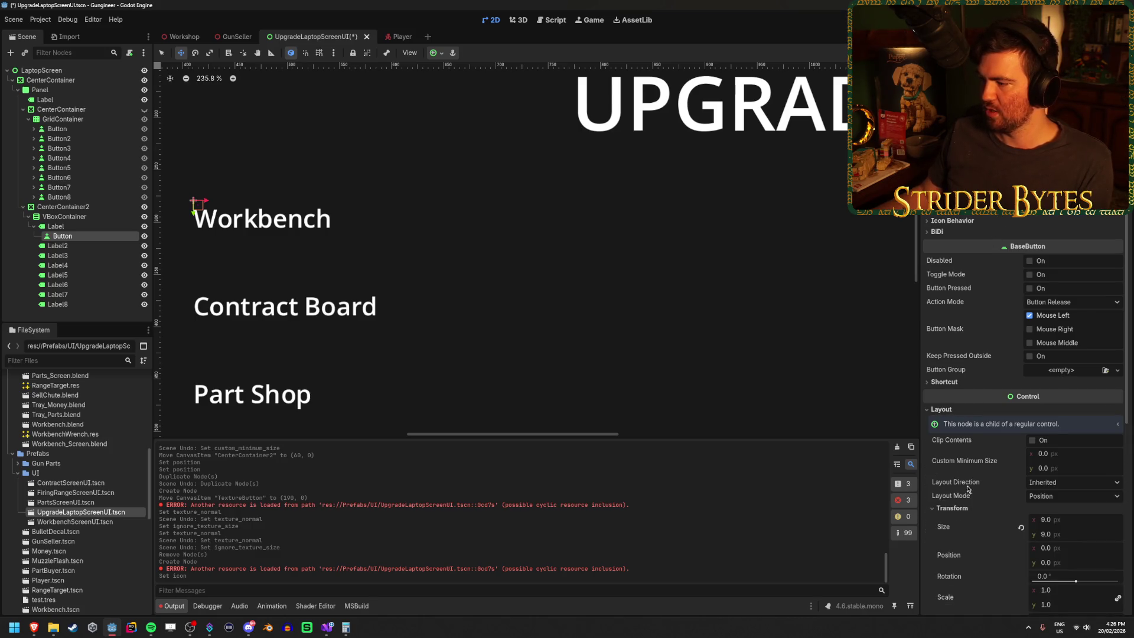
pyautogui.click(1068, 520)
pyautogui.write('200')
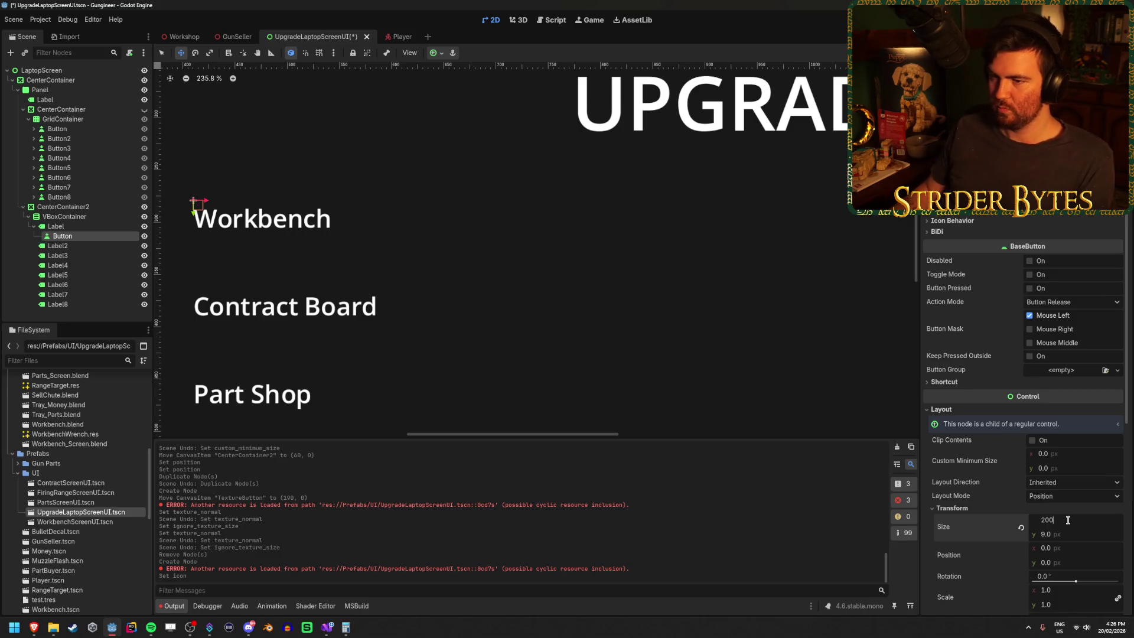
pyautogui.press('Return')
pyautogui.click(1068, 520)
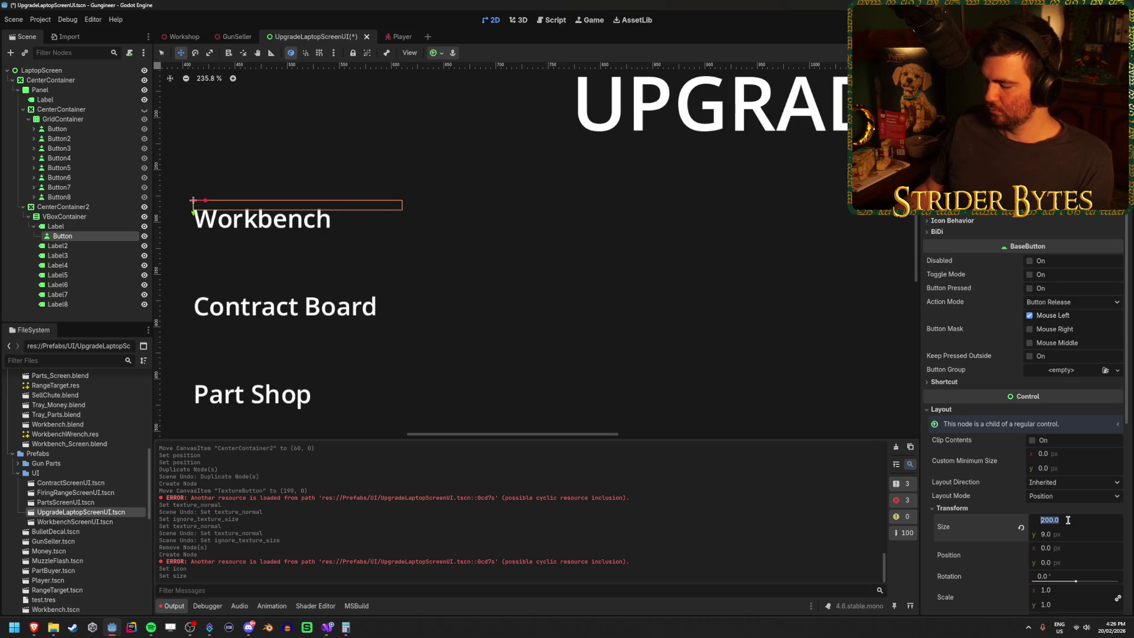
pyautogui.write('64')
pyautogui.press('Tab')
pyautogui.write('64')
pyautogui.press('Return')
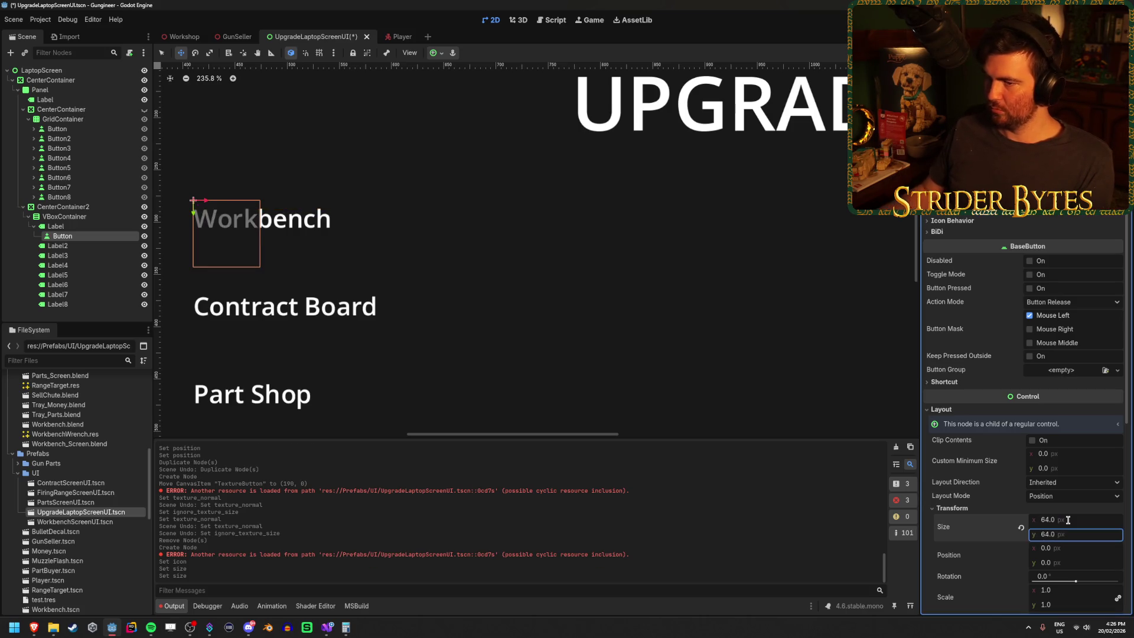
pyautogui.scroll(-5, 355, 348)
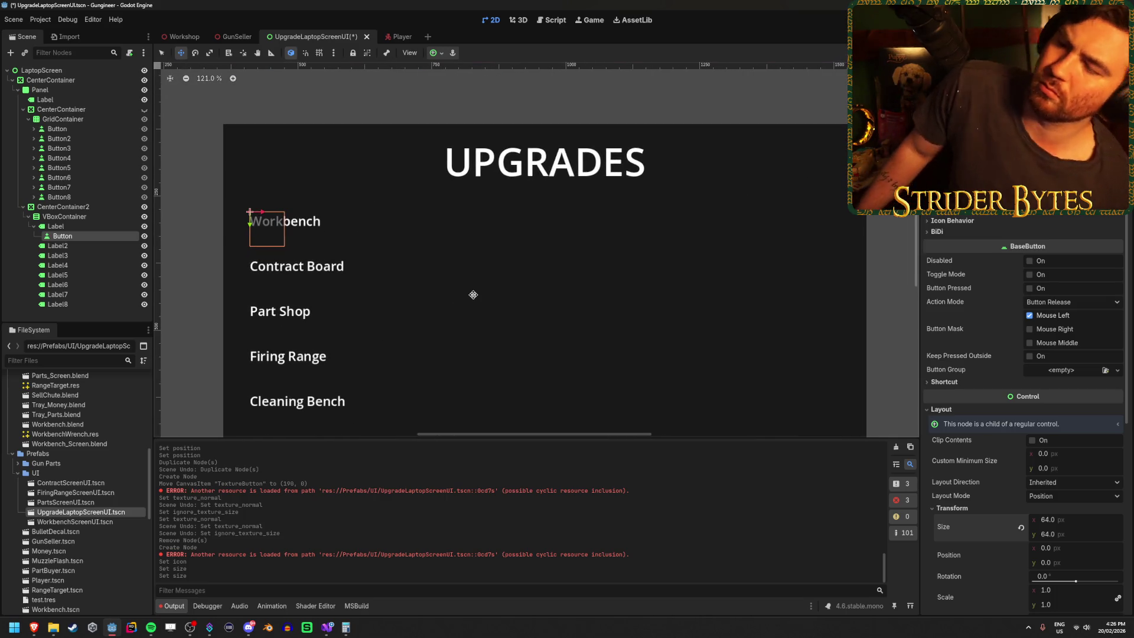
# Add an HBoxContainer under the Workbench label and move the Button into it.
pyautogui.click(101, 228)
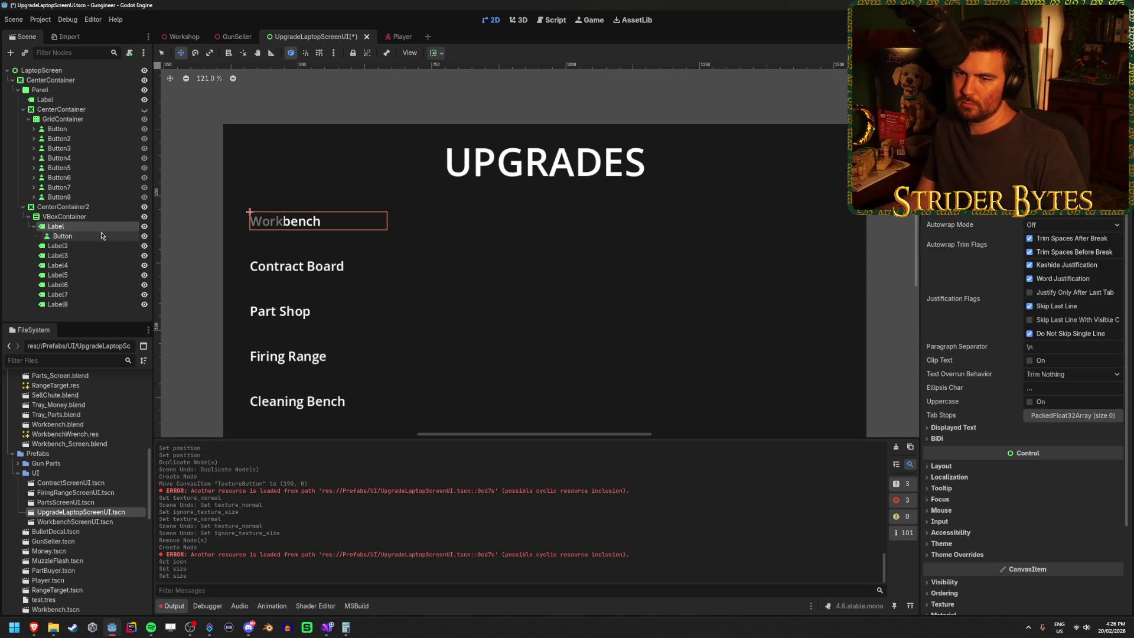
pyautogui.rightClick(102, 228)
pyautogui.click(155, 247)
pyautogui.write('hboxcontainer')
pyautogui.press('Return')
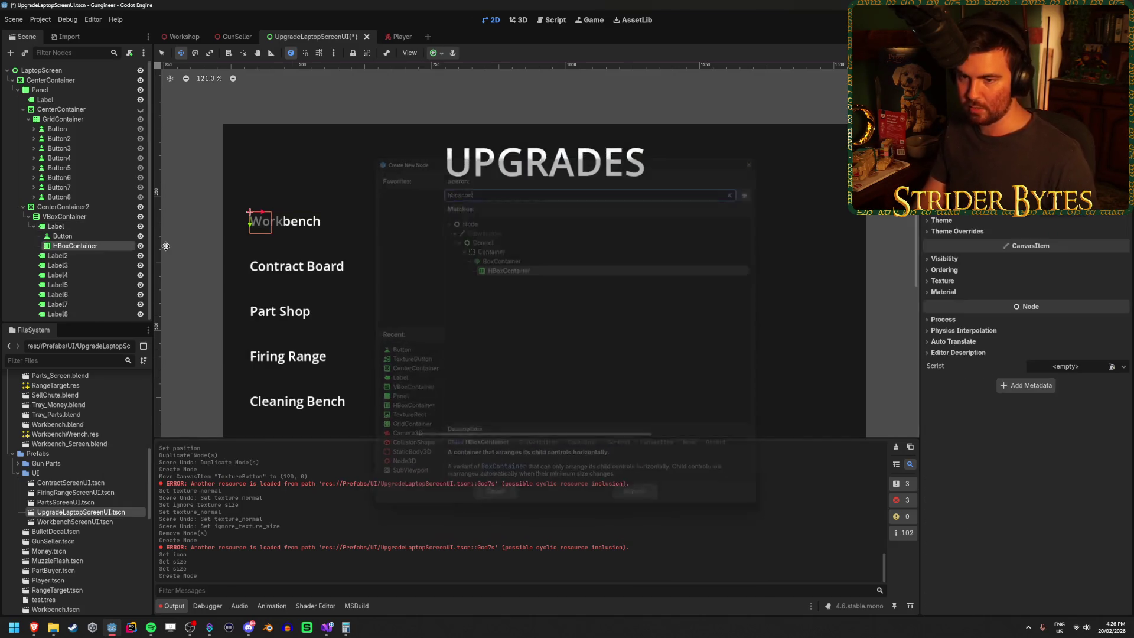
pyautogui.moveTo(63, 236); pyautogui.dragTo(75, 246)
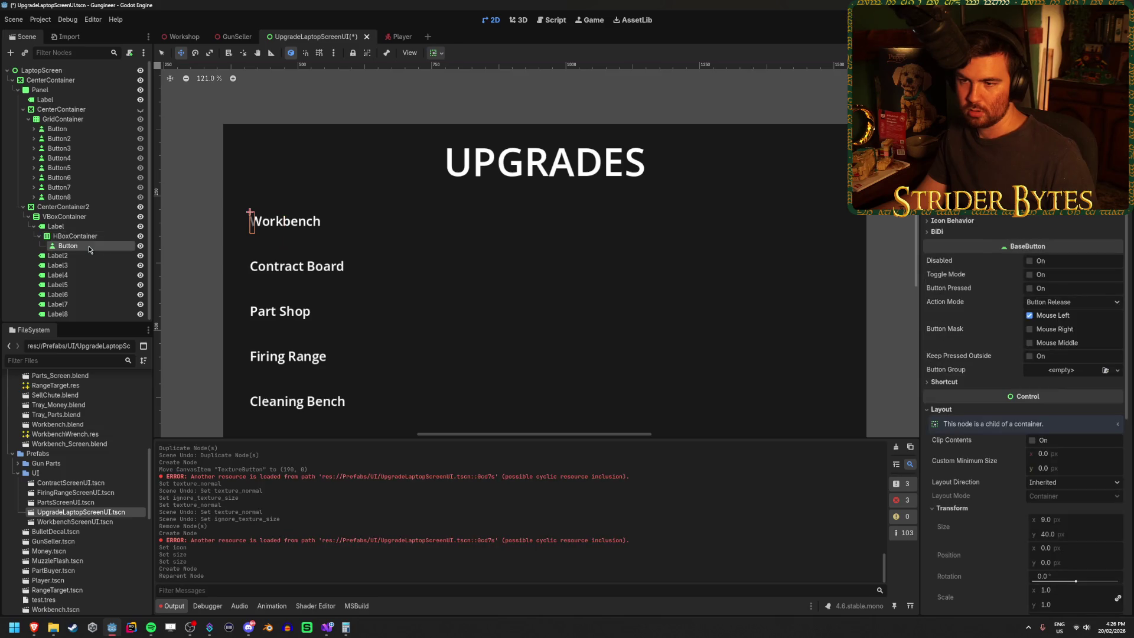
# Set the HBoxContainer's horizontal position to 250.
pyautogui.click(103, 237)
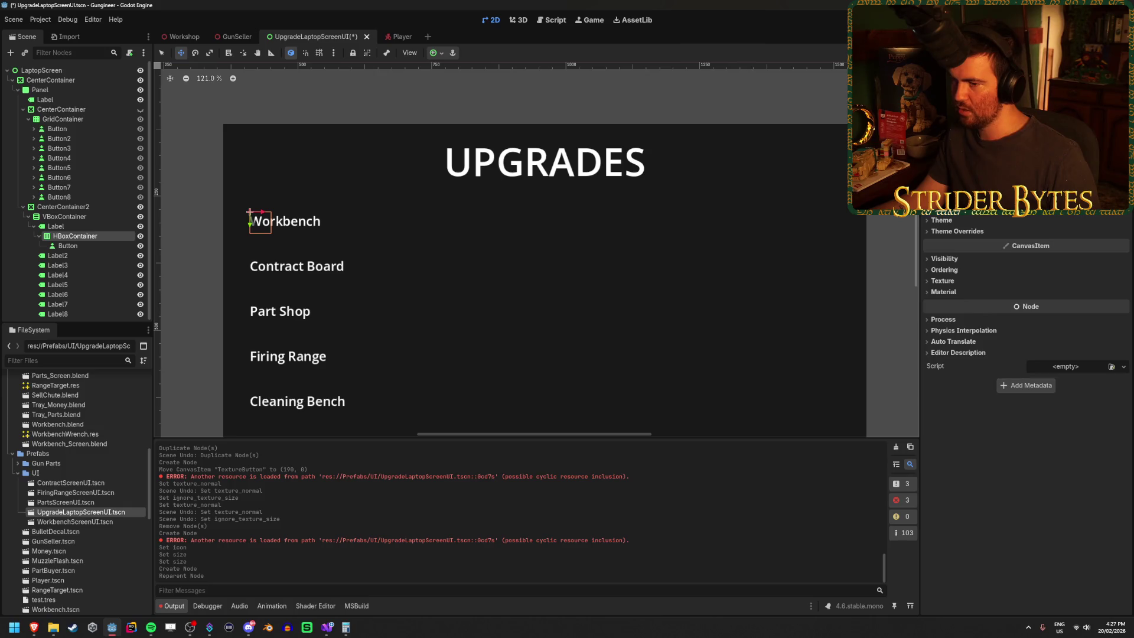
pyautogui.scroll(3, 1027, 325)
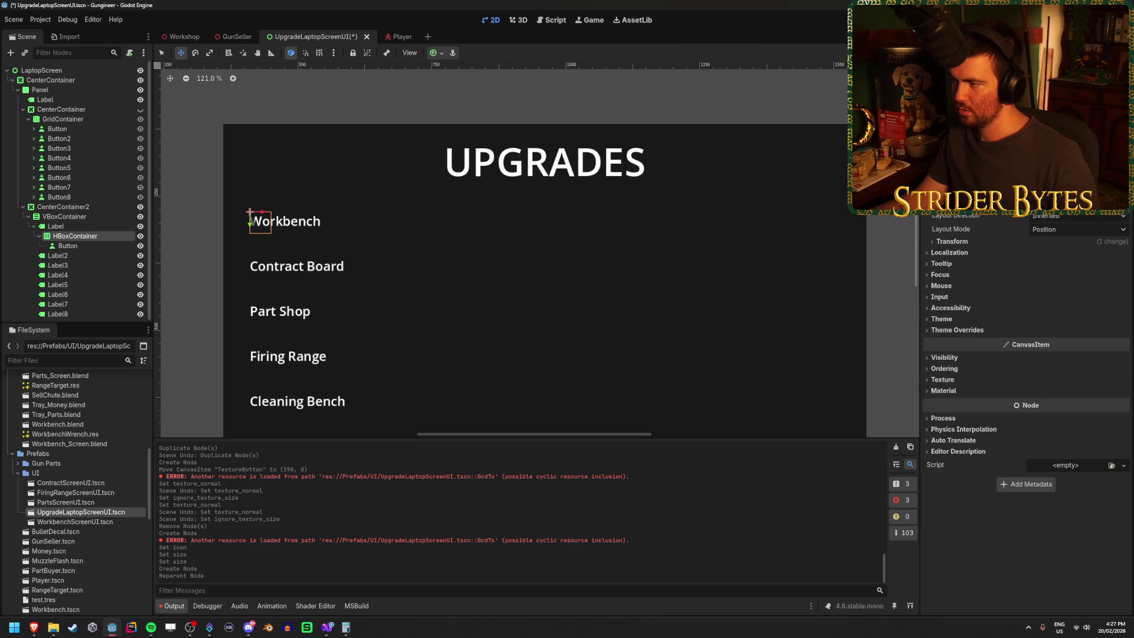
pyautogui.click(979, 246)
pyautogui.click(979, 246)
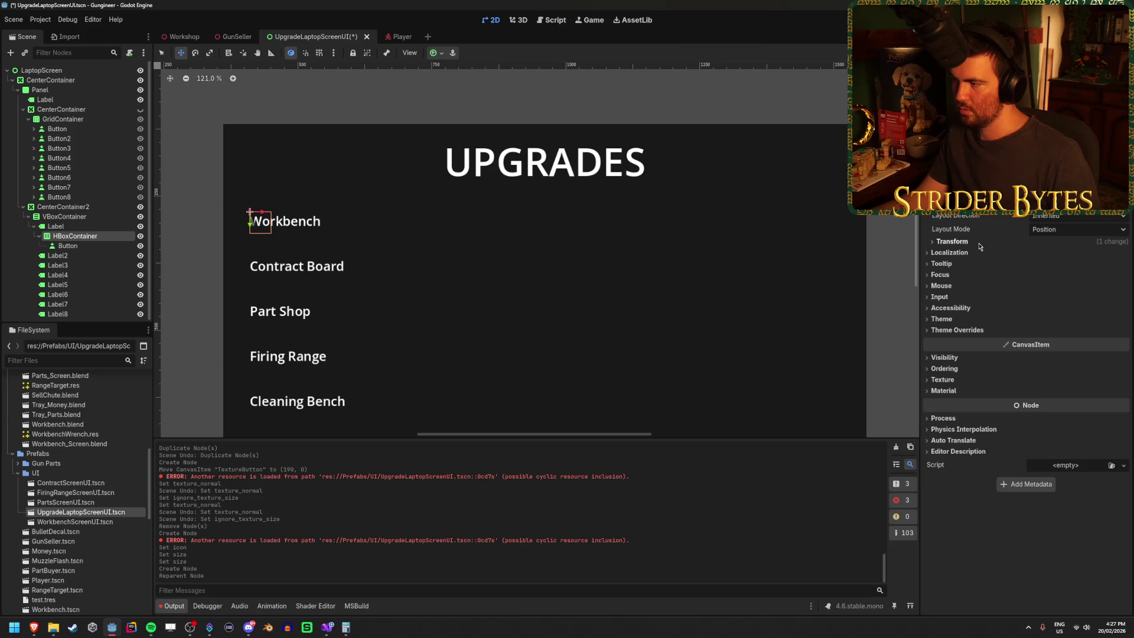
pyautogui.click(980, 247)
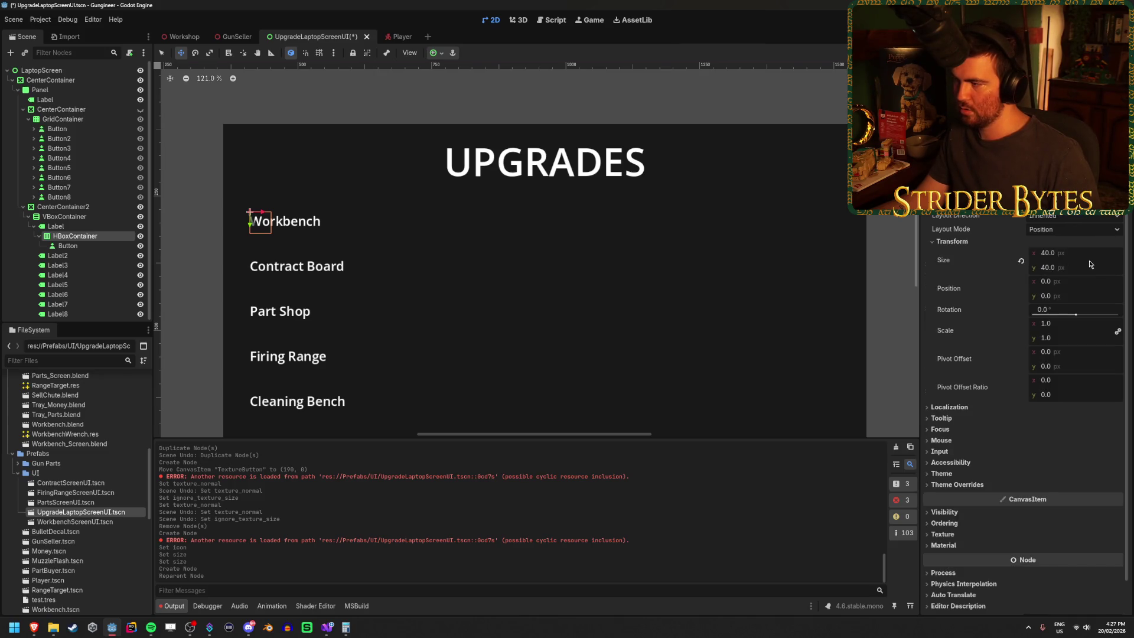
pyautogui.click(1057, 282)
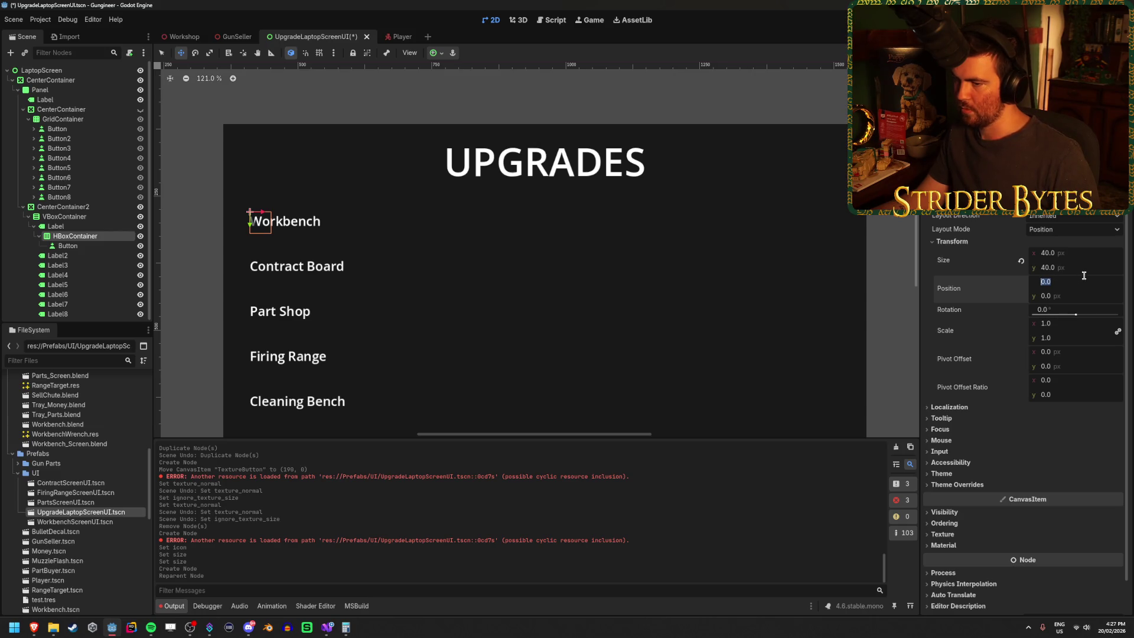
pyautogui.write('200')
pyautogui.press('Return')
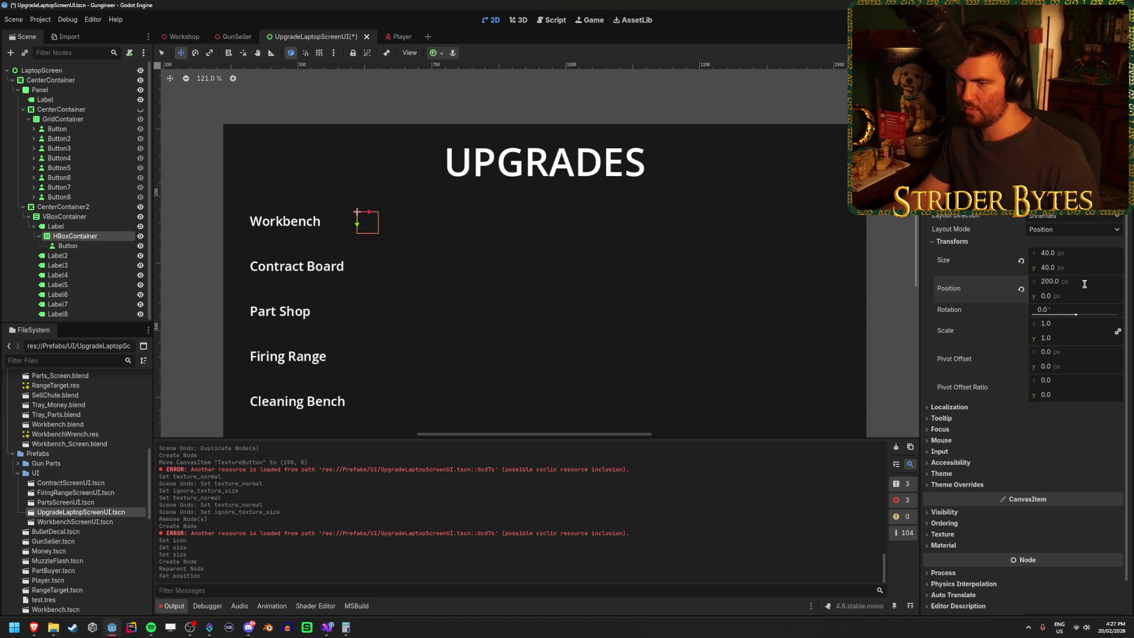
pyautogui.write('0')
pyautogui.press('Return')
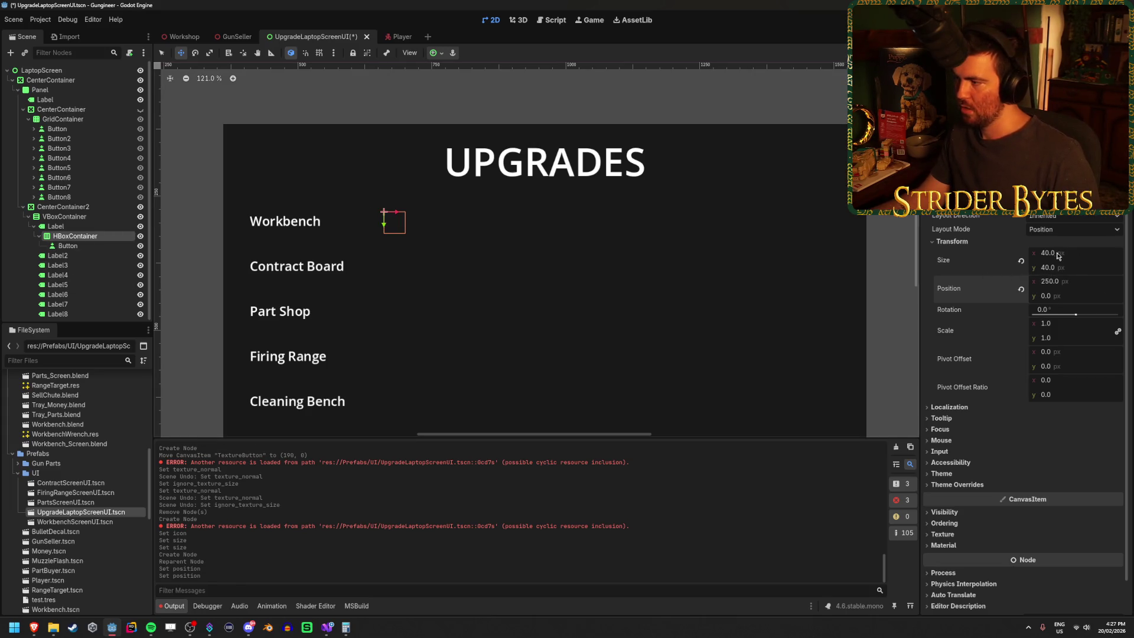
# Set the HBoxContainer's width to 800 px and select the Button inside it.
pyautogui.moveTo(1058, 256); pyautogui.dragTo(1062, 256)
pyautogui.click(1078, 253)
pyautogui.write('1000')
pyautogui.press('Return')
pyautogui.scroll(-1, 788, 261)
pyautogui.scroll(-3, 788, 261)
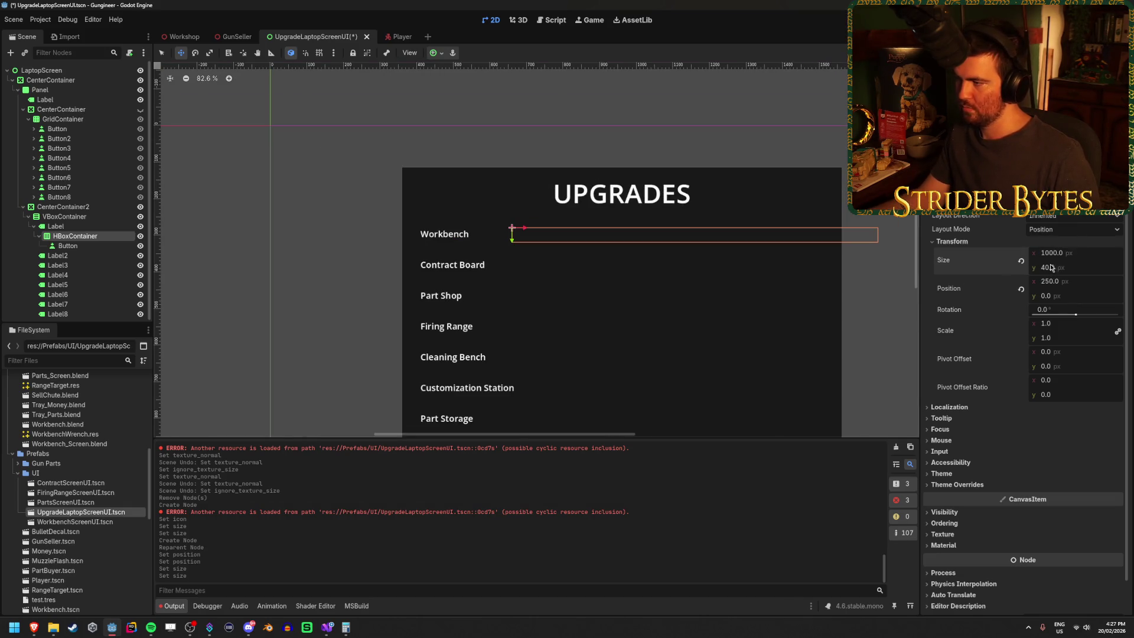
pyautogui.click(1081, 254)
pyautogui.write('800')
pyautogui.press('Return')
pyautogui.moveTo(642, 329)
pyautogui.mouseDown()
pyautogui.moveTo(599, 256)
pyautogui.moveTo(613, 311)
pyautogui.moveTo(438, 197)
pyautogui.moveTo(568, 290)
pyautogui.moveTo(481, 218)
pyautogui.moveTo(486, 291)
pyautogui.mouseUp()
pyautogui.scroll(1, 437, 197)
pyautogui.scroll(4, 431, 220)
pyautogui.click(67, 246)
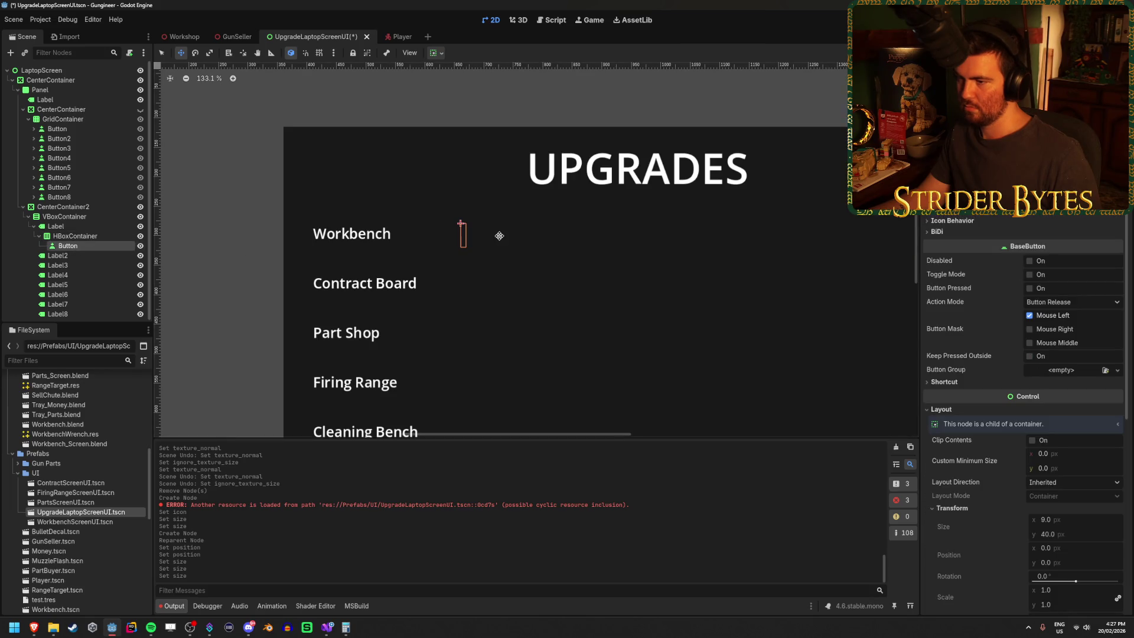
# Duplicate the Workbench button five times so the row holds six buttons.
pyautogui.scroll(9, 452, 233)
pyautogui.scroll(-3, 621, 245)
pyautogui.moveTo(628, 245); pyautogui.dragTo(484, 213)
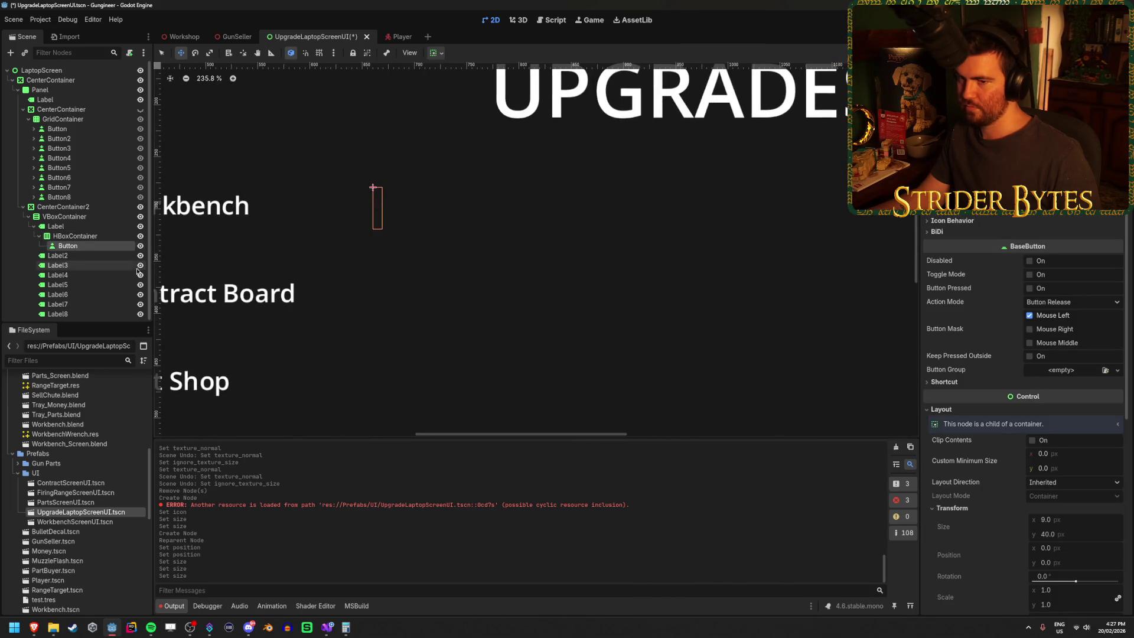
pyautogui.hotkey('ctrl', 'd')
pyautogui.hotkey('ctrl', 'd')
pyautogui.hotkey('ctrl', 'd')
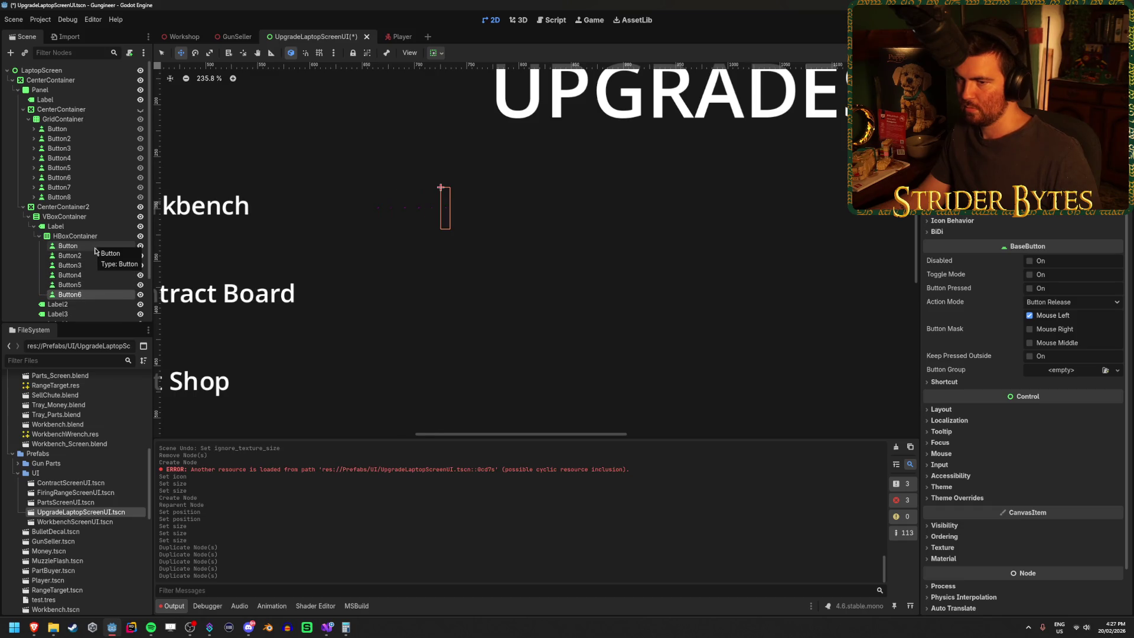
# Select all six buttons and set their minimum width to 40.
pyautogui.click(77, 235)
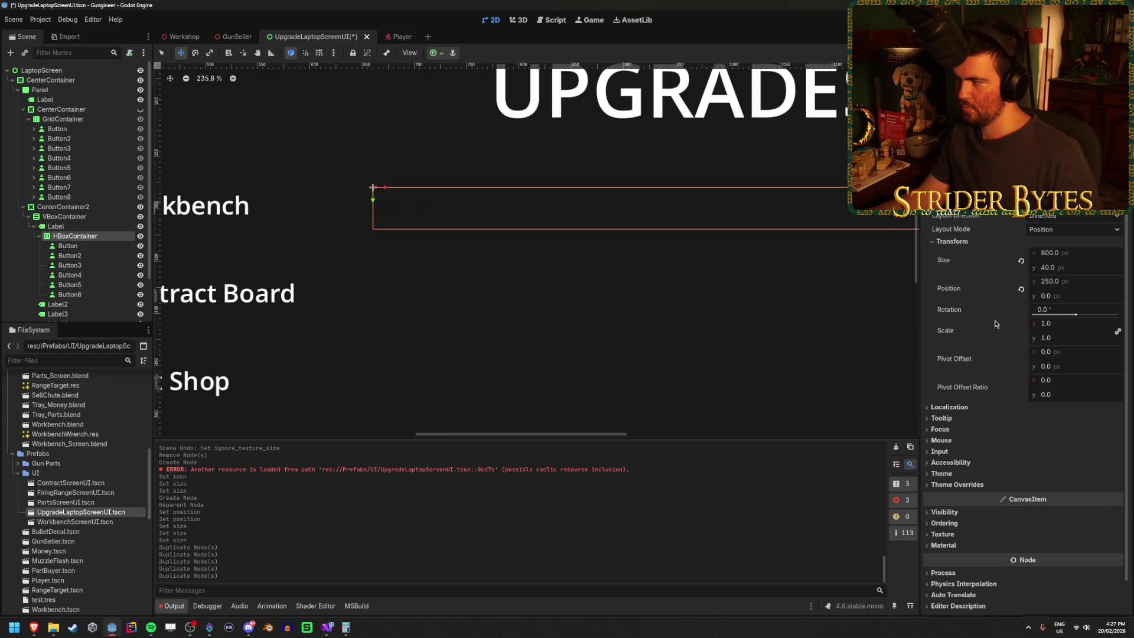
pyautogui.click(77, 247)
pyautogui.keyDown('shift'); pyautogui.click(70, 294); pyautogui.keyUp('shift')
pyautogui.click(949, 410)
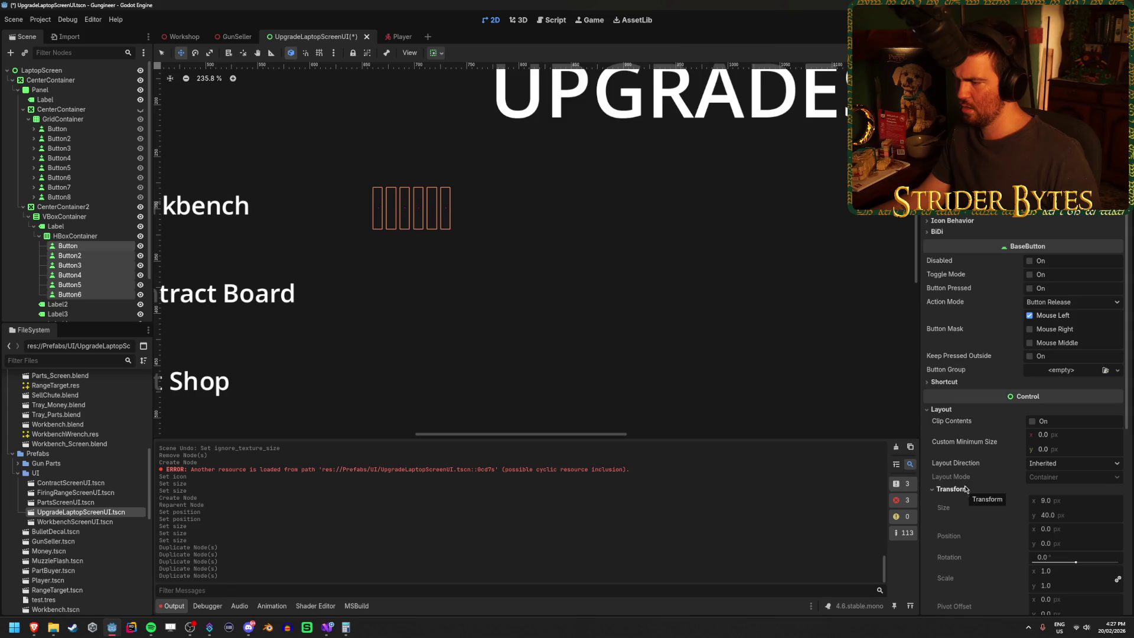
pyautogui.scroll(-3, 970, 417)
pyautogui.click(975, 465)
pyautogui.click(973, 467)
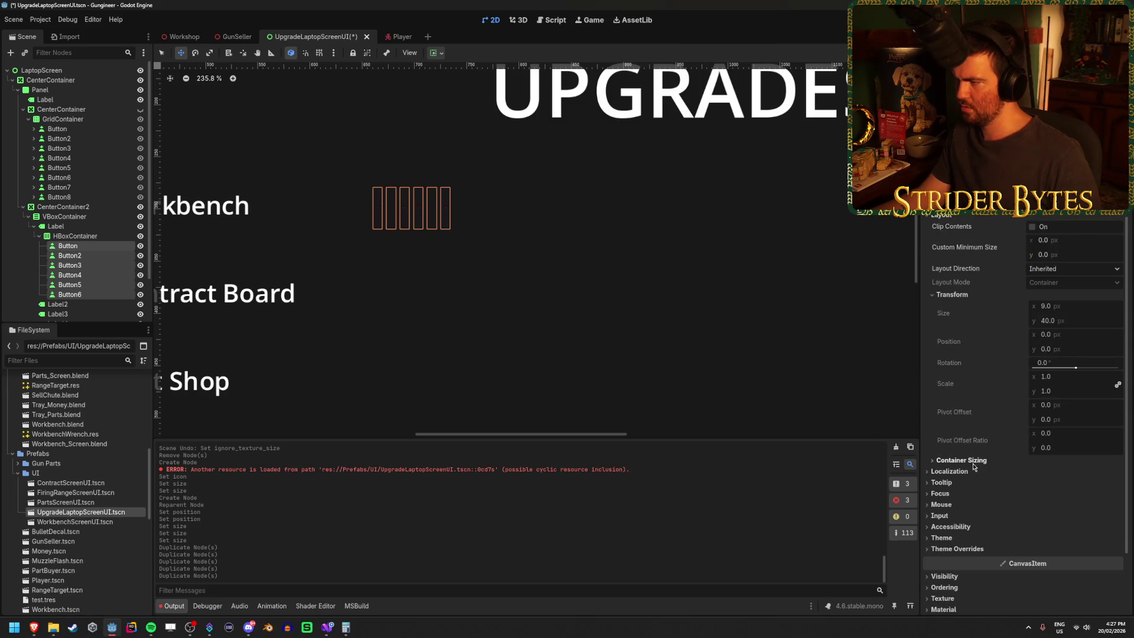
pyautogui.click(1084, 239)
pyautogui.press('Tab')
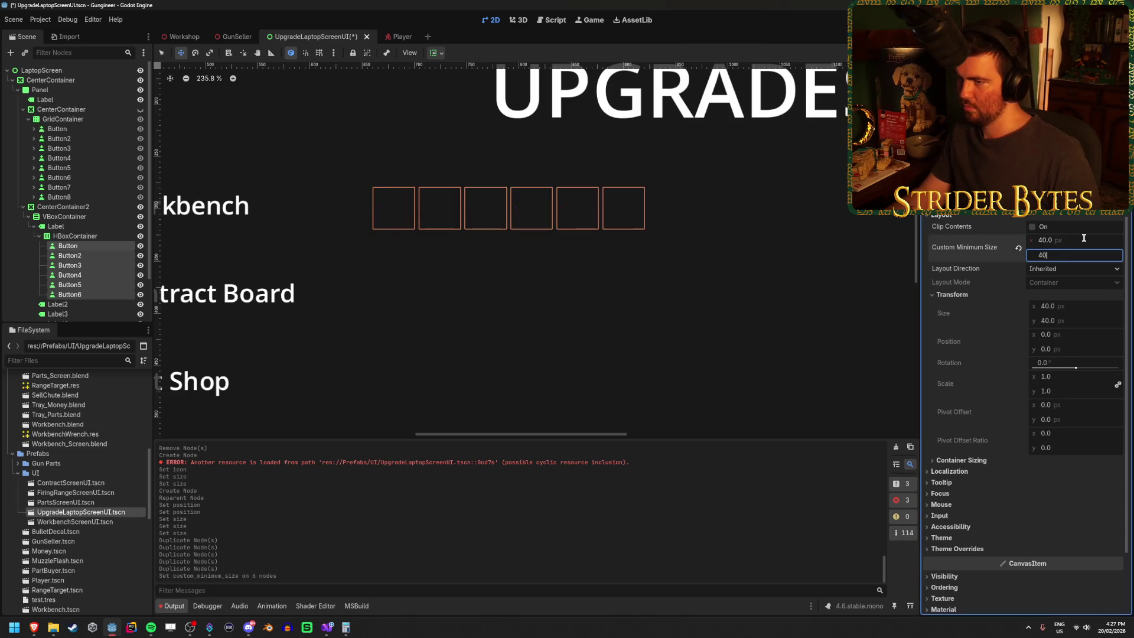
# Make the icons expand to fill all six buttons.
pyautogui.click(94, 247)
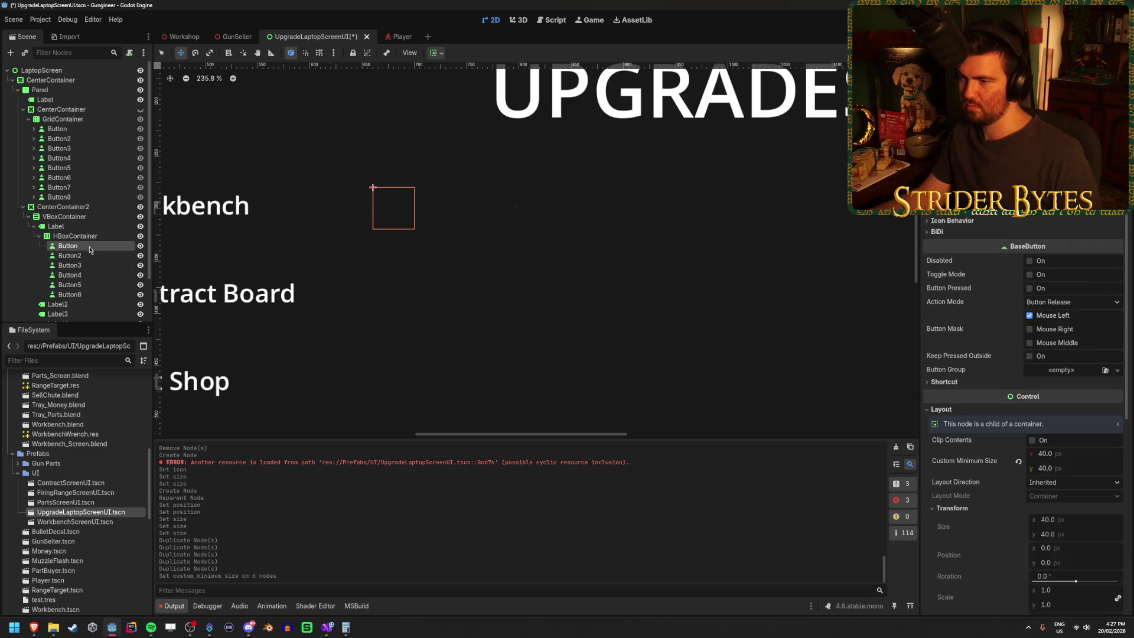
pyautogui.keyDown('shift'); pyautogui.click(93, 295); pyautogui.keyUp('shift')
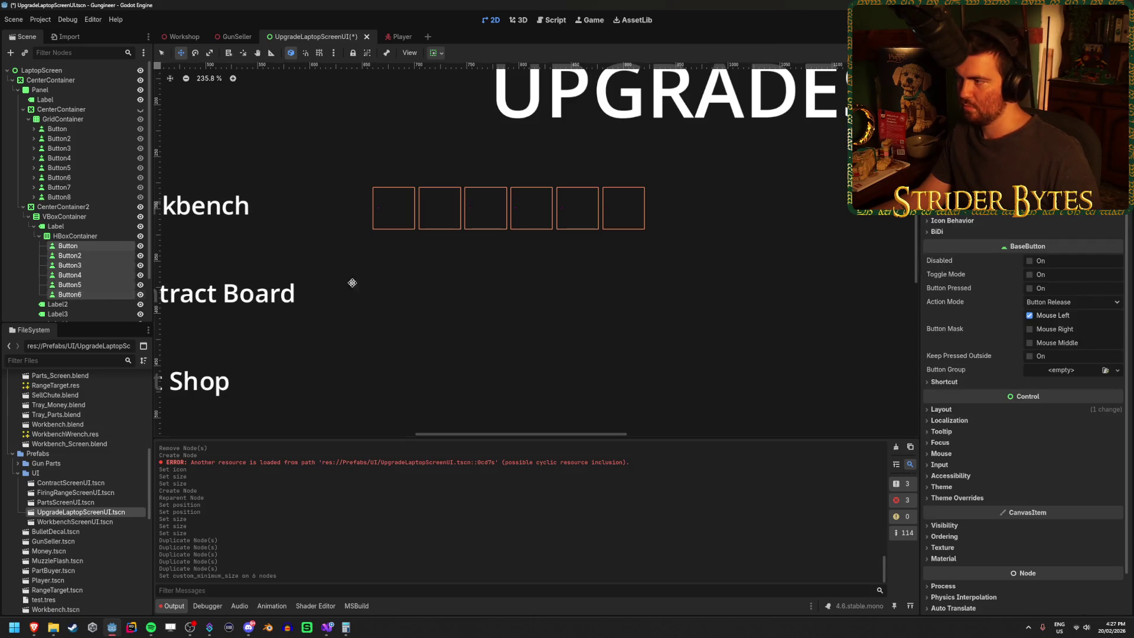
pyautogui.click(967, 221)
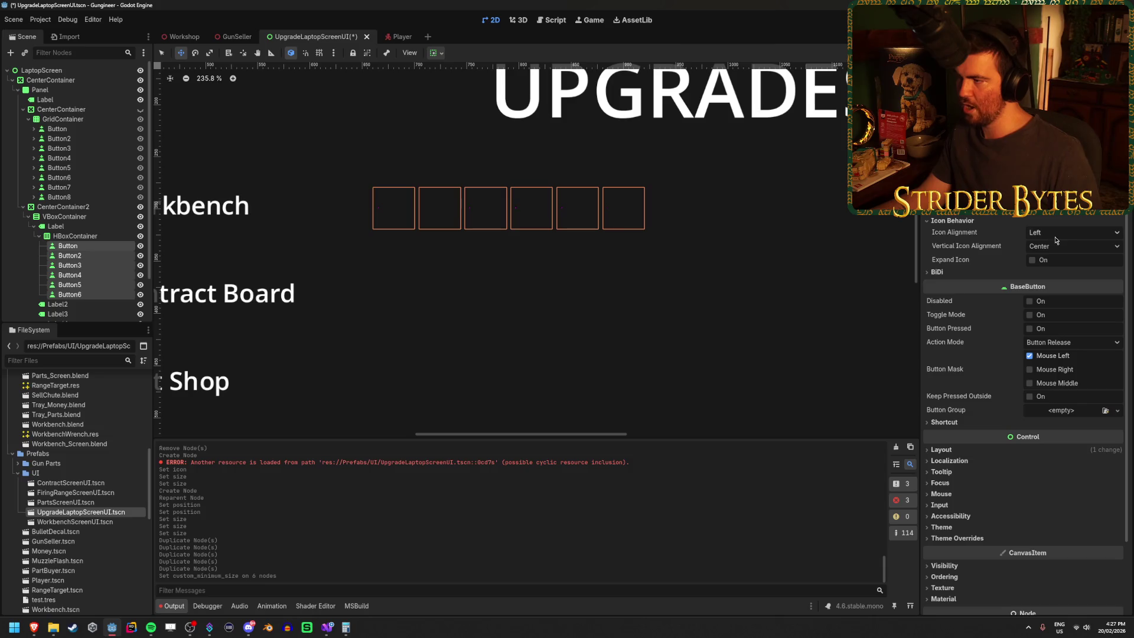
pyautogui.click(1033, 261)
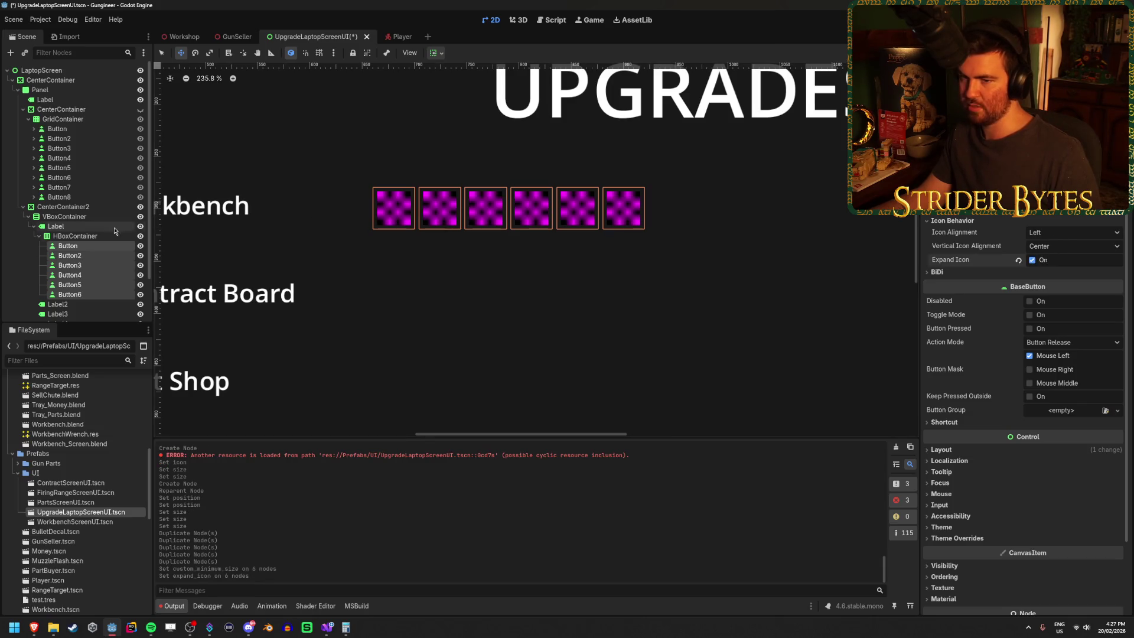
# Select the HBoxContainer to check its layout settings.
pyautogui.click(70, 266)
pyautogui.click(75, 236)
pyautogui.scroll(-4, 524, 268)
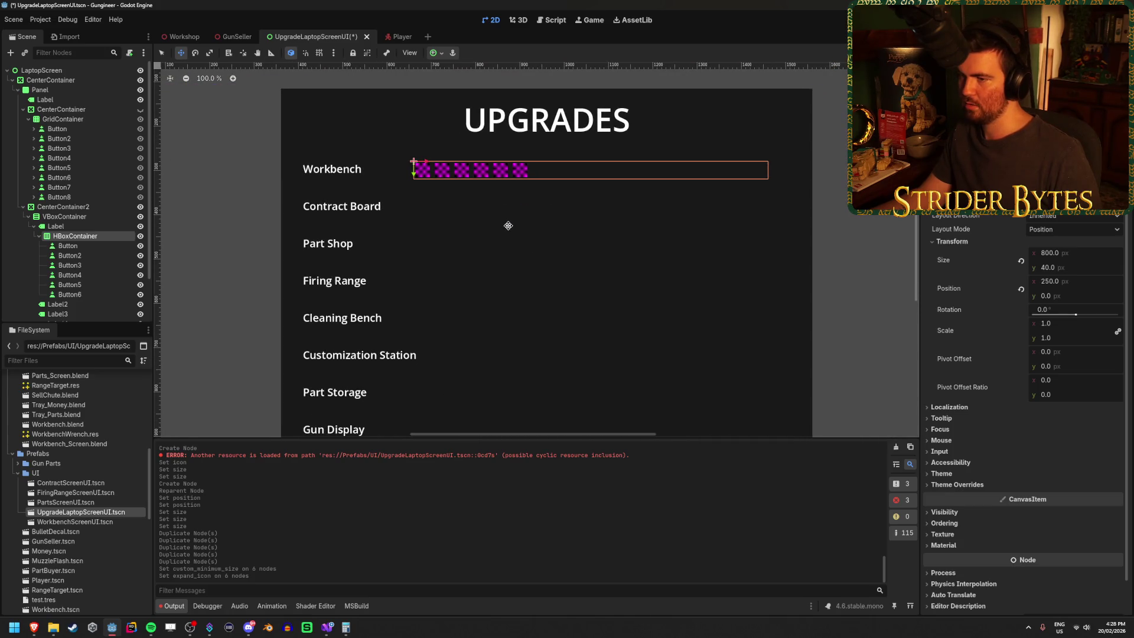
pyautogui.scroll(-1, 508, 225)
pyautogui.scroll(6, 428, 165)
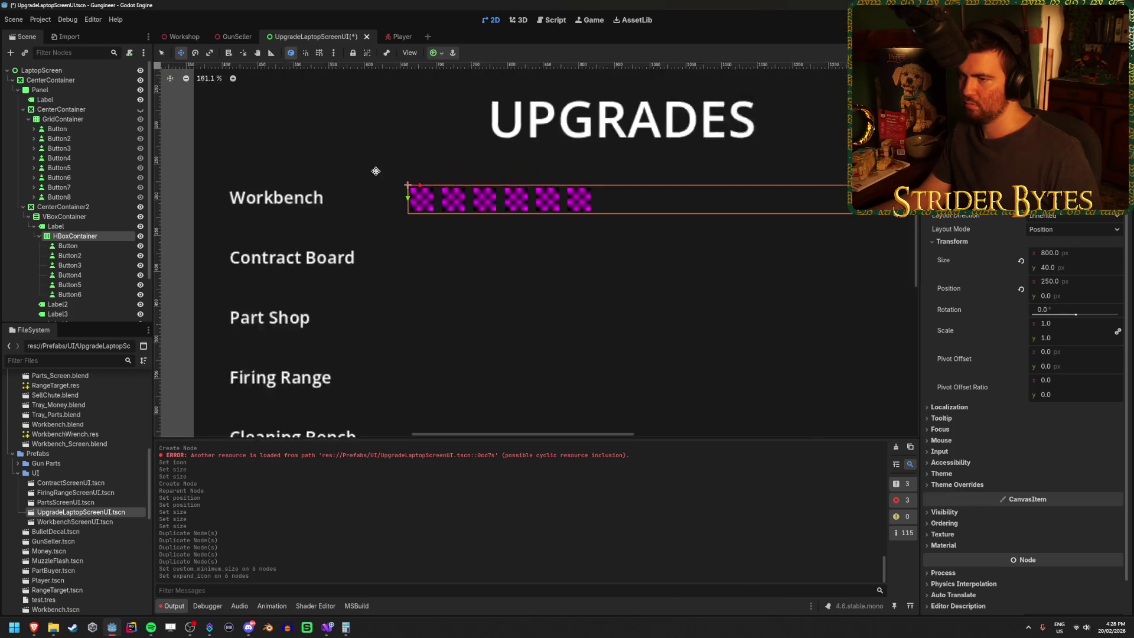
# Set all six buttons' custom minimum size to 64×64 and save the scene.
pyautogui.click(68, 245)
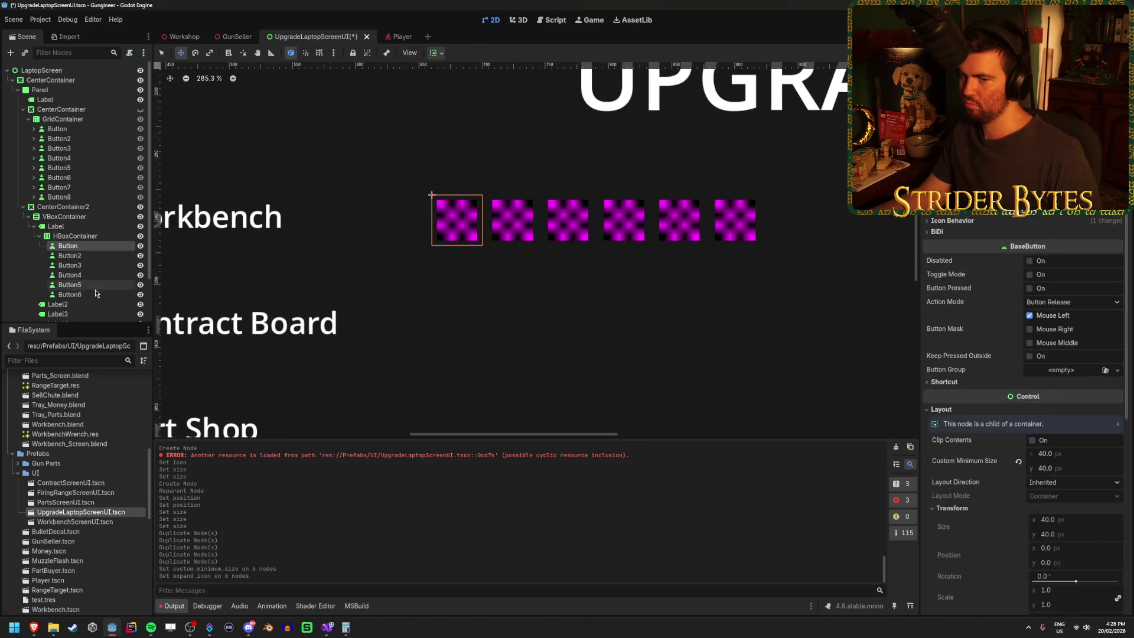
pyautogui.keyDown('shift'); pyautogui.click(70, 294); pyautogui.keyUp('shift')
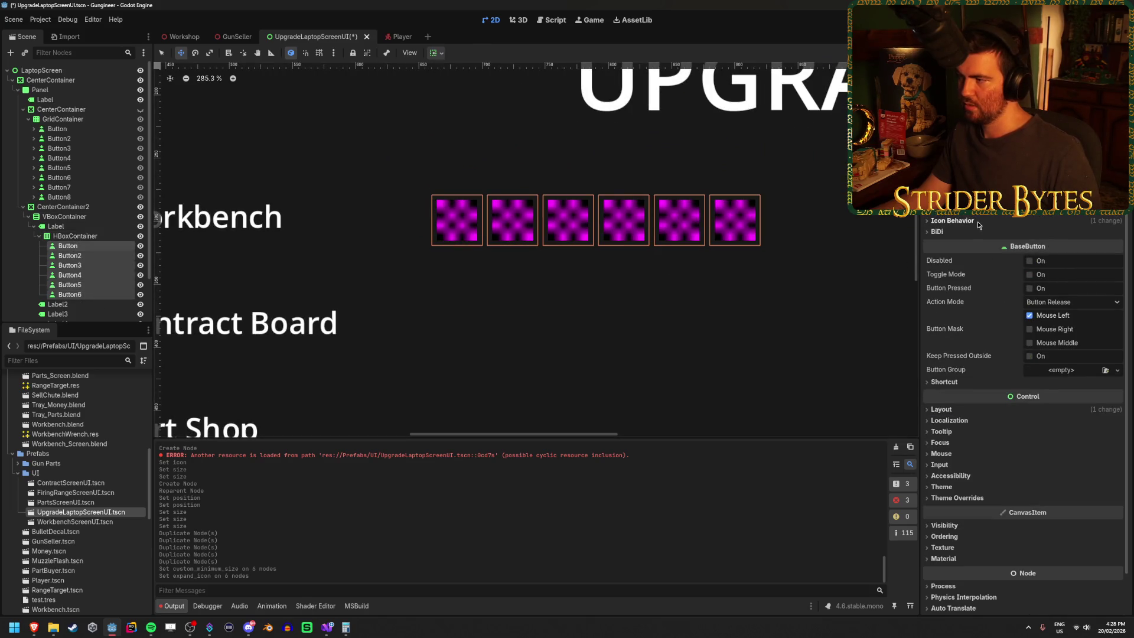
pyautogui.click(941, 409)
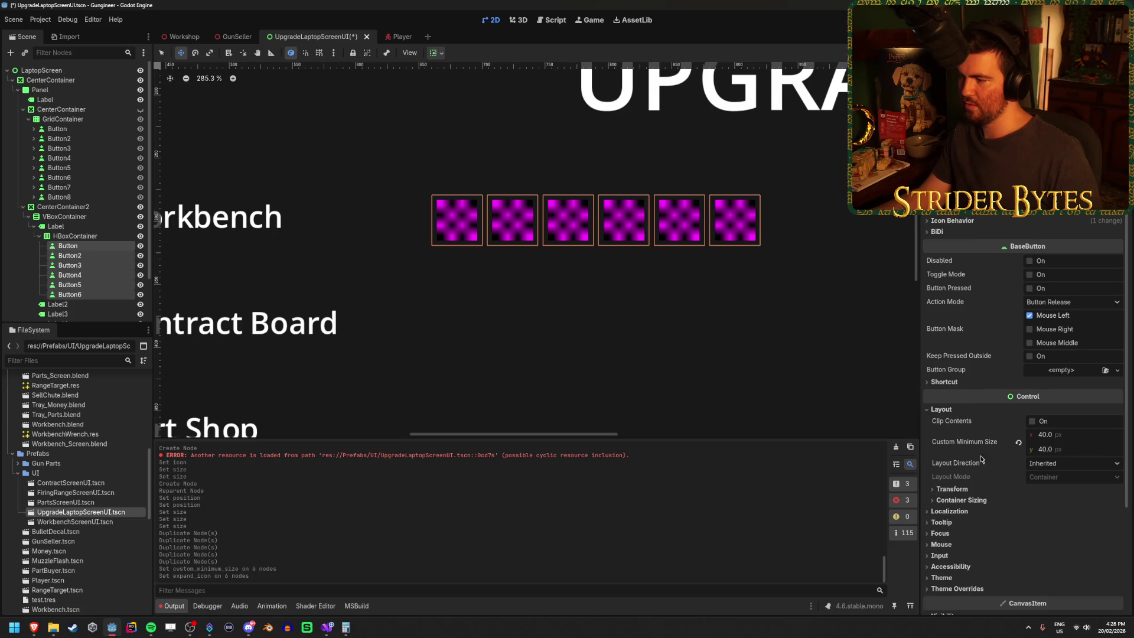
pyautogui.click(952, 489)
pyautogui.scroll(-3, 995, 323)
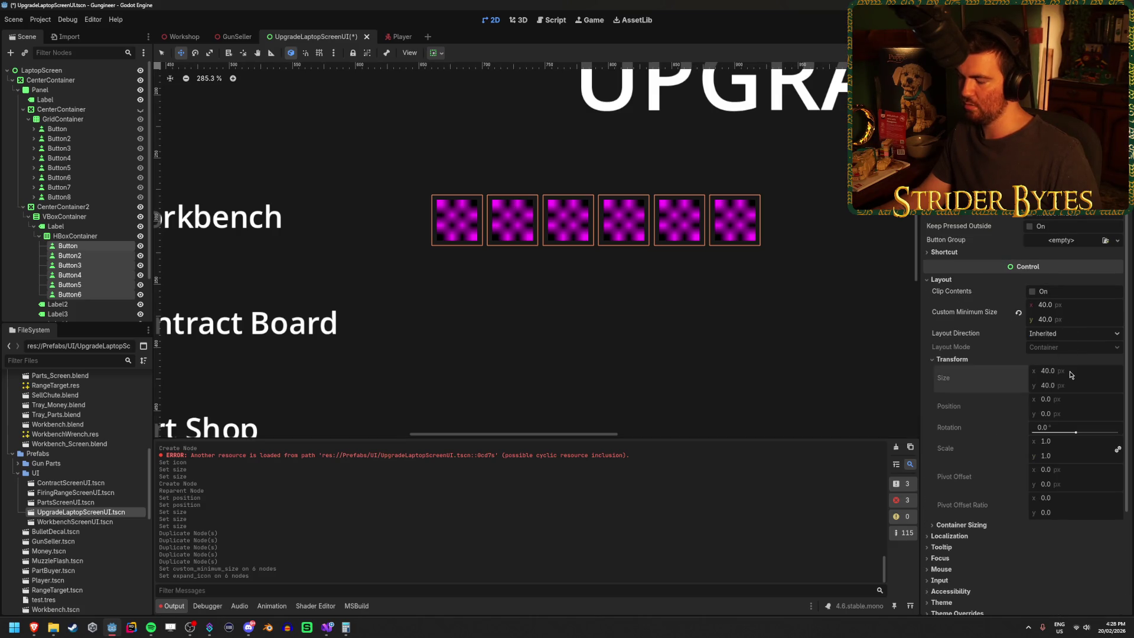
pyautogui.click(1072, 305)
pyautogui.write('64')
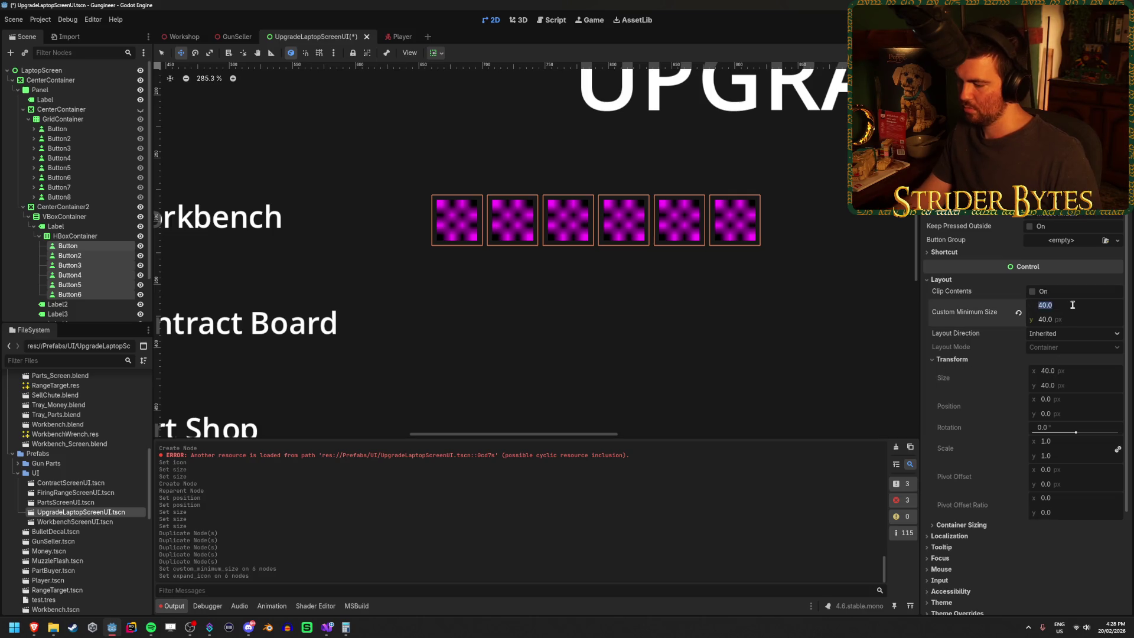
pyautogui.press('Tab')
pyautogui.write('64')
pyautogui.press('Return')
pyautogui.scroll(-4, 532, 277)
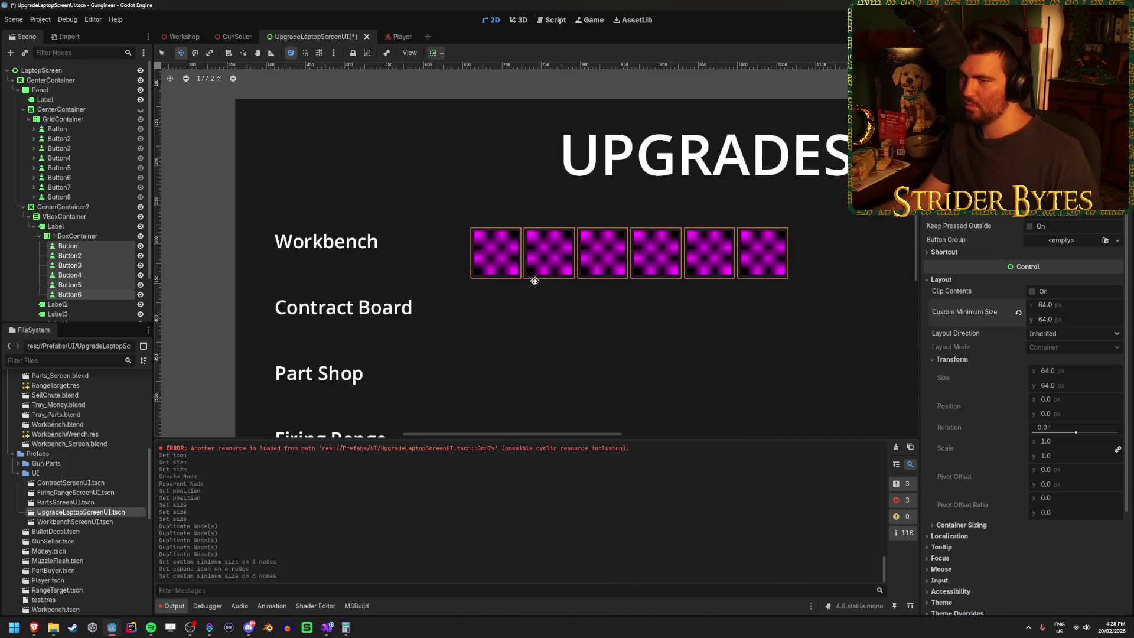
pyautogui.hotkey('ctrl', 's')
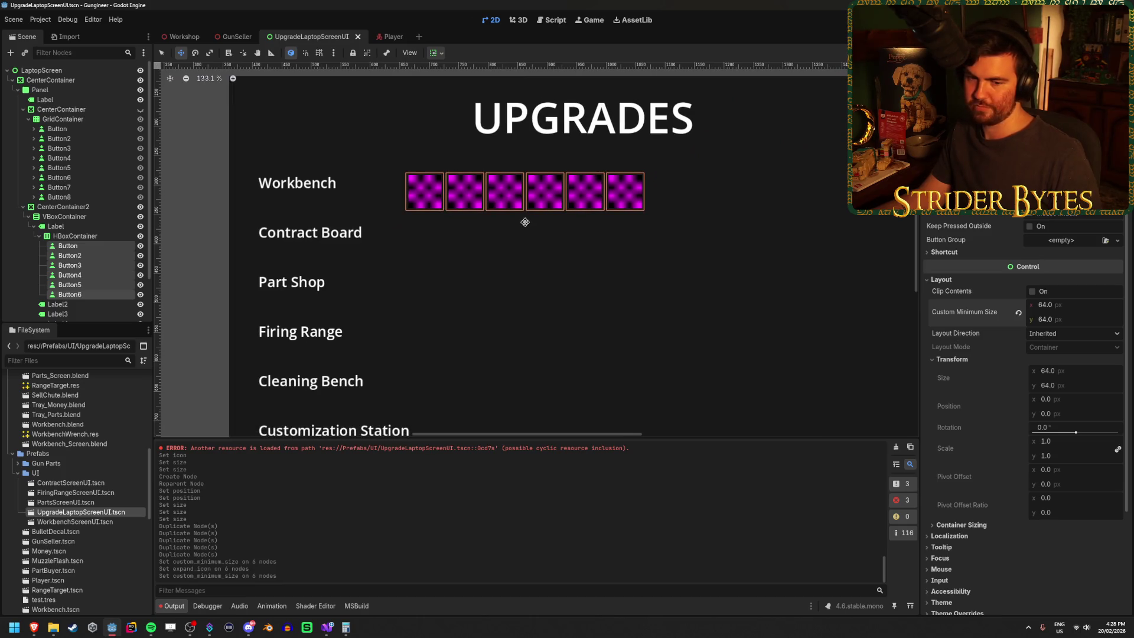
pyautogui.click(502, 228)
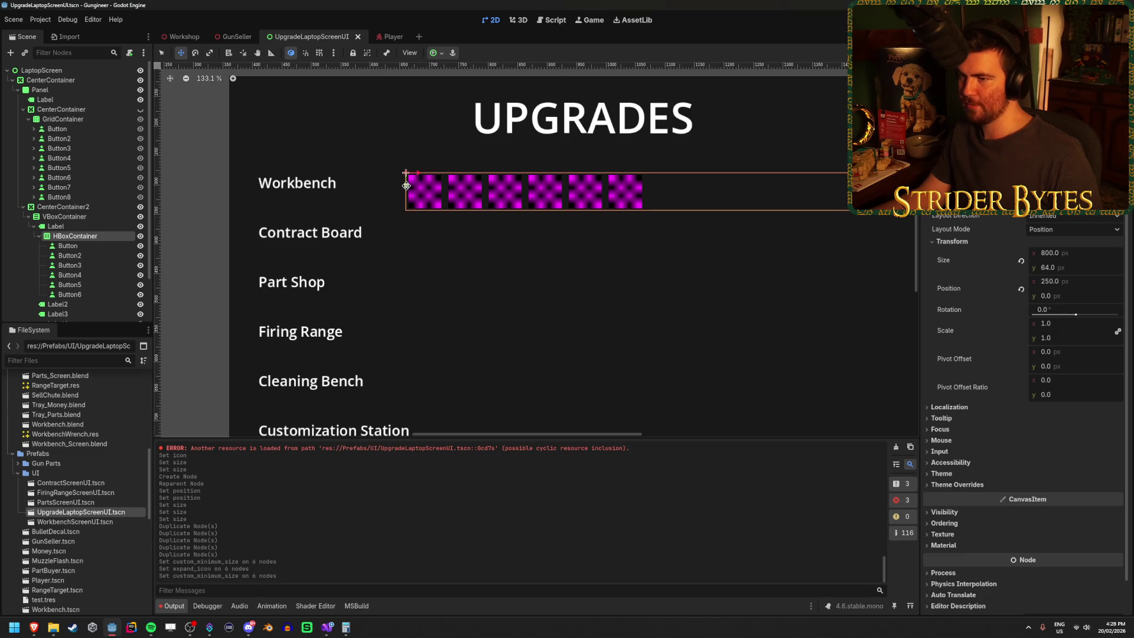
# Raise the button row level with the Workbench label and save.
pyautogui.moveTo(407, 186); pyautogui.dragTo(407, 176)
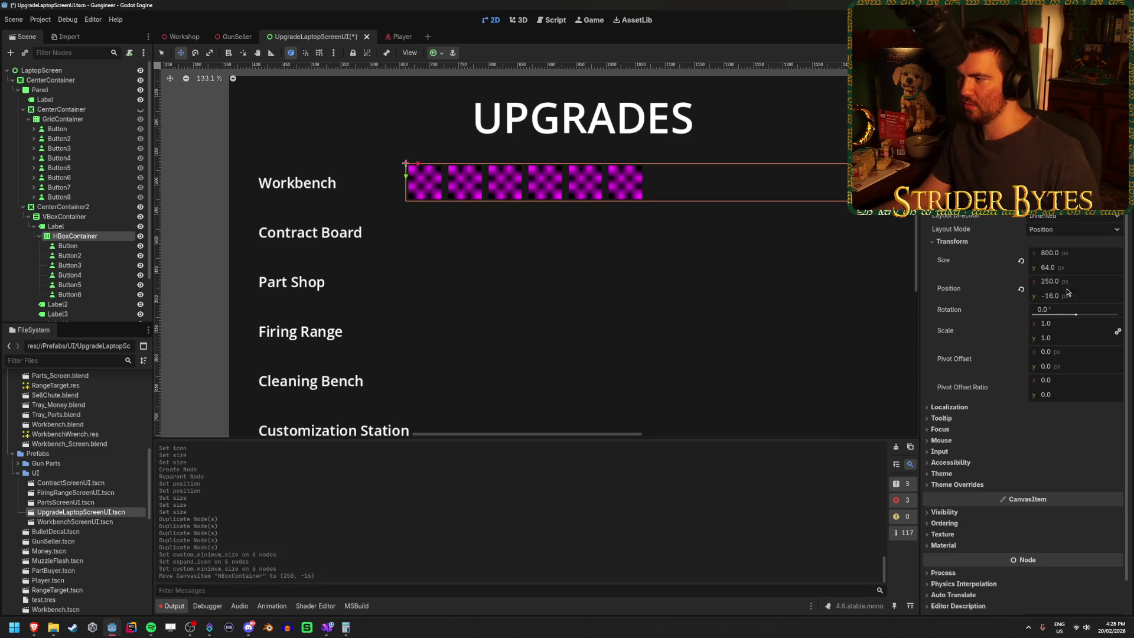
pyautogui.hotkey('ctrl', 's')
pyautogui.scroll(9, 430, 219)
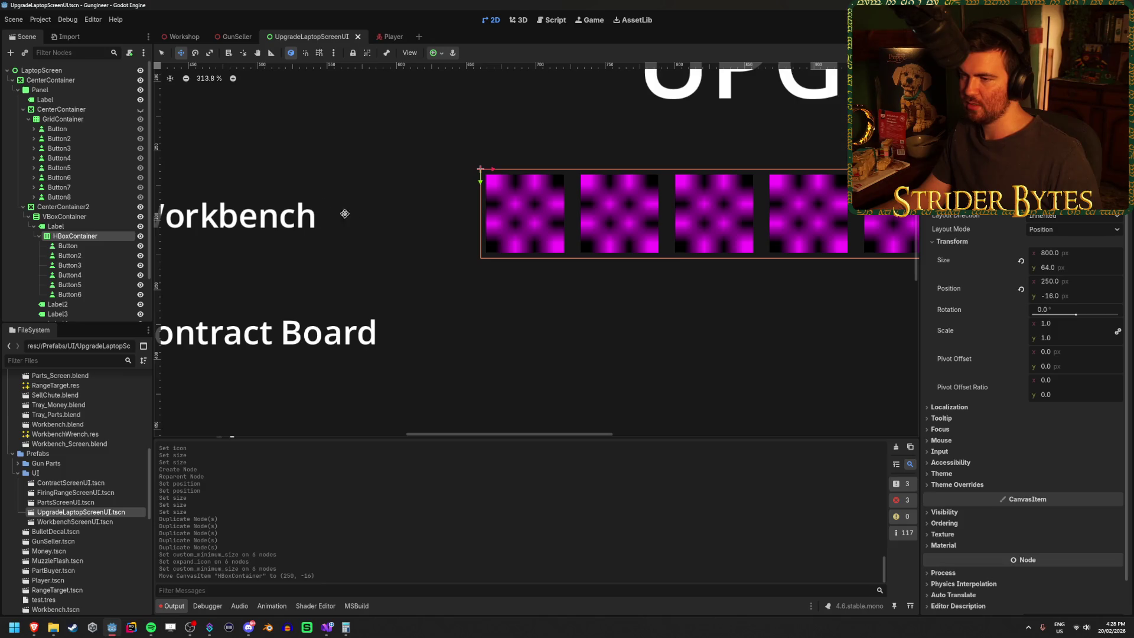
pyautogui.scroll(-10, 371, 213)
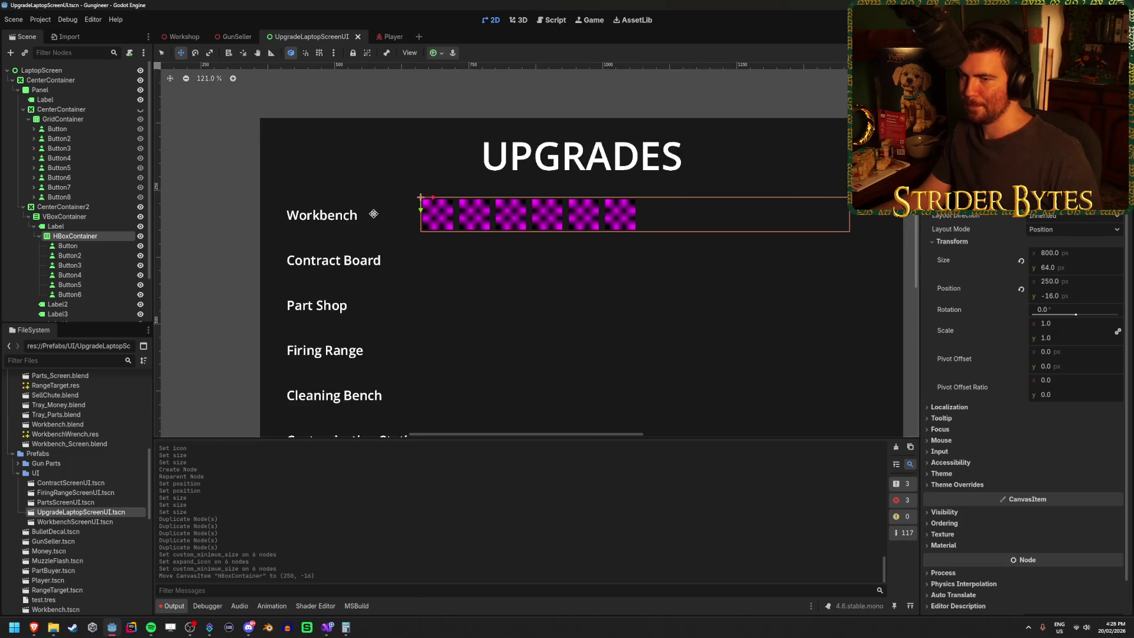
pyautogui.scroll(-1, 975, 473)
# Set the row's Separation constant override to 30 px and save the scene.
pyautogui.click(957, 451)
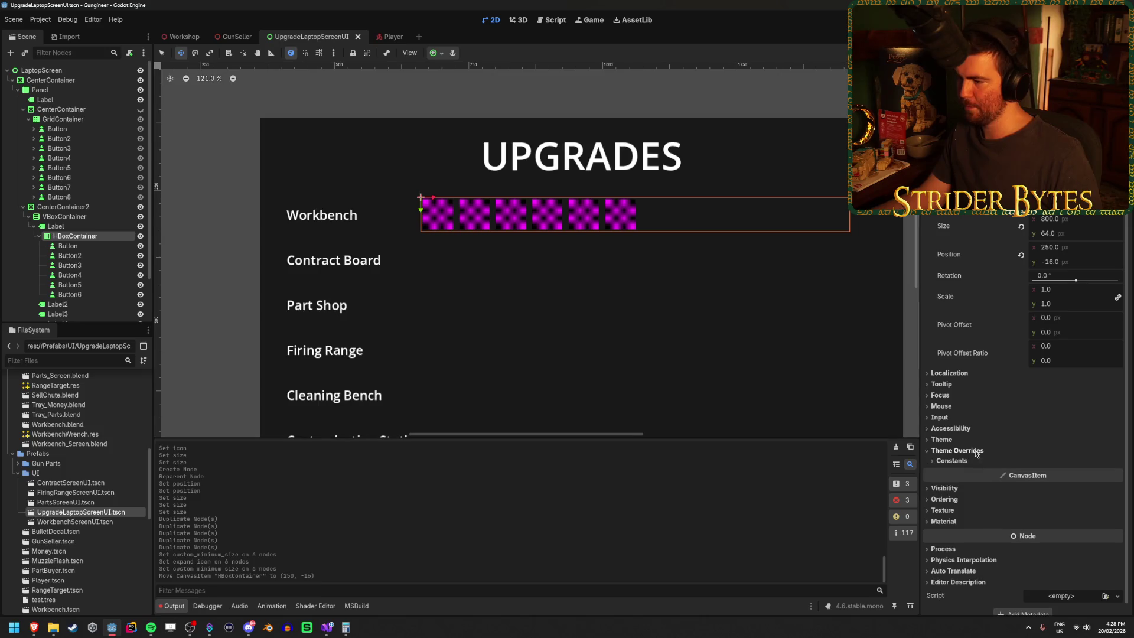
pyautogui.click(975, 461)
pyautogui.write('20')
pyautogui.press('Return')
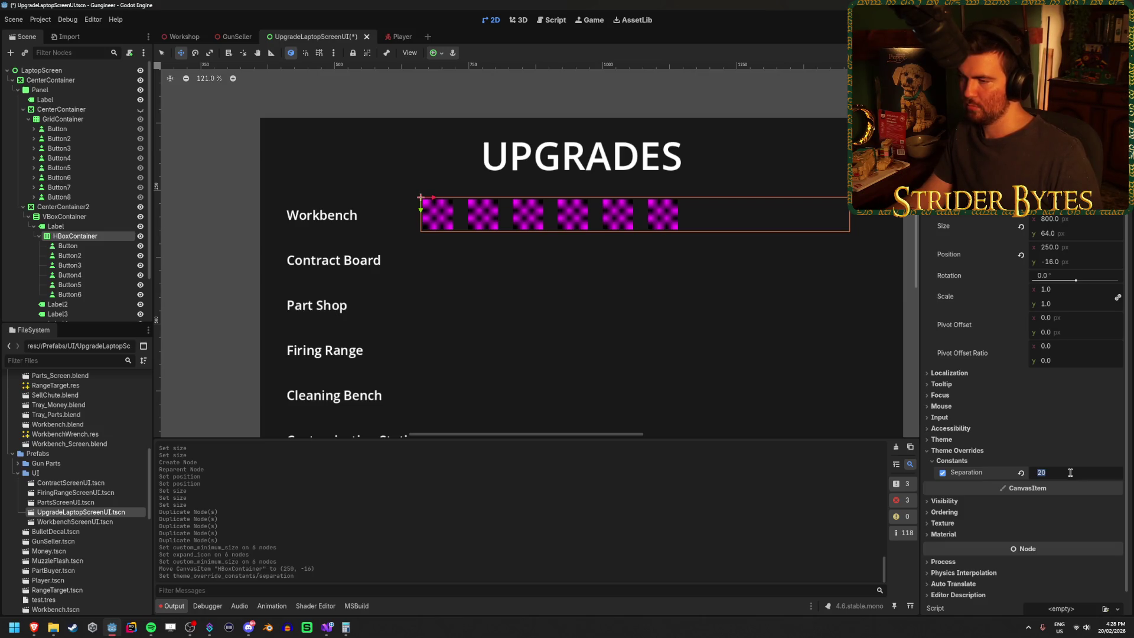
pyautogui.write('30')
pyautogui.press('Return')
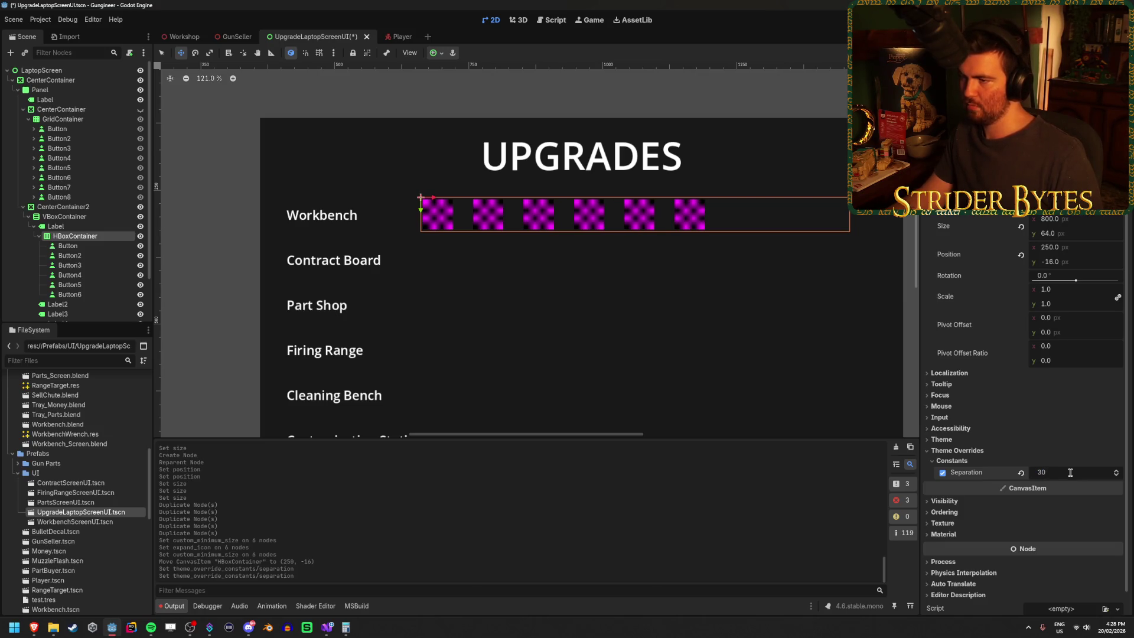
pyautogui.hotkey('ctrl', 's')
pyautogui.scroll(-4, 544, 337)
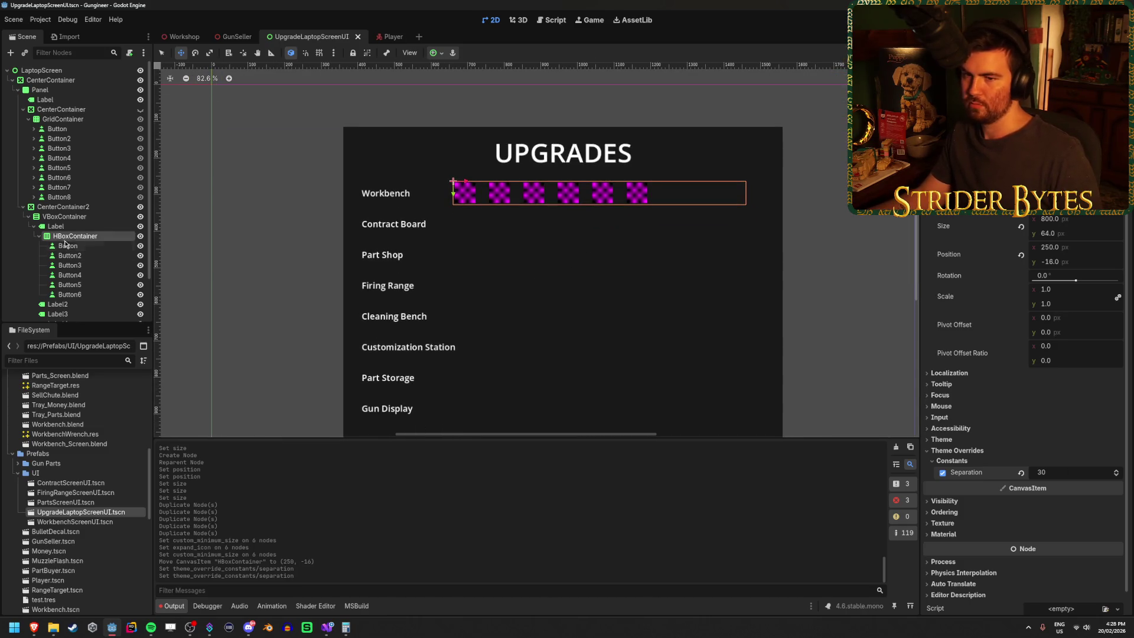
pyautogui.click(34, 227)
# Paste the Workbench button row under the Contract Board label.
pyautogui.click(83, 236)
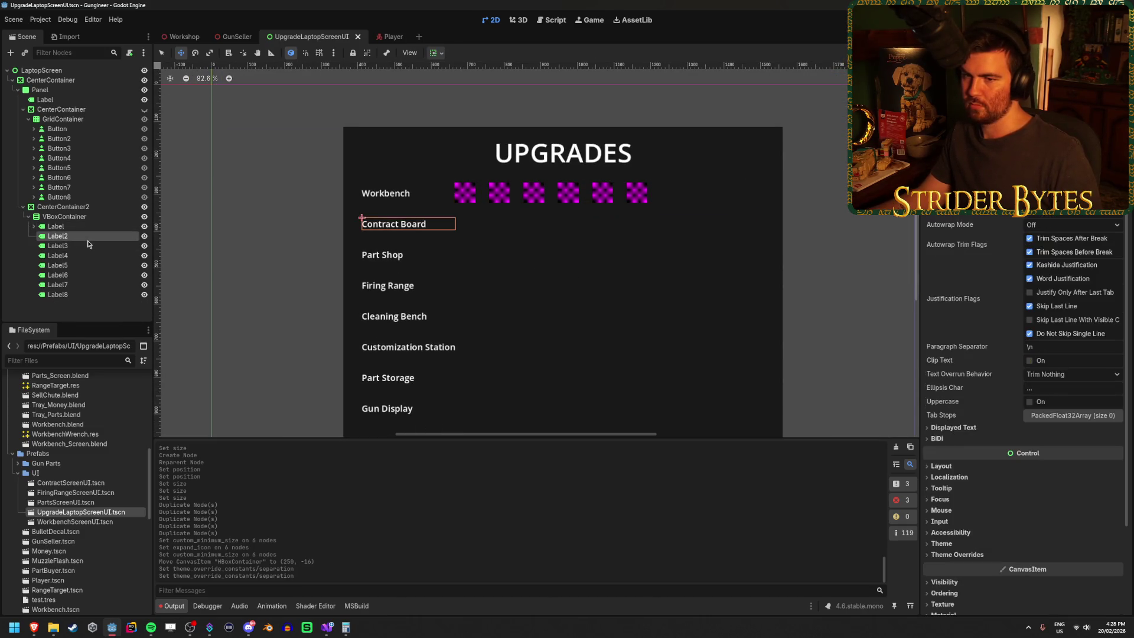
pyautogui.click(93, 228)
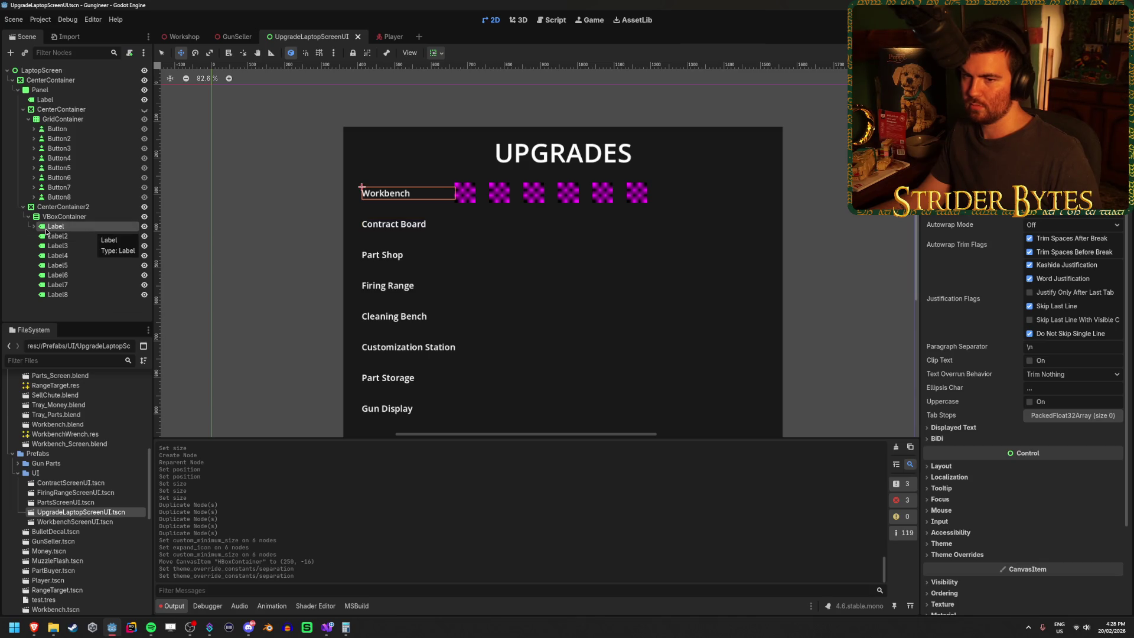
pyautogui.click(34, 227)
pyautogui.click(65, 236)
pyautogui.click(34, 227)
pyautogui.click(90, 236)
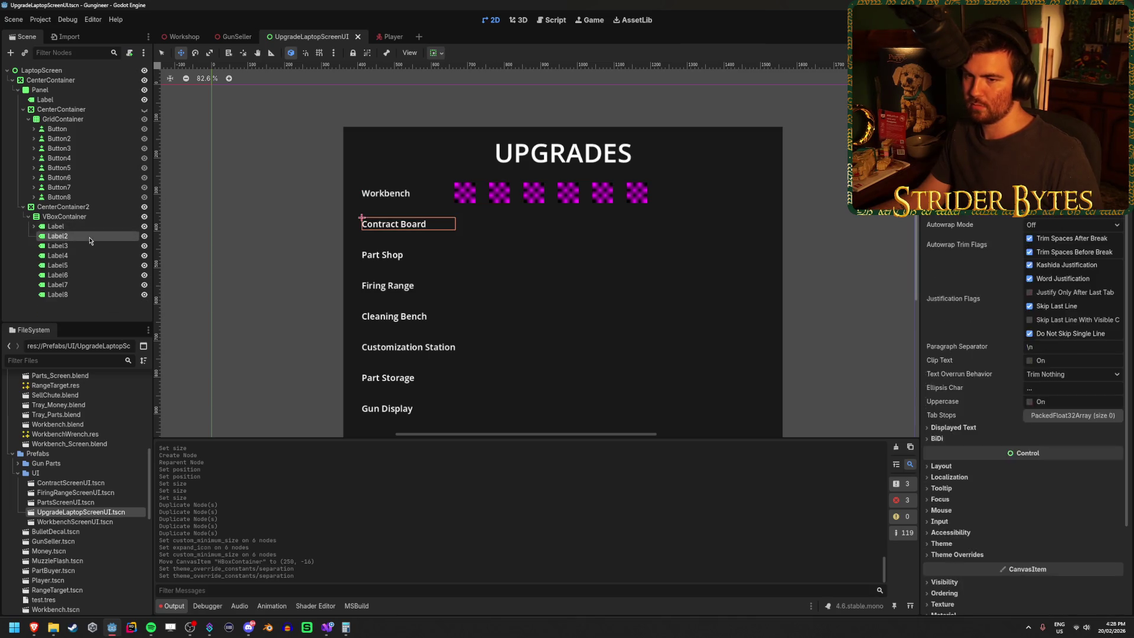
pyautogui.hotkey('ctrl', 'v')
# Paste the button row under Part Shop, Firing Range and Cleaning Bench.
pyautogui.click(34, 236)
pyautogui.click(65, 245)
pyautogui.hotkey('ctrl', 'v')
pyautogui.scroll(-2, 68, 266)
pyautogui.click(67, 273)
pyautogui.hotkey('ctrl', 'v')
pyautogui.scroll(-3, 68, 273)
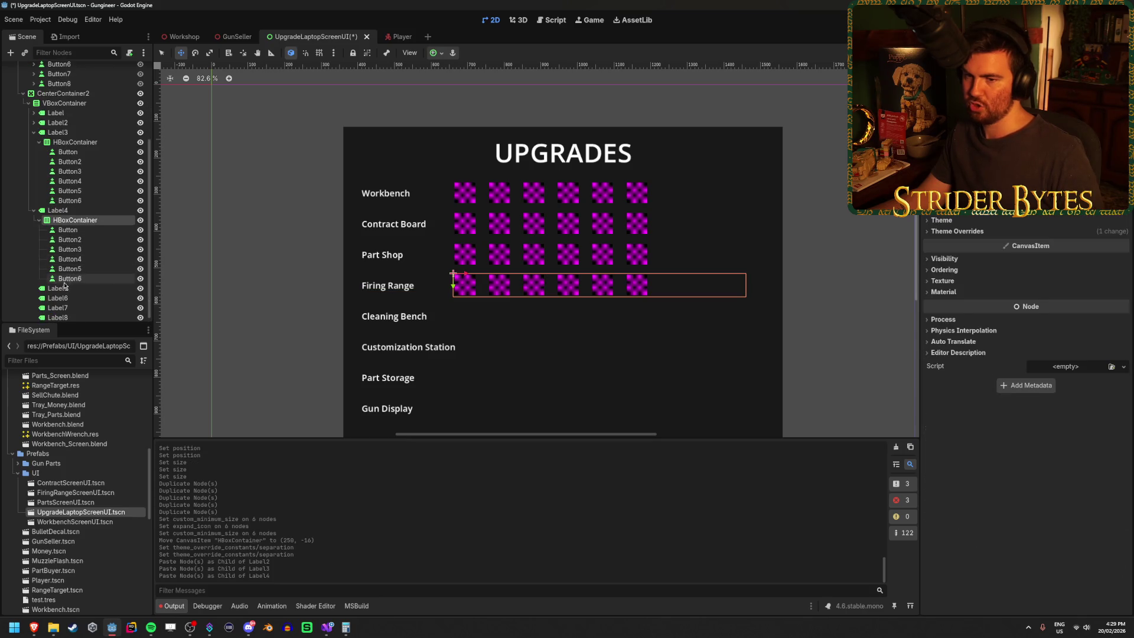
pyautogui.click(64, 289)
pyautogui.hotkey('ctrl', 'v')
# Paste the button row under Customization Station, Part Storage and Gun Display.
pyautogui.scroll(-2, 65, 293)
pyautogui.click(59, 303)
pyautogui.hotkey('ctrl', 'v')
pyautogui.click(71, 303)
pyautogui.hotkey('ctrl', 'v')
pyautogui.scroll(-3, 76, 284)
pyautogui.click(80, 313)
pyautogui.hotkey('ctrl', 'v')
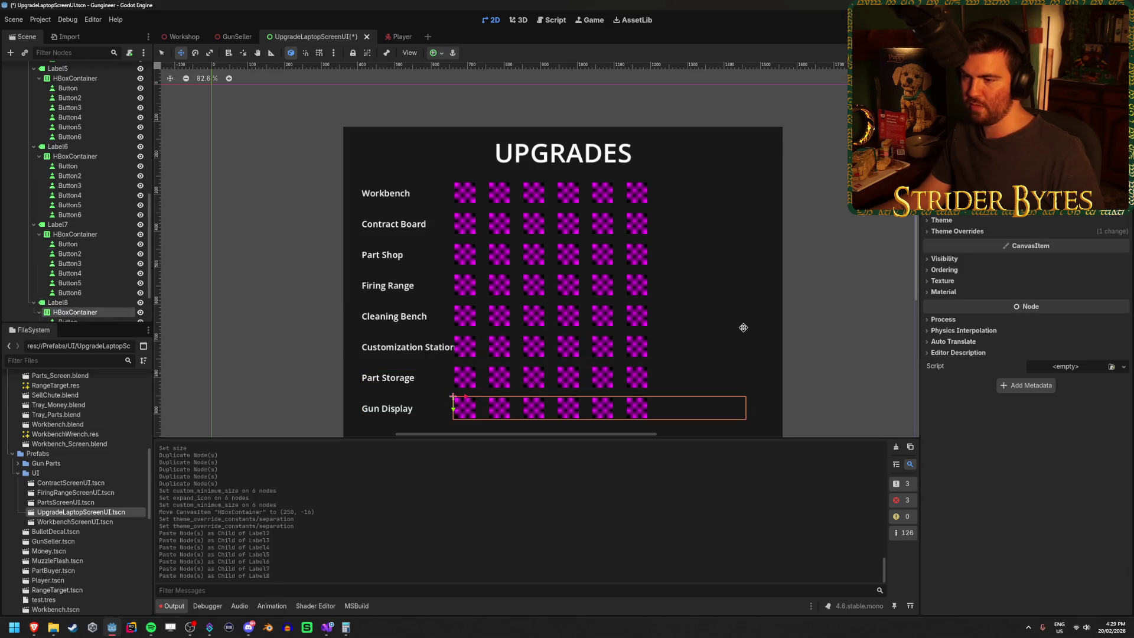
# Multi-select all eight HBoxContainer button rows in the Scene dock.
pyautogui.keyDown('ctrl'); pyautogui.click(75, 234); pyautogui.keyUp('ctrl')
pyautogui.keyDown('ctrl'); pyautogui.click(75, 156); pyautogui.keyUp('ctrl')
pyautogui.scroll(5, 85, 235)
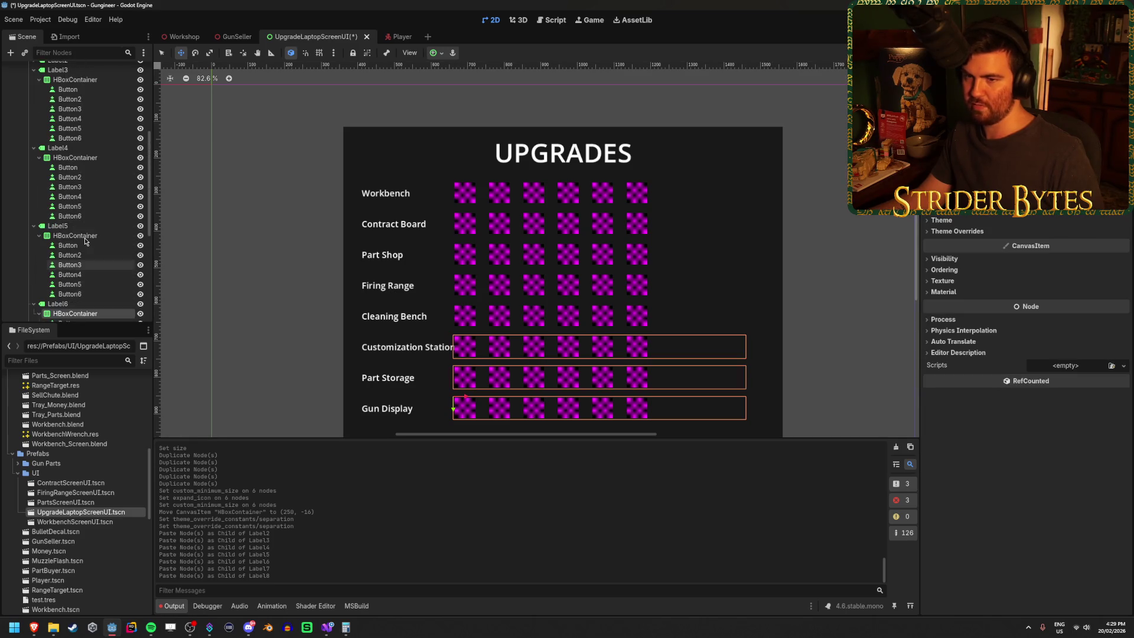
pyautogui.keyDown('ctrl'); pyautogui.click(88, 237); pyautogui.keyUp('ctrl')
pyautogui.keyDown('ctrl'); pyautogui.click(77, 158); pyautogui.keyUp('ctrl')
pyautogui.scroll(5, 82, 177)
pyautogui.keyDown('ctrl'); pyautogui.click(93, 206); pyautogui.keyUp('ctrl')
pyautogui.click(33, 185)
pyautogui.click(34, 176)
pyautogui.keyDown('ctrl'); pyautogui.click(75, 185); pyautogui.keyUp('ctrl')
pyautogui.keyDown('ctrl'); pyautogui.click(83, 263); pyautogui.keyUp('ctrl')
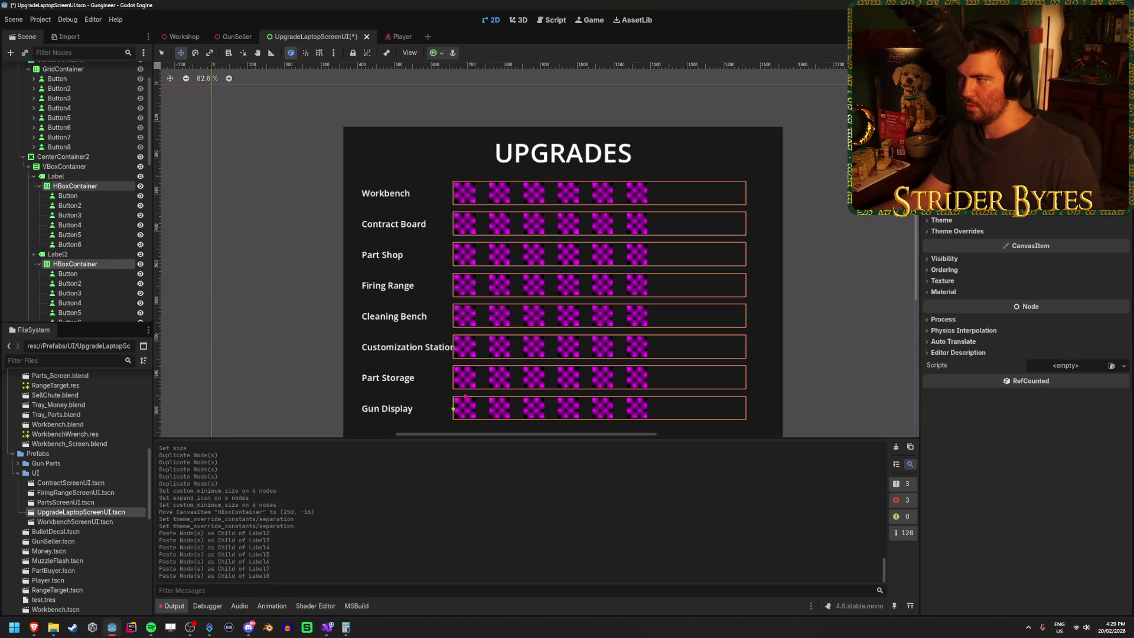
pyautogui.scroll(5, 953, 226)
# Set all eight rows' x position to 300 and save the scene.
pyautogui.click(1079, 263)
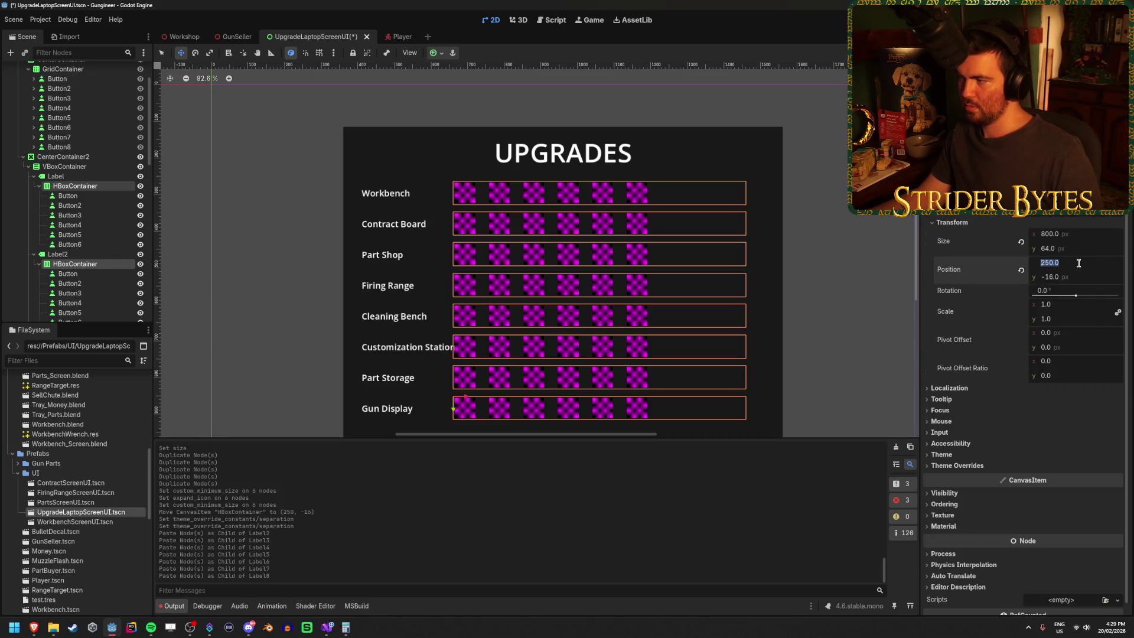
pyautogui.write('300')
pyautogui.press('Return')
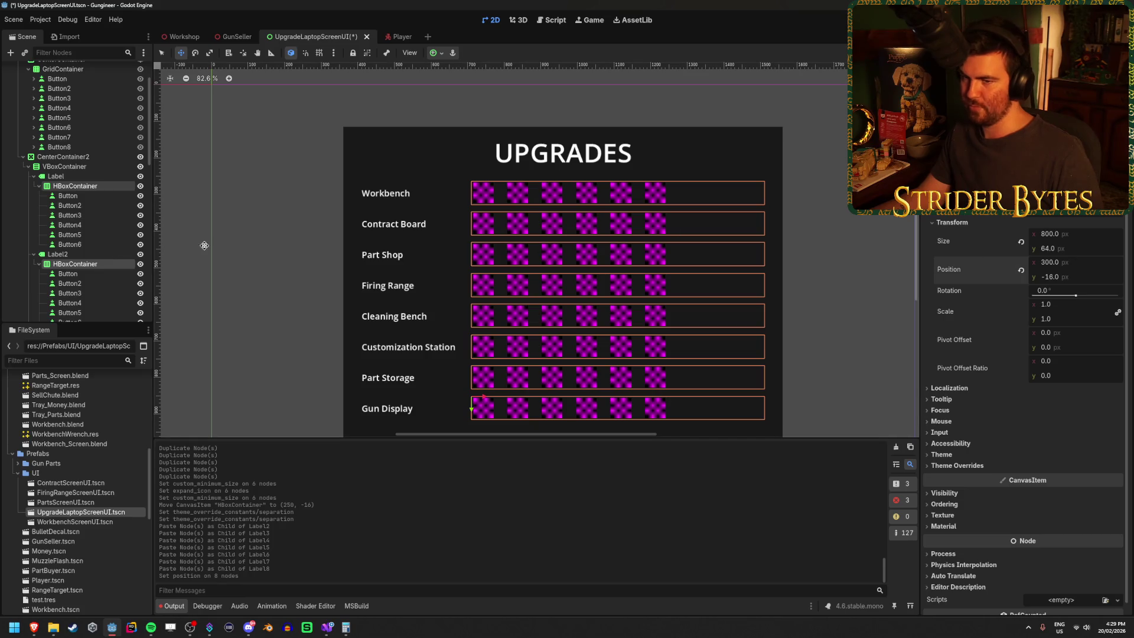
pyautogui.hotkey('ctrl', 's')
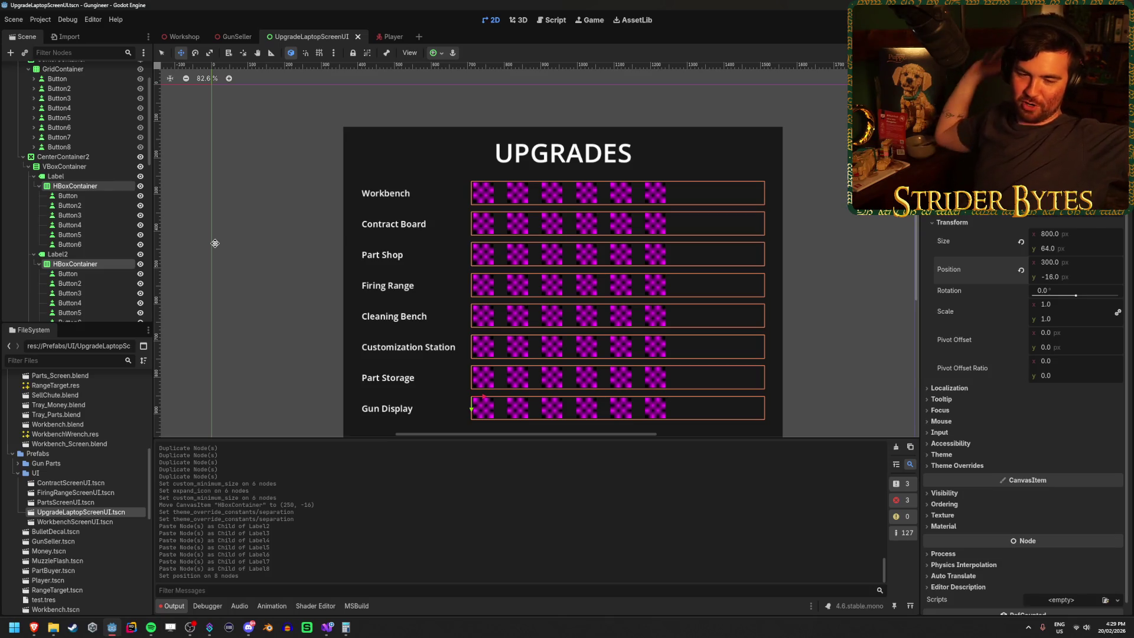
# Collapse the label and button-row nodes to tidy the Scene dock.
pyautogui.scroll(-1, 315, 231)
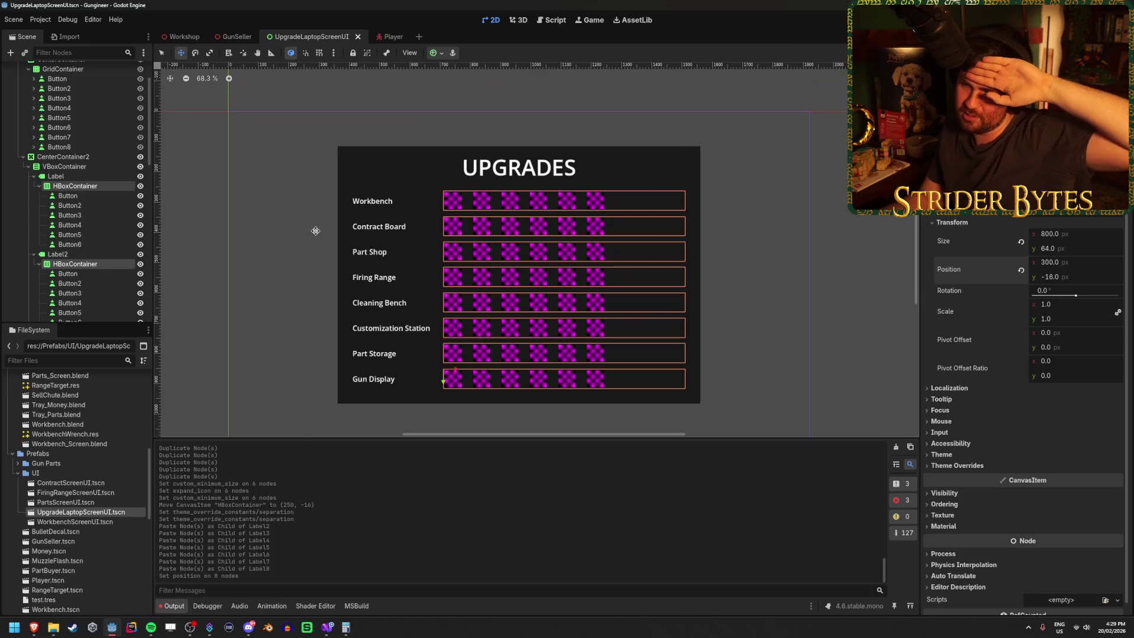
pyautogui.click(39, 187)
pyautogui.click(40, 205)
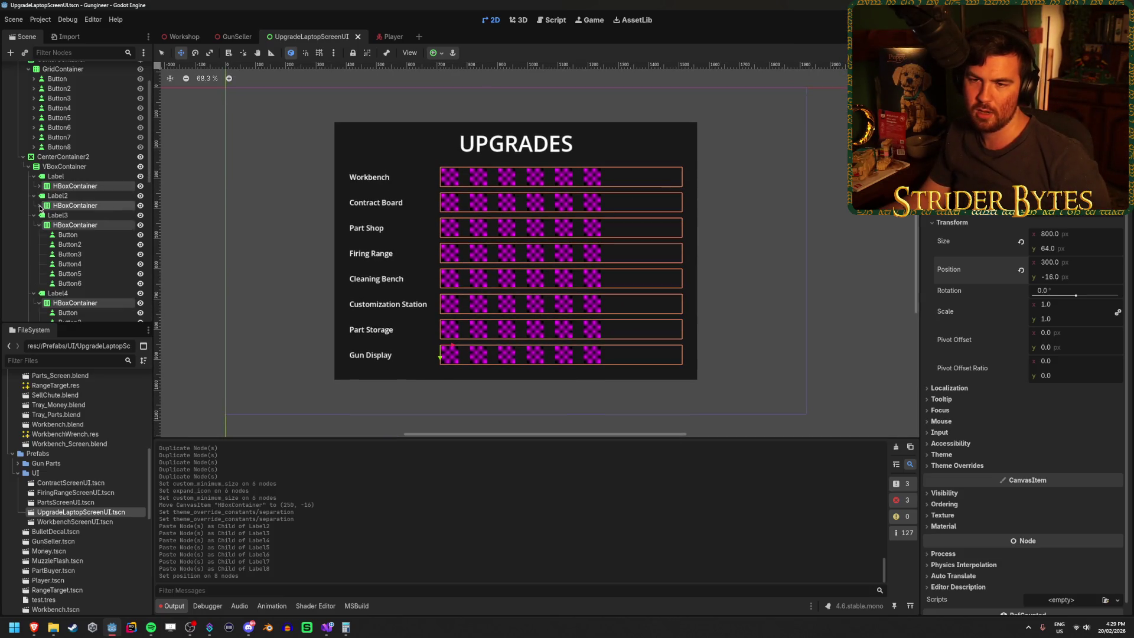
pyautogui.click(38, 225)
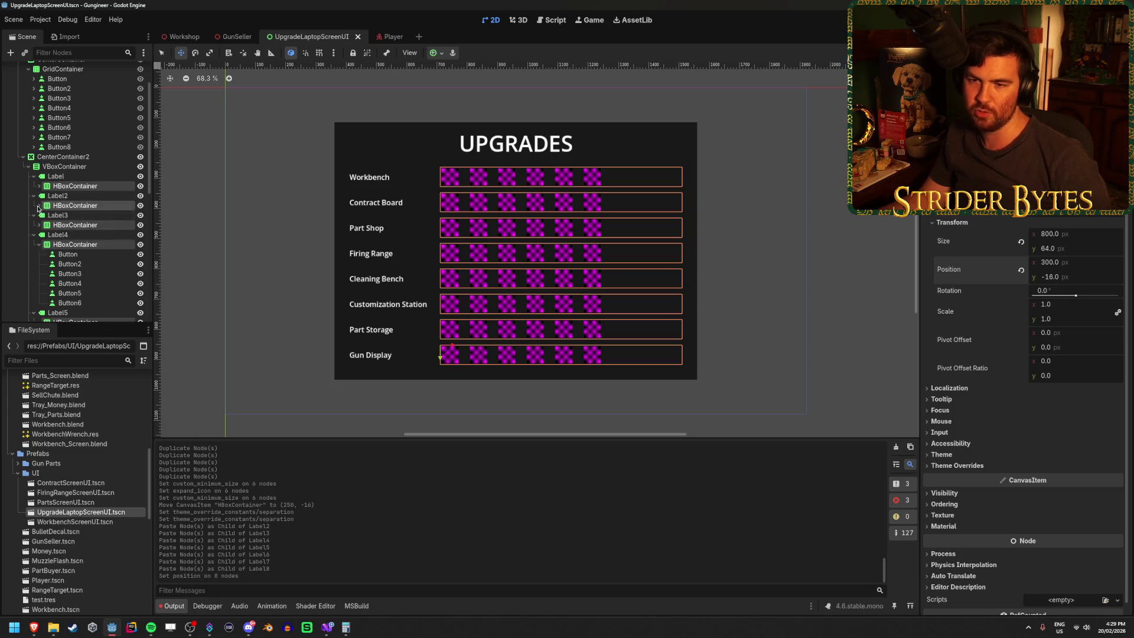
pyautogui.click(39, 206)
pyautogui.click(33, 176)
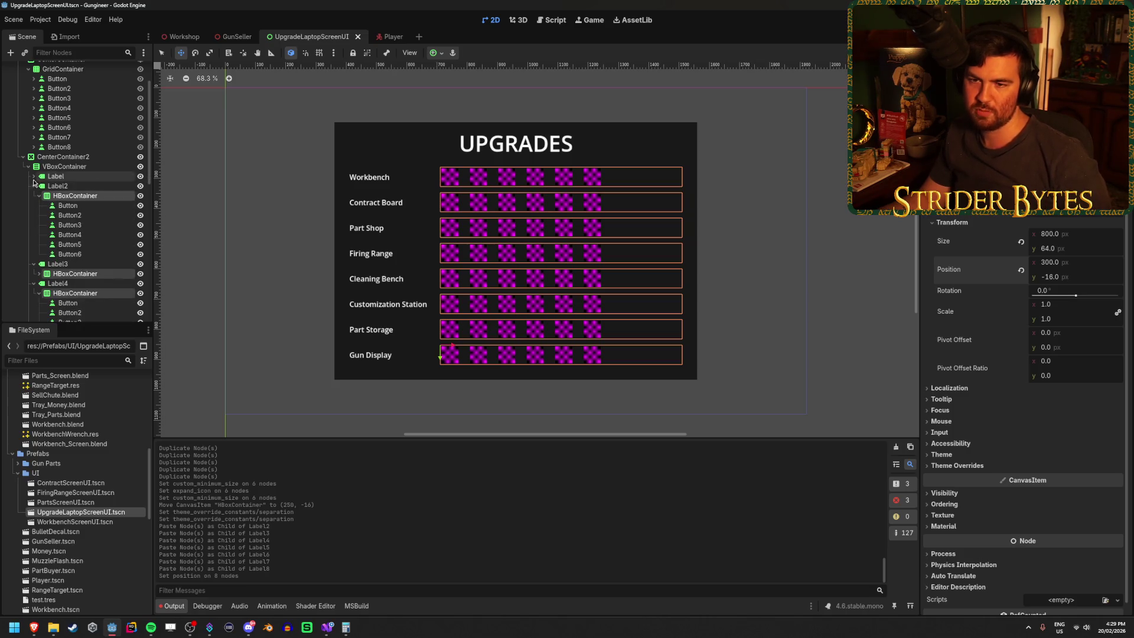
pyautogui.click(34, 186)
pyautogui.click(39, 205)
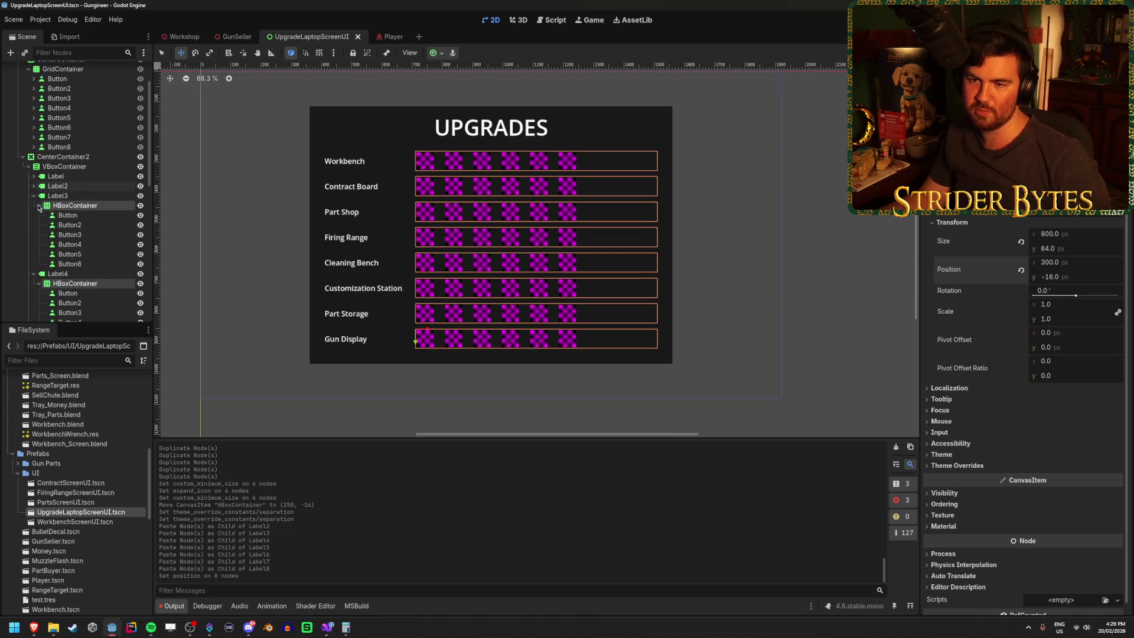
pyautogui.scroll(2, 283, 220)
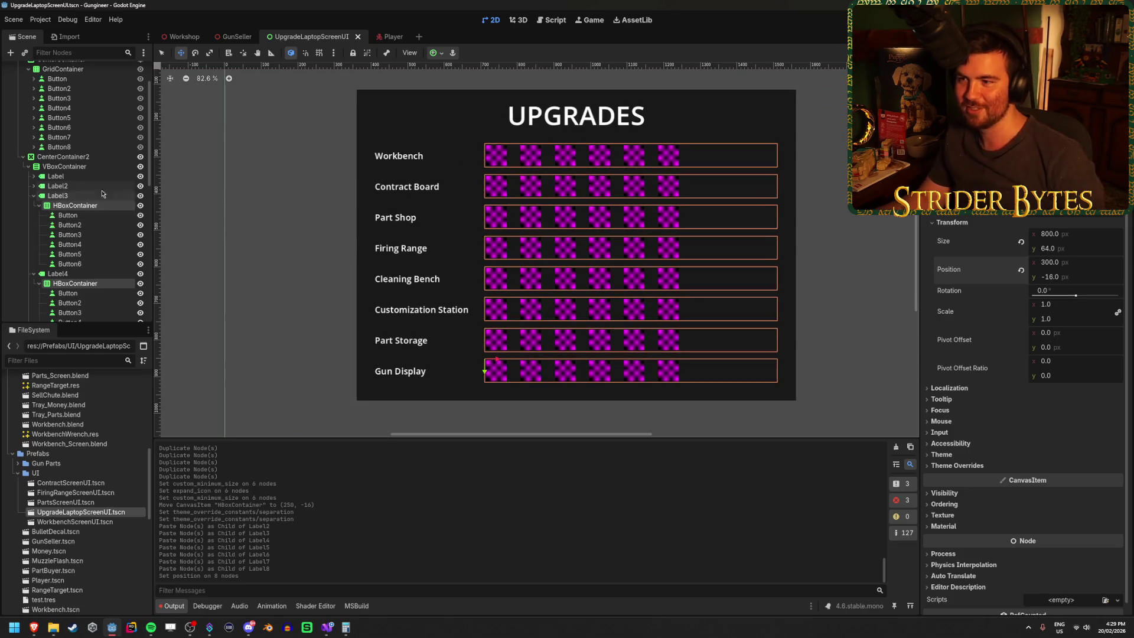
pyautogui.click(33, 176)
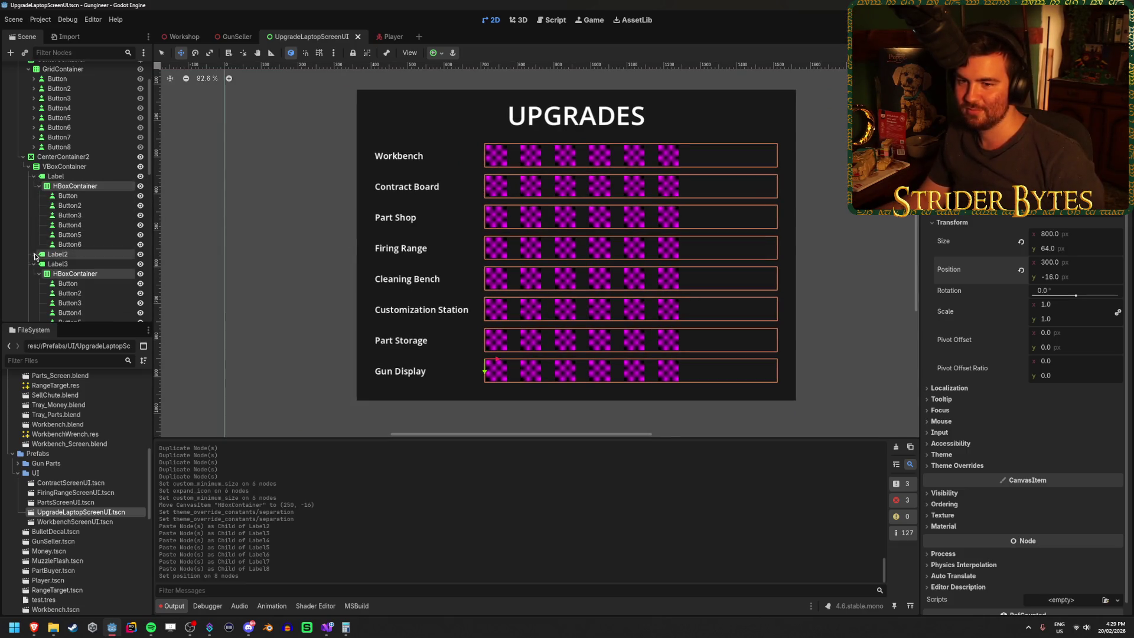
# Delete the last two Contract Board buttons.
pyautogui.click(34, 254)
pyautogui.click(75, 205)
pyautogui.click(76, 196)
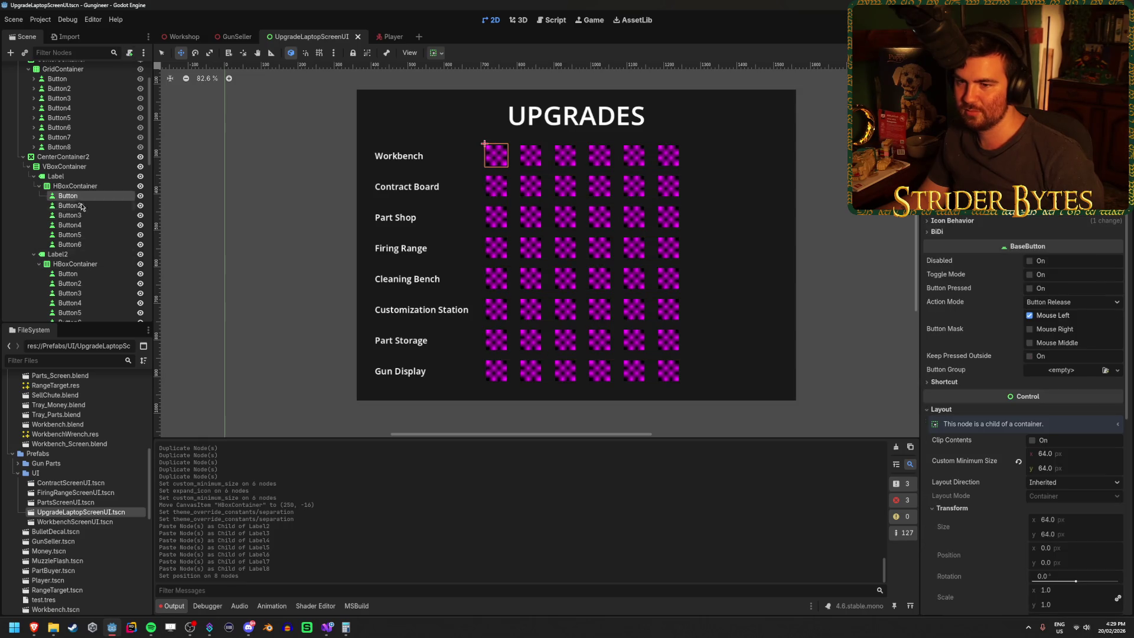
pyautogui.scroll(-2, 90, 254)
pyautogui.click(84, 257)
pyautogui.press('Delete')
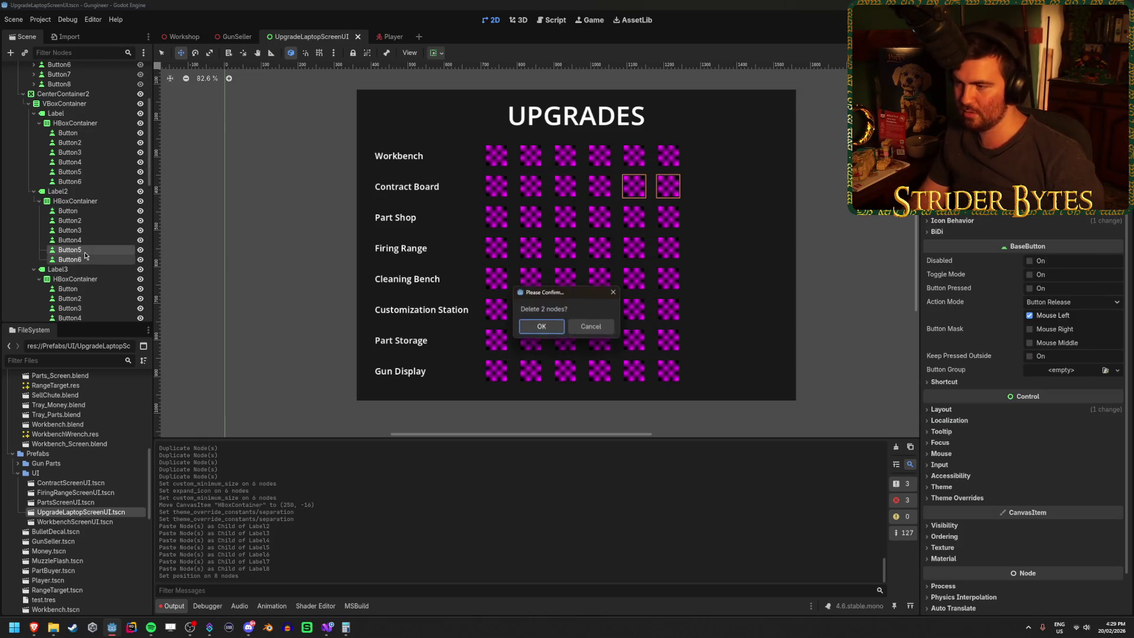
pyautogui.press('Return')
# Add a seventh button to the Part Shop and Cleaning Bench rows.
pyautogui.scroll(-2, 99, 236)
pyautogui.click(94, 254)
pyautogui.hotkey('ctrl', 'd')
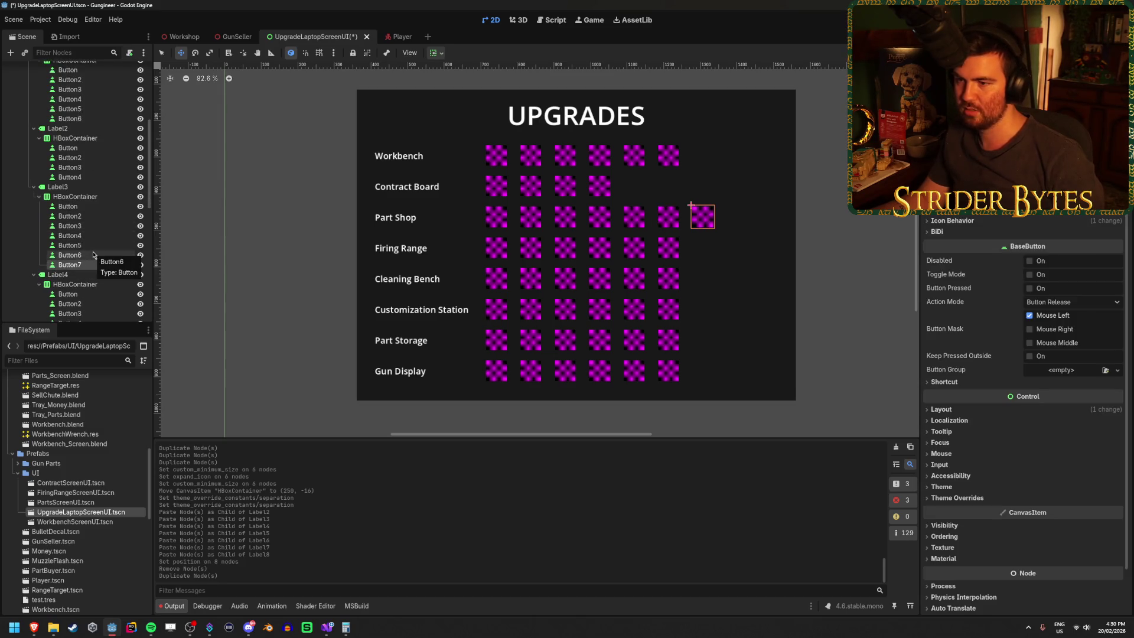
pyautogui.scroll(-2, 93, 254)
pyautogui.click(89, 241)
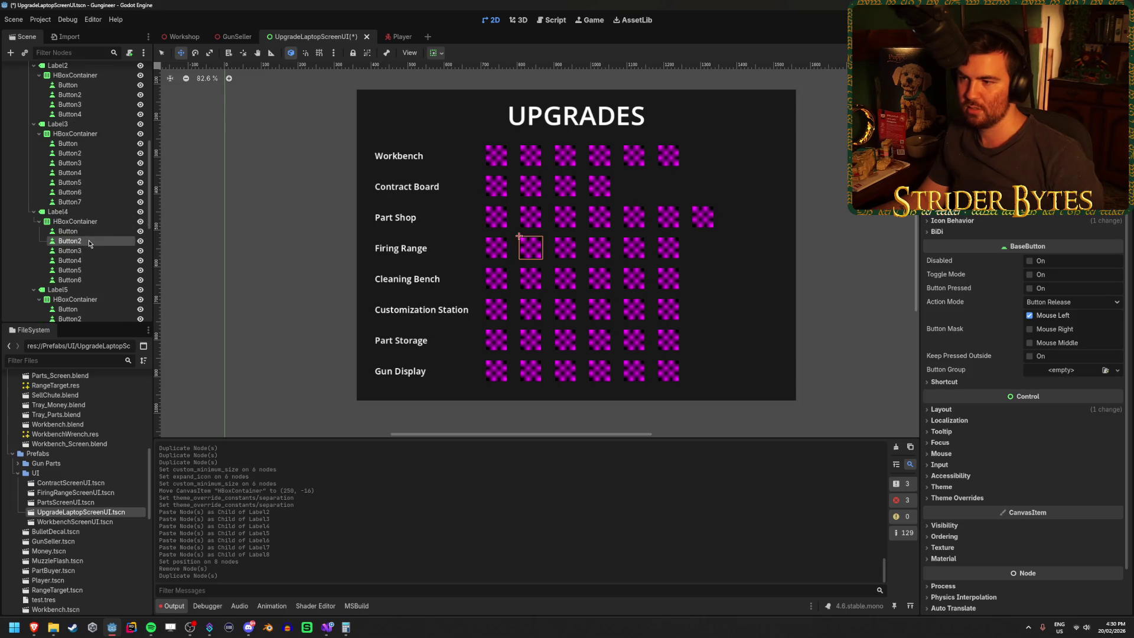
pyautogui.scroll(-2, 88, 239)
pyautogui.click(80, 258)
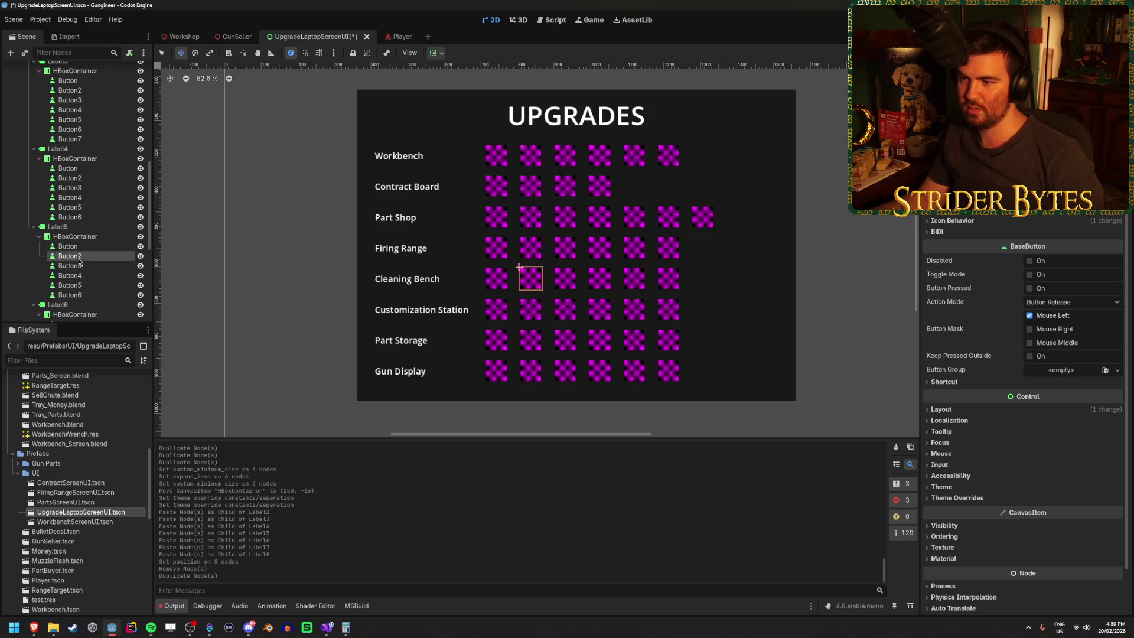
pyautogui.scroll(-1, 80, 260)
pyautogui.click(84, 263)
pyautogui.hotkey('ctrl', 'd')
# Delete Customization Station buttons four to six, leaving three.
pyautogui.scroll(-3, 86, 260)
pyautogui.click(89, 257)
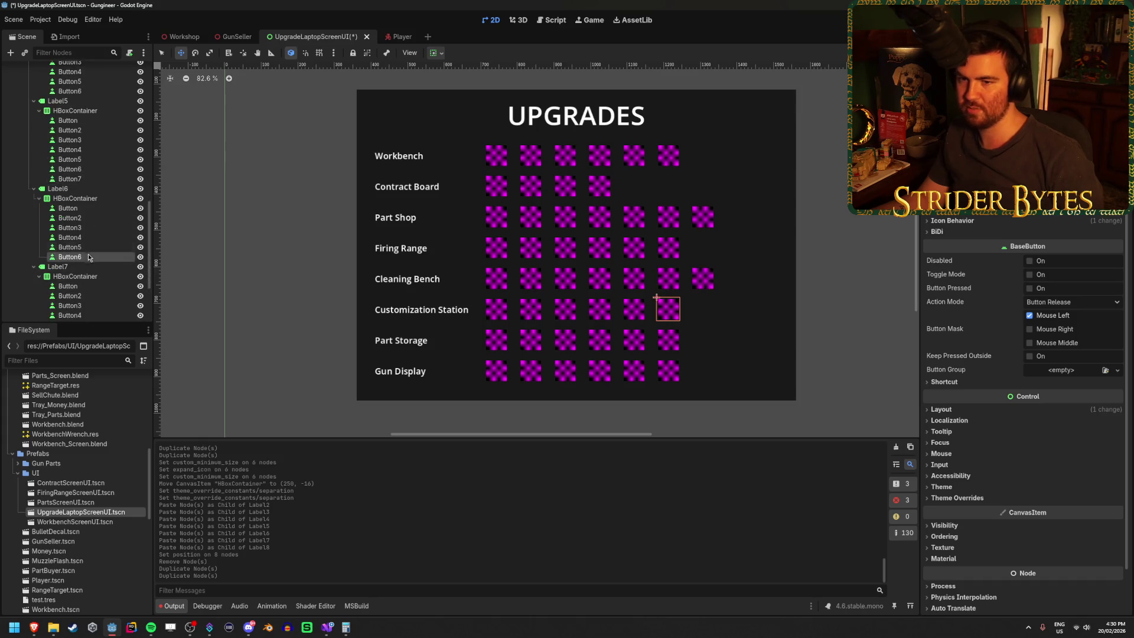
pyautogui.keyDown('shift'); pyautogui.click(93, 236); pyautogui.keyUp('shift')
pyautogui.press('Delete')
pyautogui.press('Return')
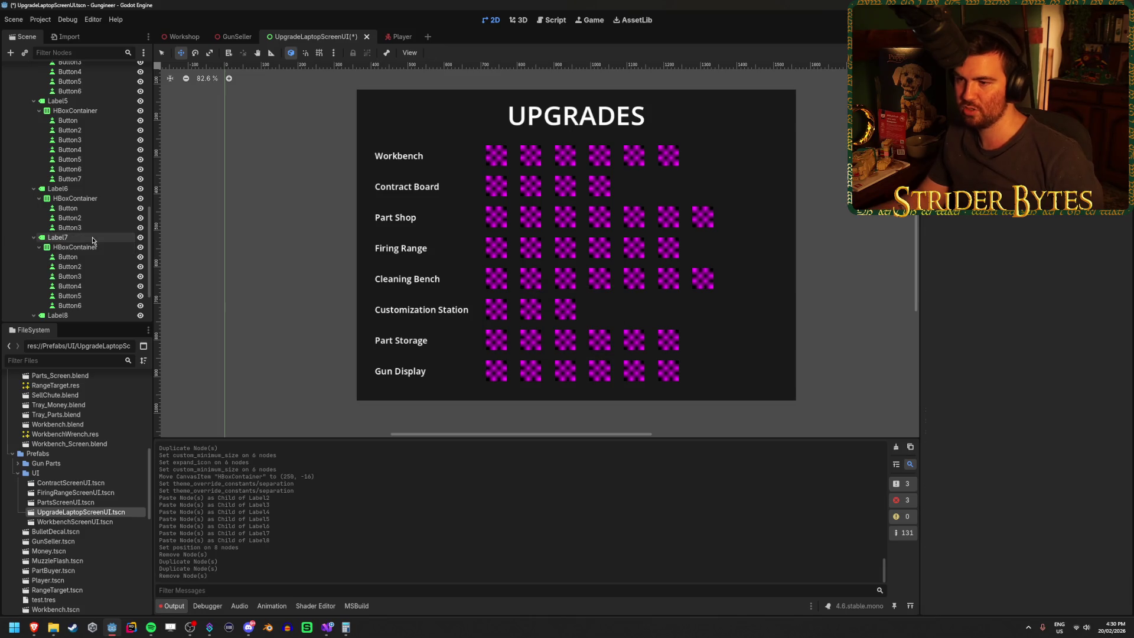
# Remove the sixth Gun Display button and save the upgrades screen scene.
pyautogui.scroll(-2, 92, 237)
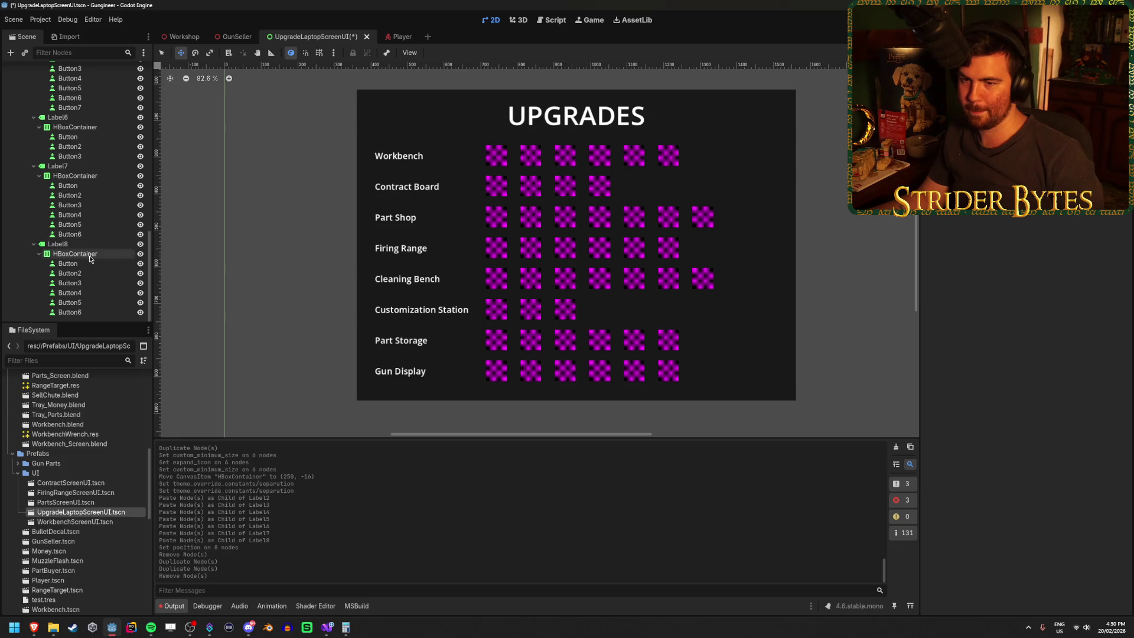
pyautogui.click(92, 313)
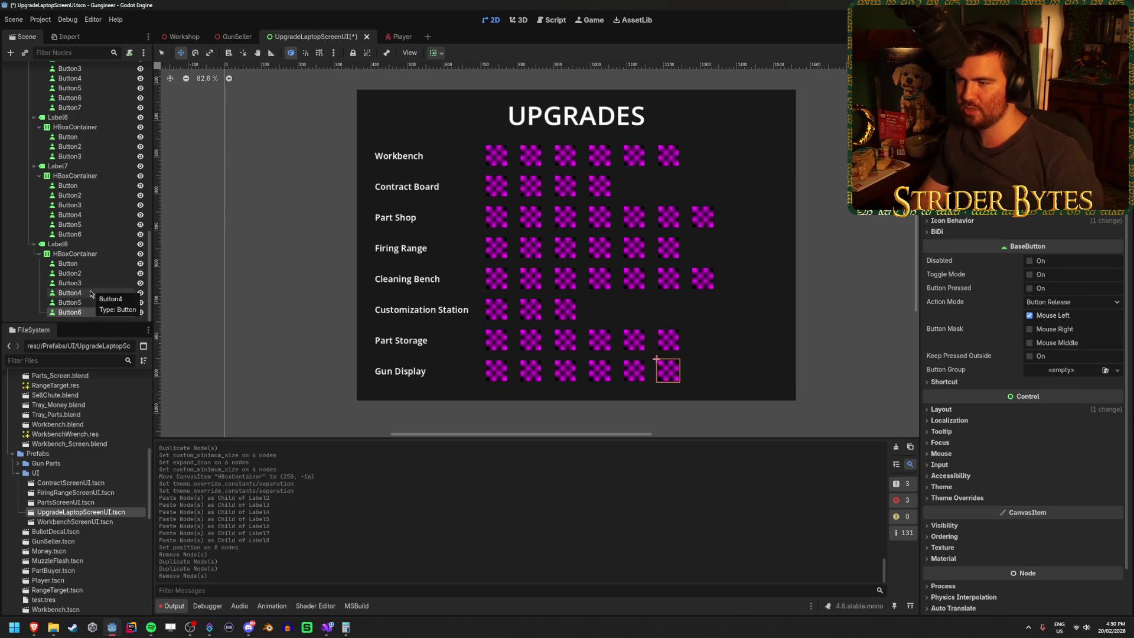
pyautogui.press('Delete')
pyautogui.press('Return')
pyautogui.scroll(-3, 598, 373)
pyautogui.scroll(2, 552, 319)
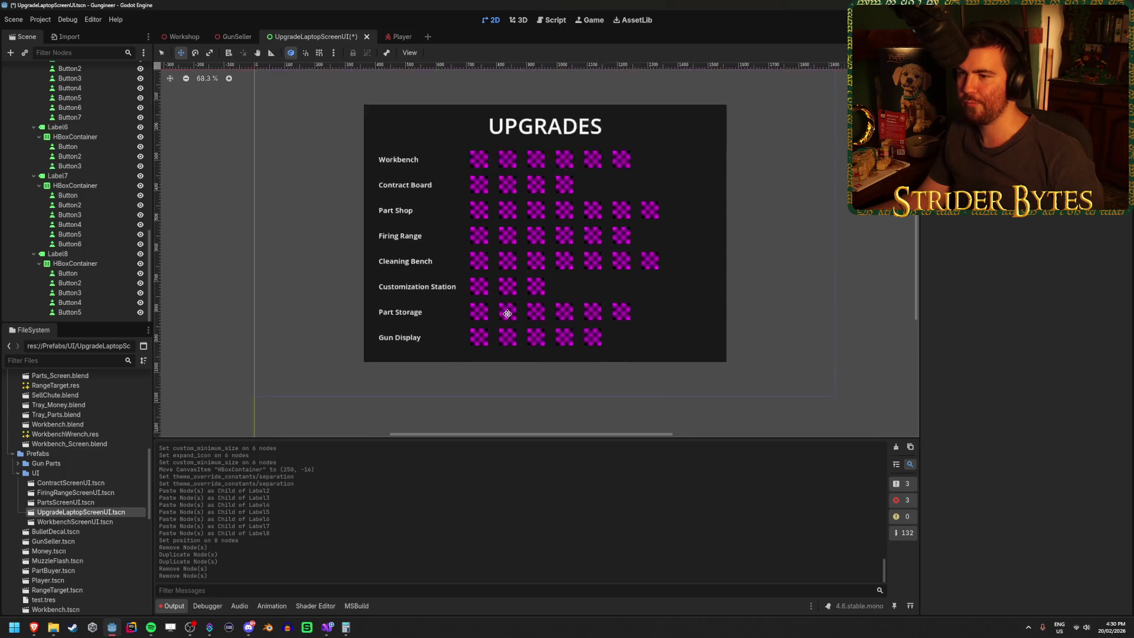
pyautogui.rightClick(513, 318)
pyautogui.scroll(3, 796, 221)
pyautogui.hotkey('ctrl', 's')
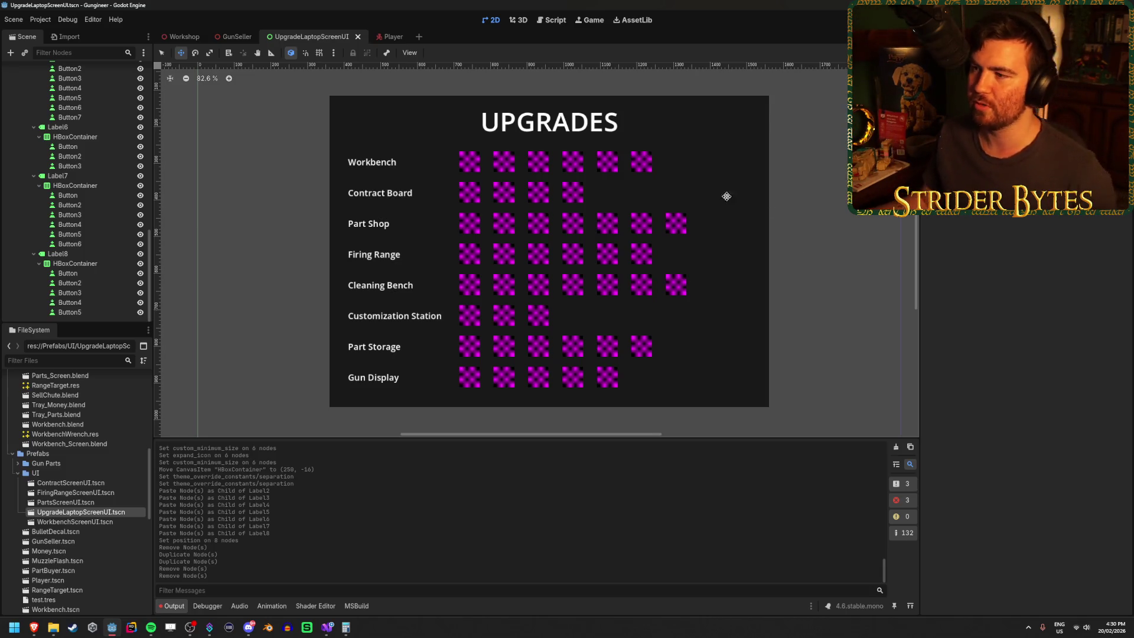
pyautogui.moveTo(480, 197); pyautogui.dragTo(472, 191)
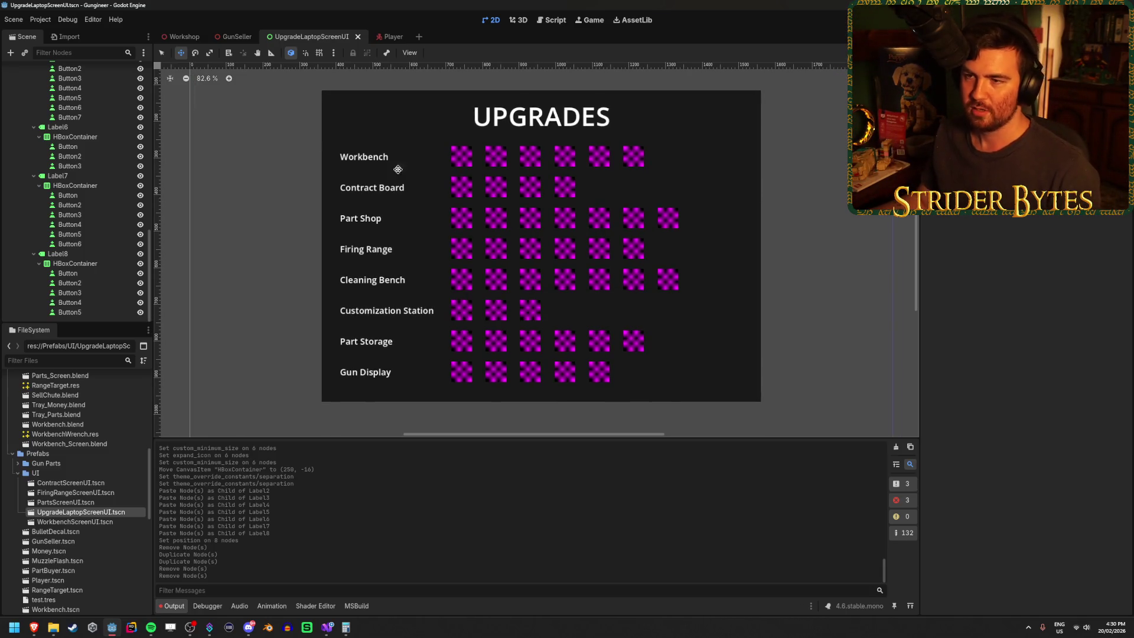
# Switch to the Workshop scene, look around the 3D workshop, and run the game with F5.
pyautogui.click(180, 36)
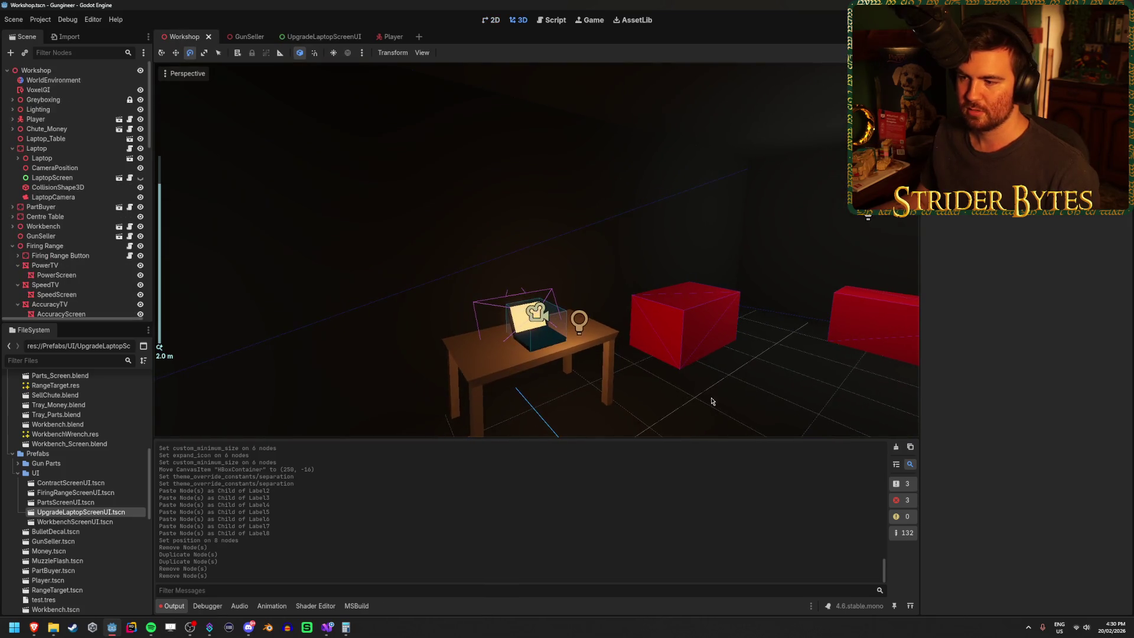
pyautogui.moveTo(524, 384); pyautogui.dragTo(523, 384)
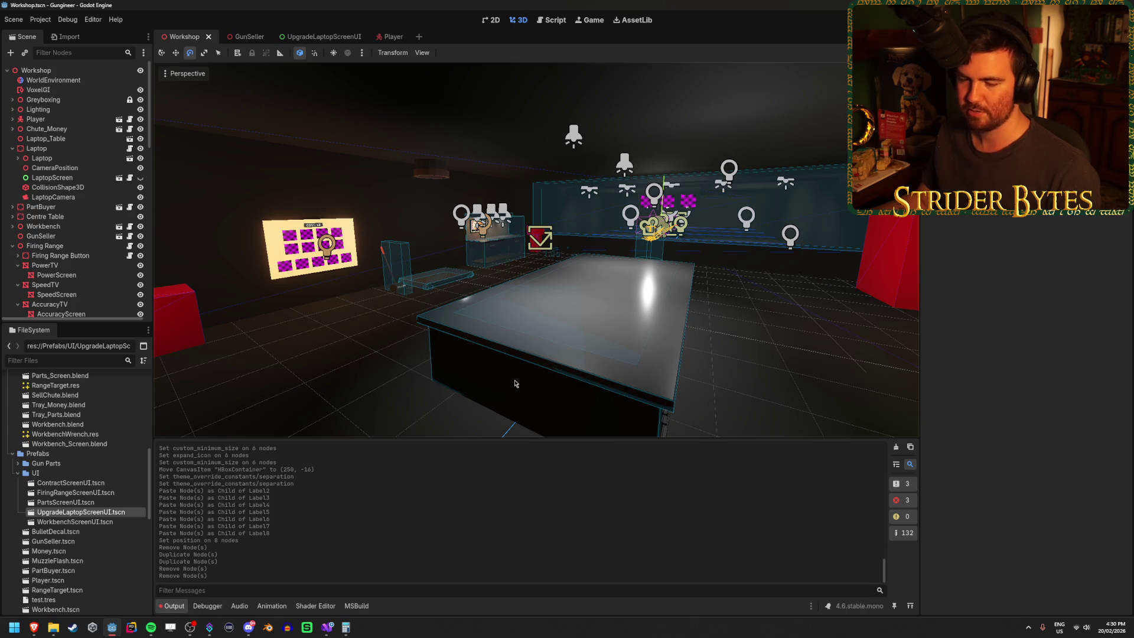
pyautogui.moveTo(795, 340); pyautogui.dragTo(796, 340)
pyautogui.moveTo(677, 272); pyautogui.dragTo(677, 272)
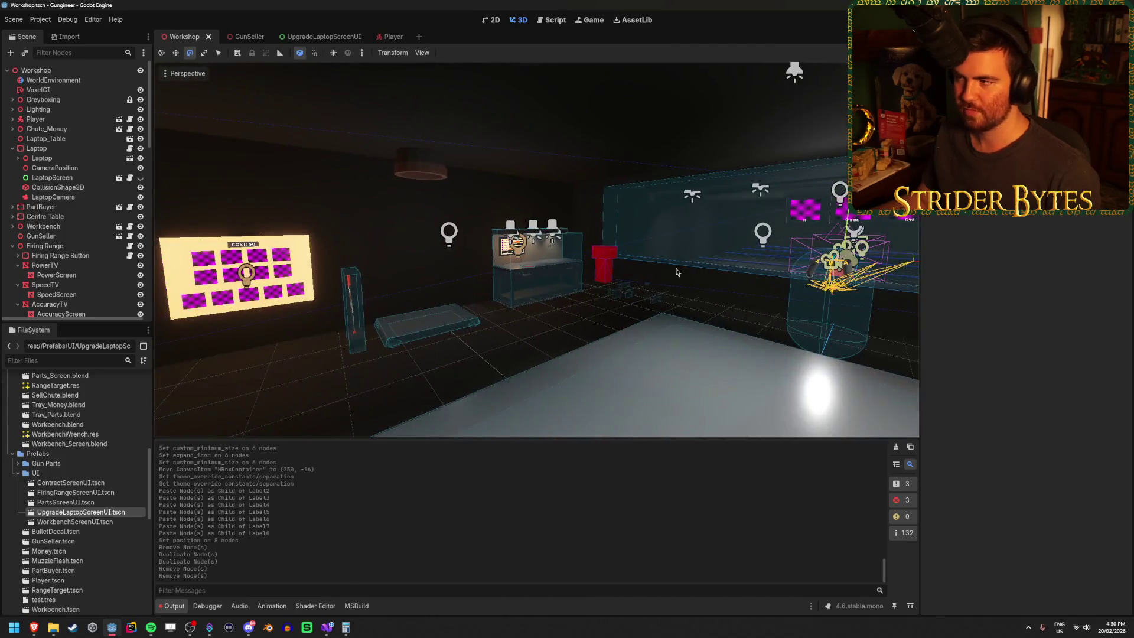
pyautogui.press('F5')
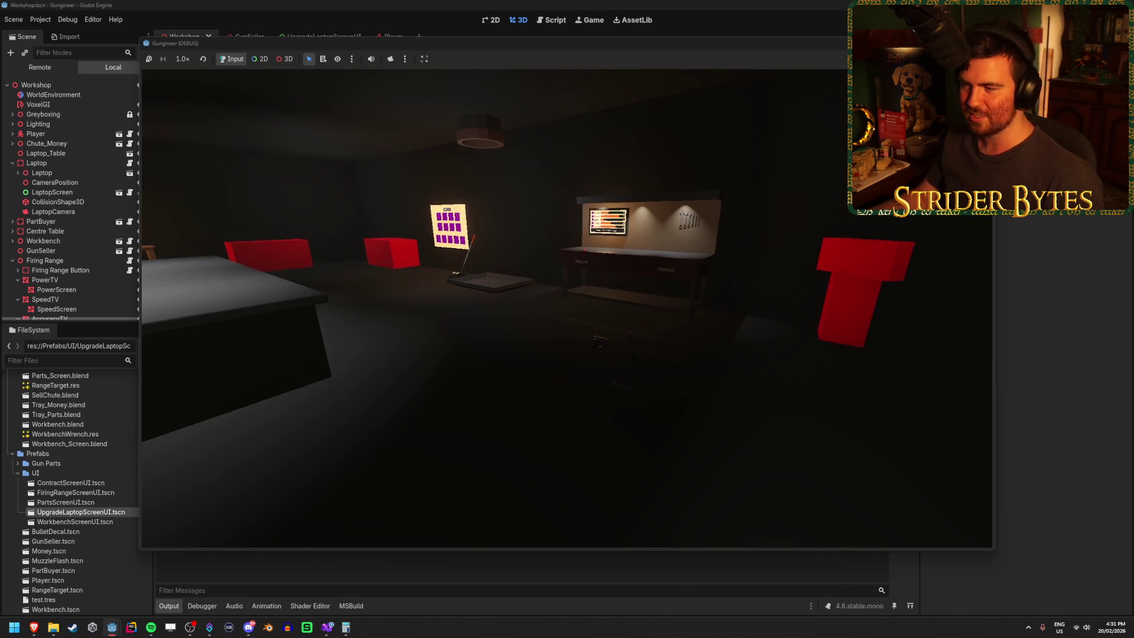
# Walk past the upgrade laptop and pick up the red-handled item and a gun part.
pyautogui.press('w')
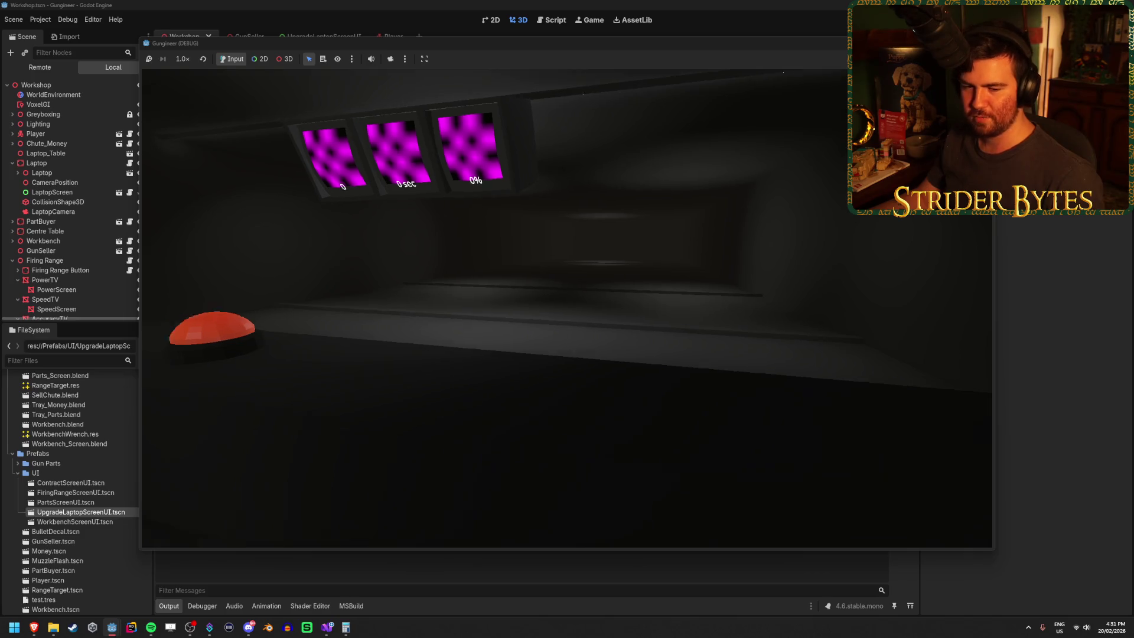
pyautogui.press('s')
pyautogui.press('w')
pyautogui.press('s')
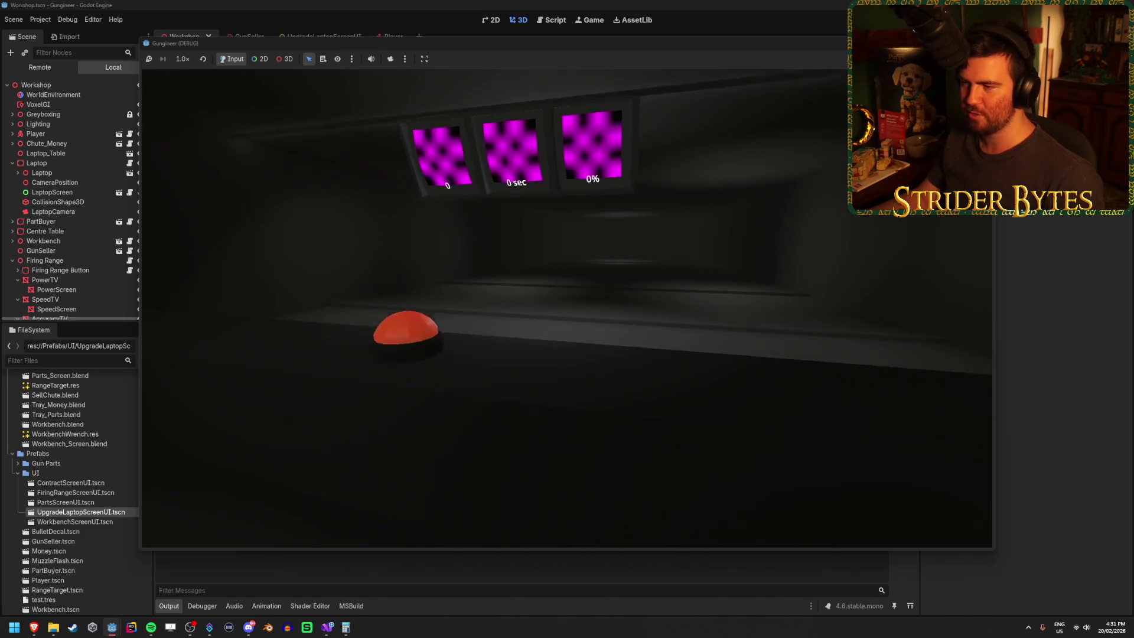
pyautogui.press('w')
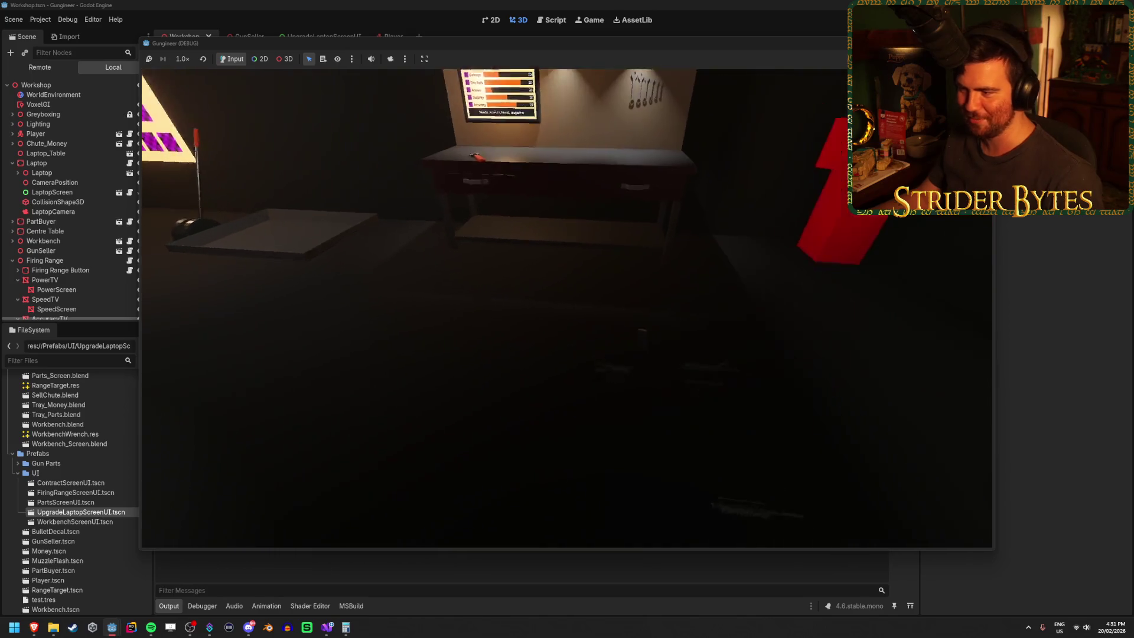
pyautogui.press('w')
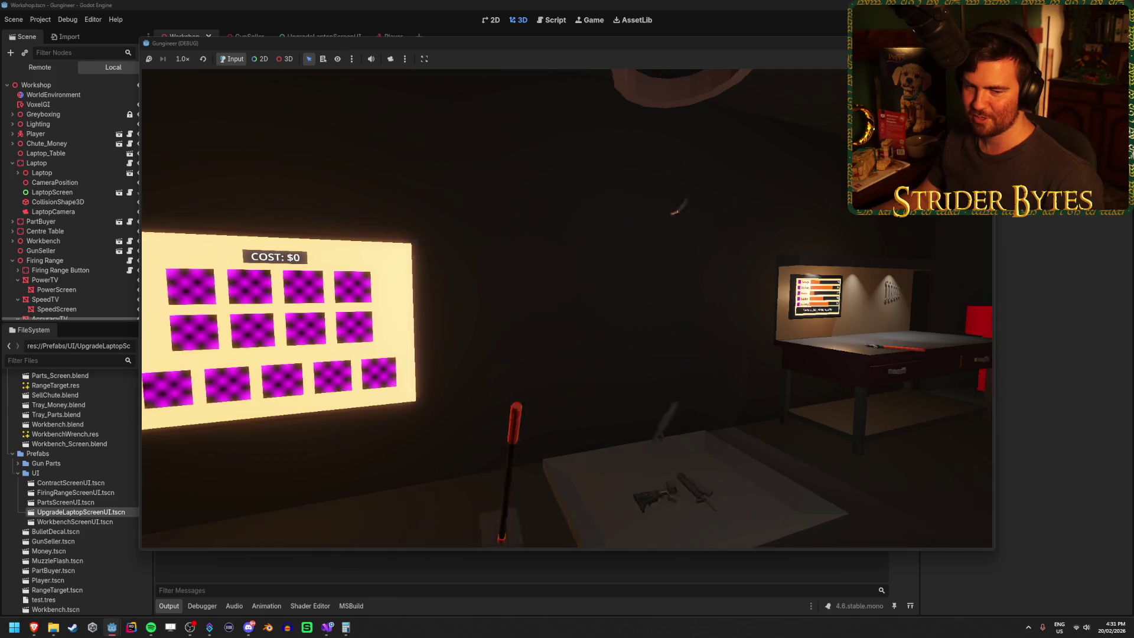
pyautogui.press('e')
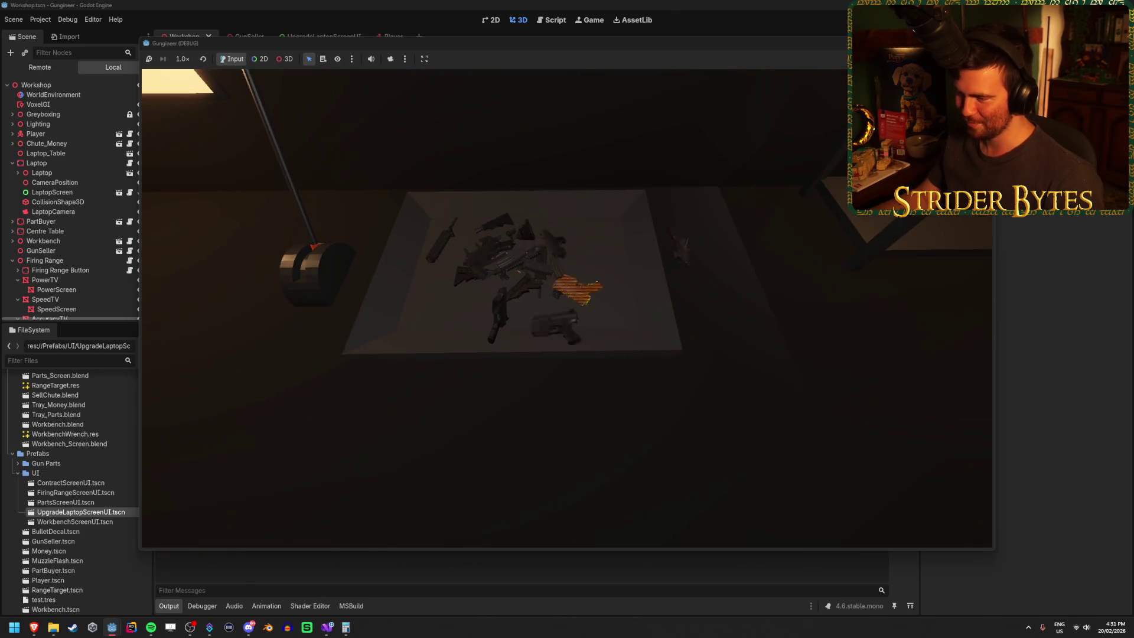
pyautogui.press('e')
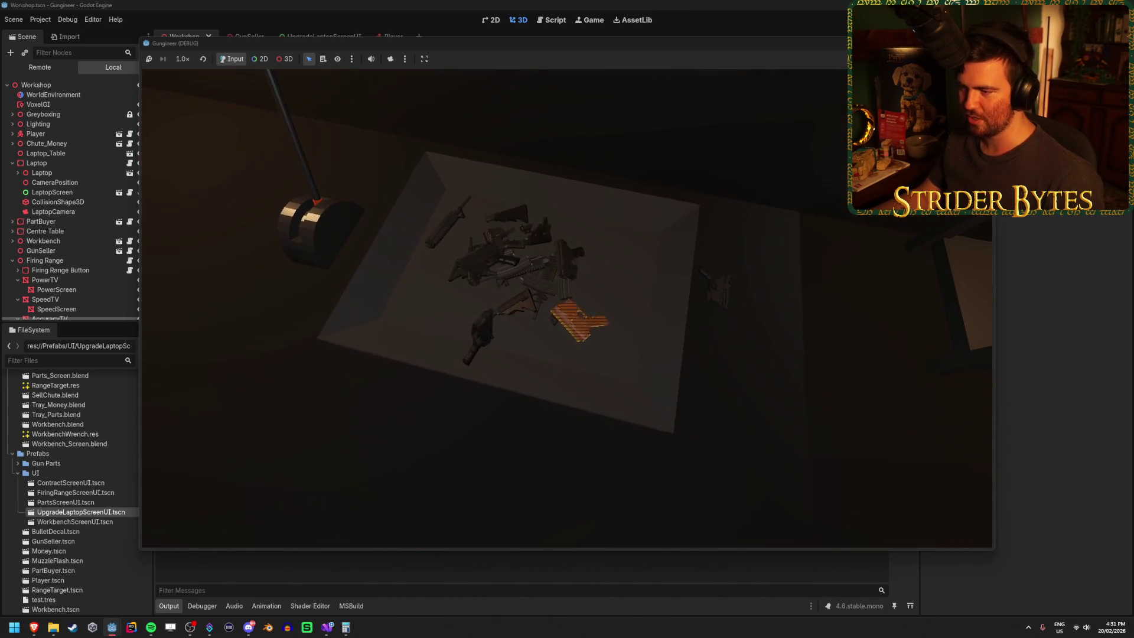
pyautogui.click(567, 308)
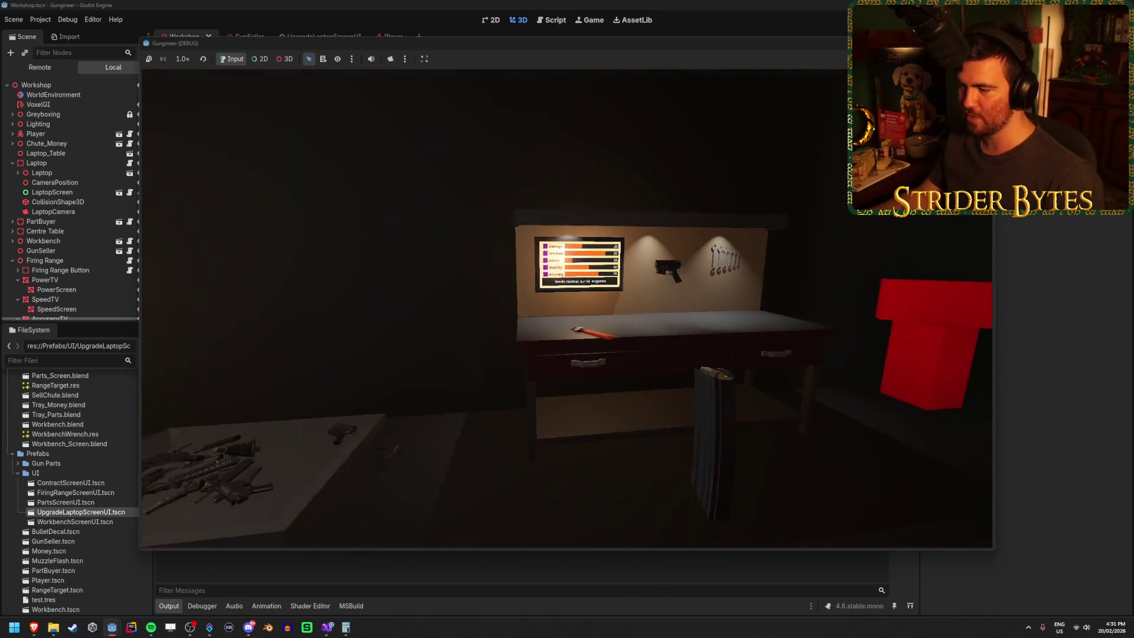
# Carry the rifle to the firing range and press the red button to start it.
pyautogui.press('w')
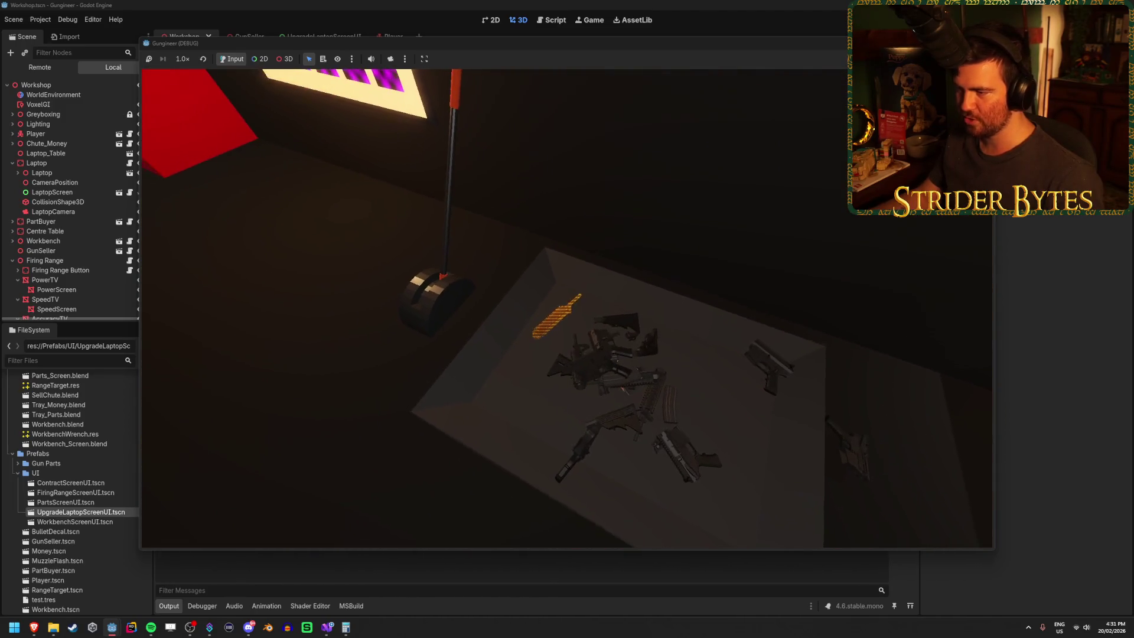
pyautogui.press('w')
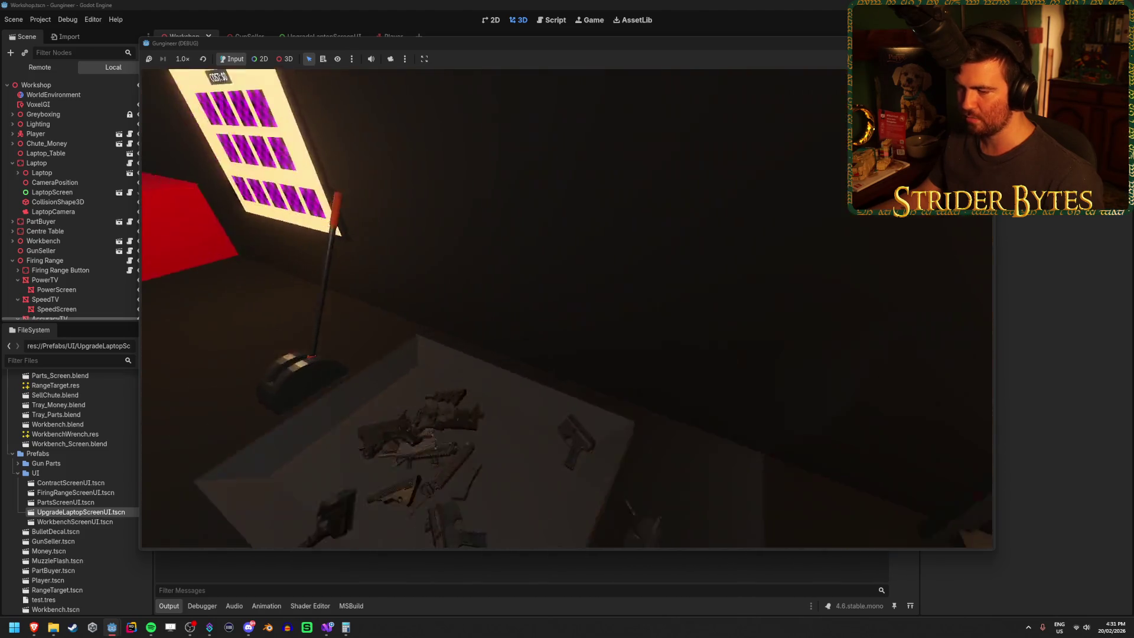
pyautogui.press('w')
pyautogui.press('w')
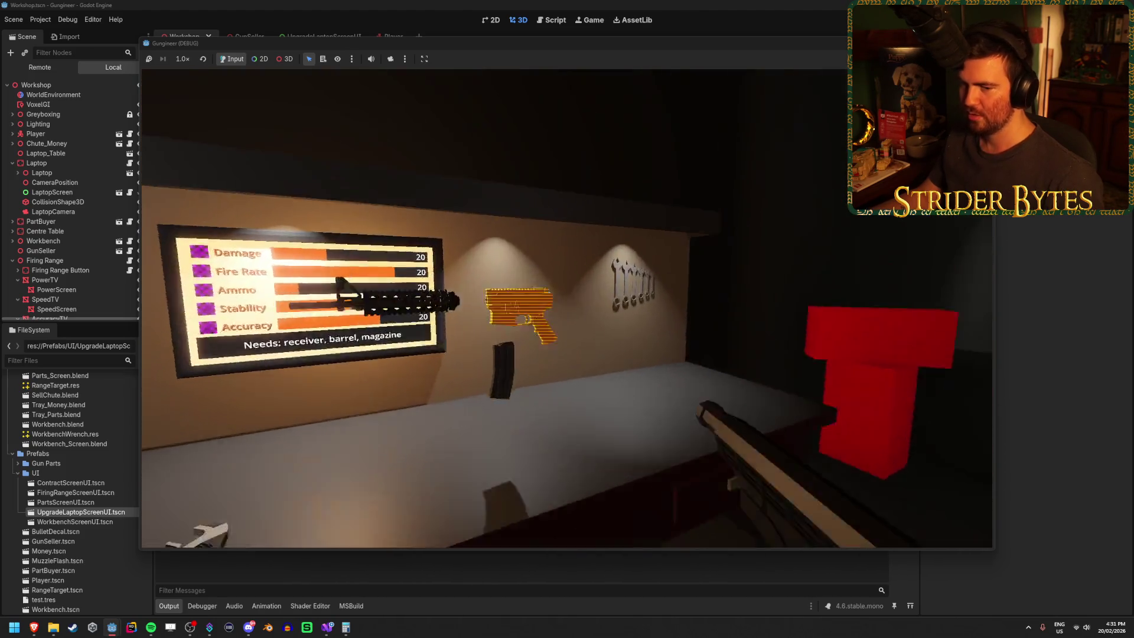
pyautogui.press('s')
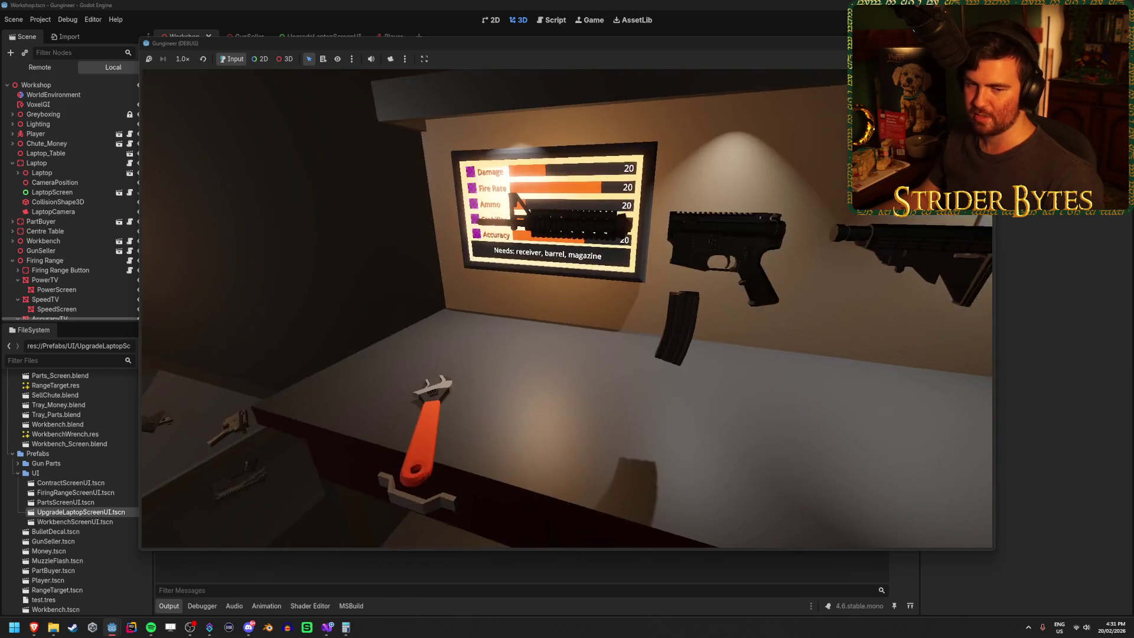
pyautogui.press('s')
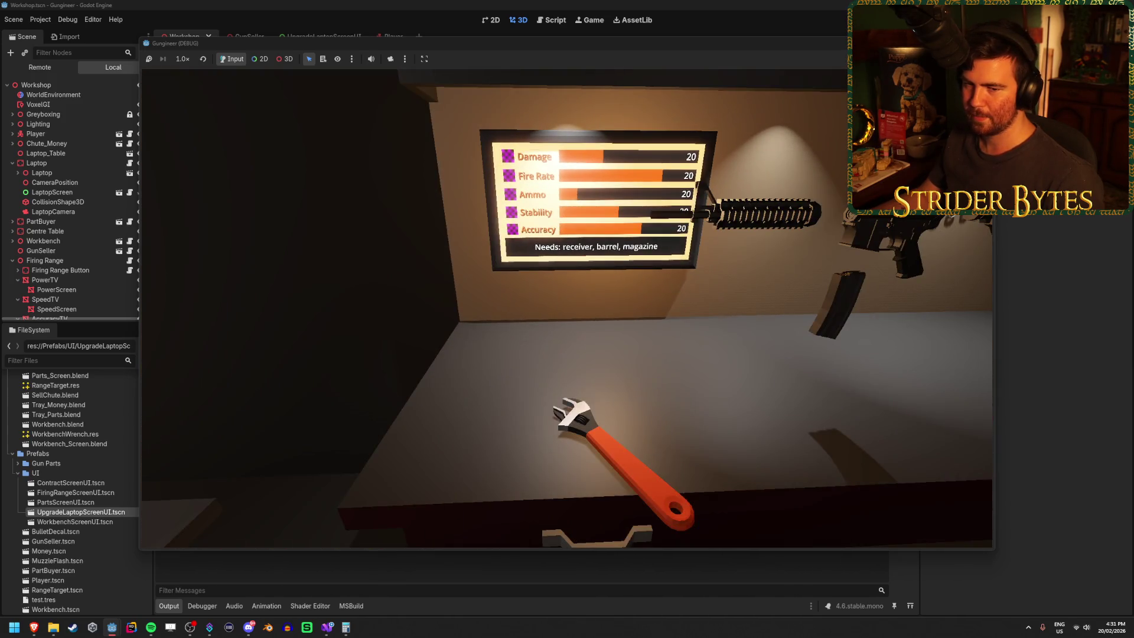
pyautogui.press('w')
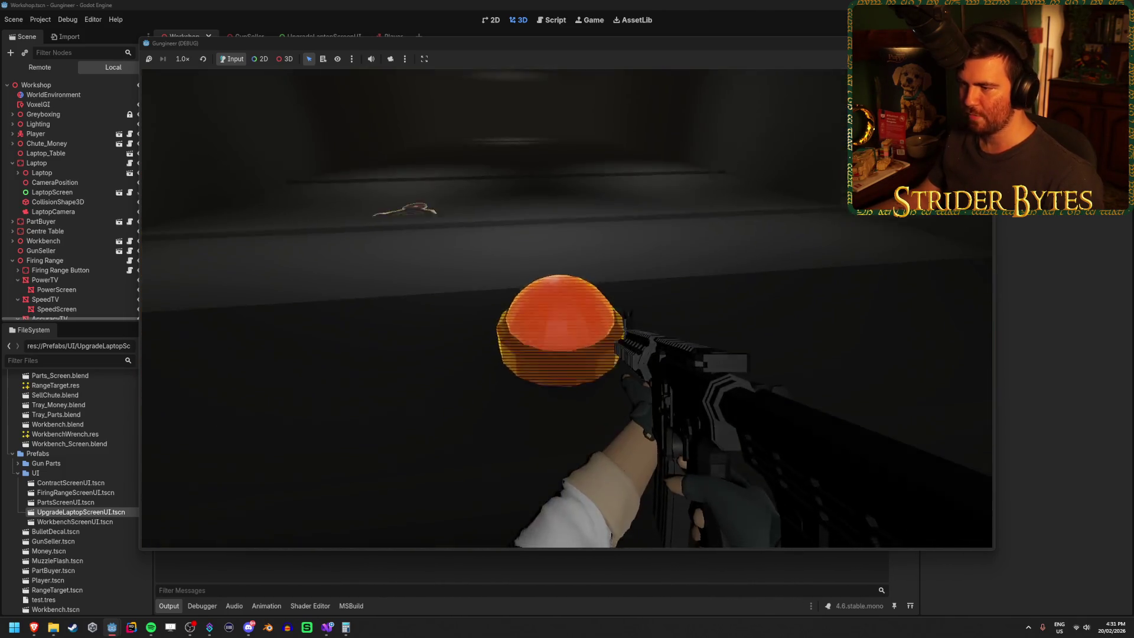
pyautogui.click(567, 309)
# Fire a long burst at the range target, then place the rifle on the green display stand.
pyautogui.click(568, 319)
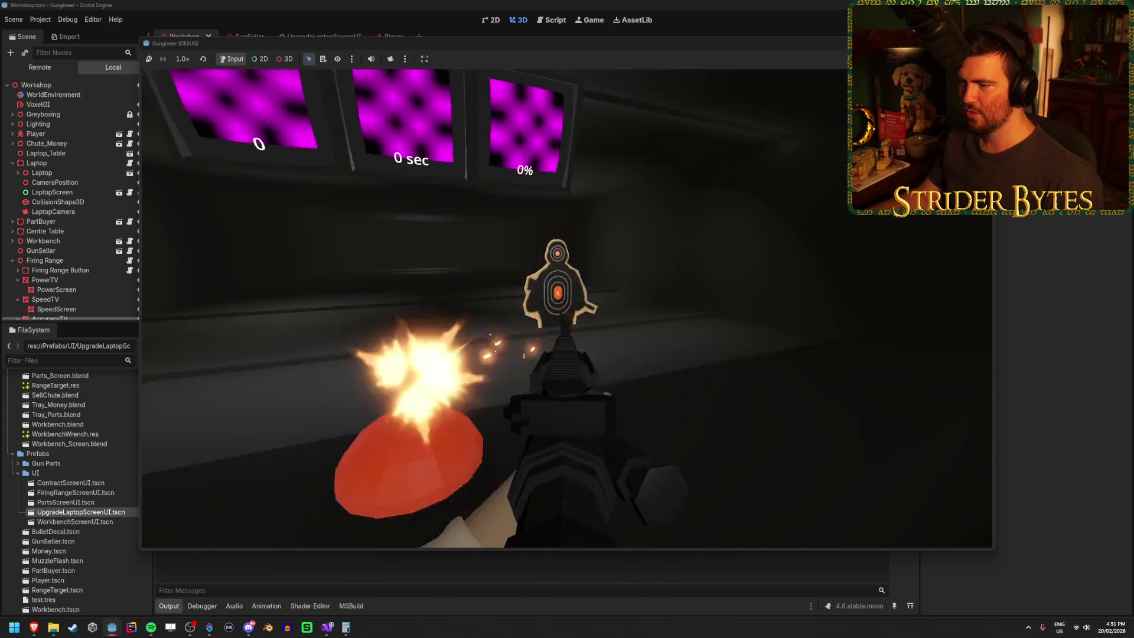
pyautogui.click(567, 319)
pyautogui.click(567, 319)
pyautogui.click(568, 319)
pyautogui.click(567, 319)
pyautogui.click(567, 319)
pyautogui.click(567, 319)
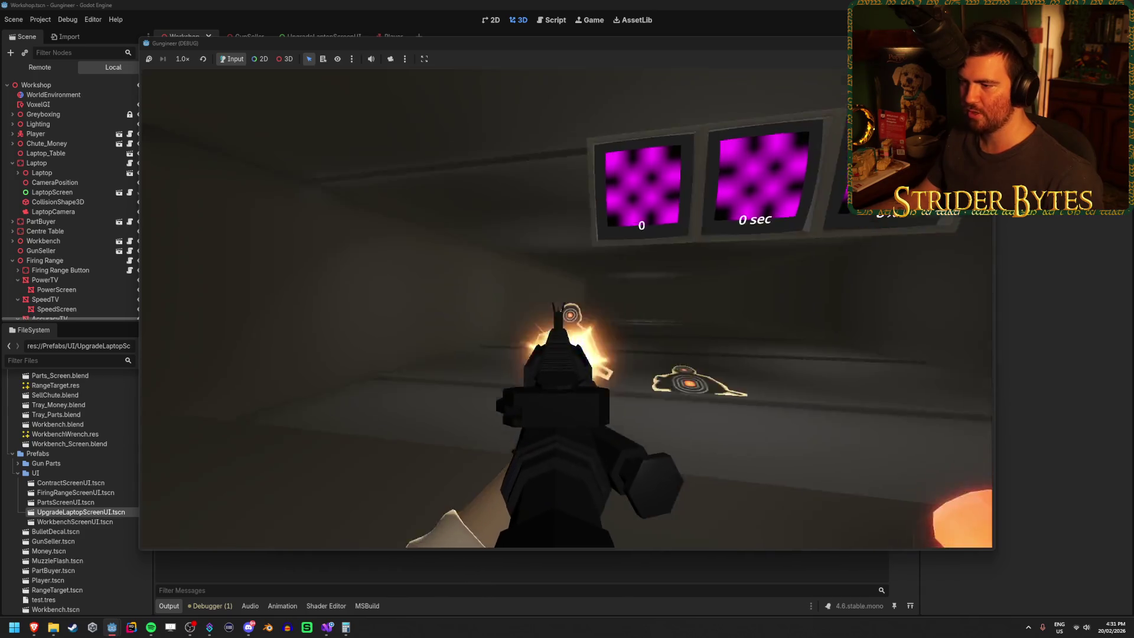
pyautogui.click(567, 319)
pyautogui.click(567, 319)
pyautogui.click(567, 319)
pyautogui.click(567, 319)
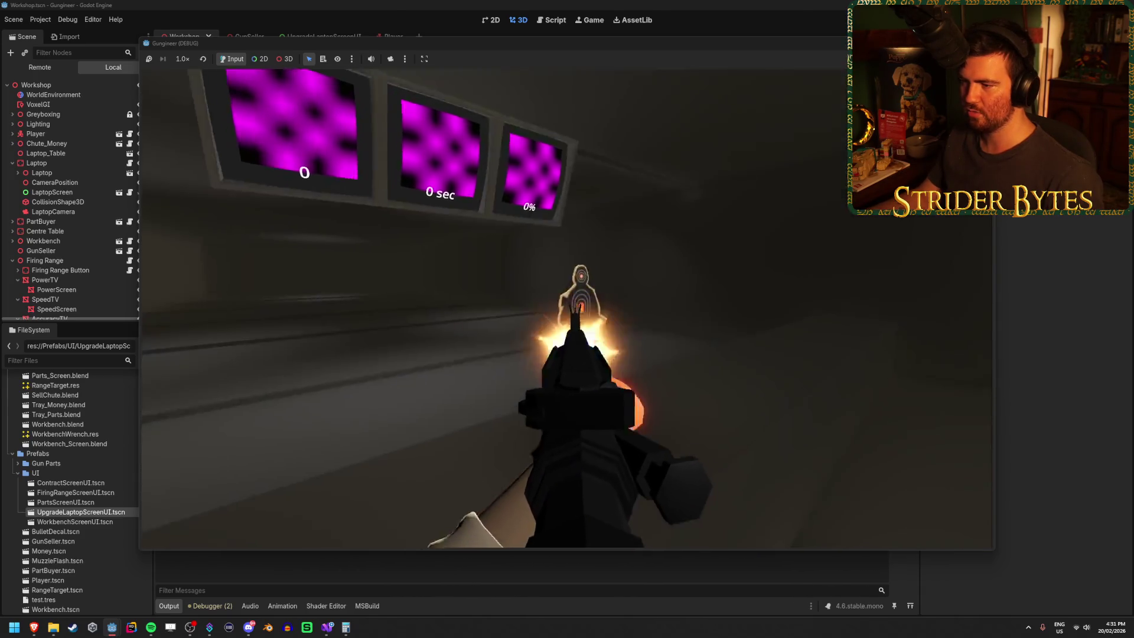
pyautogui.click(567, 319)
pyautogui.click(567, 319)
pyautogui.click(567, 319)
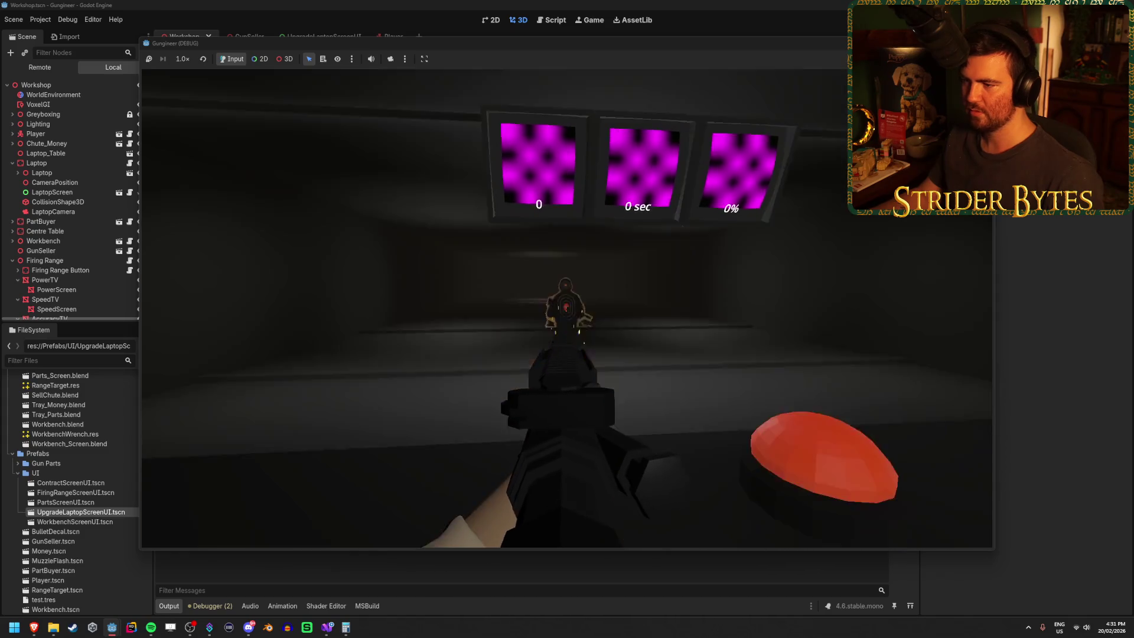
pyautogui.click(567, 319)
pyautogui.click(567, 319)
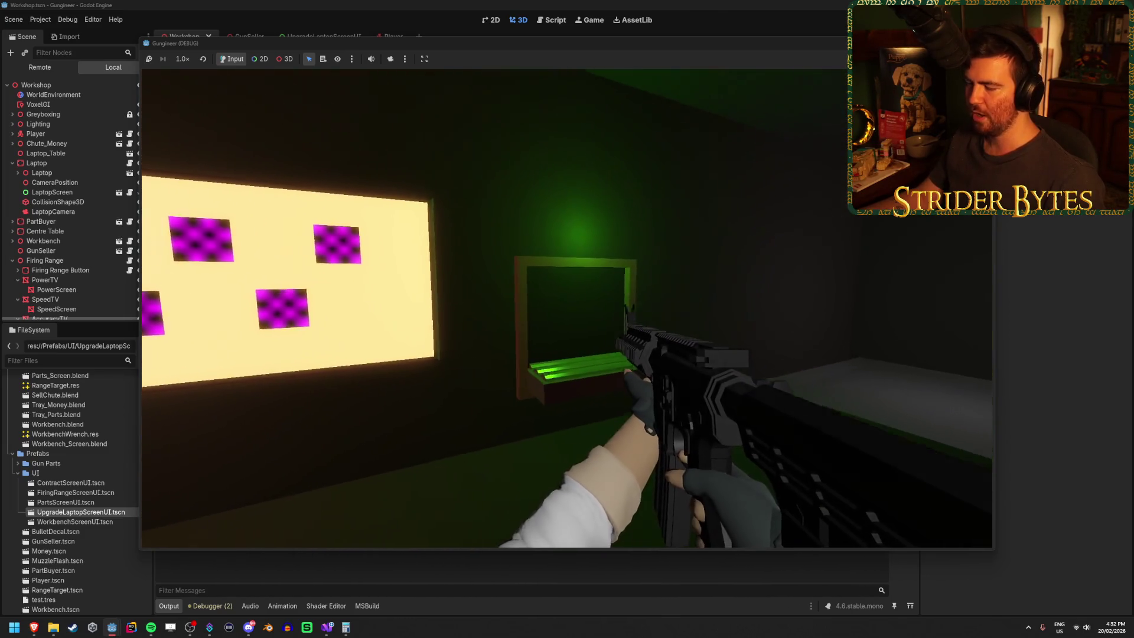
pyautogui.press('e')
pyautogui.press('w')
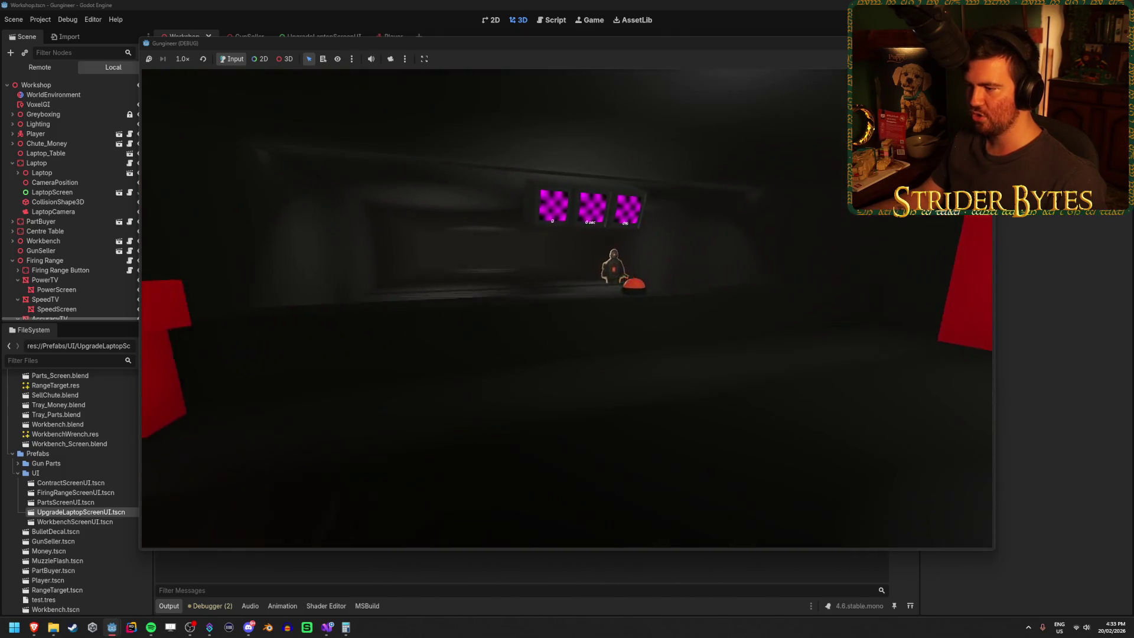
# Cross the workshop to the laptop table, open its UPGRADES list, then quit with Escape.
pyautogui.press('w')
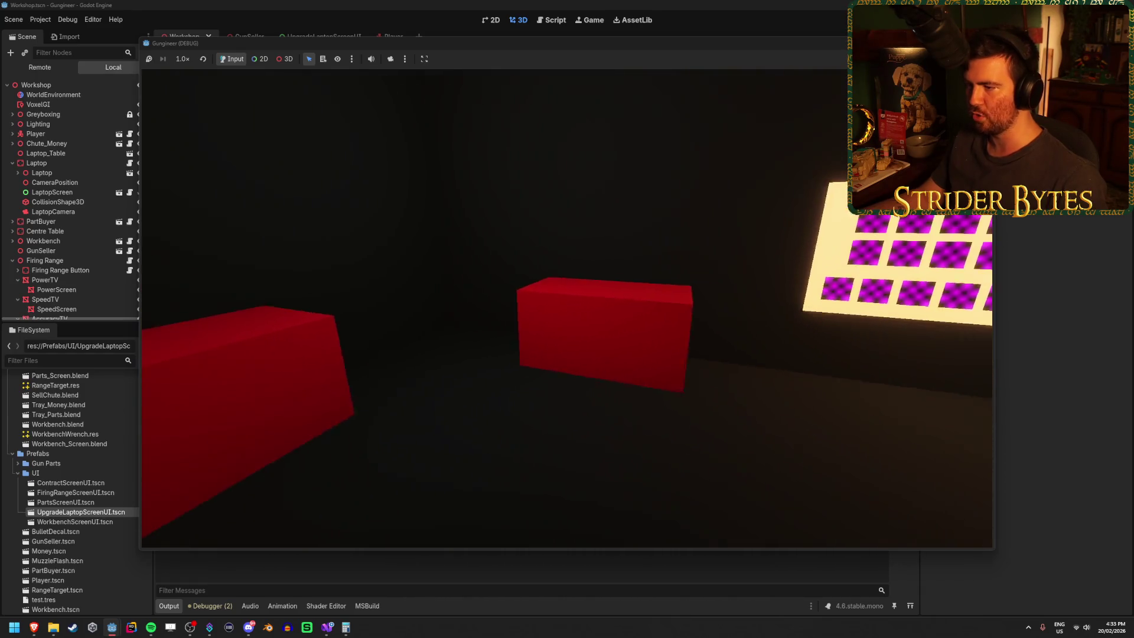
pyautogui.press('s')
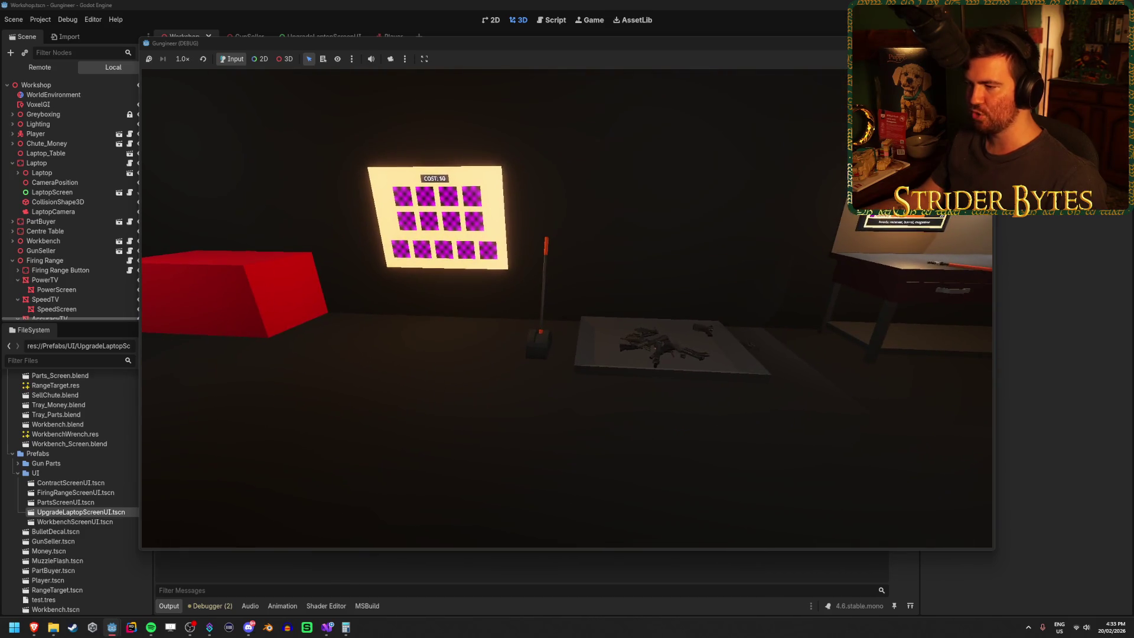
pyautogui.press('w')
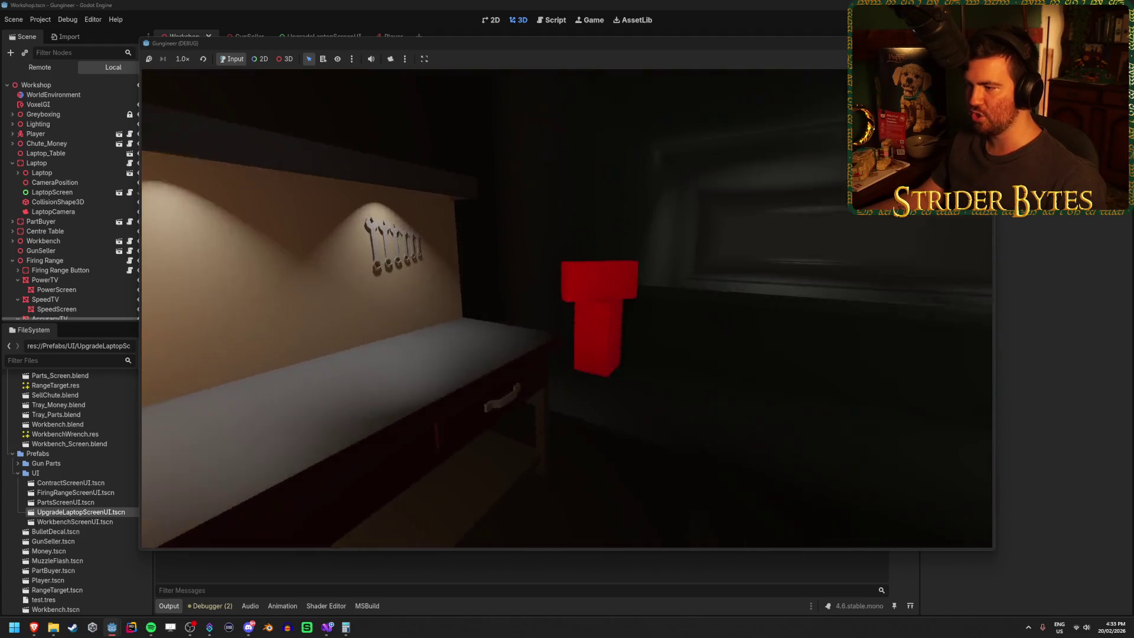
pyautogui.press('w')
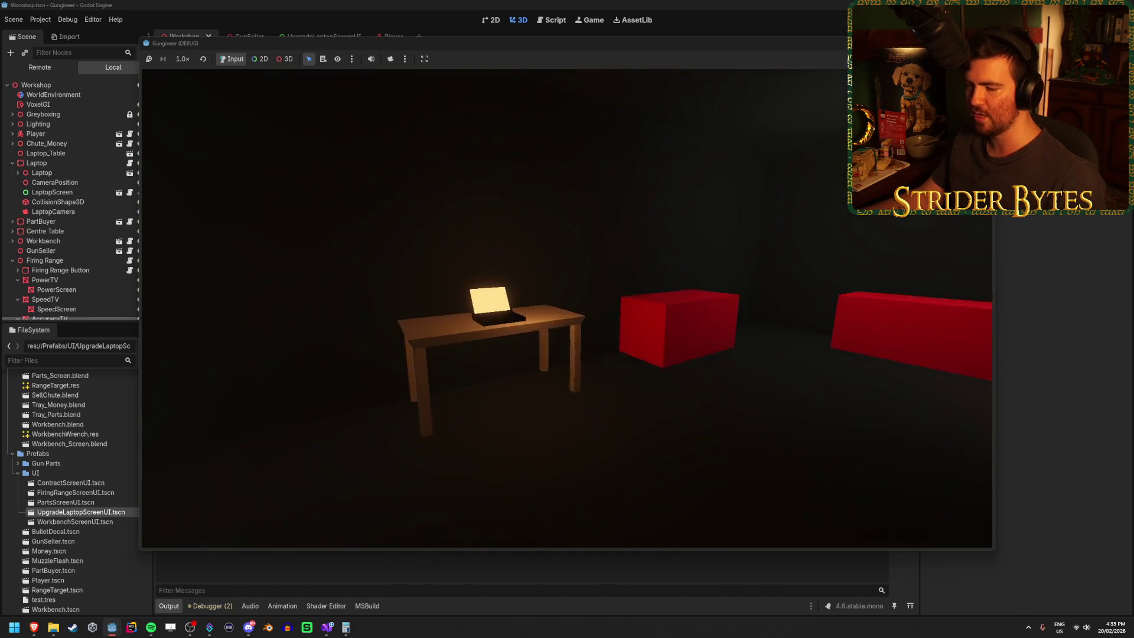
pyautogui.press('e')
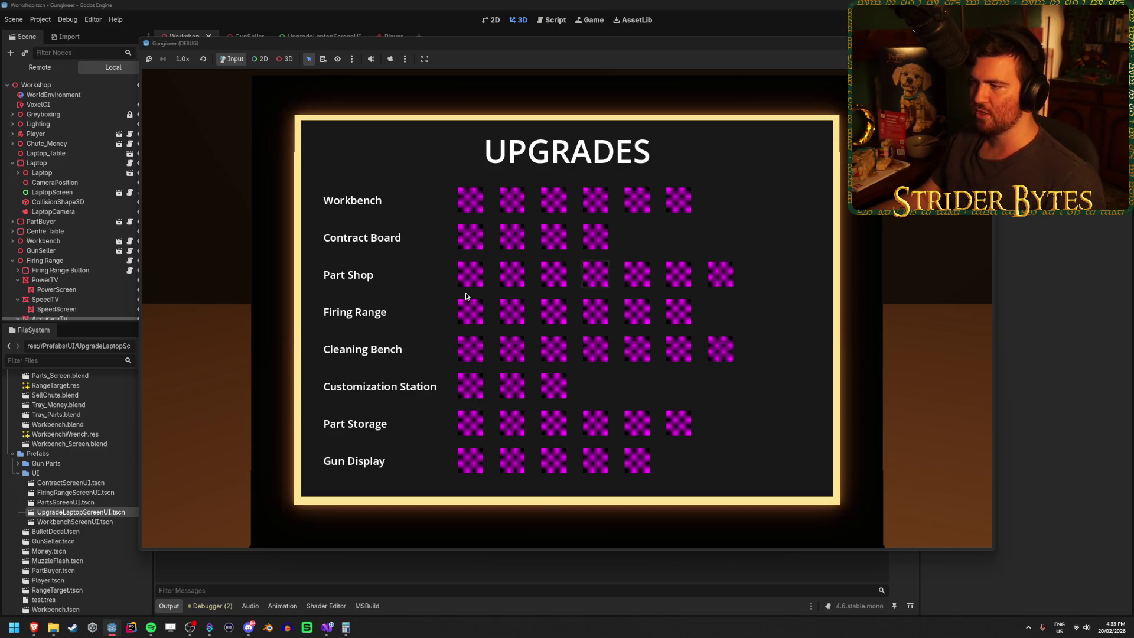
pyautogui.press('Escape')
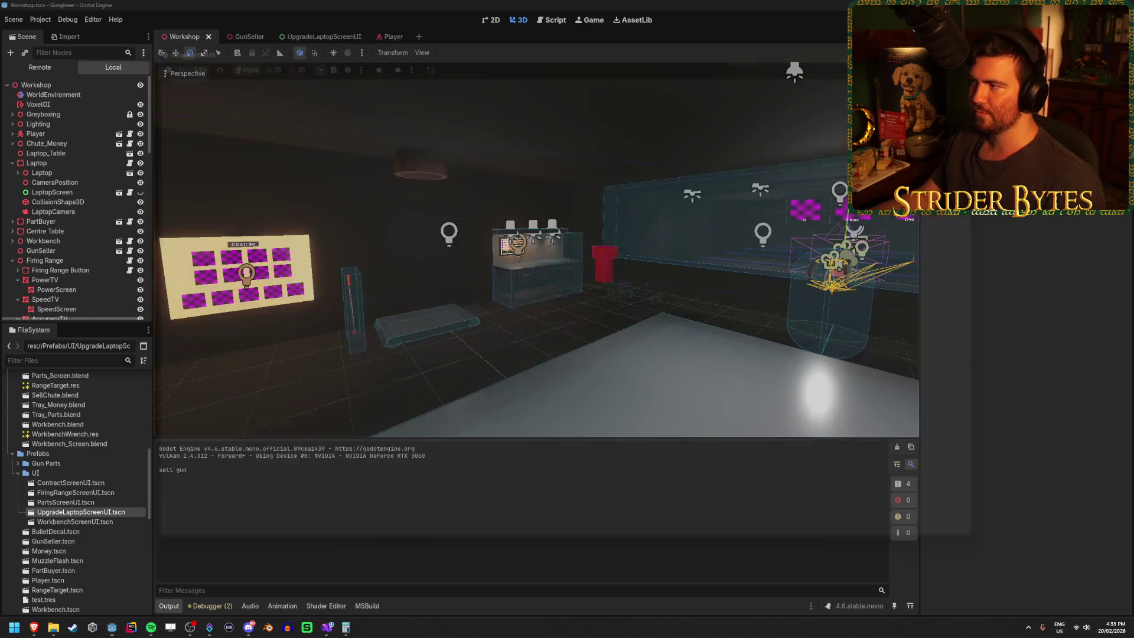
# In UpgradeLaptopScreenUI, make CenterContainer visible and hide CenterContainer2's list layout.
pyautogui.click(318, 34)
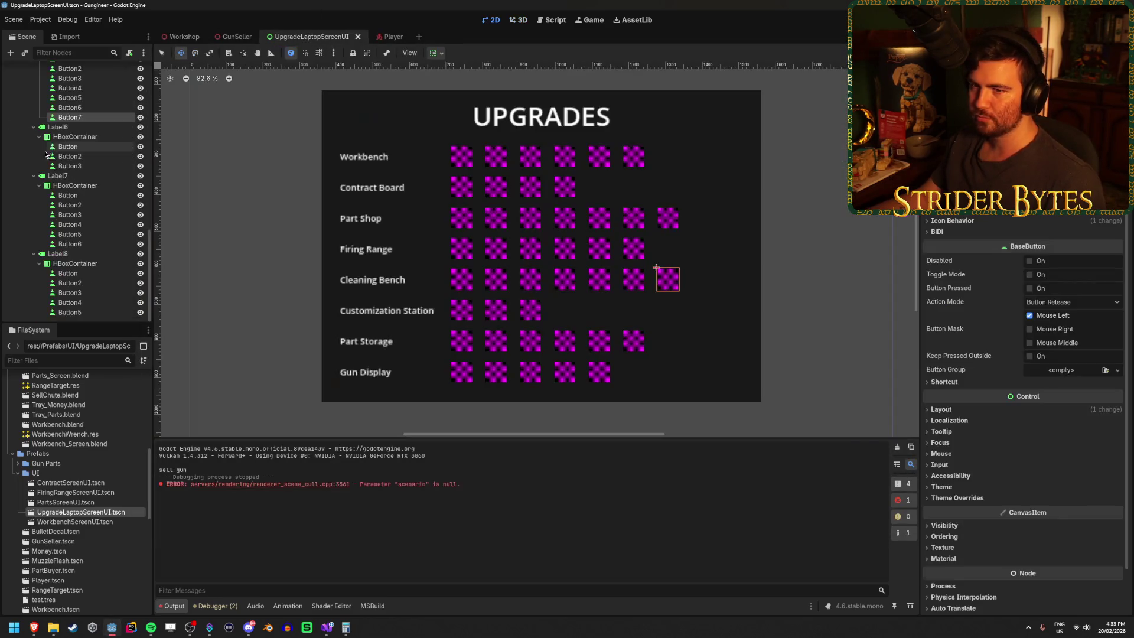
pyautogui.scroll(10, 94, 177)
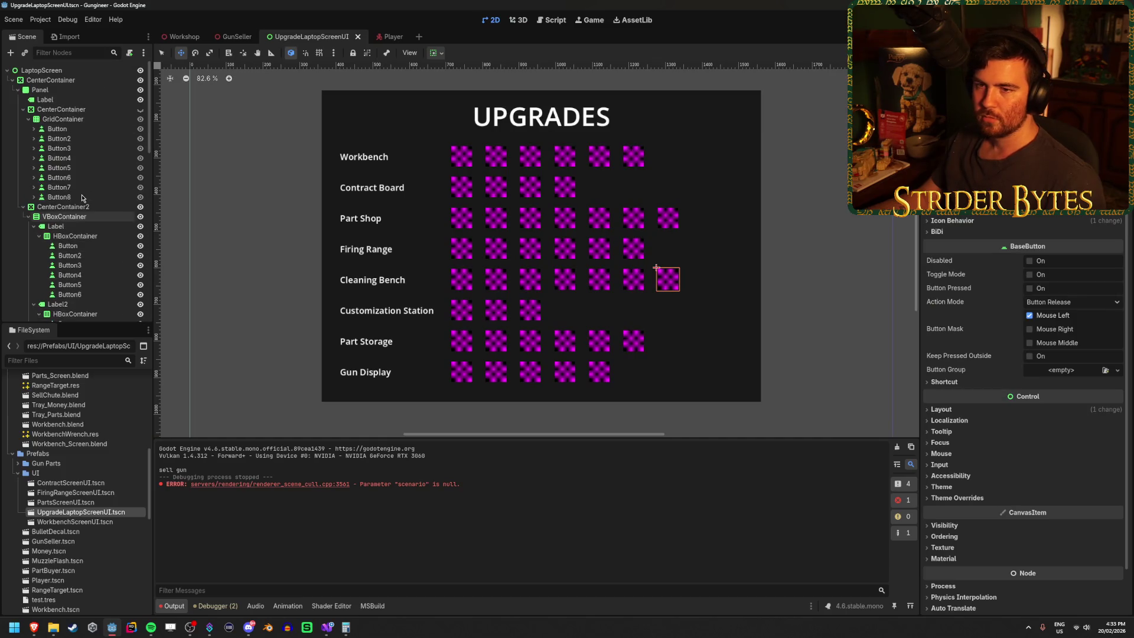
pyautogui.click(140, 110)
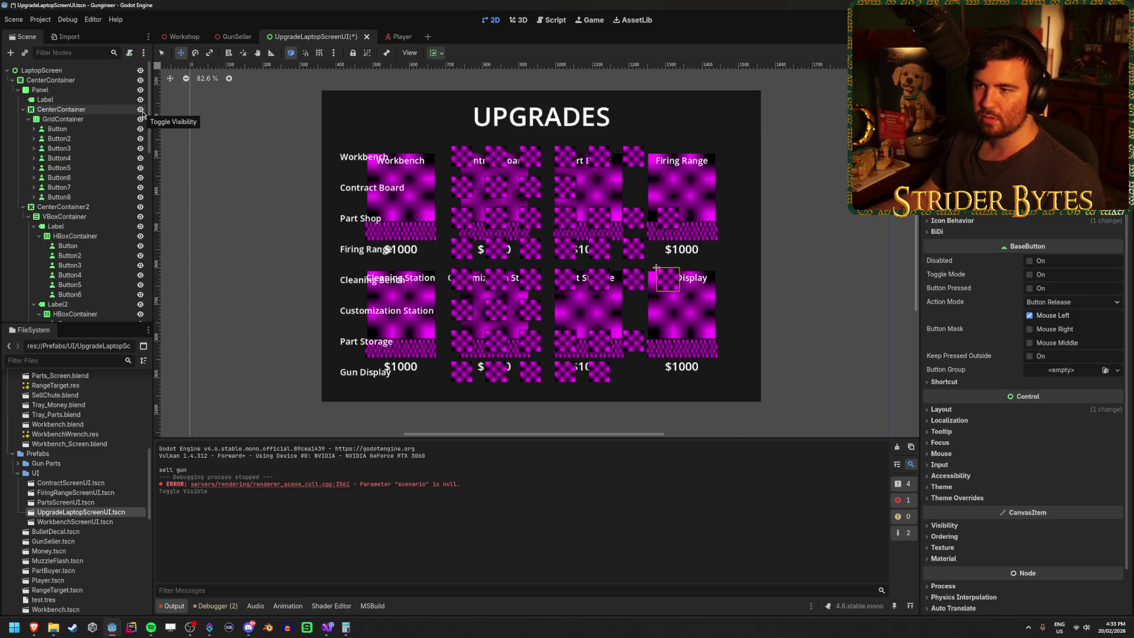
pyautogui.click(140, 120)
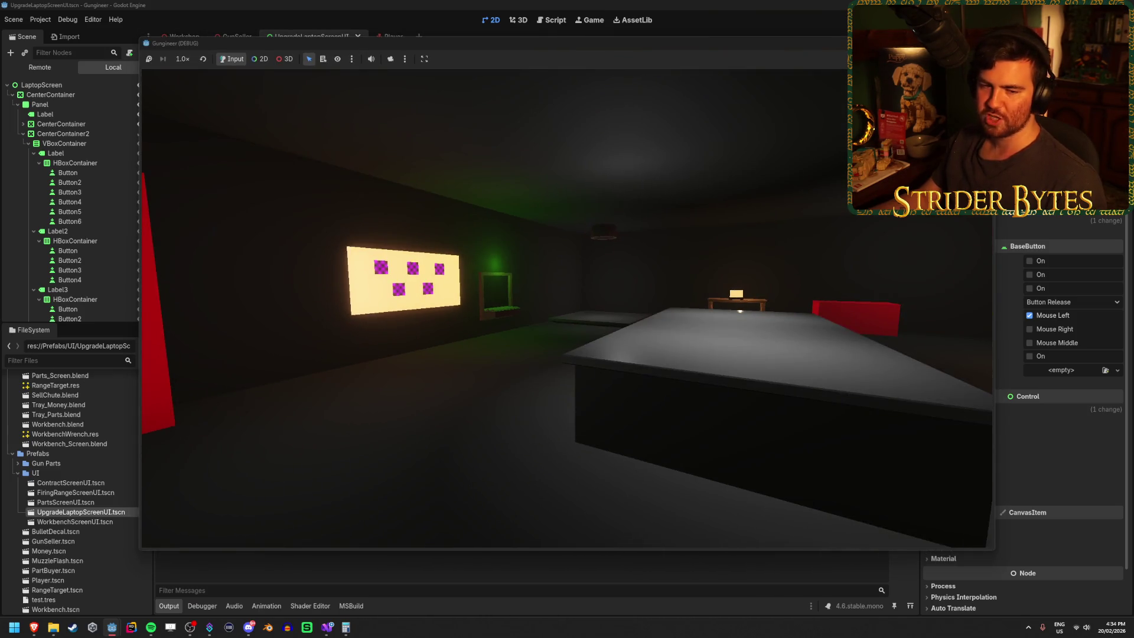
# Walk to the laptop, review the eight $1000 upgrade cards on UPGRADES, then stop with F8.
pyautogui.press('w')
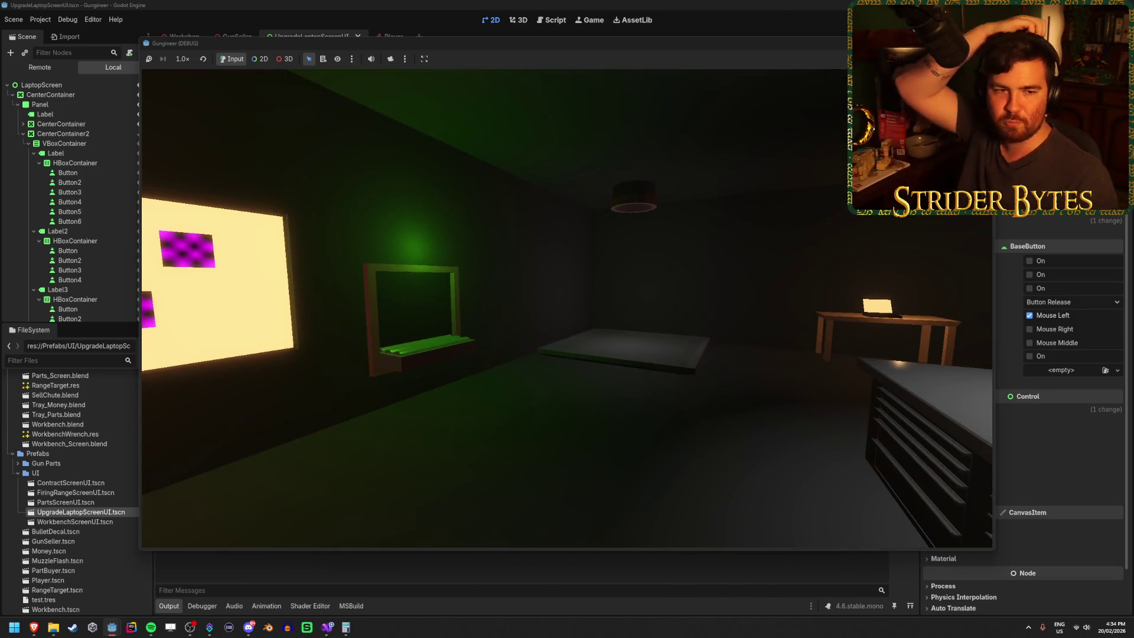
pyautogui.press('w')
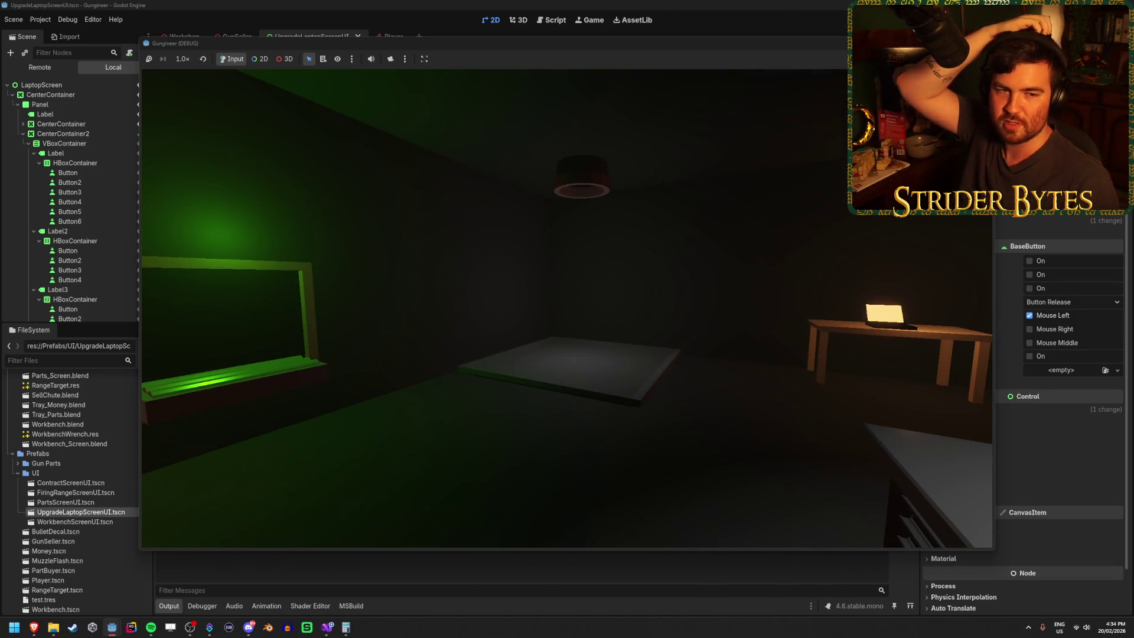
pyautogui.moveTo(567, 319)
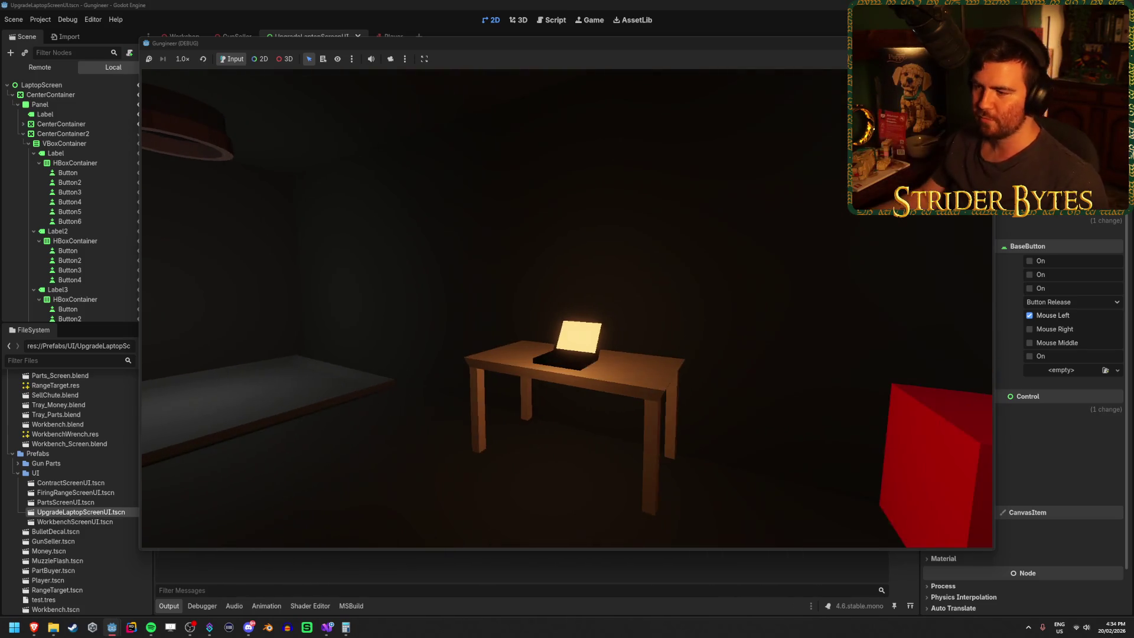
pyautogui.press('w')
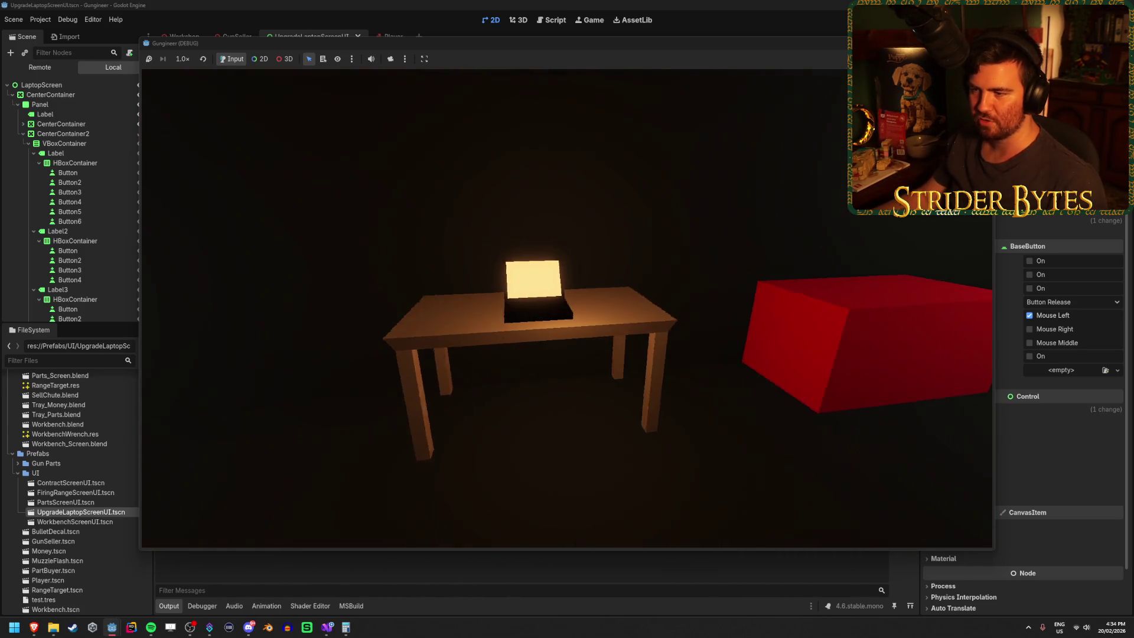
pyautogui.press('e')
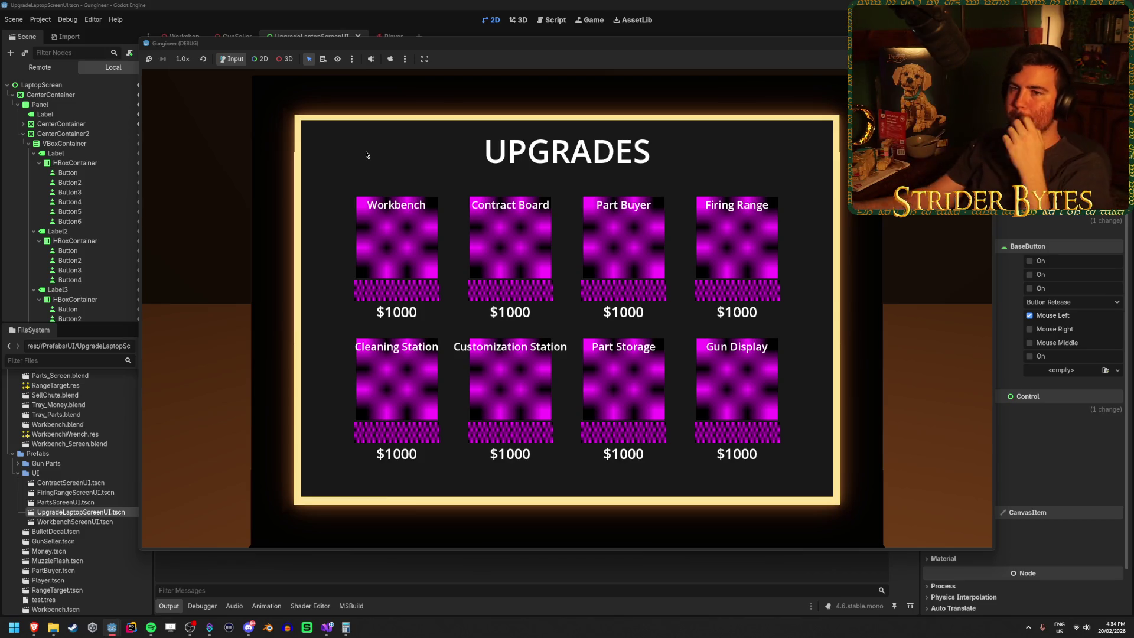
pyautogui.press('F8')
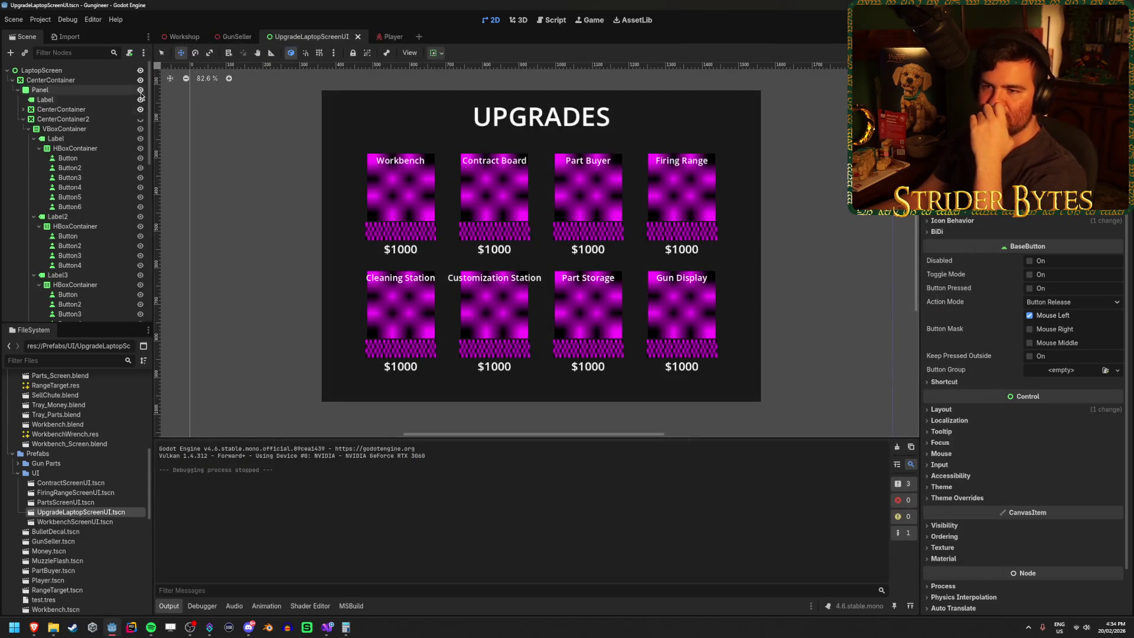
# Toggle visibility between the CenterContainer card grid and CenterContainer2 list to compare layouts.
pyautogui.click(18, 90)
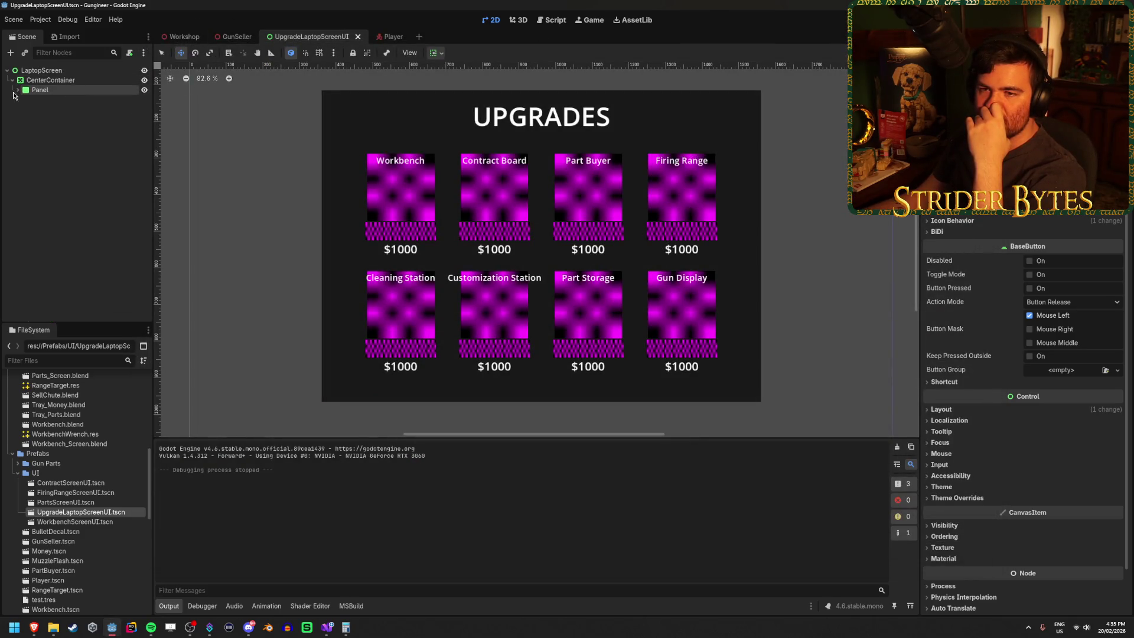
pyautogui.click(17, 90)
pyautogui.click(22, 118)
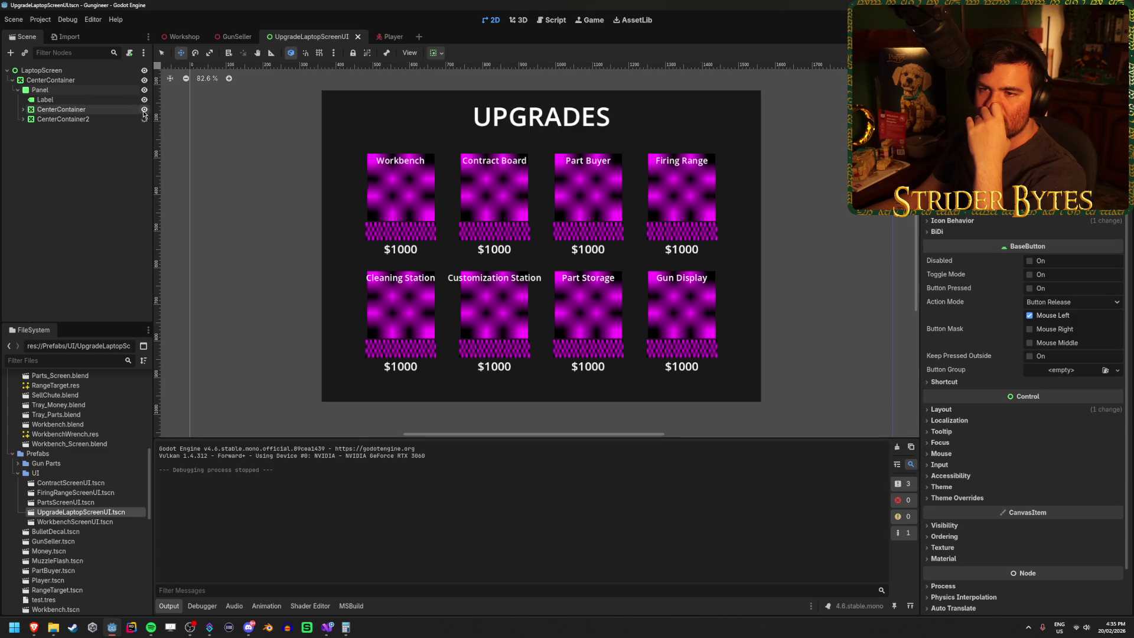
pyautogui.click(144, 109)
pyautogui.click(144, 119)
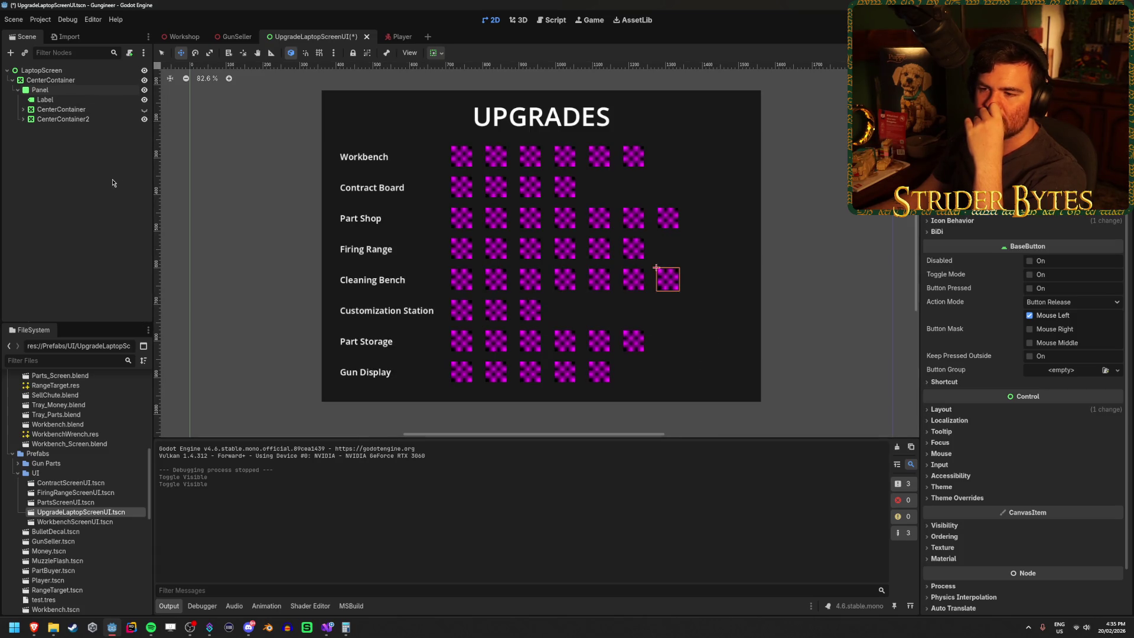
pyautogui.click(144, 118)
pyautogui.click(144, 110)
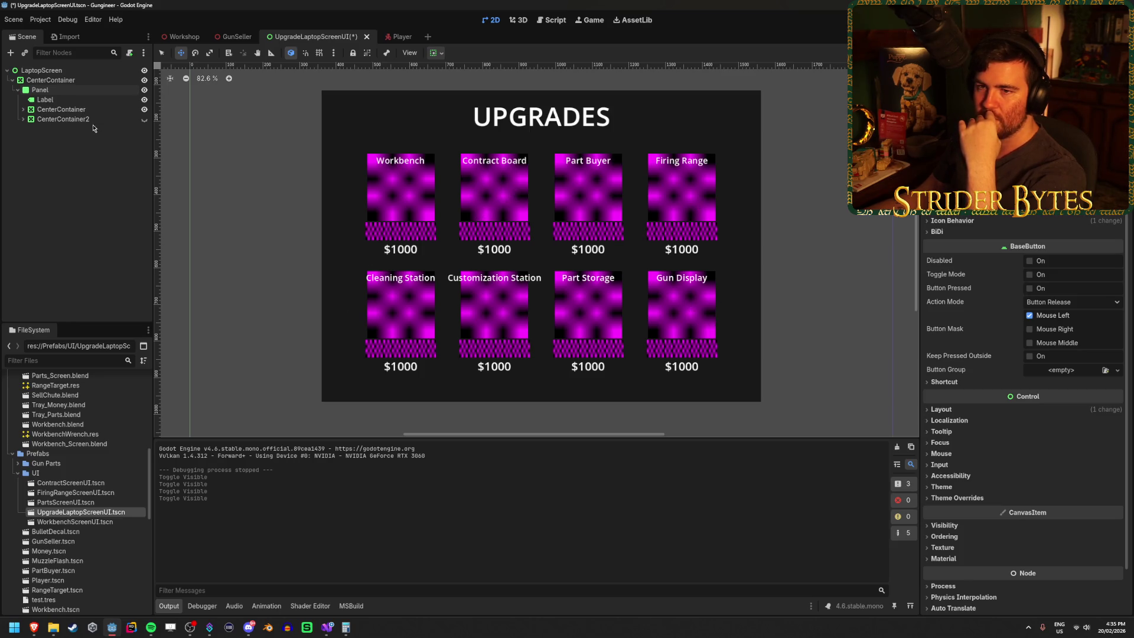
pyautogui.click(144, 119)
pyautogui.click(144, 109)
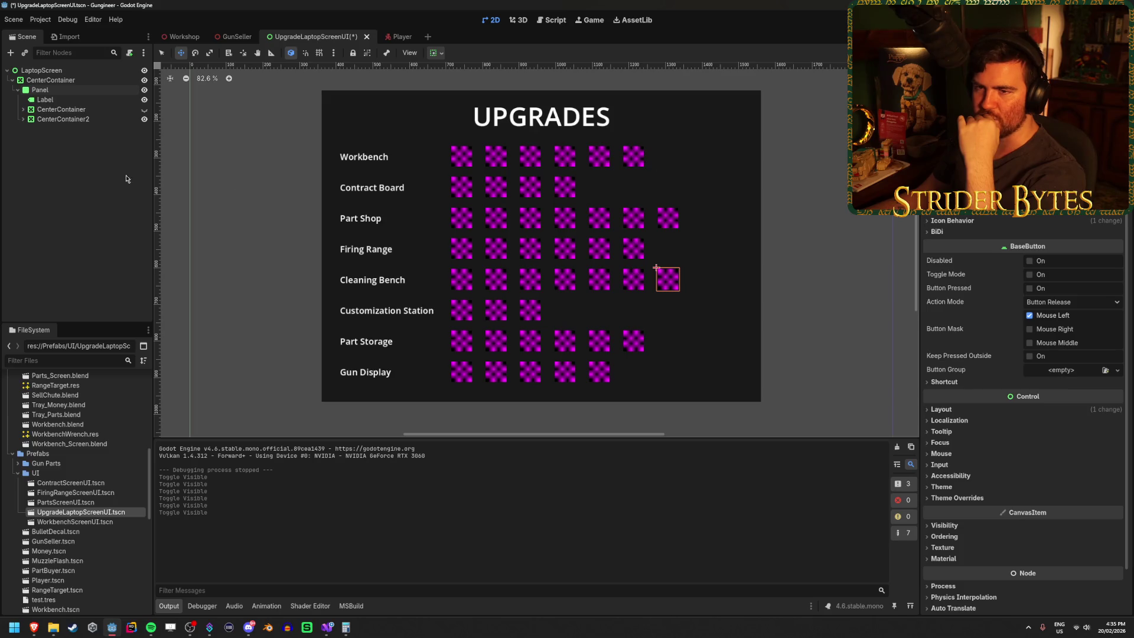
# Delete CenterContainer2, make the CenterContainer card grid visible, and save the scene.
pyautogui.click(63, 119)
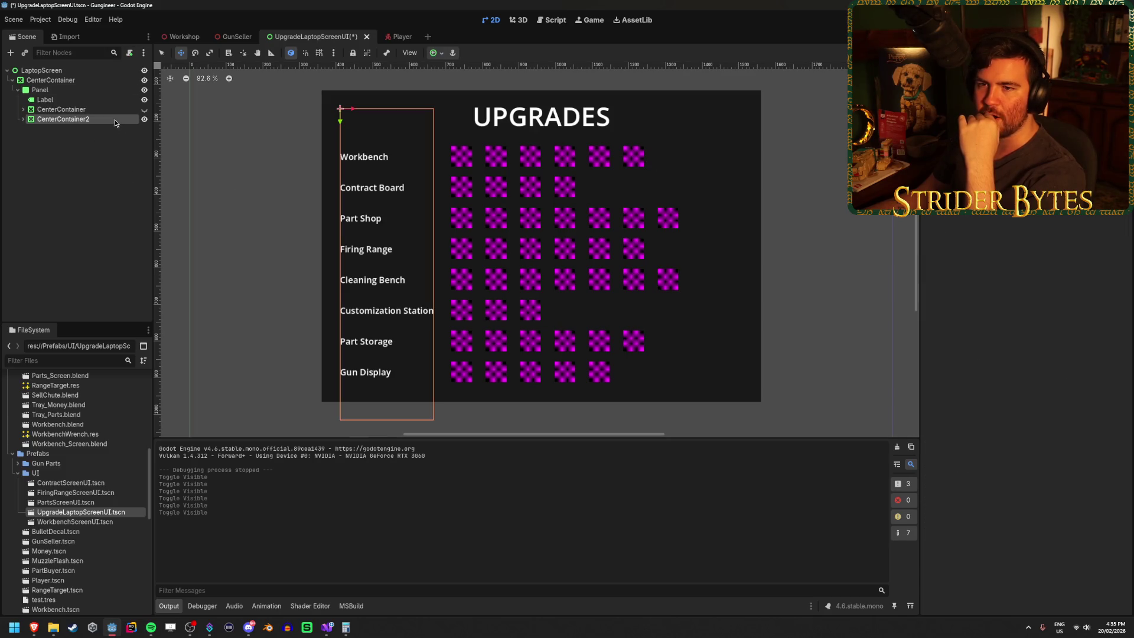
pyautogui.click(57, 206)
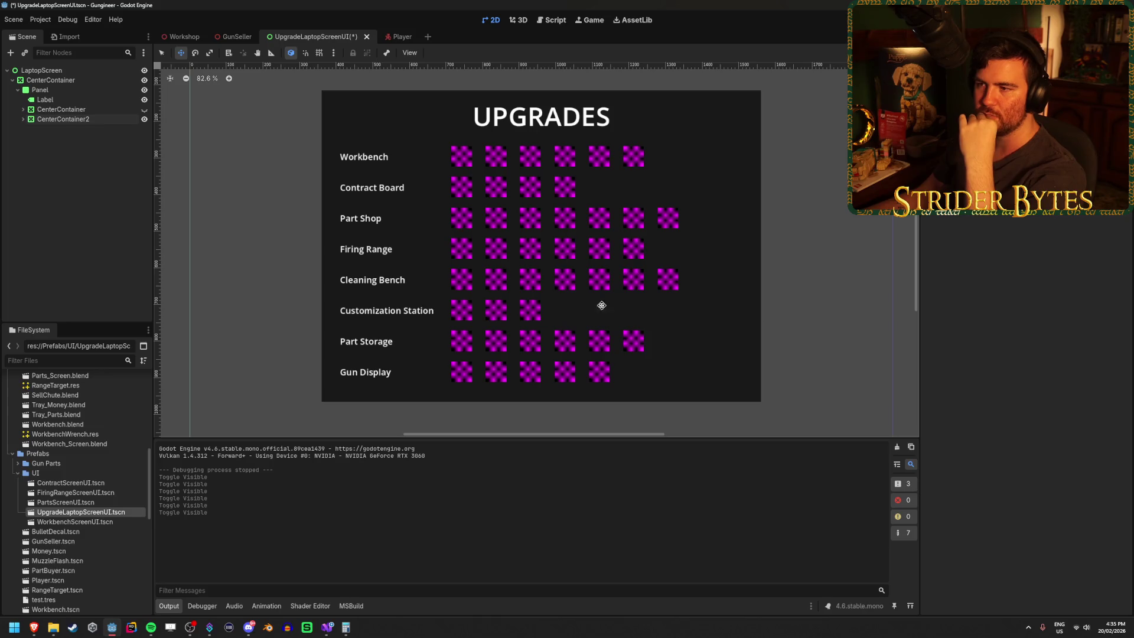
pyautogui.click(112, 120)
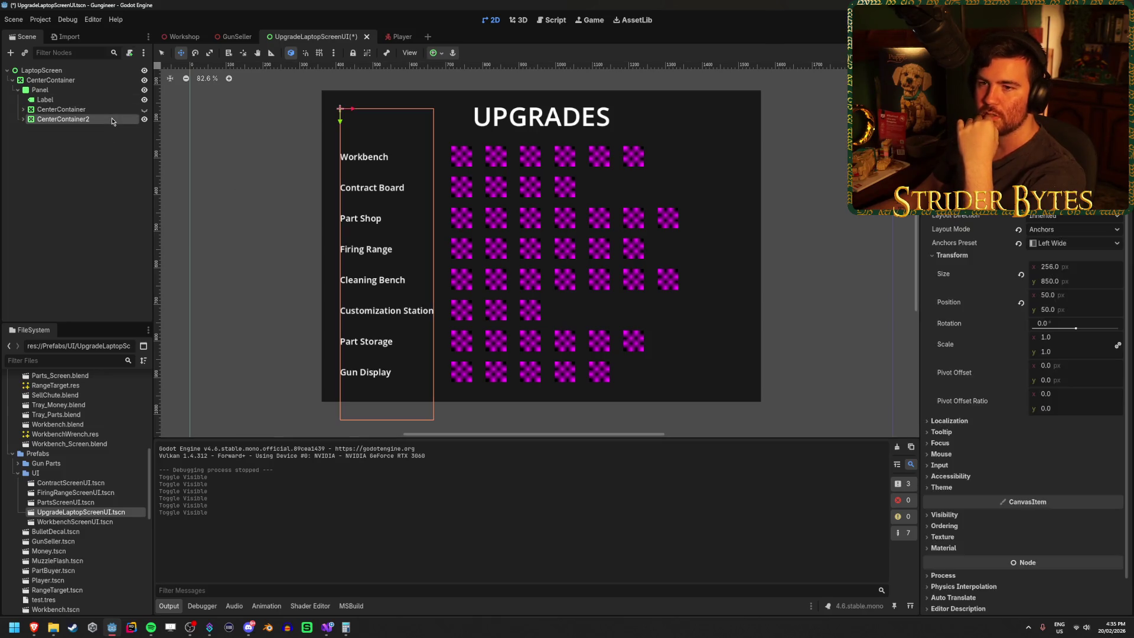
pyautogui.press('Delete')
pyautogui.press('Return')
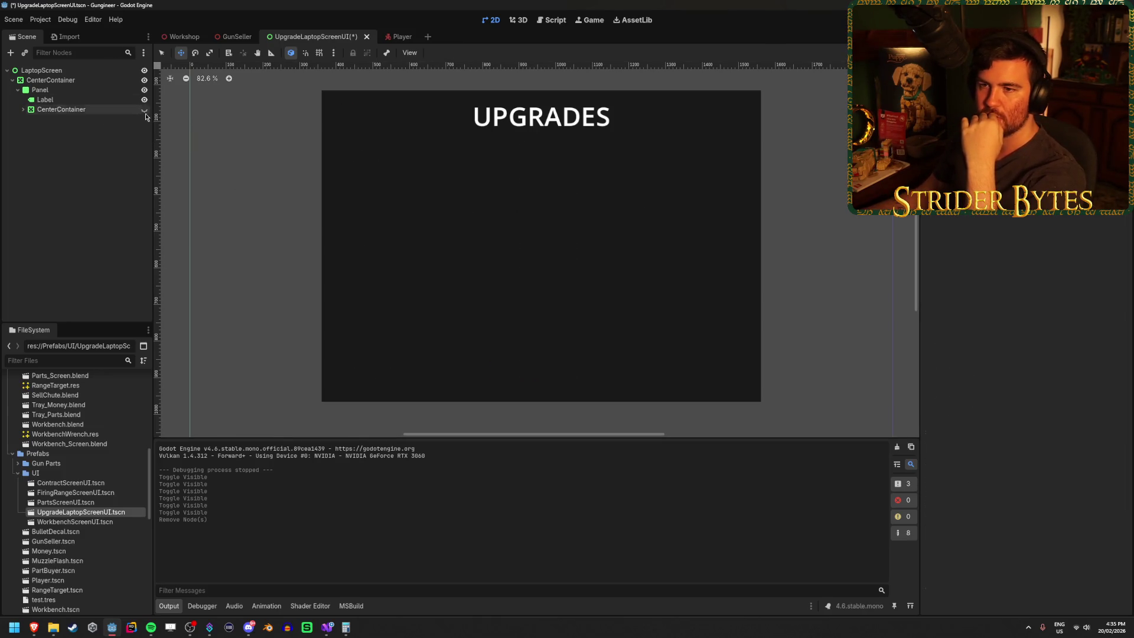
pyautogui.click(144, 111)
pyautogui.hotkey('ctrl', 's')
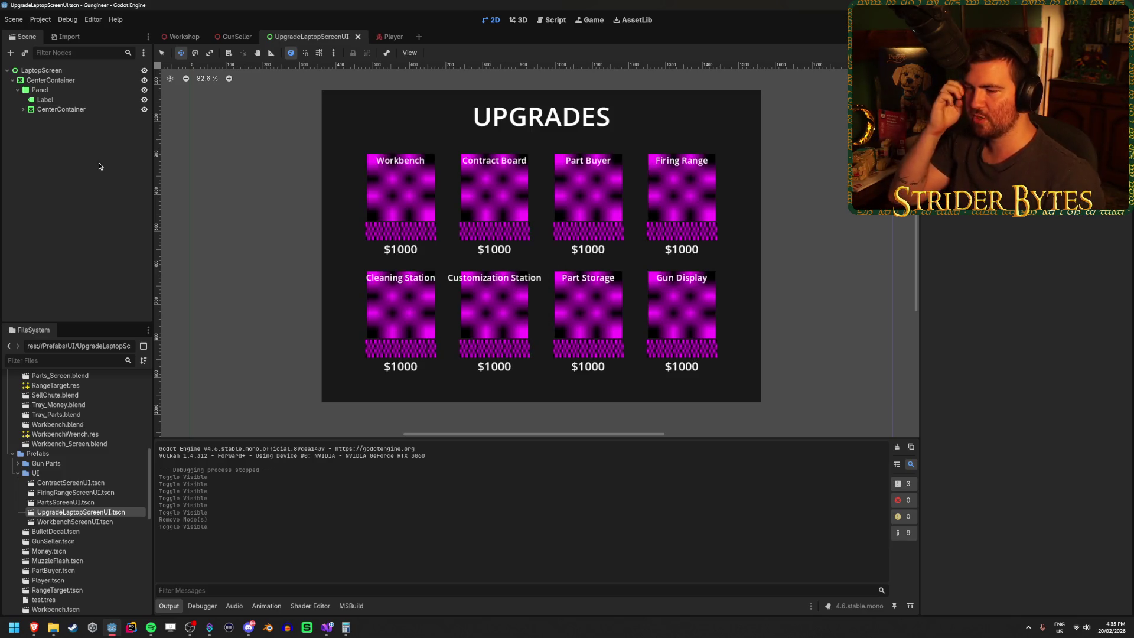
pyautogui.hotkey('ctrl', 's')
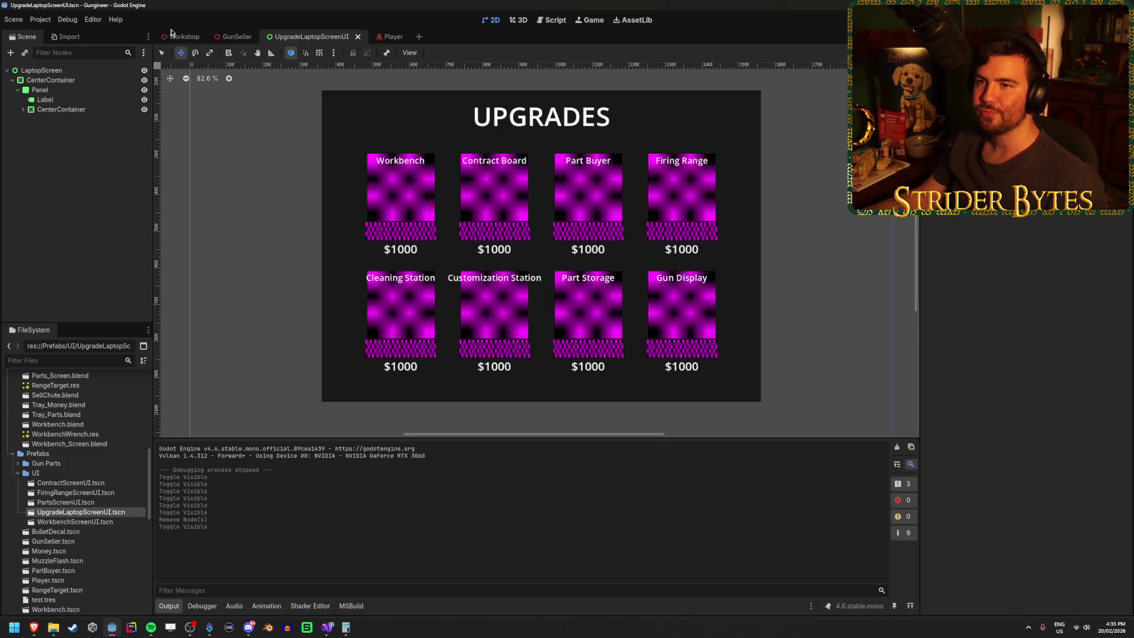
# Switch to the Workshop scene, orbit toward the laptop table, and run the project.
pyautogui.click(171, 32)
pyautogui.moveTo(677, 266)
pyautogui.mouseDown()
pyautogui.moveTo(703, 275)
pyautogui.moveTo(687, 272)
pyautogui.mouseUp()
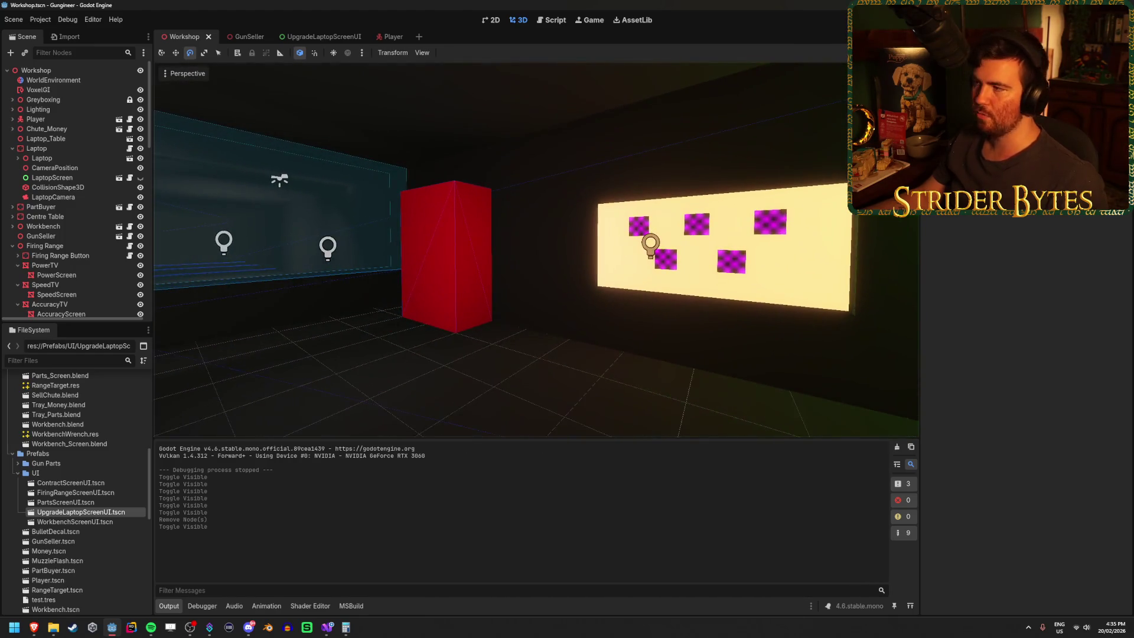
pyautogui.press('F5')
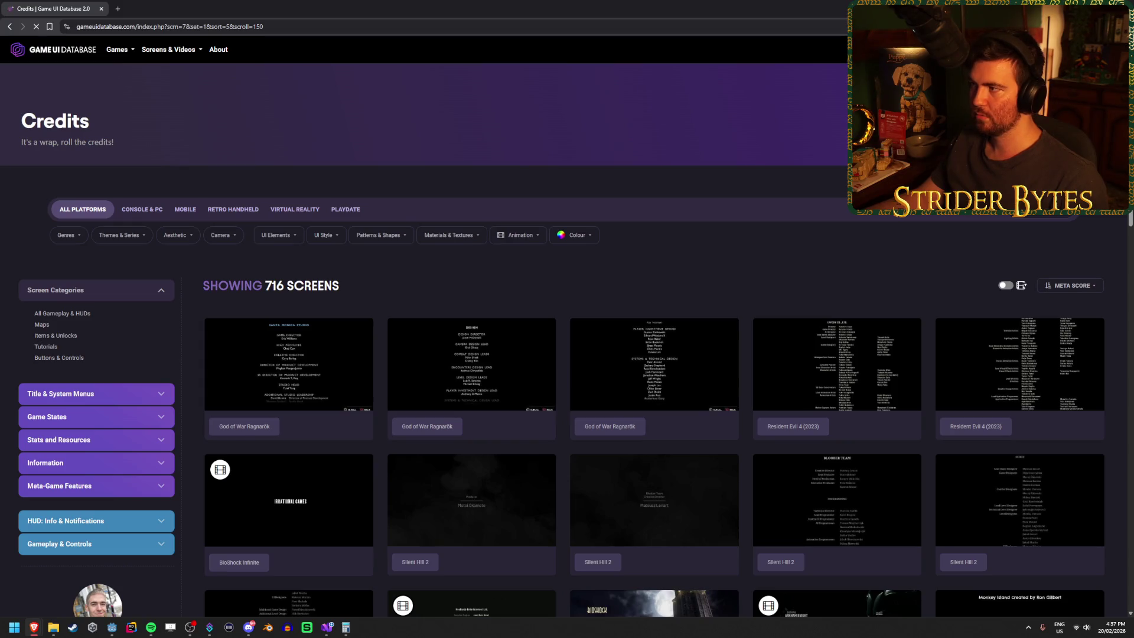
# Go back to the Game UI Database home page from the credits screens.
pyautogui.click(51, 54)
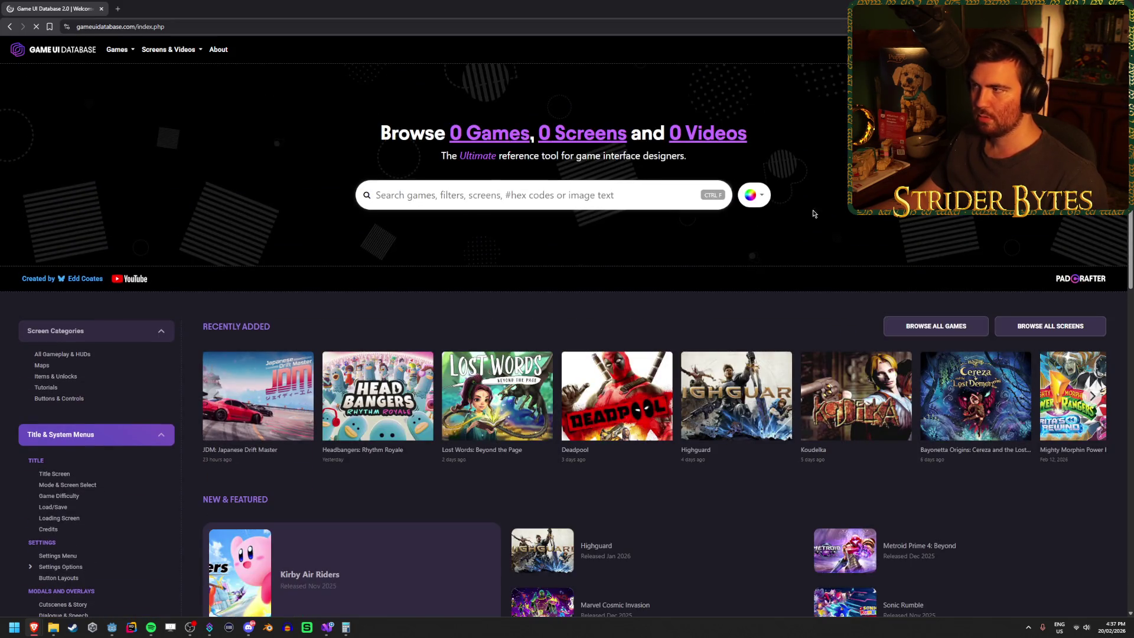
pyautogui.hotkey('ctrl', 'a')
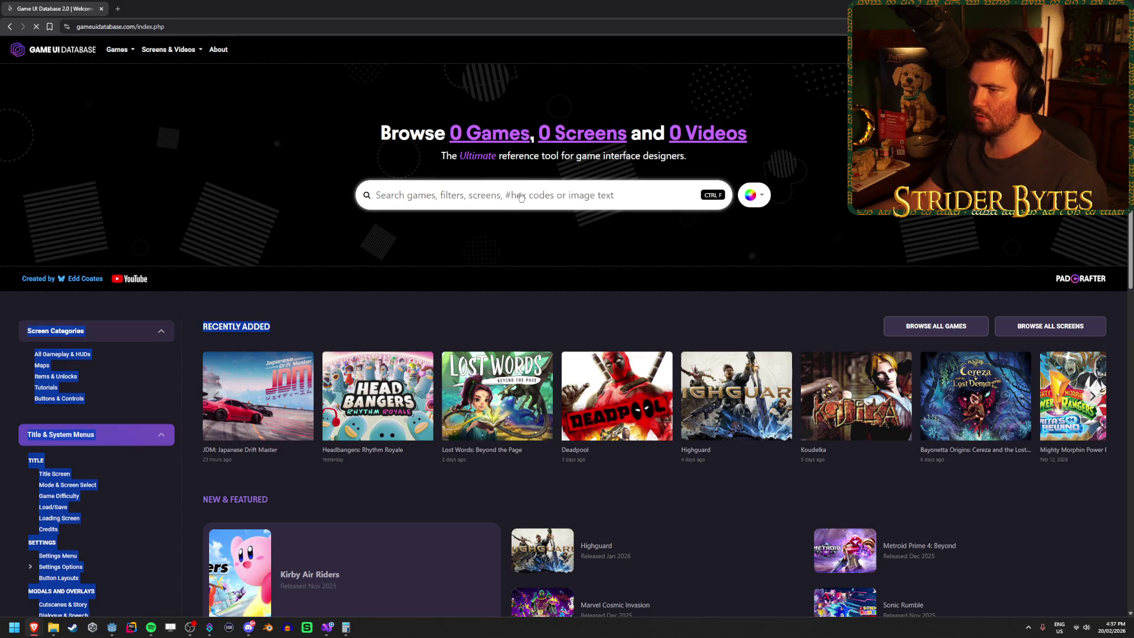
pyautogui.click(292, 304)
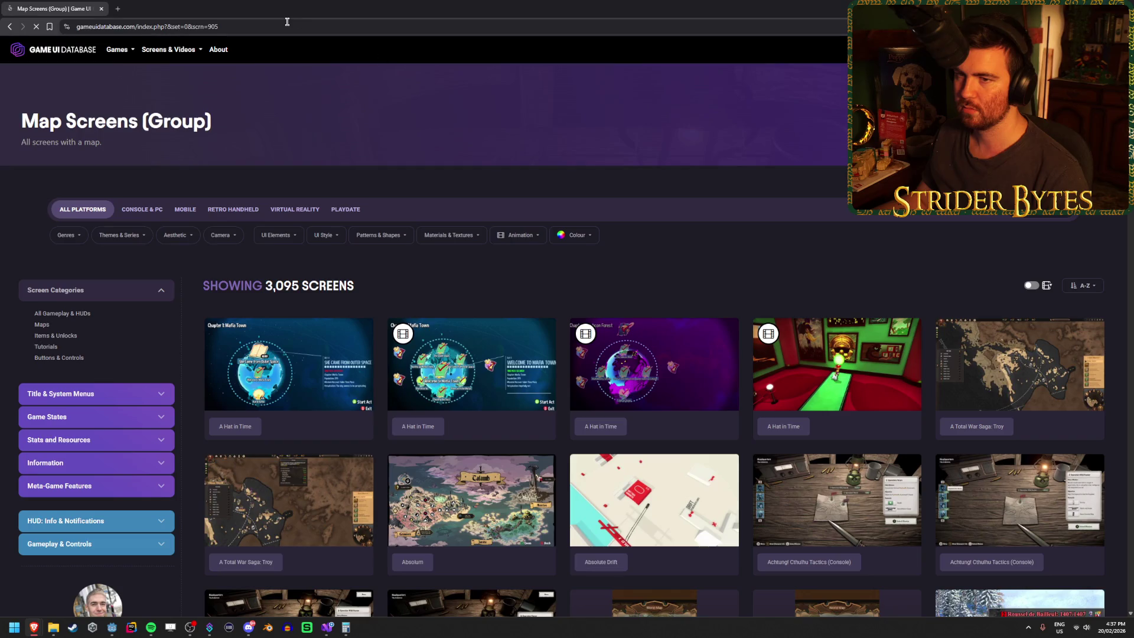
# Search the database for 'stalker' and show the matching screenshots.
pyautogui.hotkey('ctrl', 'k')
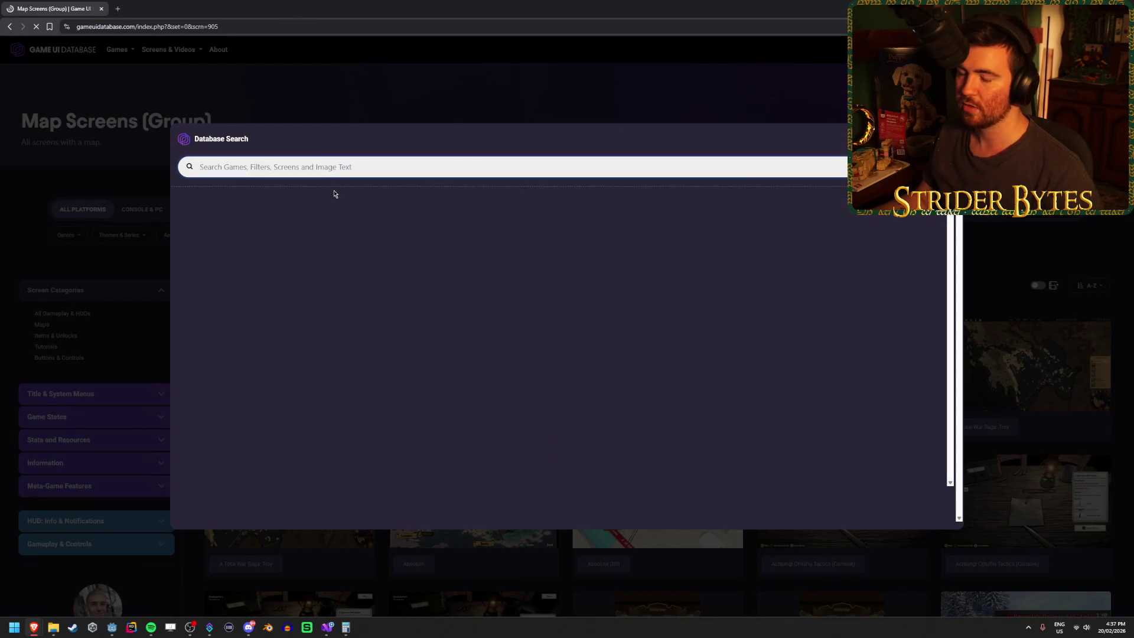
pyautogui.write('stalker')
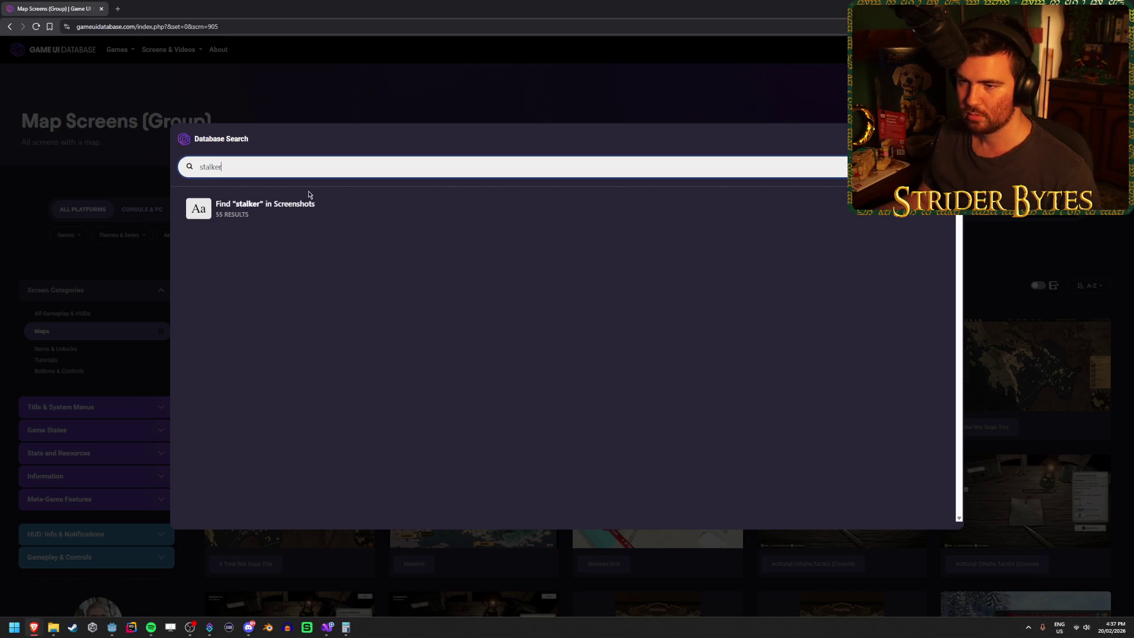
pyautogui.click(275, 206)
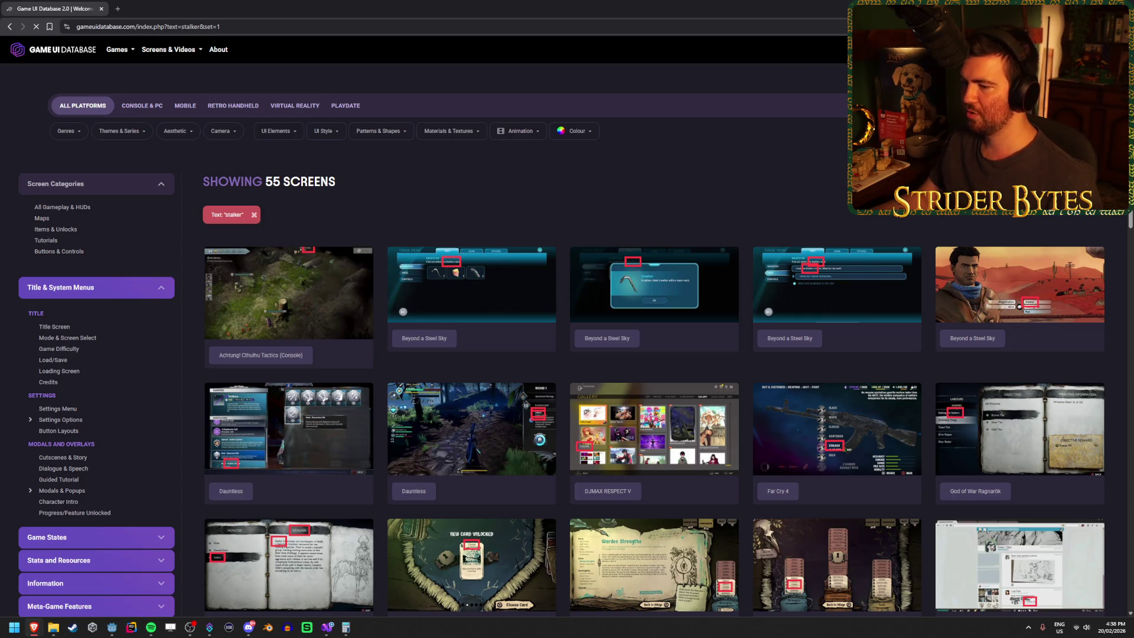
# Start a new browser tab with the query 'stalker call of pripyat upgrade ui'.
pyautogui.hotkey('ctrl', 'k')
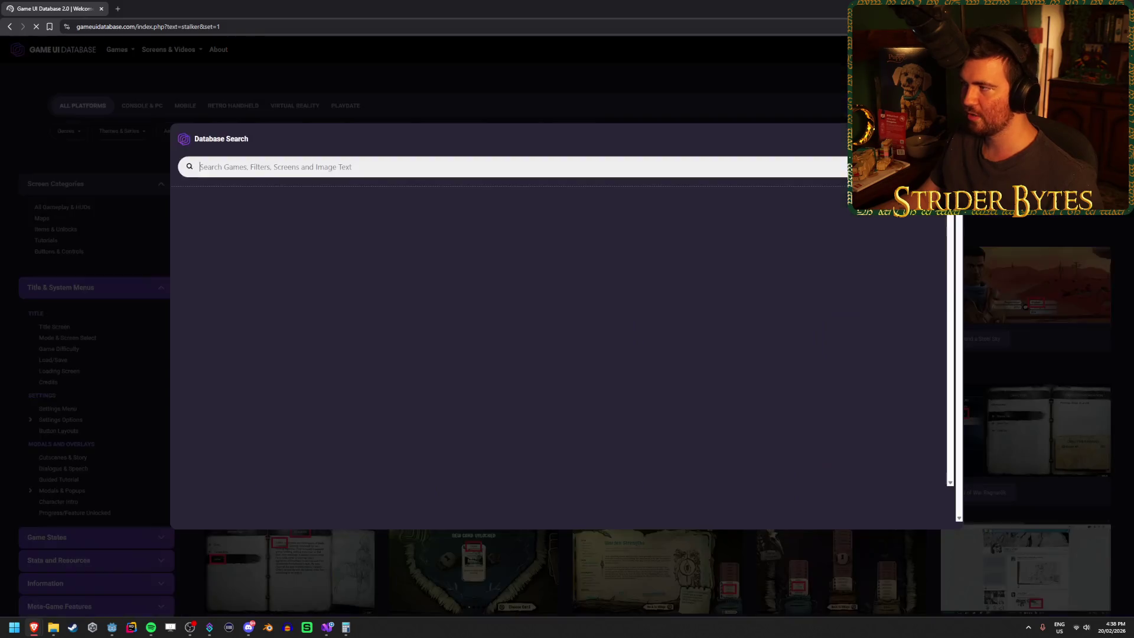
pyautogui.write('s.t.')
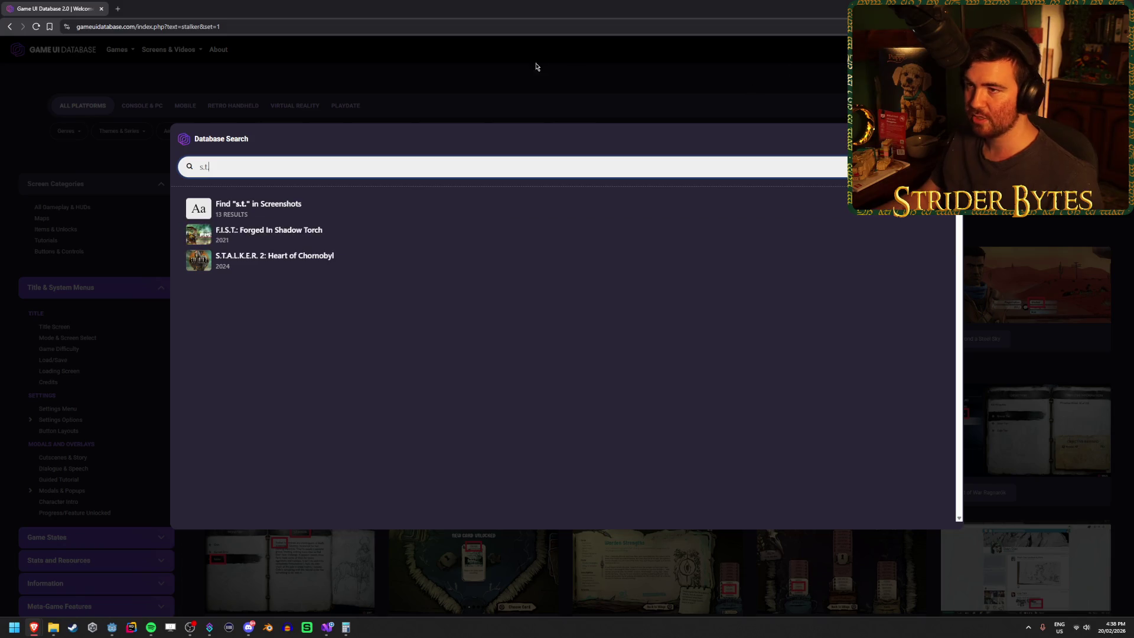
pyautogui.click(115, 8)
pyautogui.write('stal')
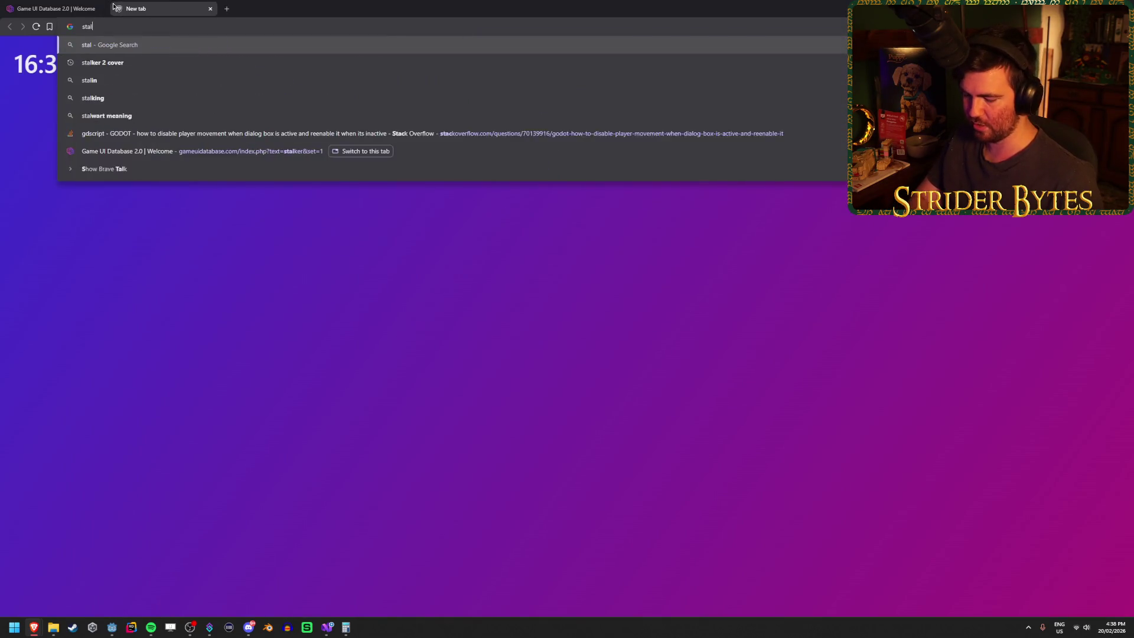
pyautogui.write('ker call of ')
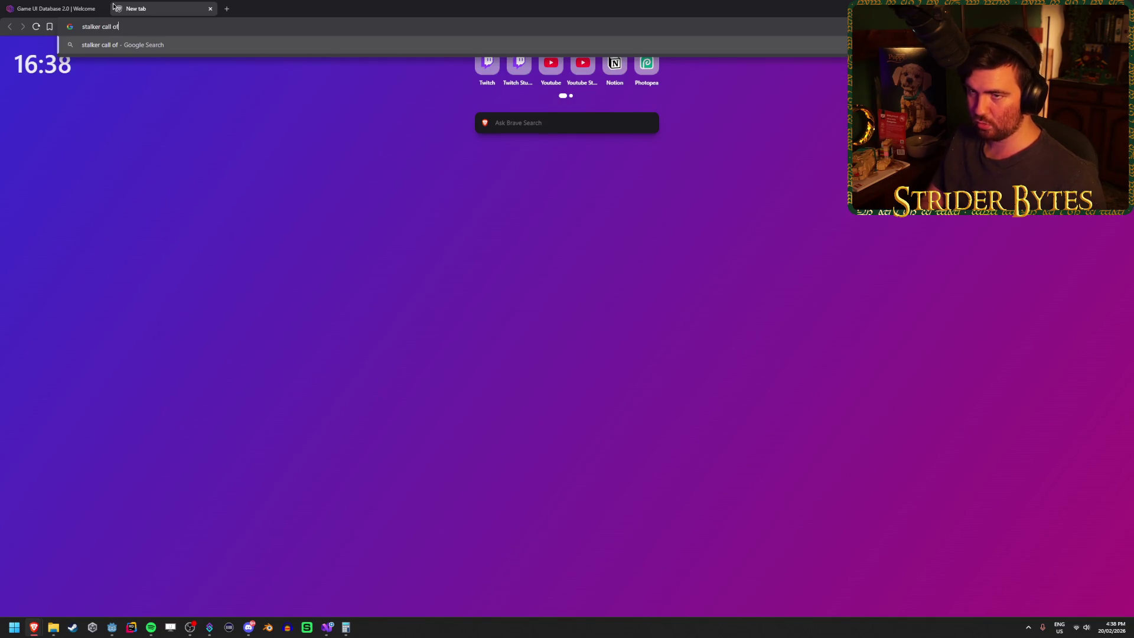
pyautogui.write('pripyat u')
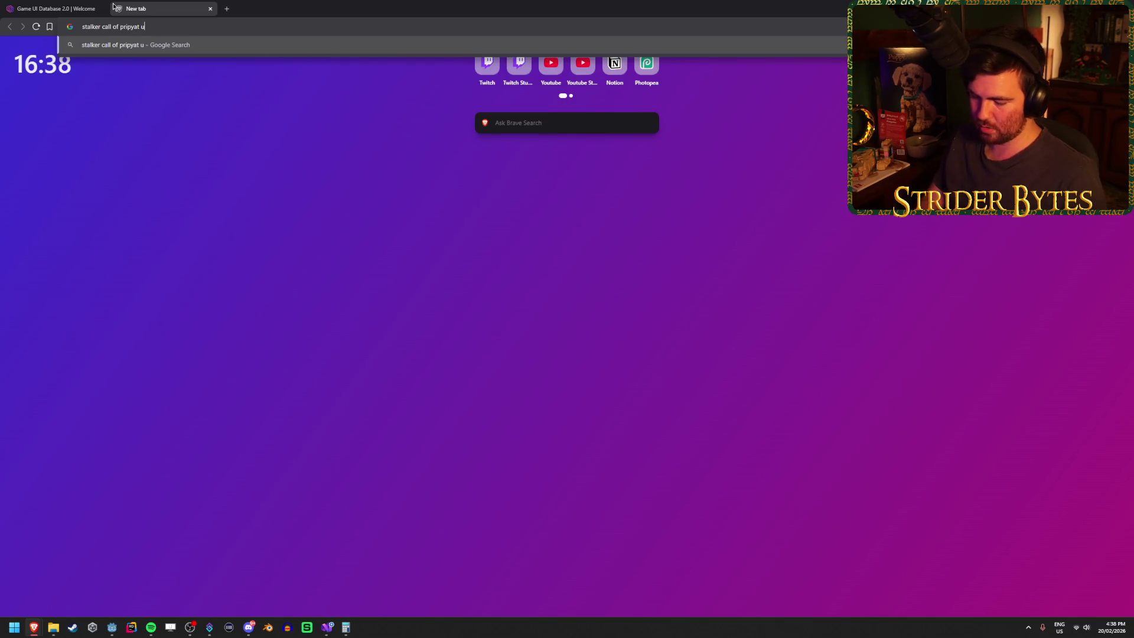
pyautogui.write('pgrade ui')
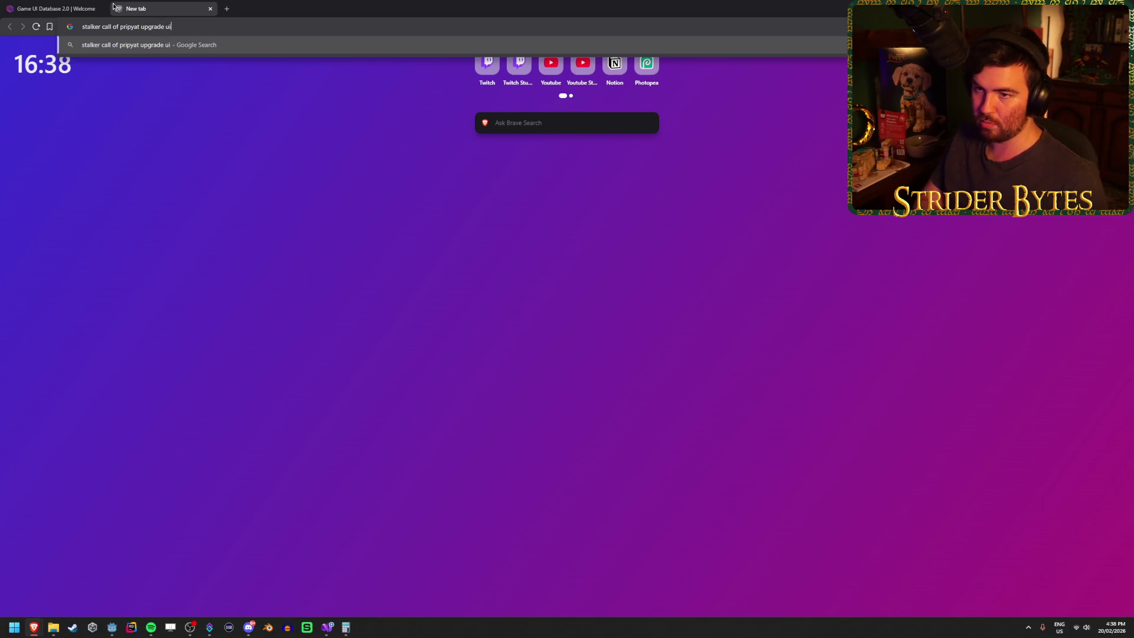
# Browse Google Images results, previewing Armors Mod 1.0, Stalker 2 upgrades, Pripyat Inventory and Ordnance mod.
pyautogui.press('Return')
pyautogui.click(165, 87)
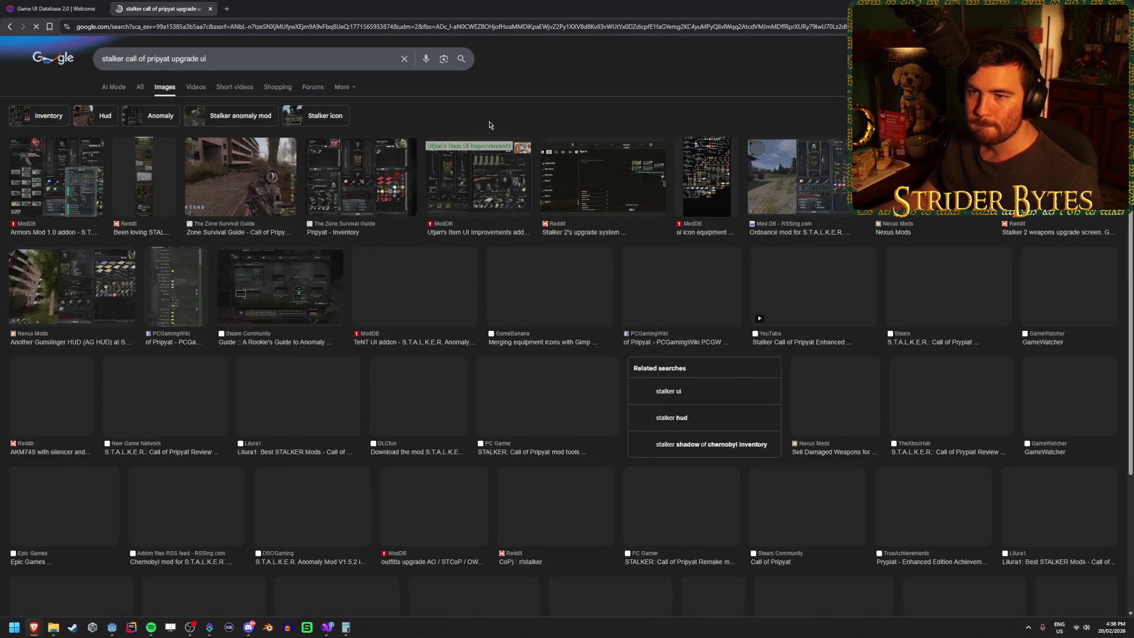
pyautogui.click(58, 176)
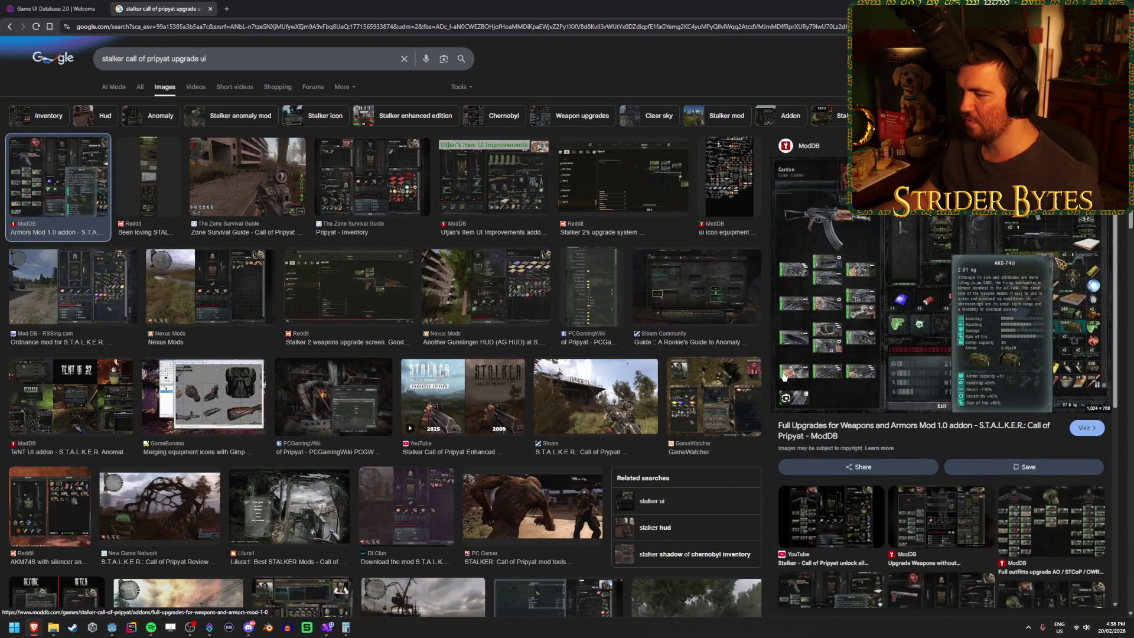
pyautogui.click(650, 176)
pyautogui.click(373, 177)
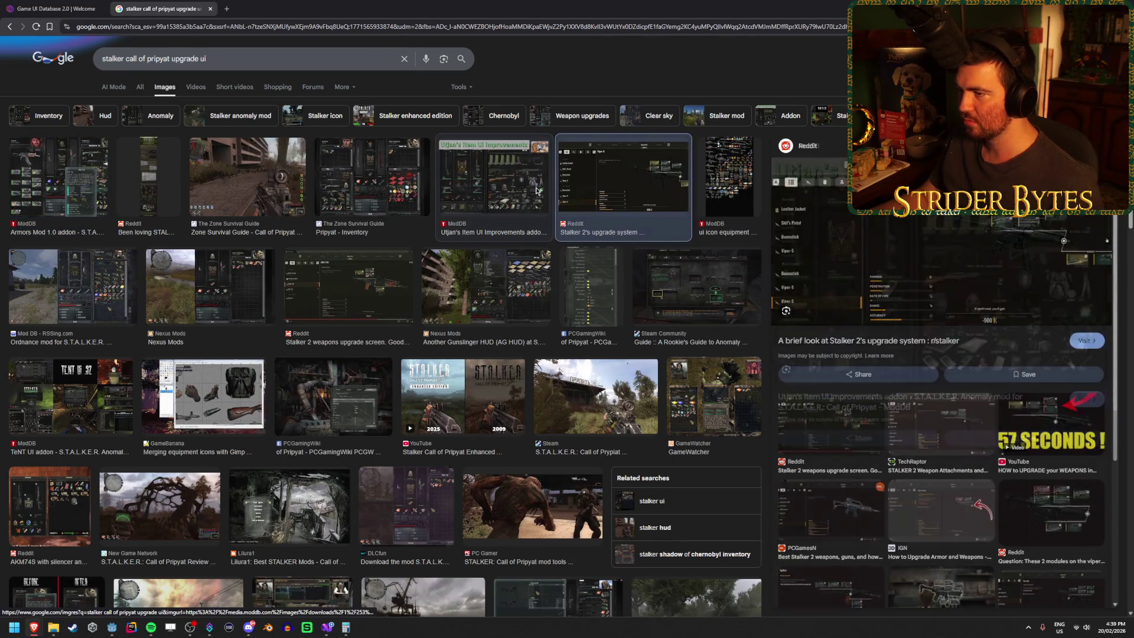
pyautogui.click(71, 287)
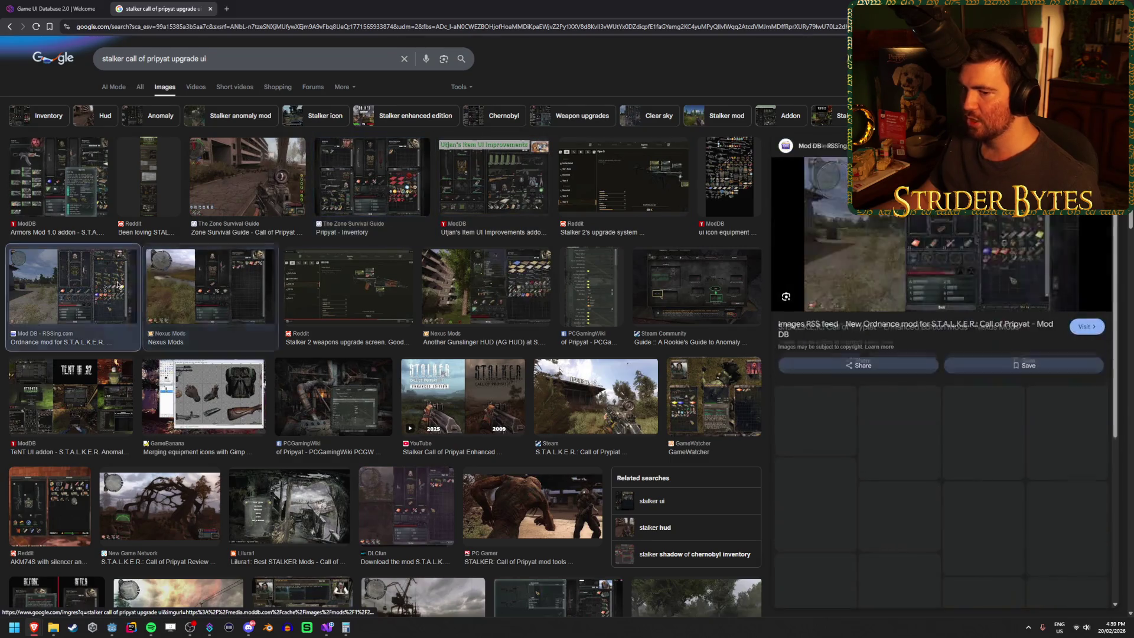
pyautogui.click(86, 176)
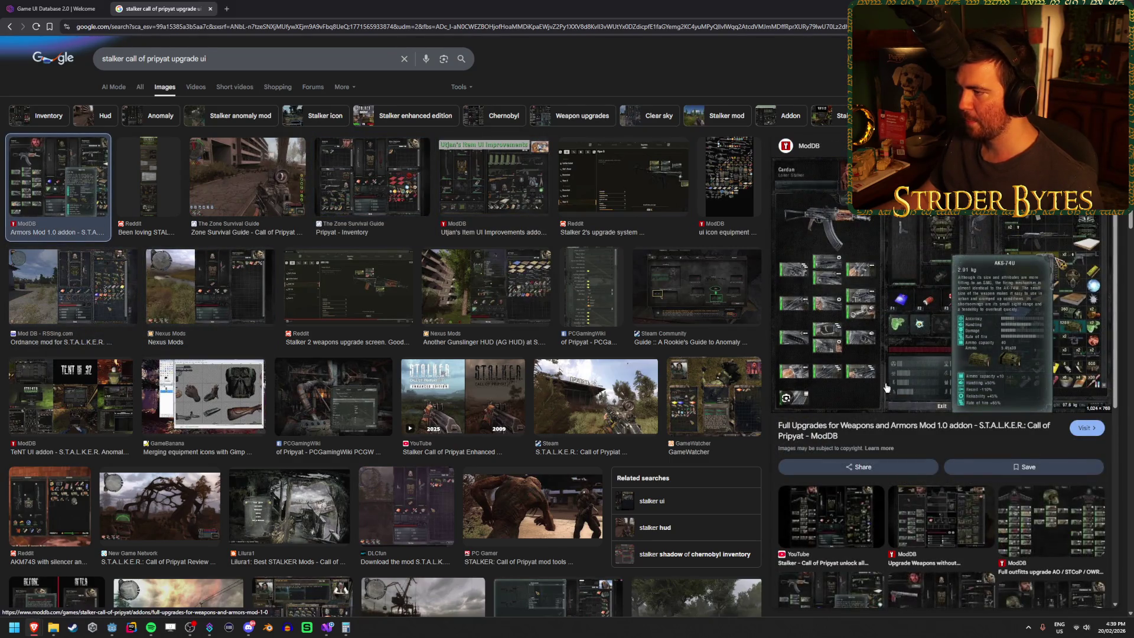
pyautogui.scroll(-2, 528, 365)
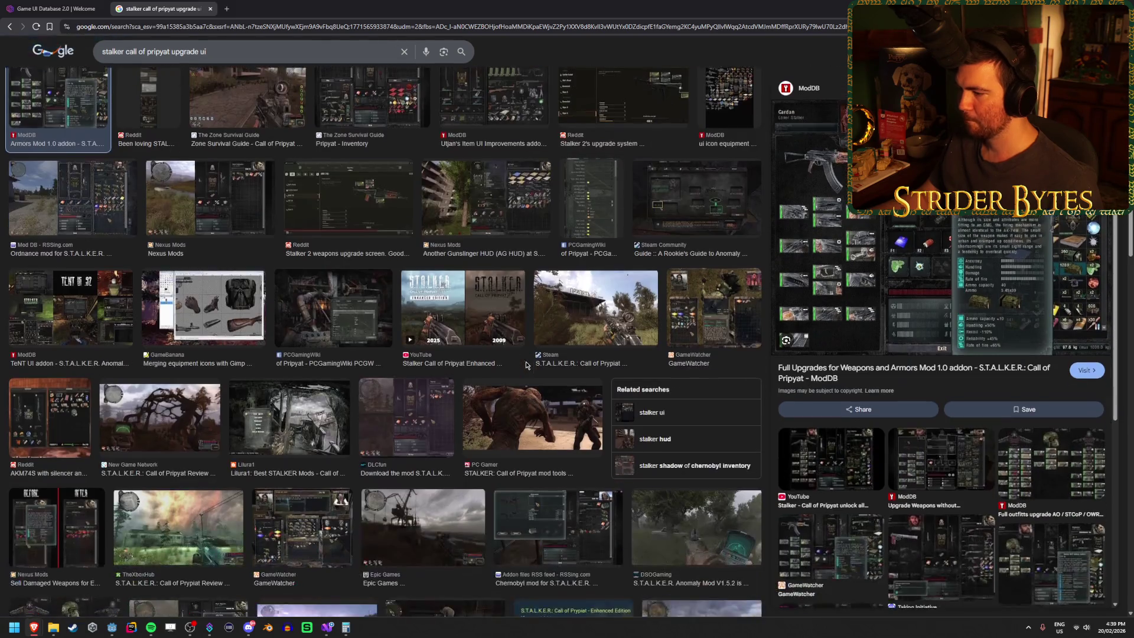
pyautogui.scroll(-2, 528, 366)
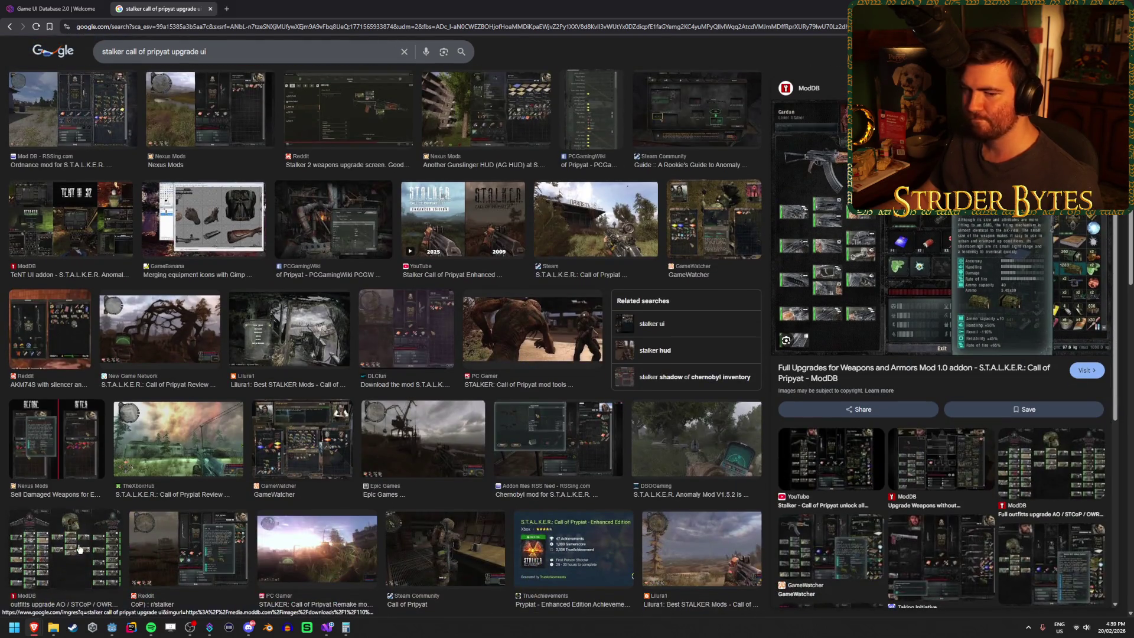
pyautogui.scroll(3, 224, 518)
pyautogui.scroll(1, 224, 518)
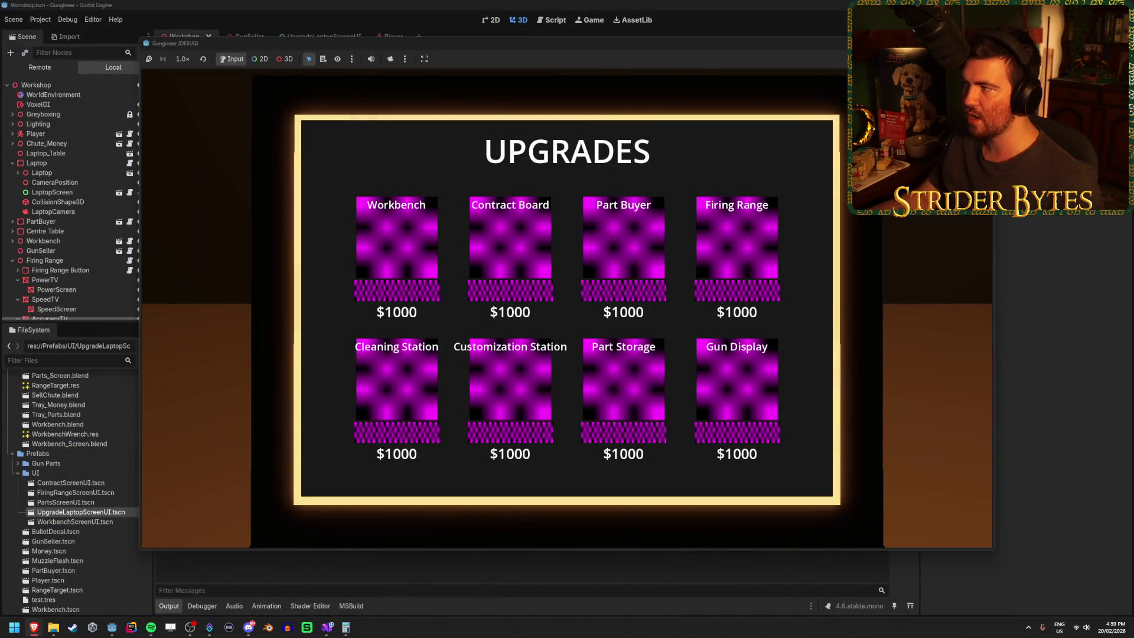
# Rerun the game and repeatedly open and close the laptop upgrades screen to test the close tween.
pyautogui.press('F5')
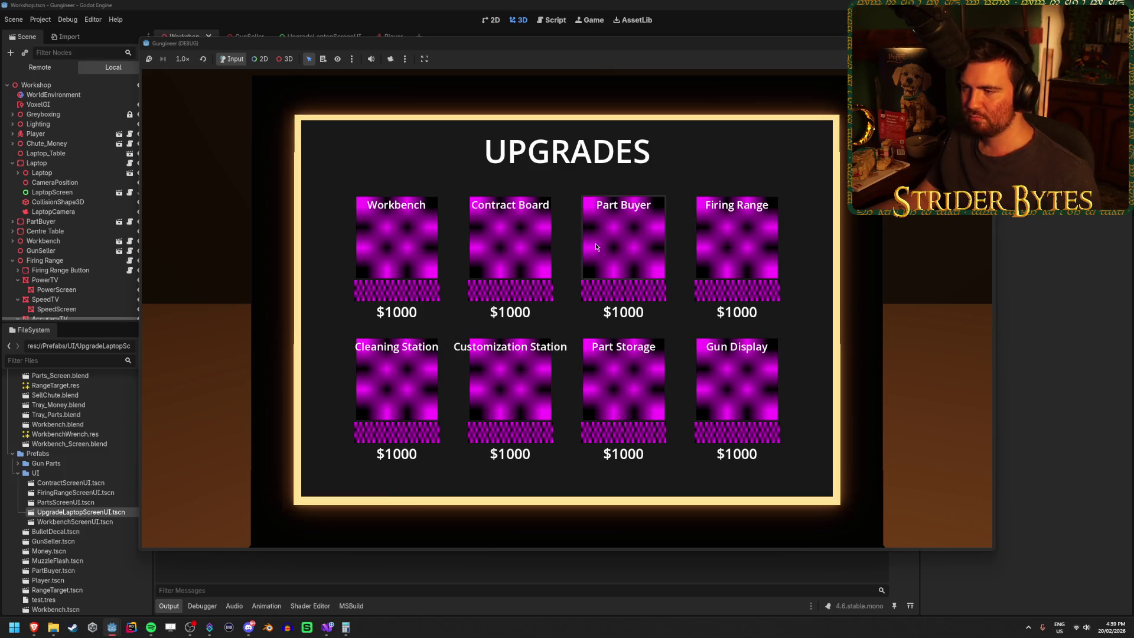
pyautogui.press('Escape')
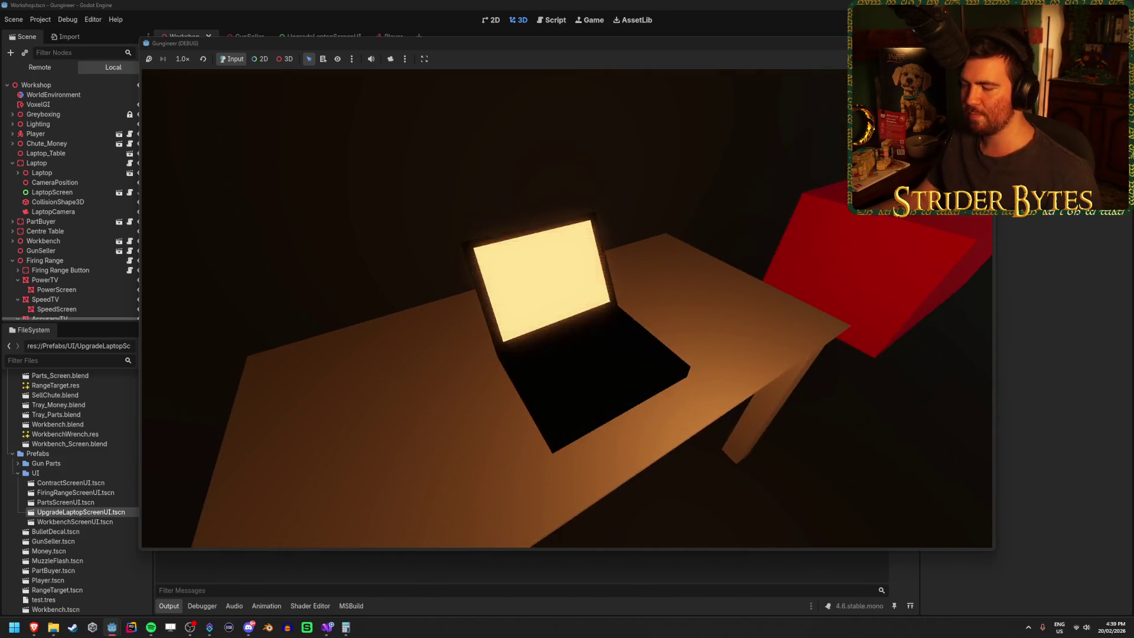
pyautogui.press('e')
pyautogui.press('Escape')
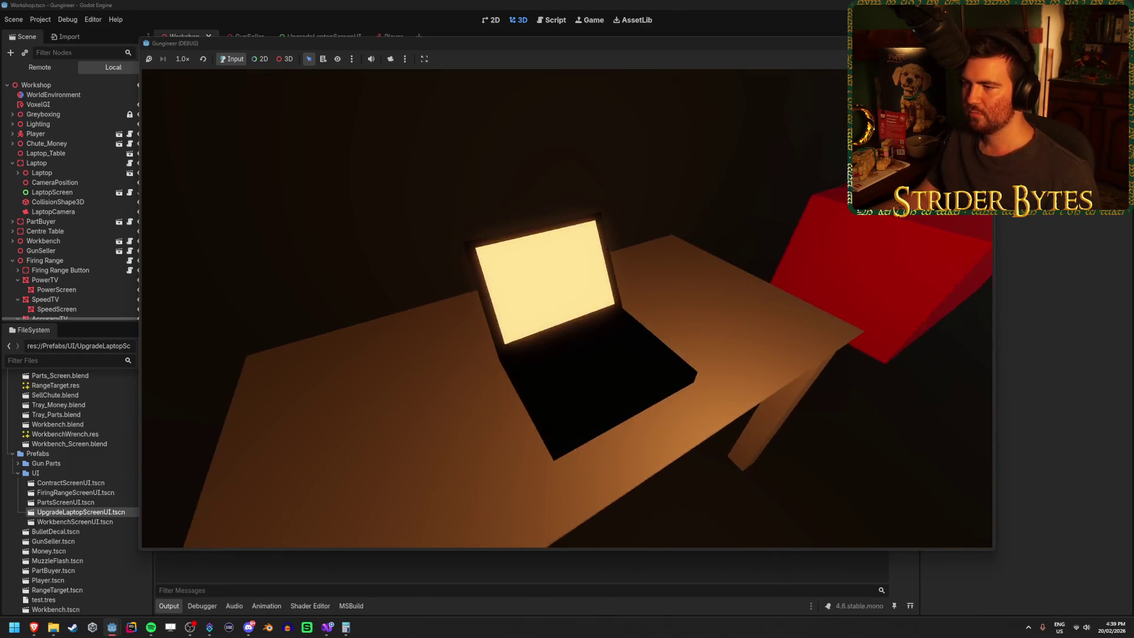
pyautogui.press('e')
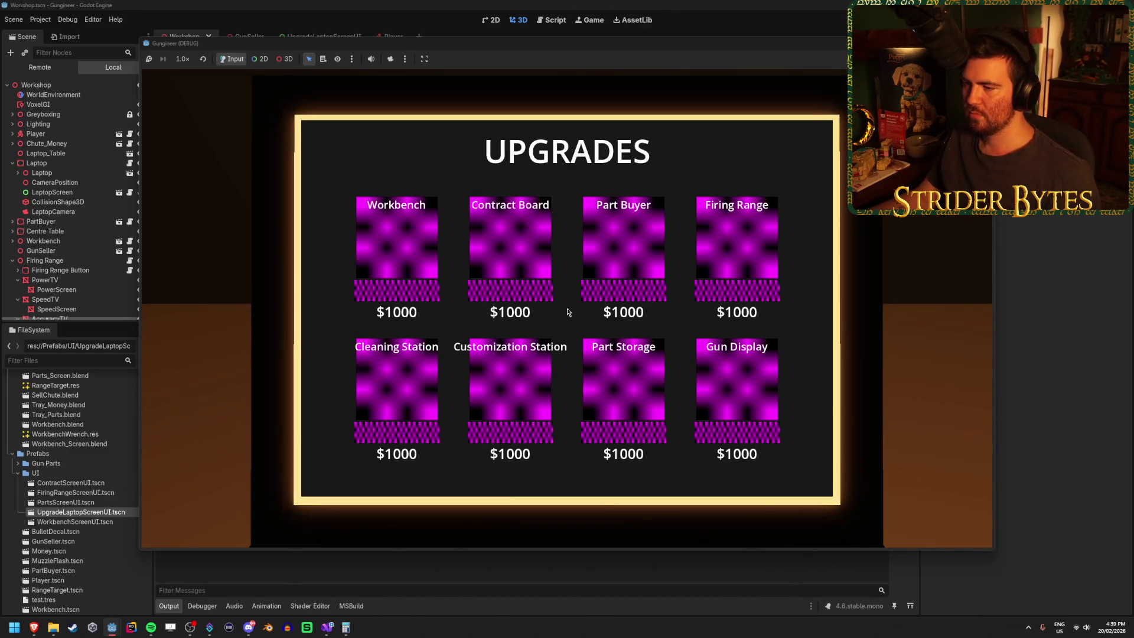
pyautogui.press('Escape')
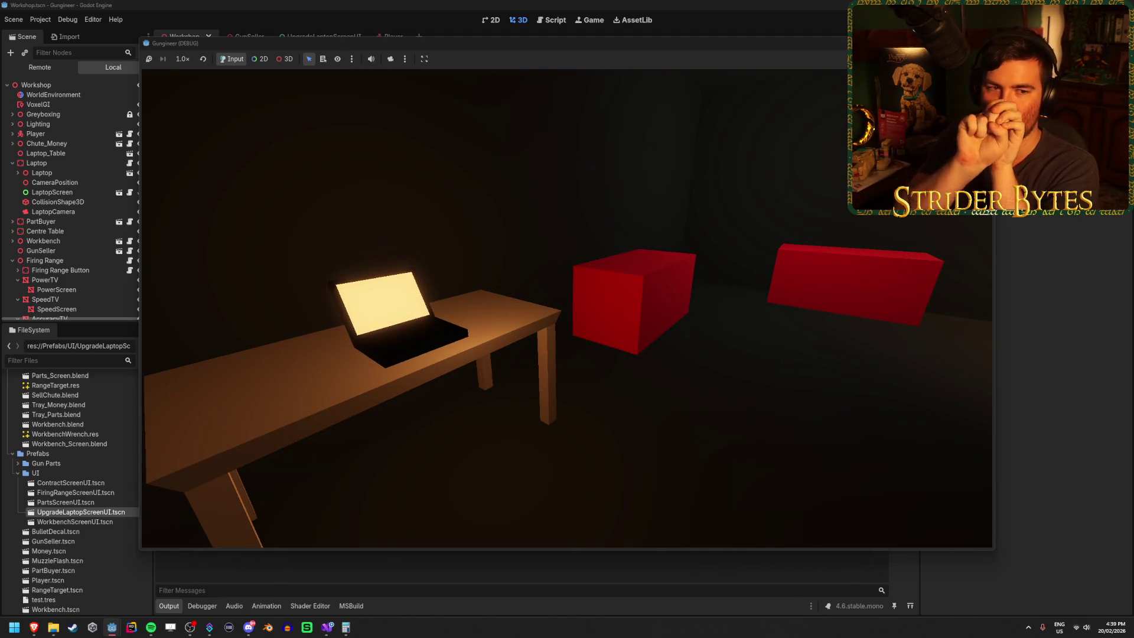
# Check the wall requirements screen, then stop the game and focus the 3D view on the laptop.
pyautogui.press('e')
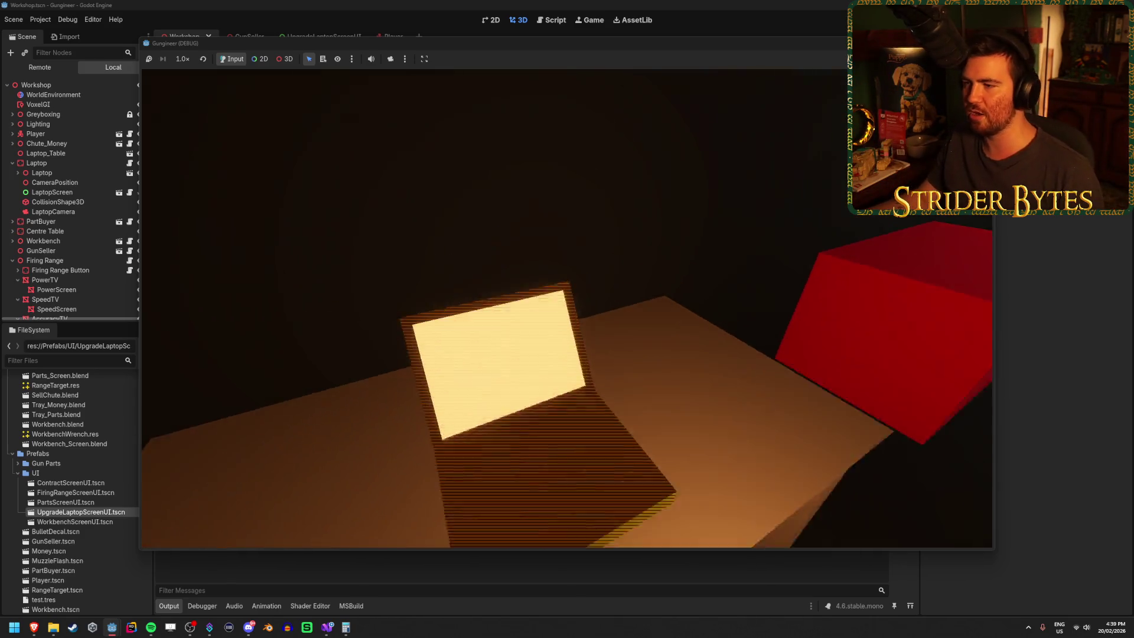
pyautogui.press('Escape')
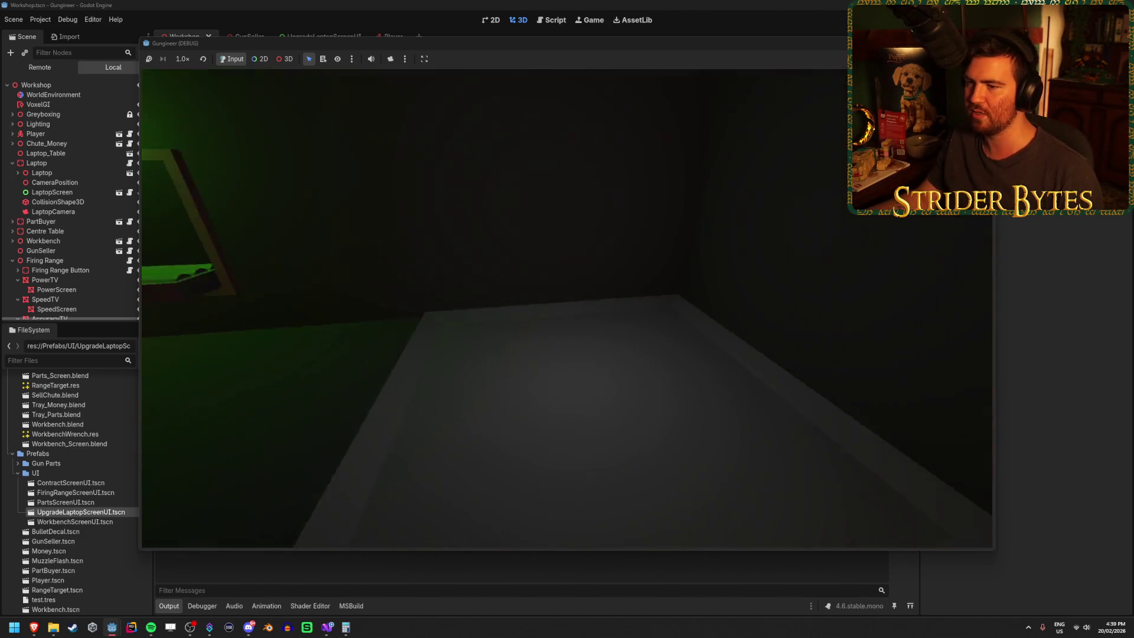
pyautogui.press('e')
pyautogui.press('Escape')
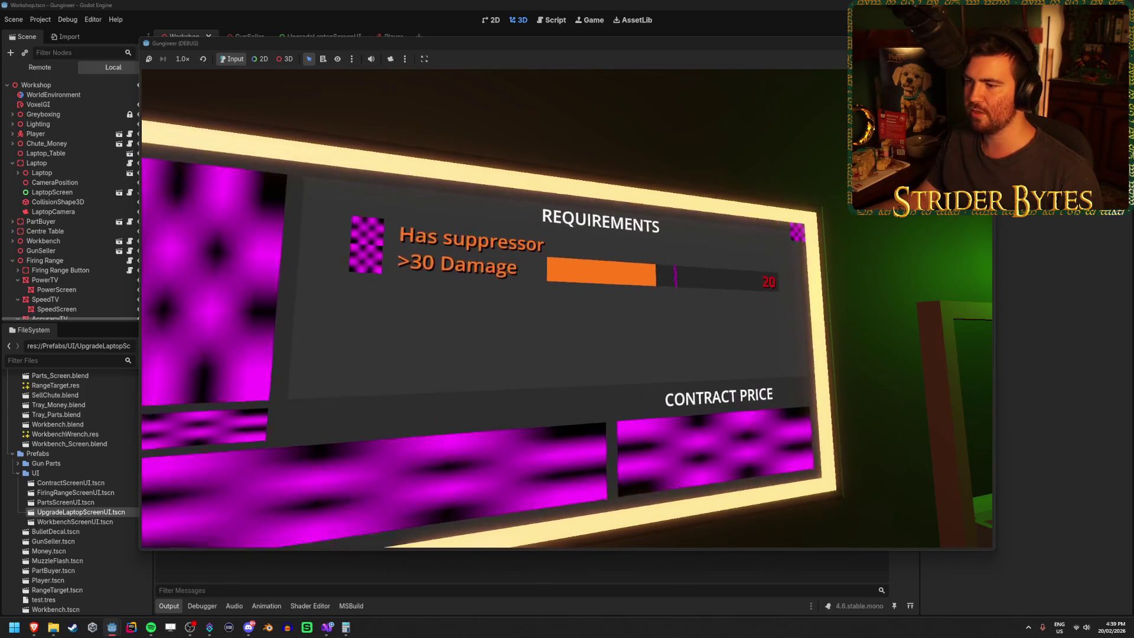
pyautogui.press('e')
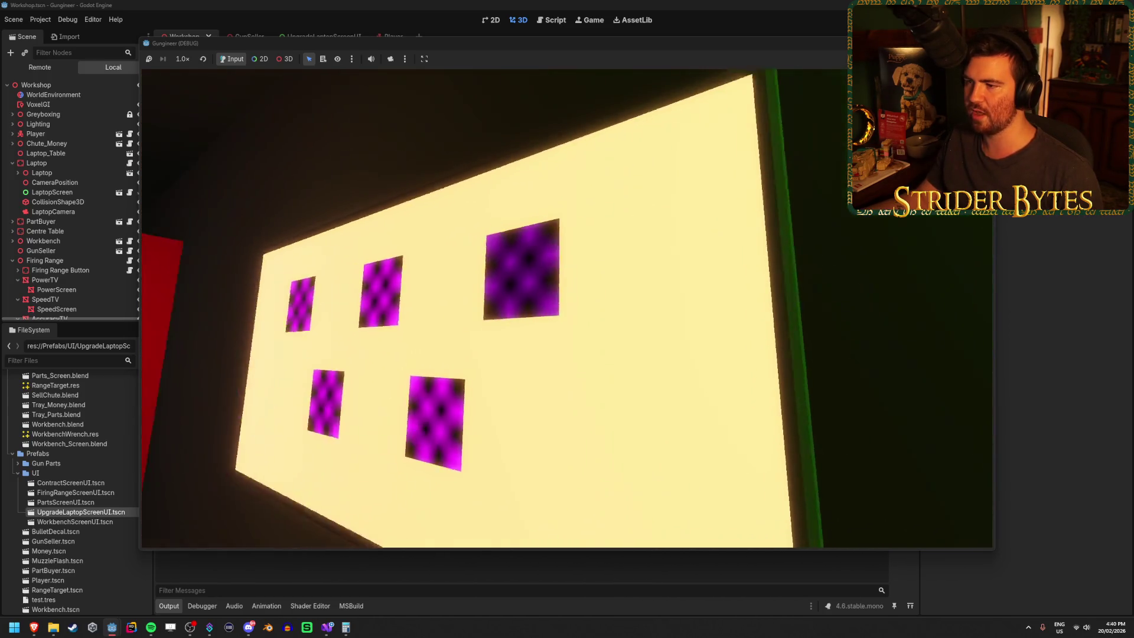
pyautogui.press('Escape')
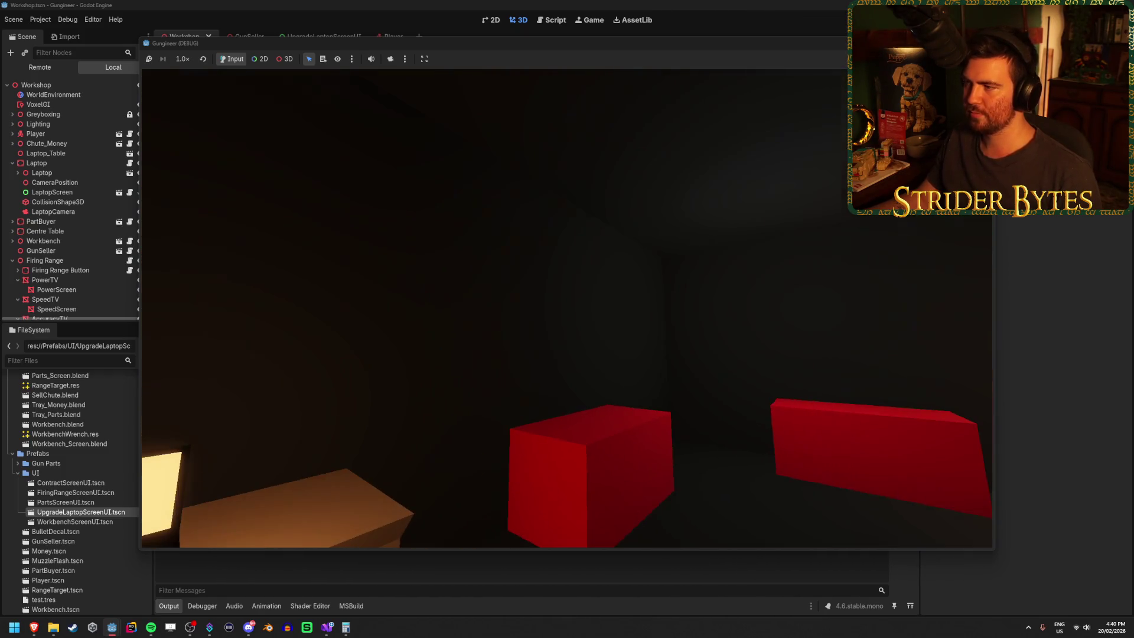
pyautogui.press('F8')
pyautogui.press('w')
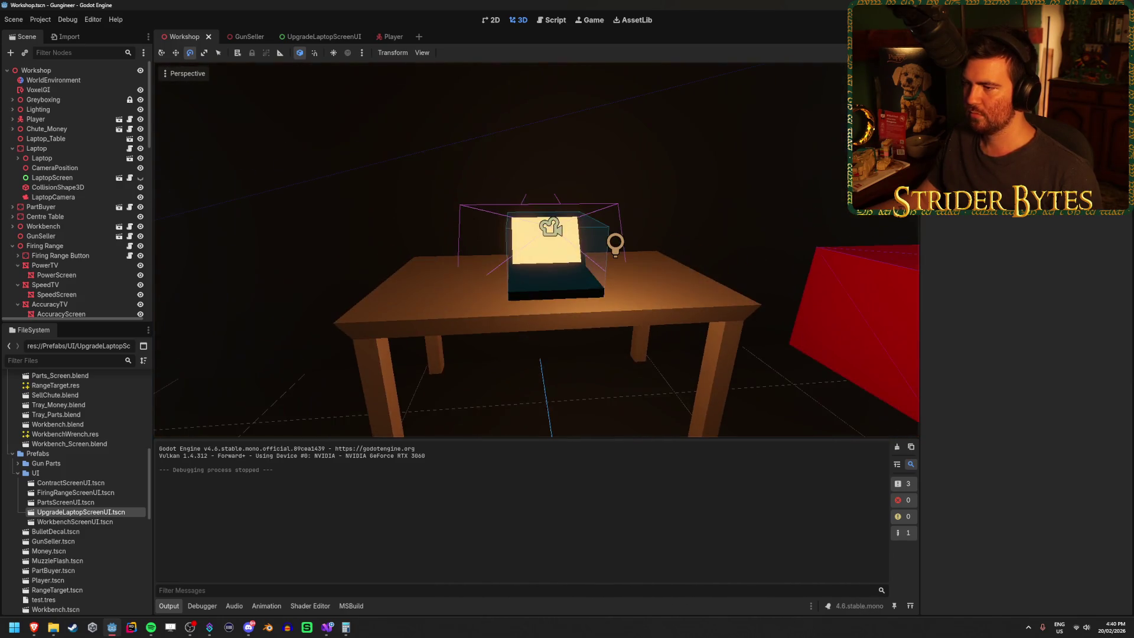
# Look over UpgradeUI.cs and UpgradeLaptop.cs around the ShowUI method.
pyautogui.click(327, 627)
pyautogui.scroll(4, 374, 343)
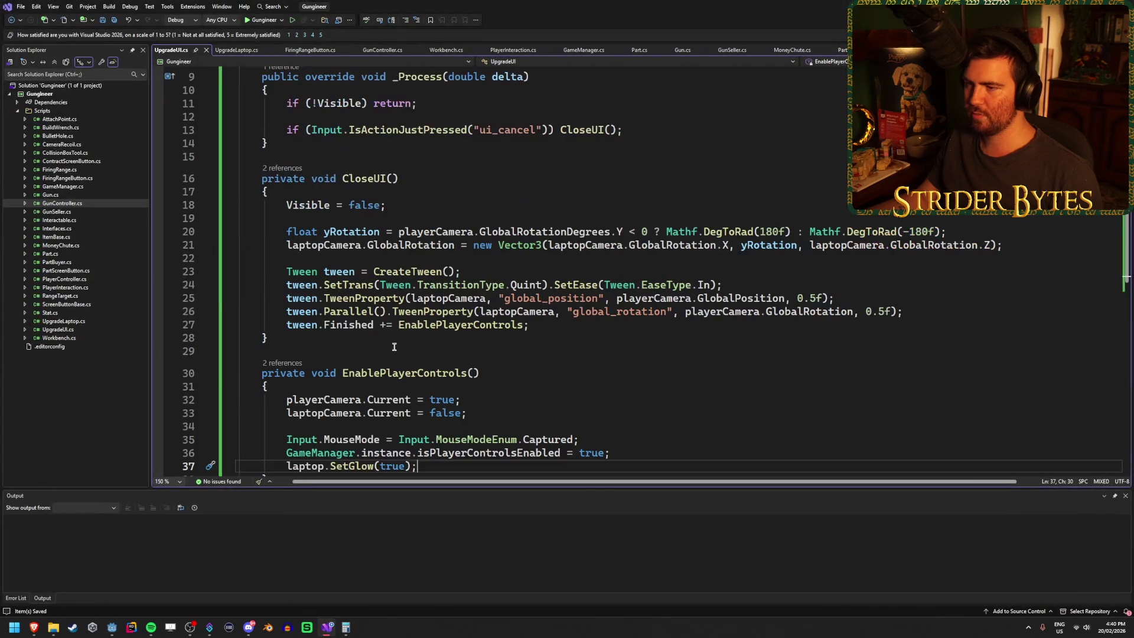
pyautogui.scroll(-1, 528, 322)
pyautogui.click(633, 407)
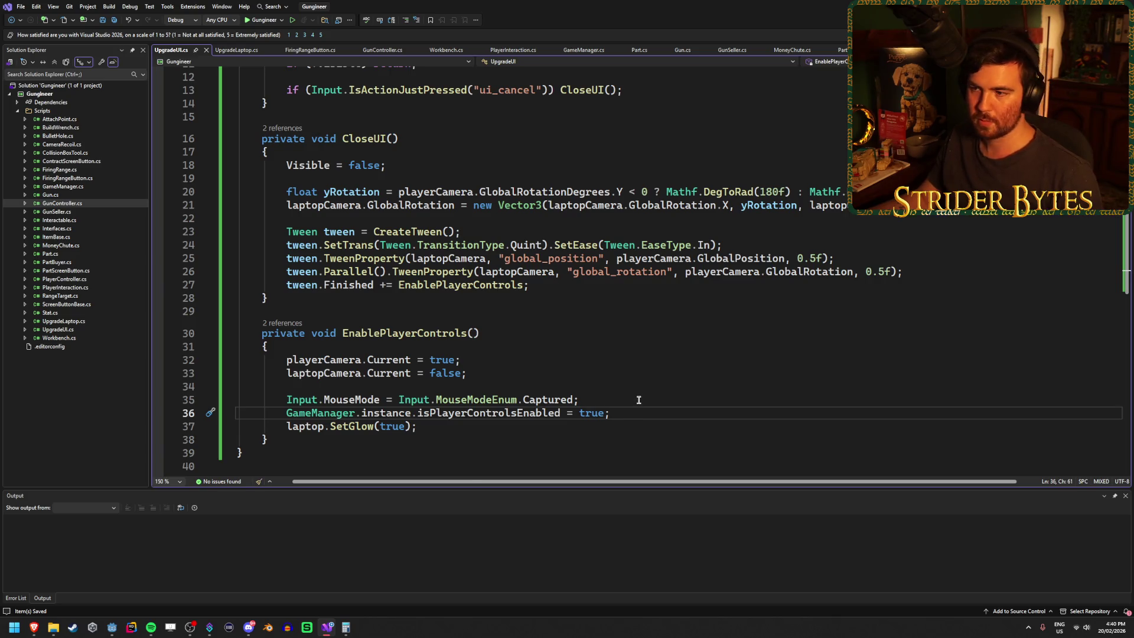
pyautogui.scroll(3, 639, 400)
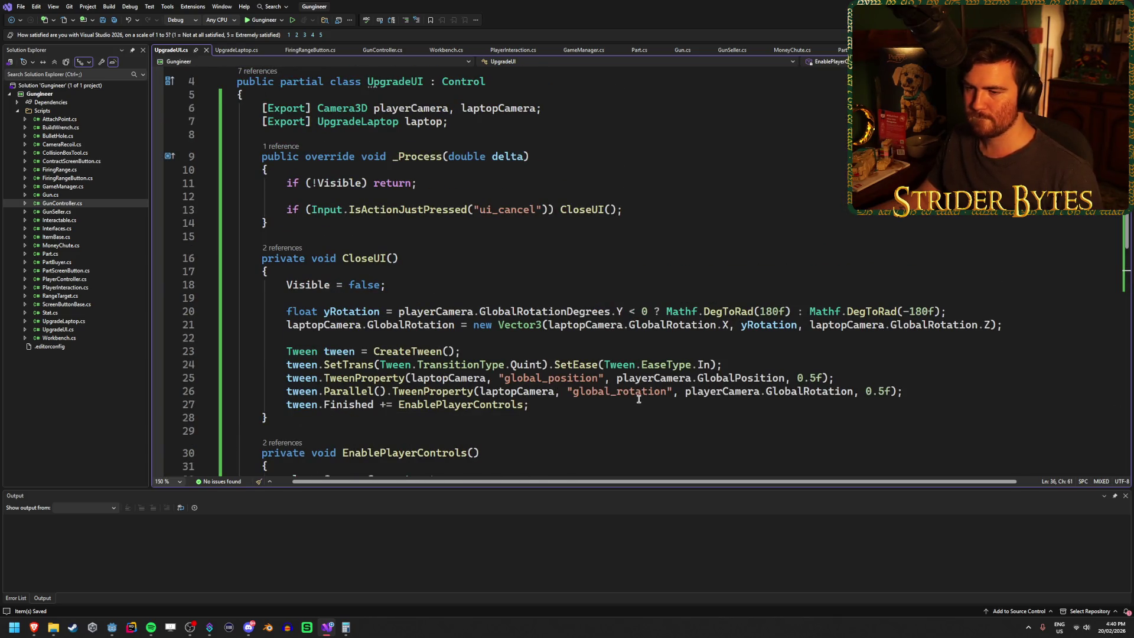
pyautogui.click(236, 50)
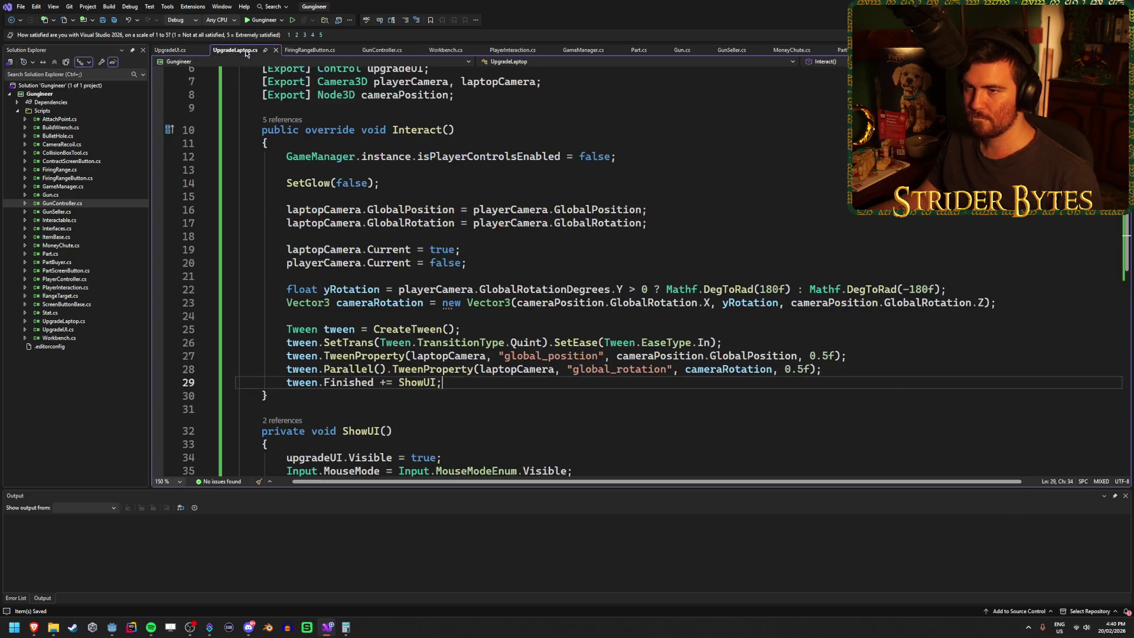
pyautogui.scroll(-3, 517, 384)
pyautogui.click(599, 354)
pyautogui.click(455, 337)
pyautogui.click(456, 324)
pyautogui.click(459, 339)
pyautogui.click(459, 326)
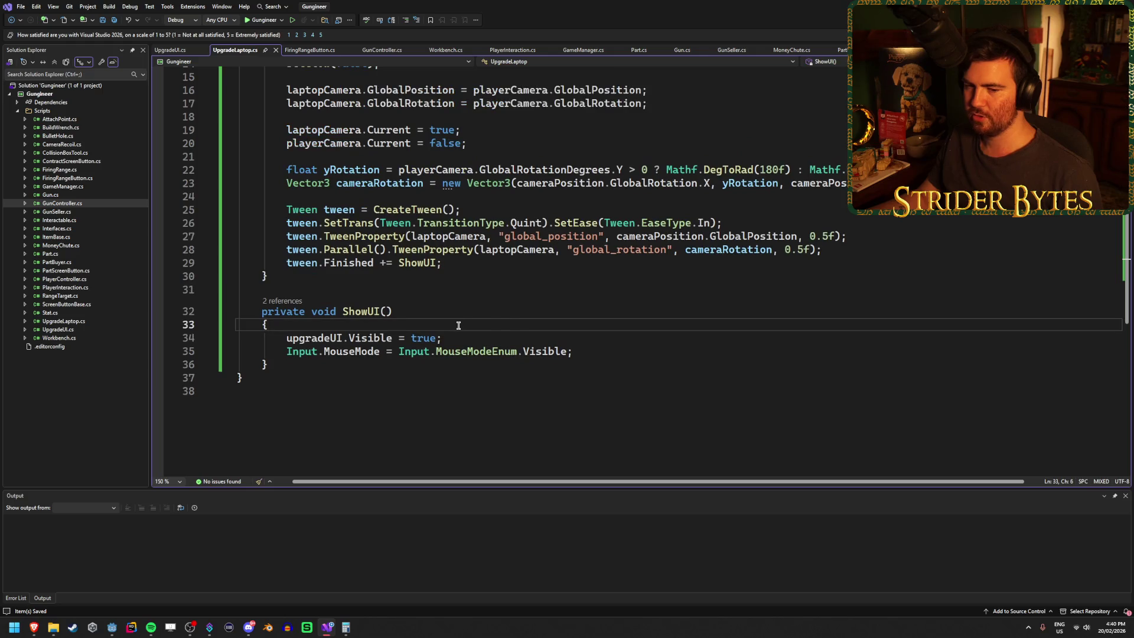
# Start an upgradeUI line in UpgradeLaptop's ShowUI, erase it, and save UpgradeLaptop.cs.
pyautogui.press('Return')
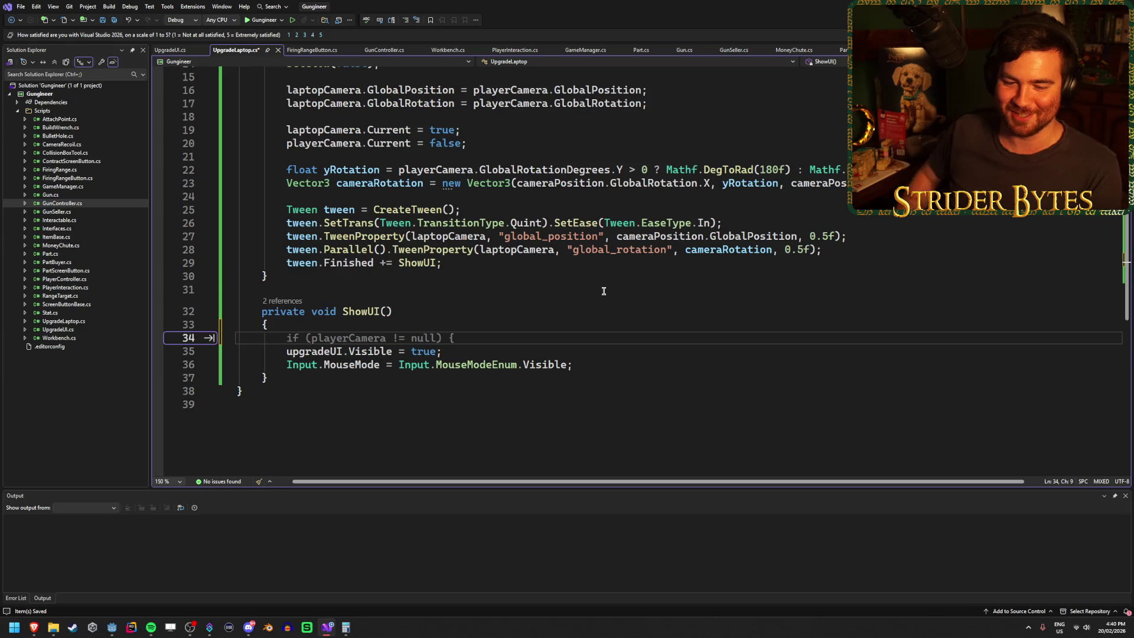
pyautogui.press('Escape')
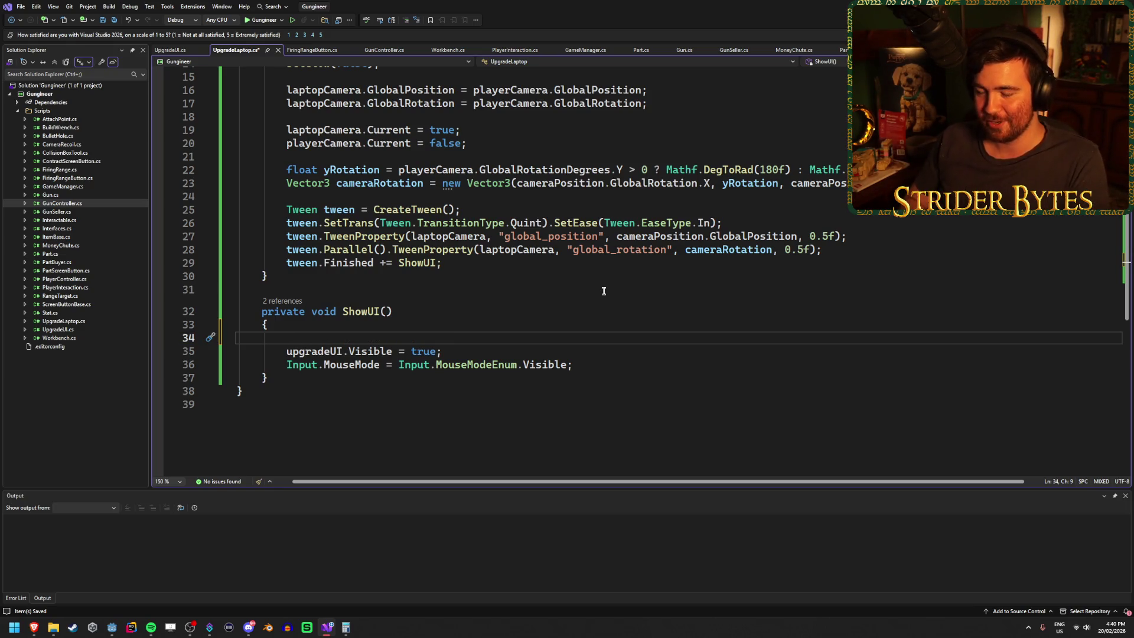
pyautogui.write('up')
pyautogui.press('Tab')
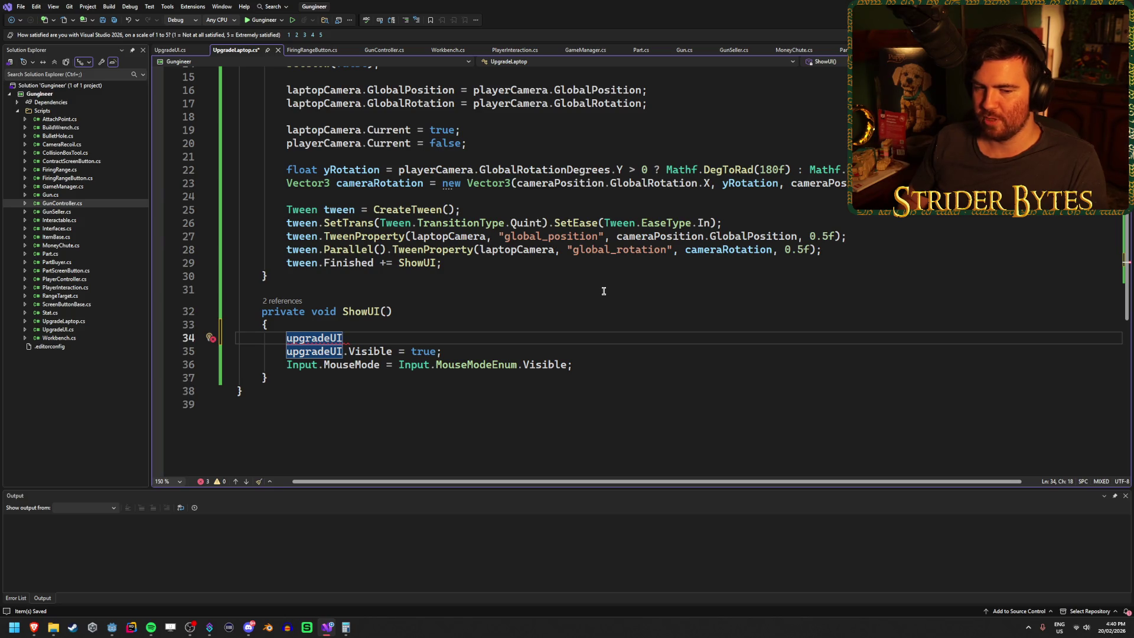
pyautogui.press('BackSpace')
pyautogui.press('BackSpace')
pyautogui.press('BackSpace')
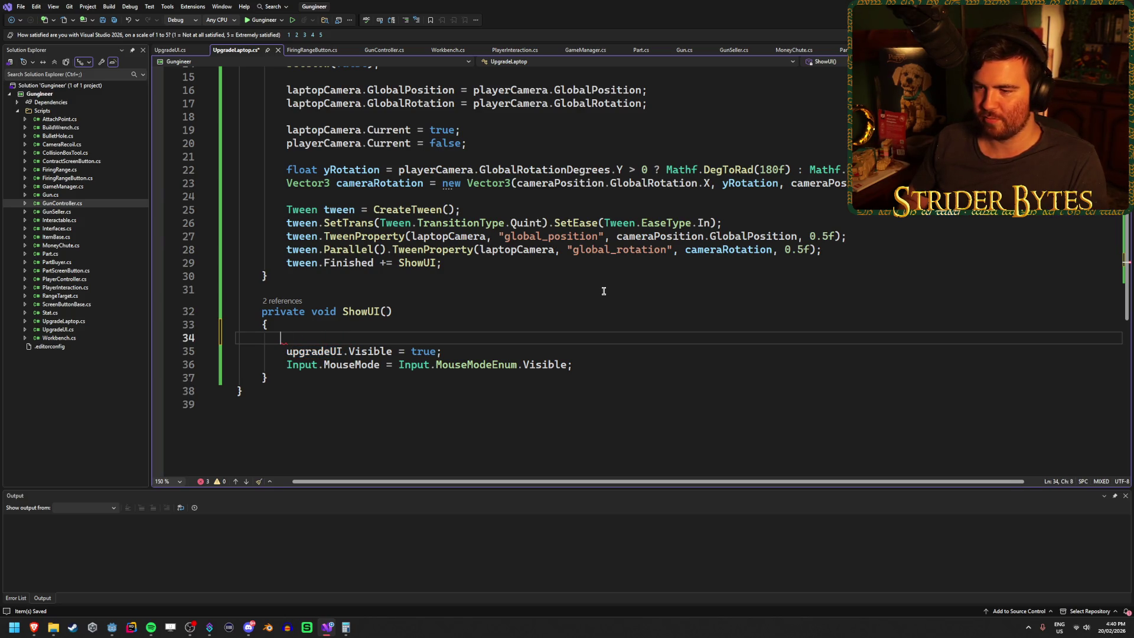
pyautogui.hotkey('ctrl', 's')
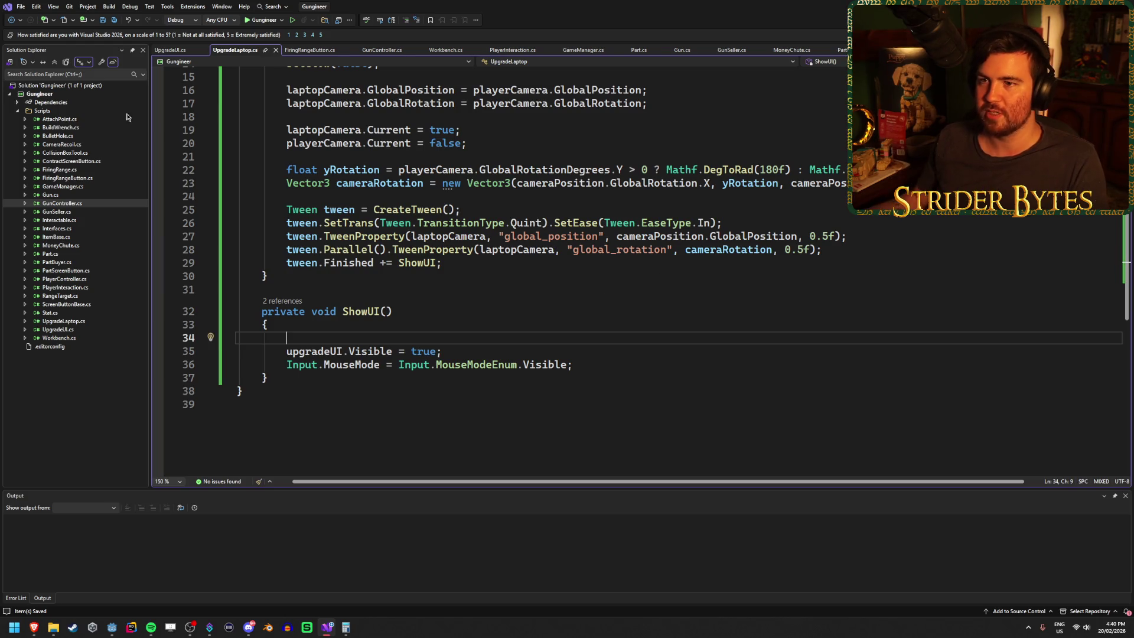
# Return to UpgradeUI.cs and find the CloseUI method.
pyautogui.click(162, 50)
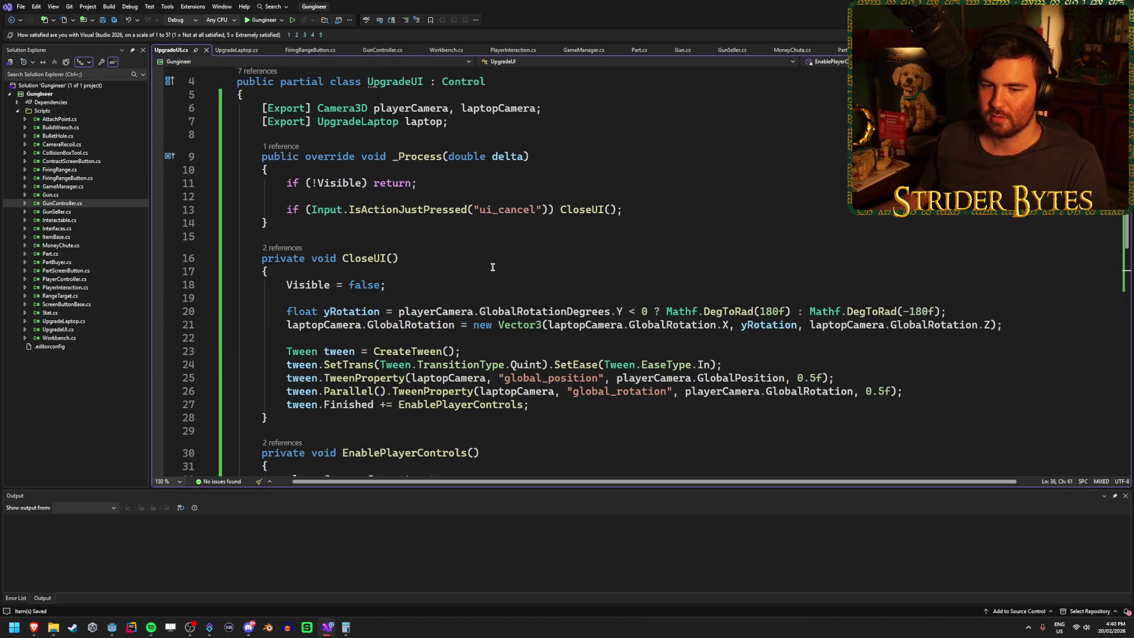
pyautogui.click(466, 351)
pyautogui.scroll(-2, 467, 351)
pyautogui.click(929, 314)
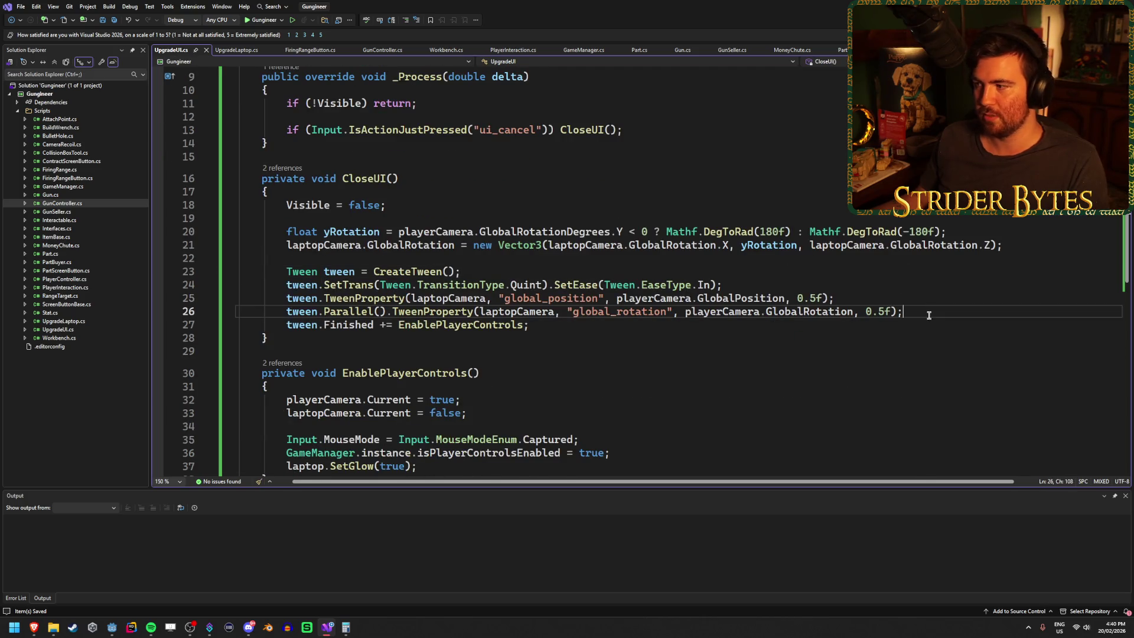
pyautogui.press('Down')
pyautogui.press('Up')
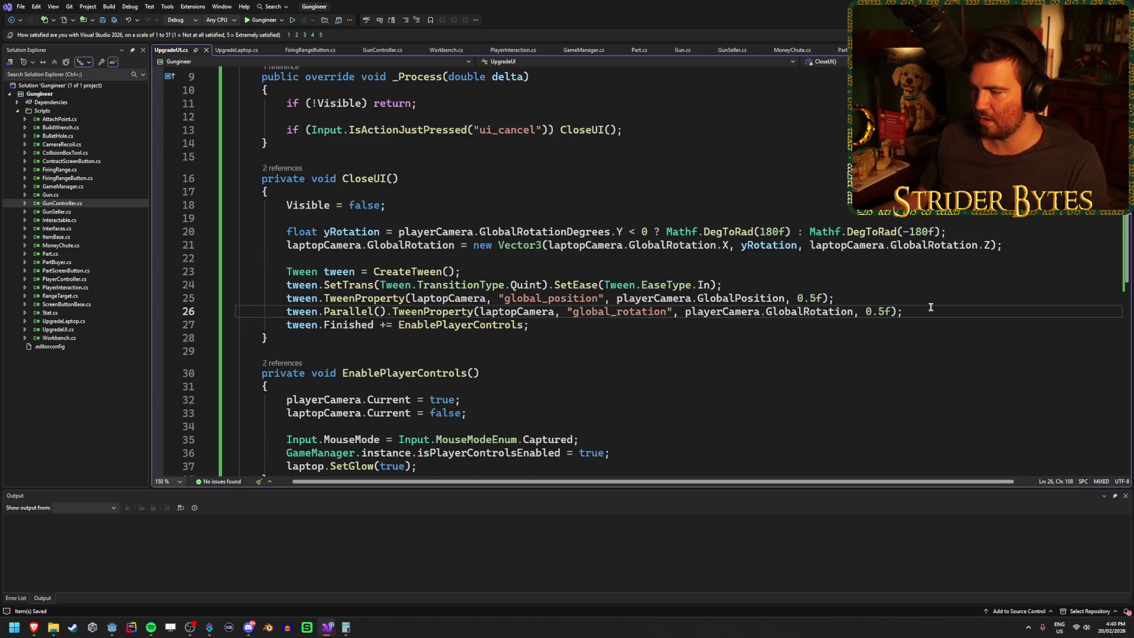
pyautogui.press('Down')
pyautogui.press('Up')
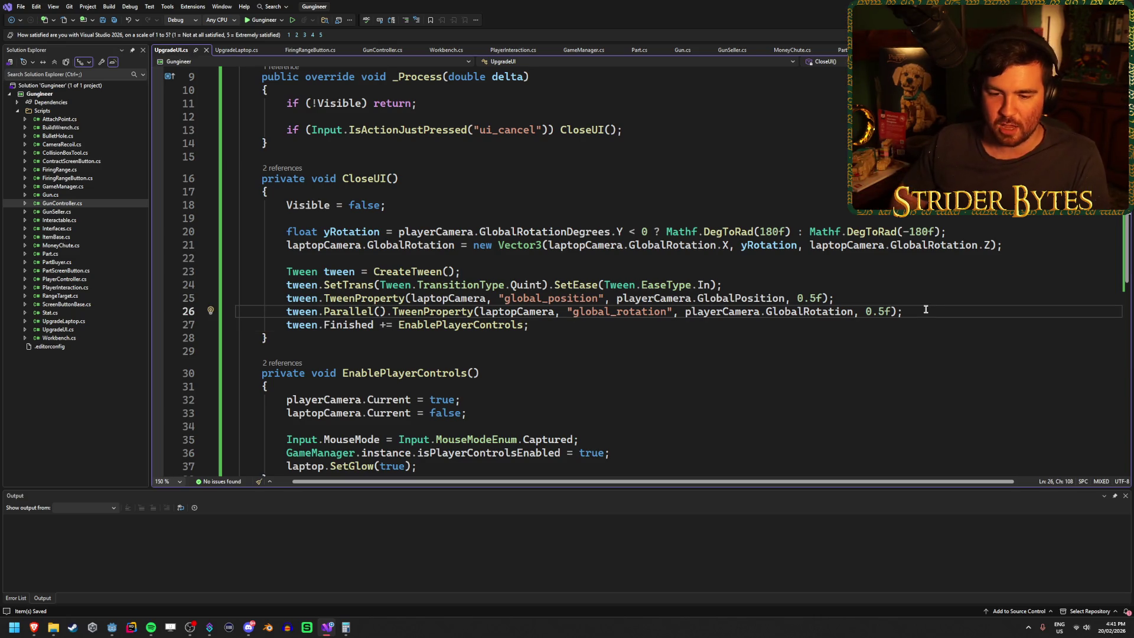
pyautogui.click(504, 321)
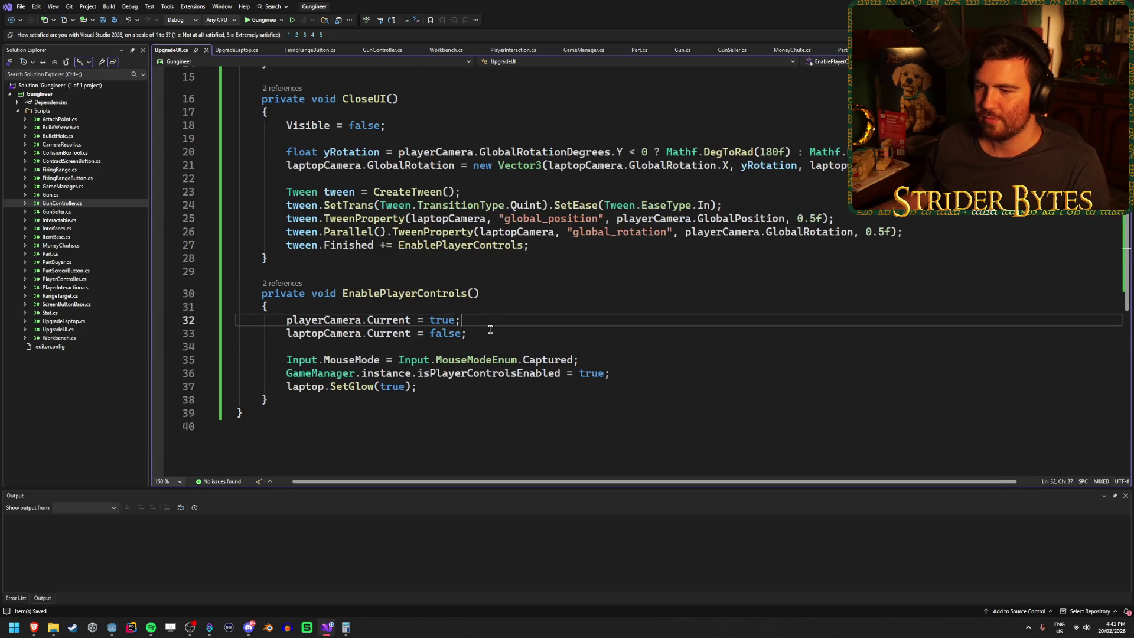
pyautogui.click(501, 334)
pyautogui.click(509, 320)
pyautogui.click(517, 306)
pyautogui.click(533, 321)
pyautogui.click(646, 373)
# Put the caret on an empty line 18 at the start of CloseUI.
pyautogui.hotkey('ctrl', 'z')
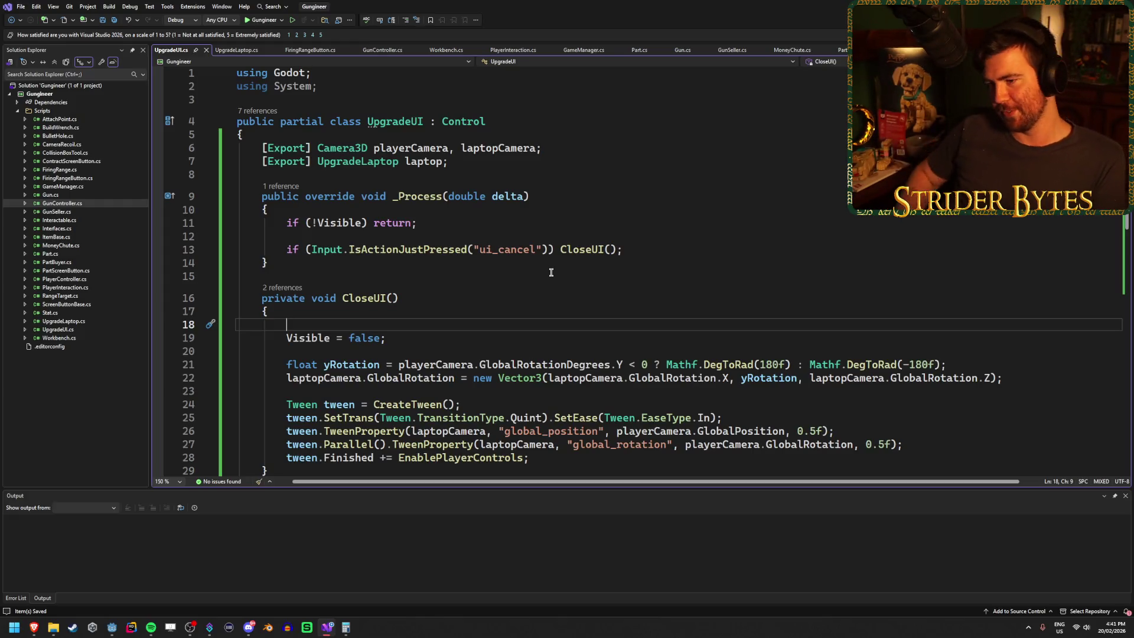
pyautogui.press('Down')
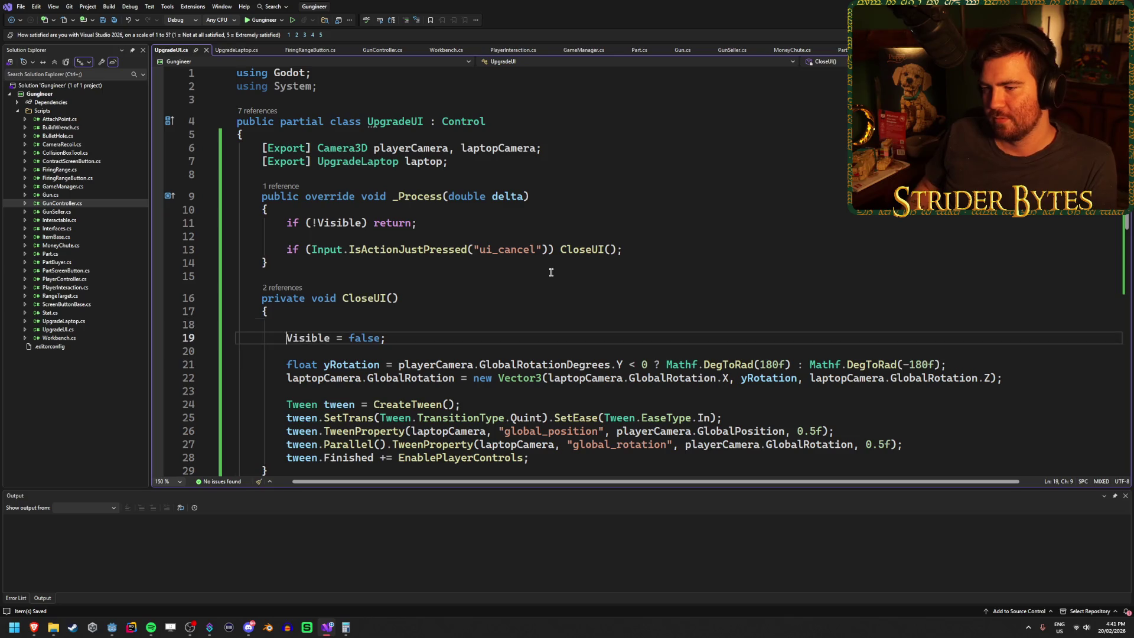
pyautogui.press('Up')
pyautogui.press('Down')
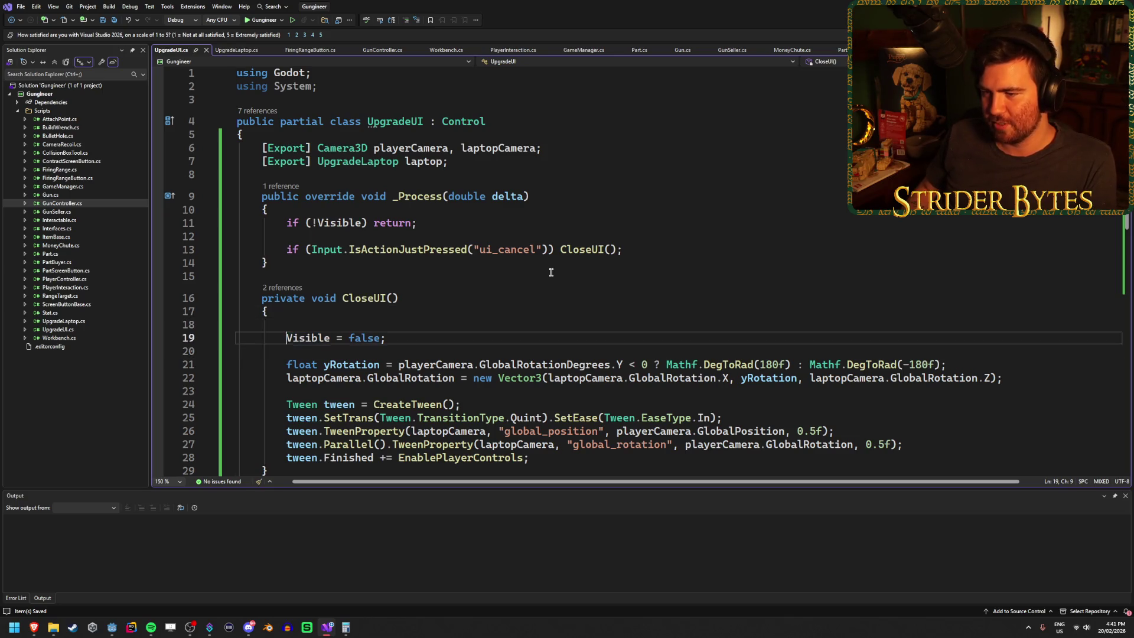
pyautogui.press('Up')
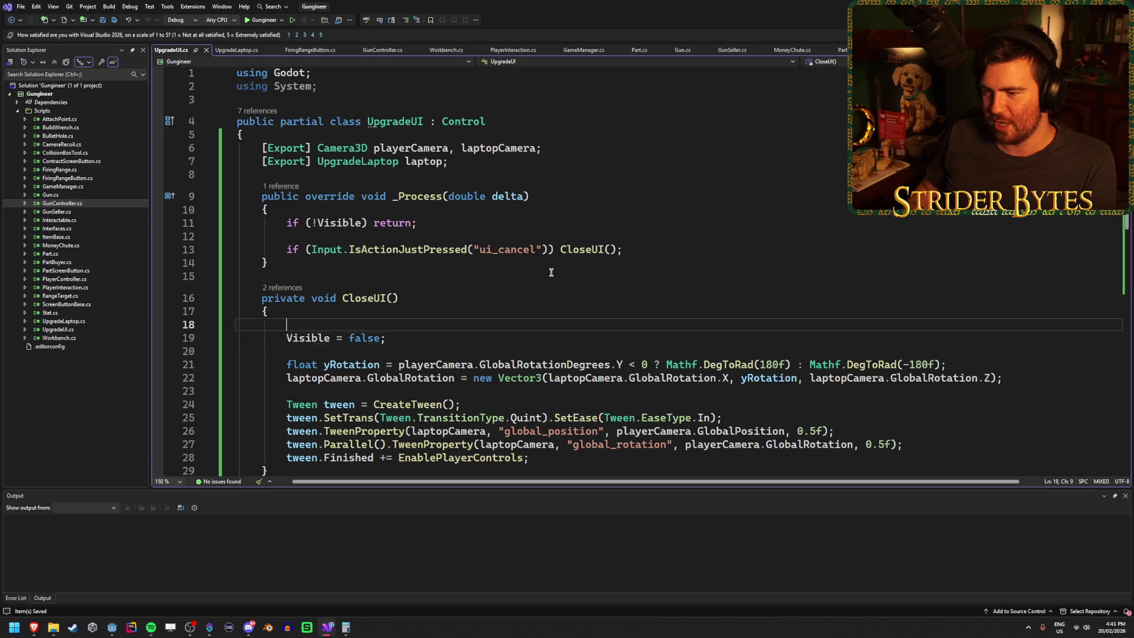
pyautogui.press('Up')
pyautogui.press('Down')
pyautogui.press('Down')
pyautogui.press('Up')
pyautogui.press('Down')
pyautogui.press('Up')
pyautogui.press('Down')
pyautogui.press('Up')
pyautogui.press('Down')
pyautogui.press('Up')
pyautogui.press('Down')
pyautogui.press('Up')
pyautogui.press('Down')
pyautogui.press('Up')
pyautogui.press('Down')
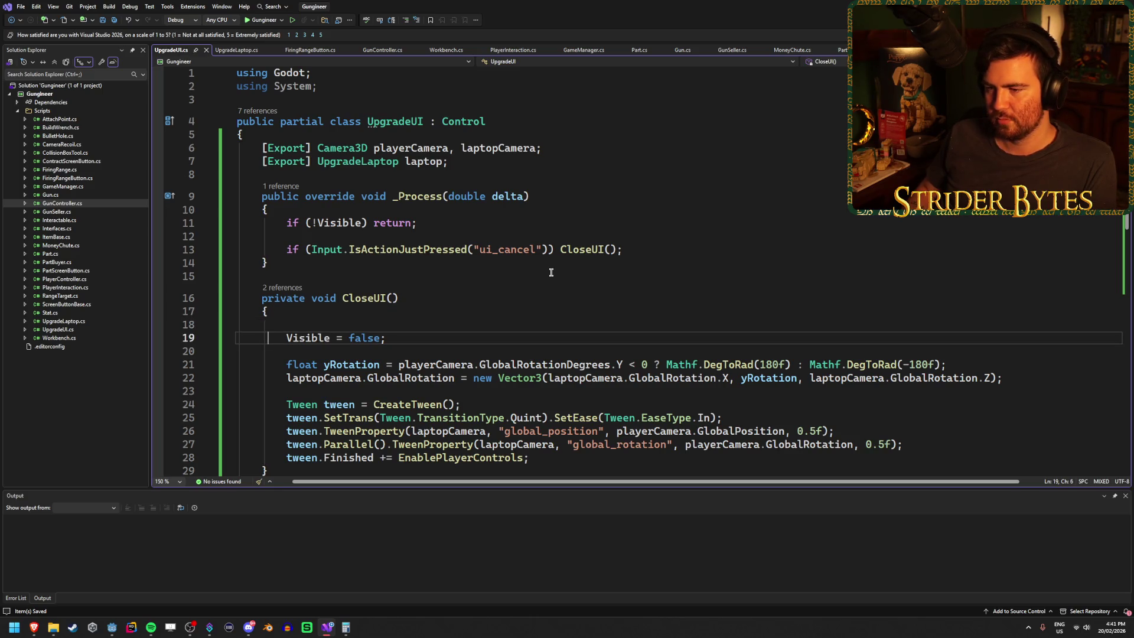
pyautogui.press('Up')
# Write CreateTween().TweenProperty(this, "scale") on line 18 and save UpgradeUI.cs.
pyautogui.write('Cre')
pyautogui.press('Tab')
pyautogui.write('()')
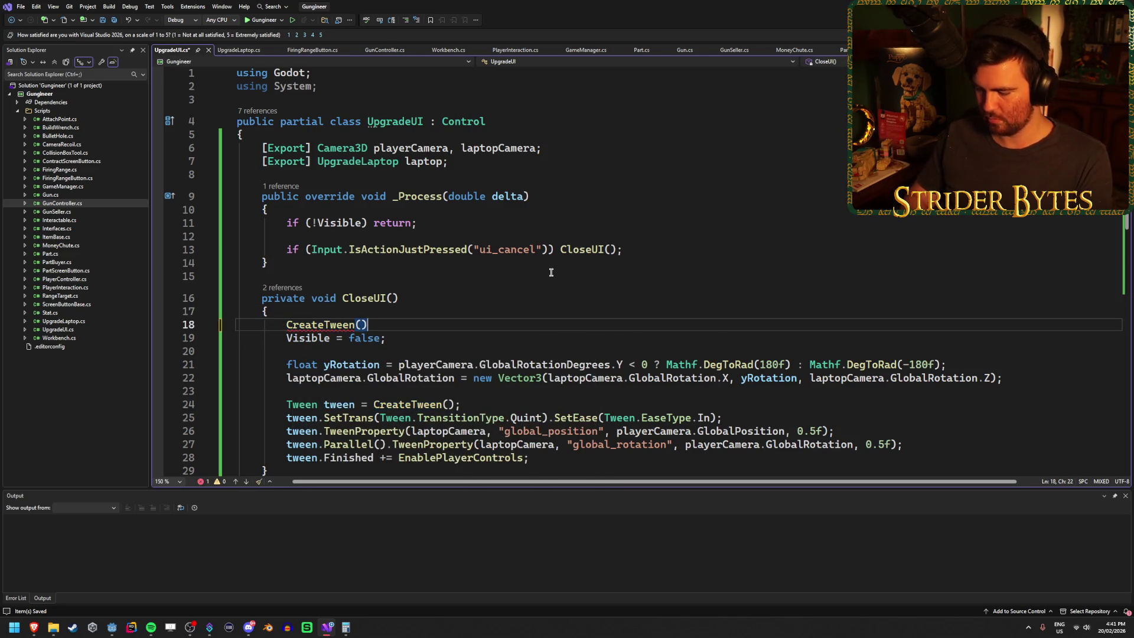
pyautogui.write('.Twee')
pyautogui.press('Down')
pyautogui.press('Down')
pyautogui.press('Down')
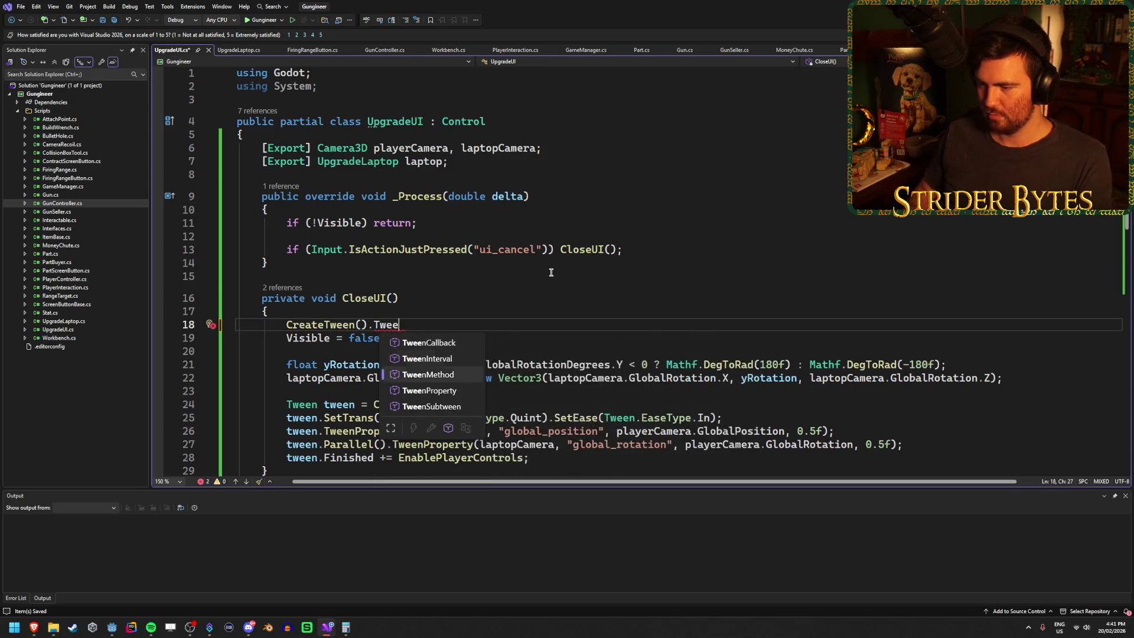
pyautogui.press('Tab')
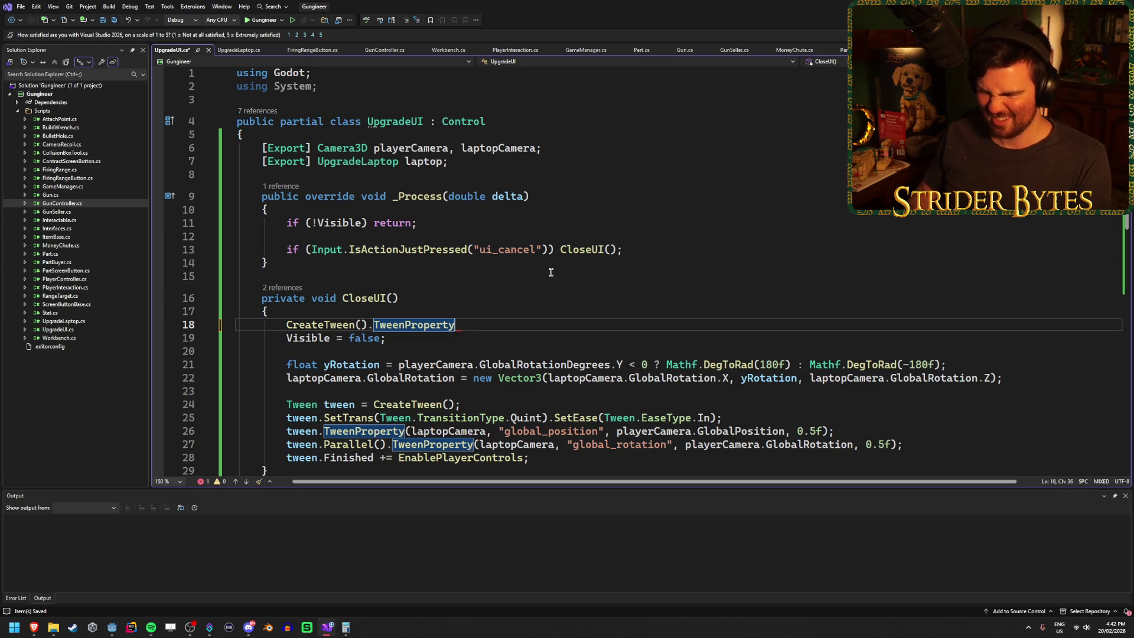
pyautogui.write('(')
pyautogui.press('Escape')
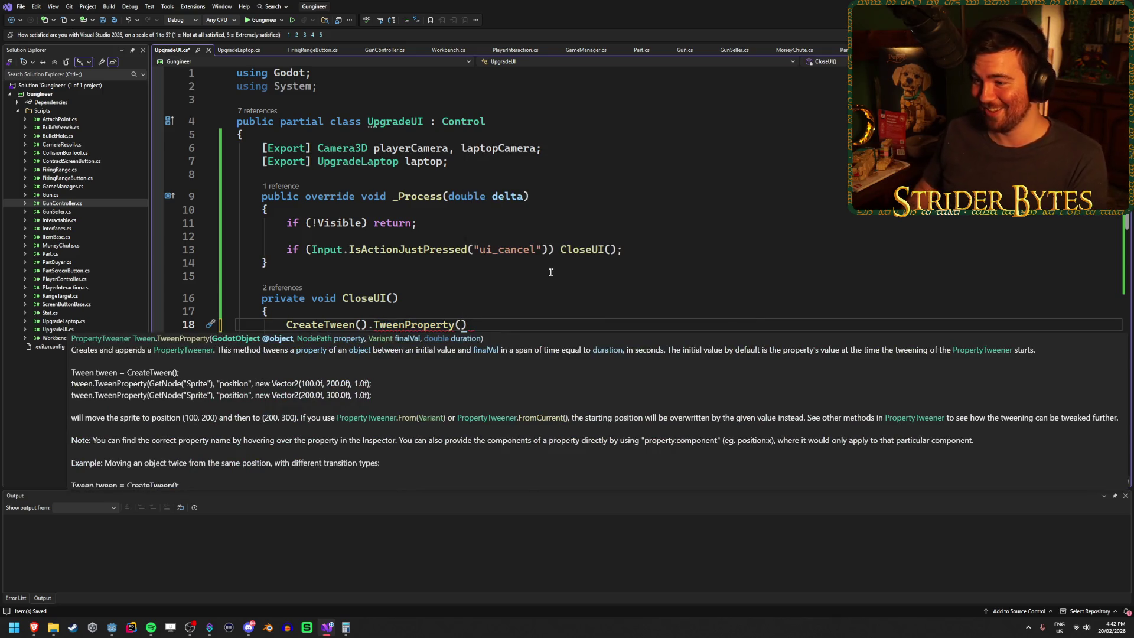
pyautogui.scroll(-1, 587, 247)
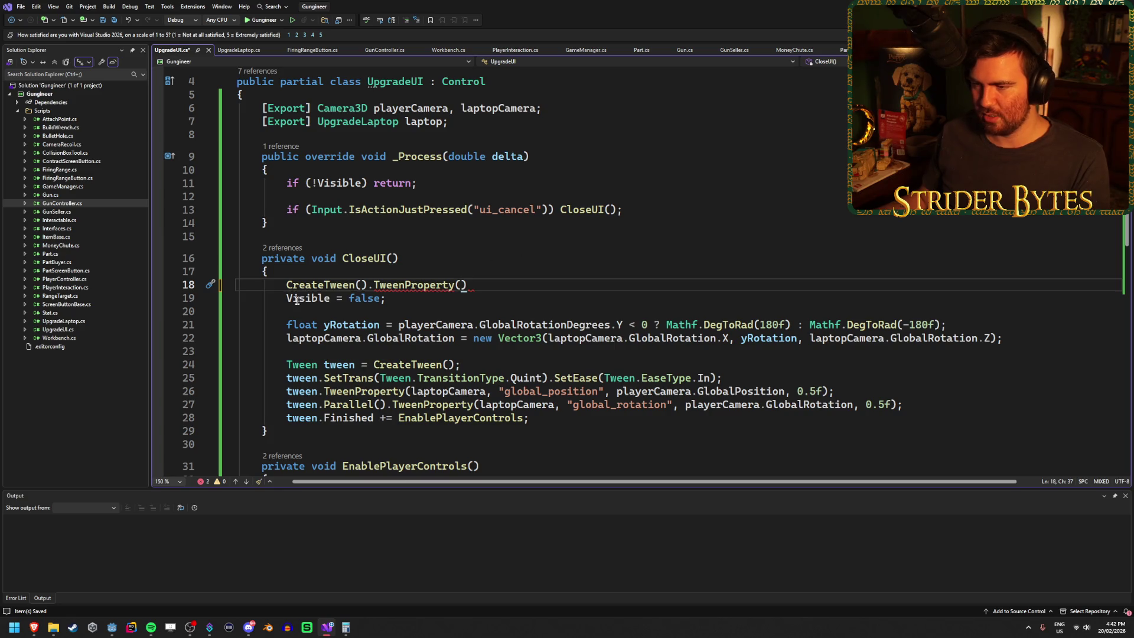
pyautogui.scroll(1, 602, 270)
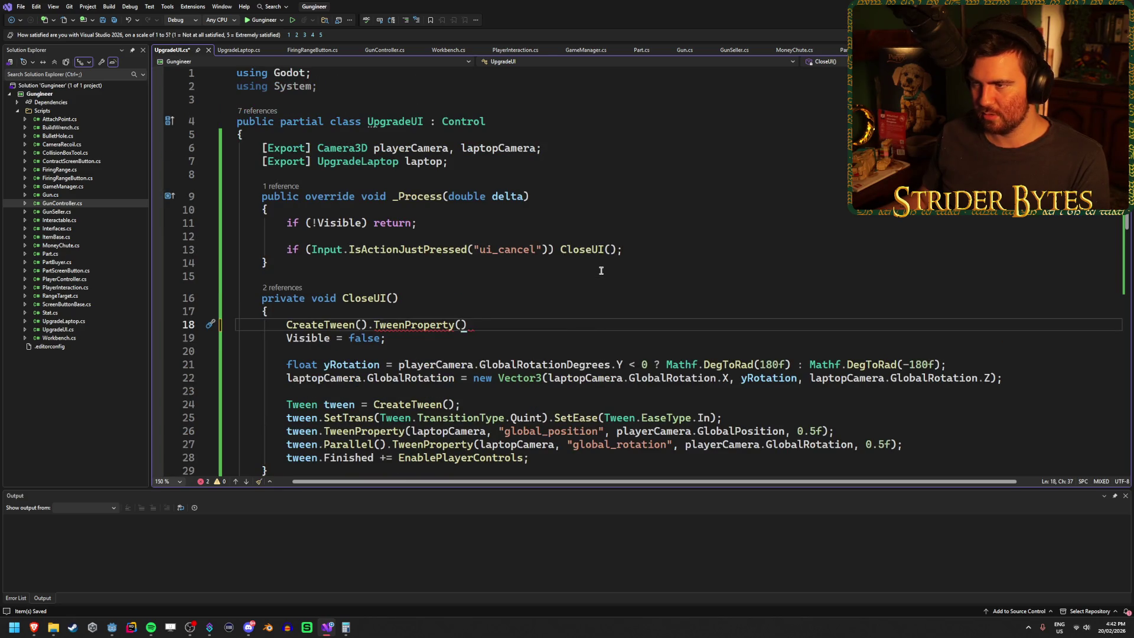
pyautogui.scroll(-1, 601, 270)
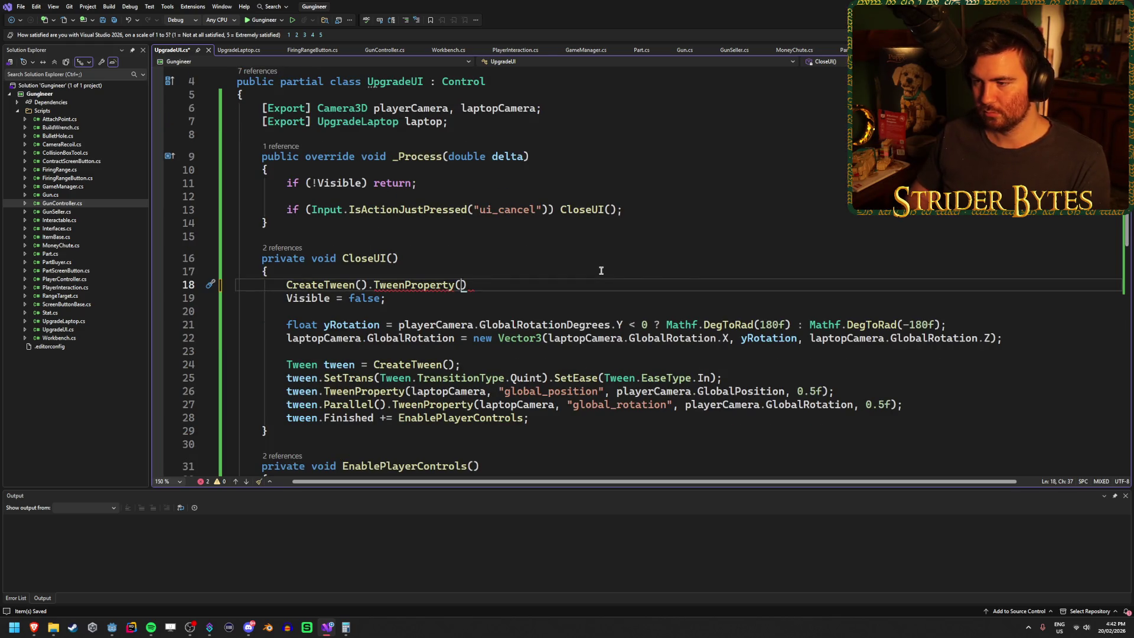
pyautogui.write('Sc')
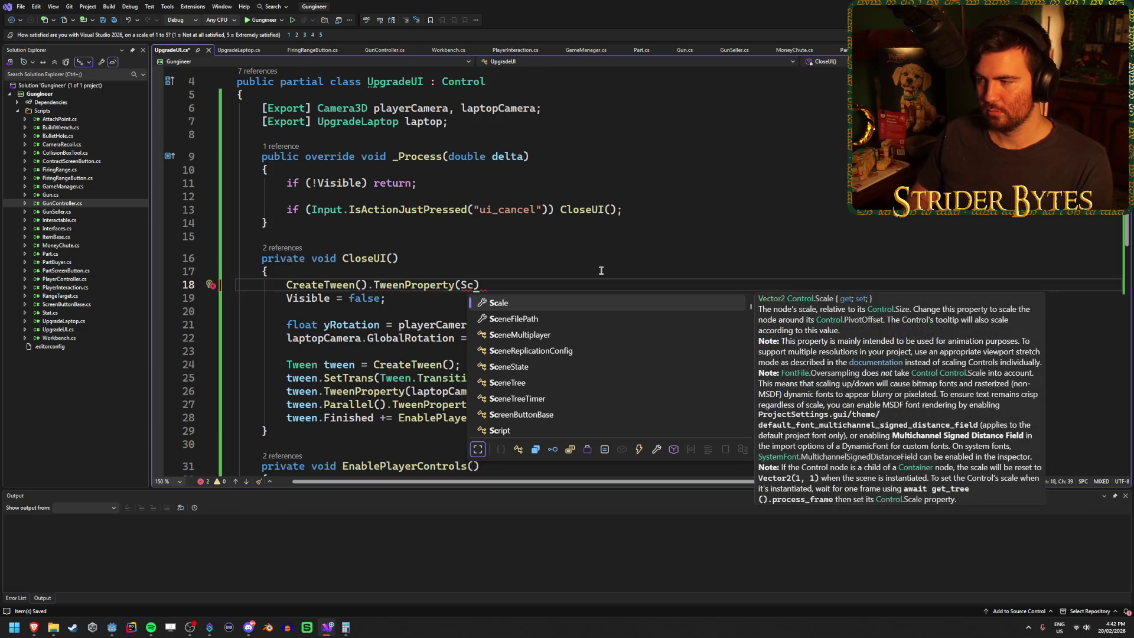
pyautogui.press('BackSpace')
pyautogui.press('BackSpace')
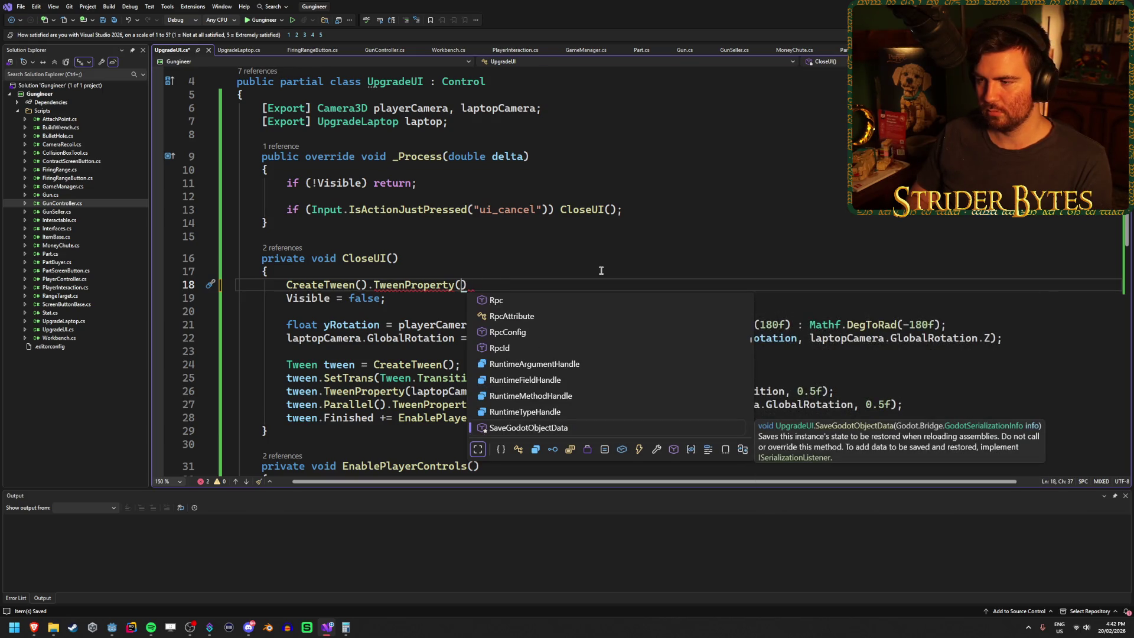
pyautogui.write('this, ')
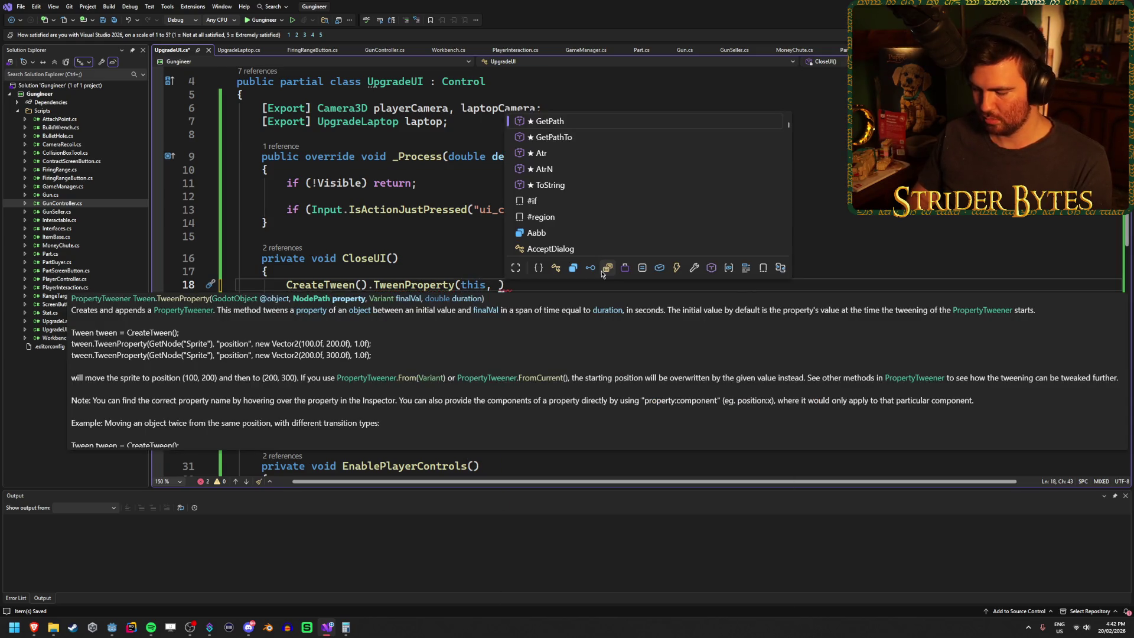
pyautogui.write('"scale')
pyautogui.hotkey('ctrl', 's')
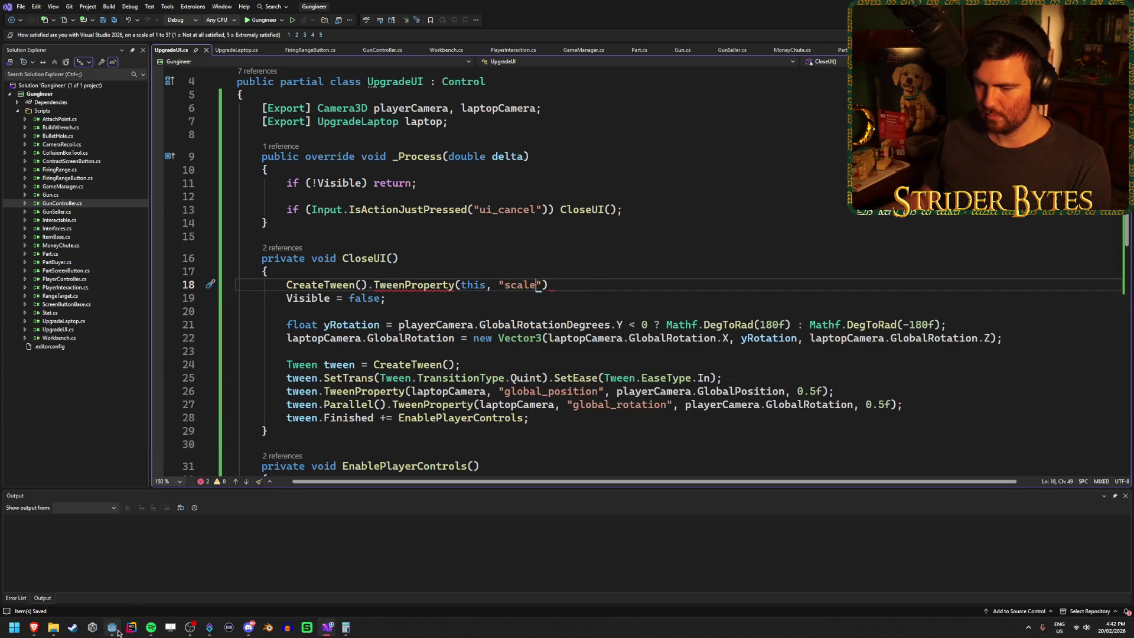
# In Godot, orbit and freelook the Workshop 3D view around the laptop on the table.
pyautogui.click(118, 633)
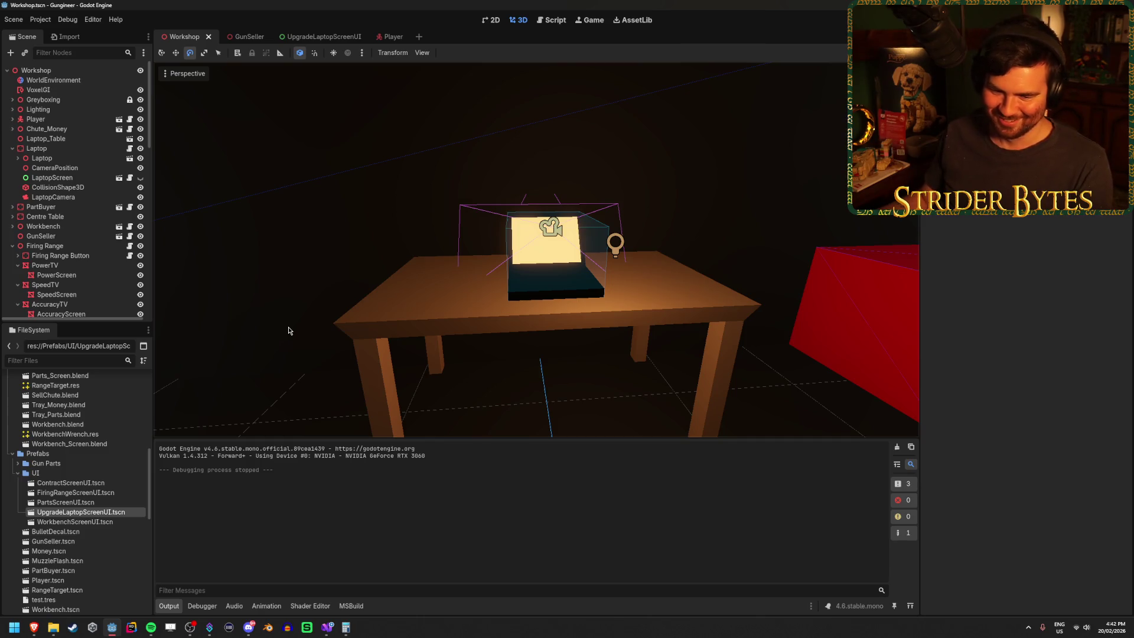
pyautogui.moveTo(289, 327); pyautogui.dragTo(600, 352)
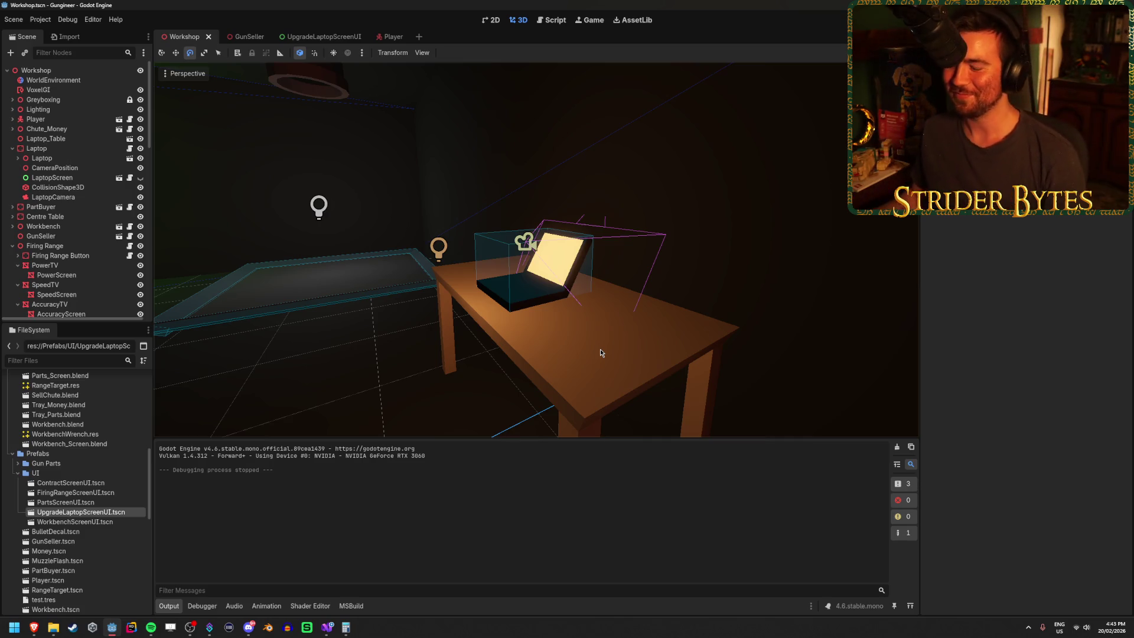
pyautogui.press('d')
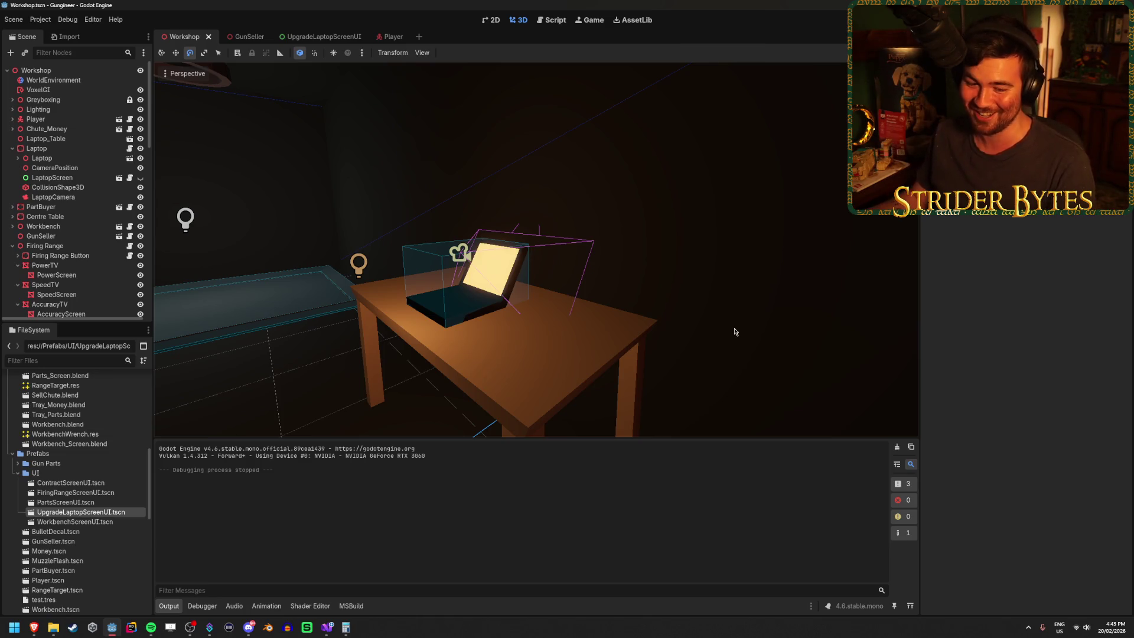
pyautogui.moveTo(699, 345); pyautogui.dragTo(667, 331)
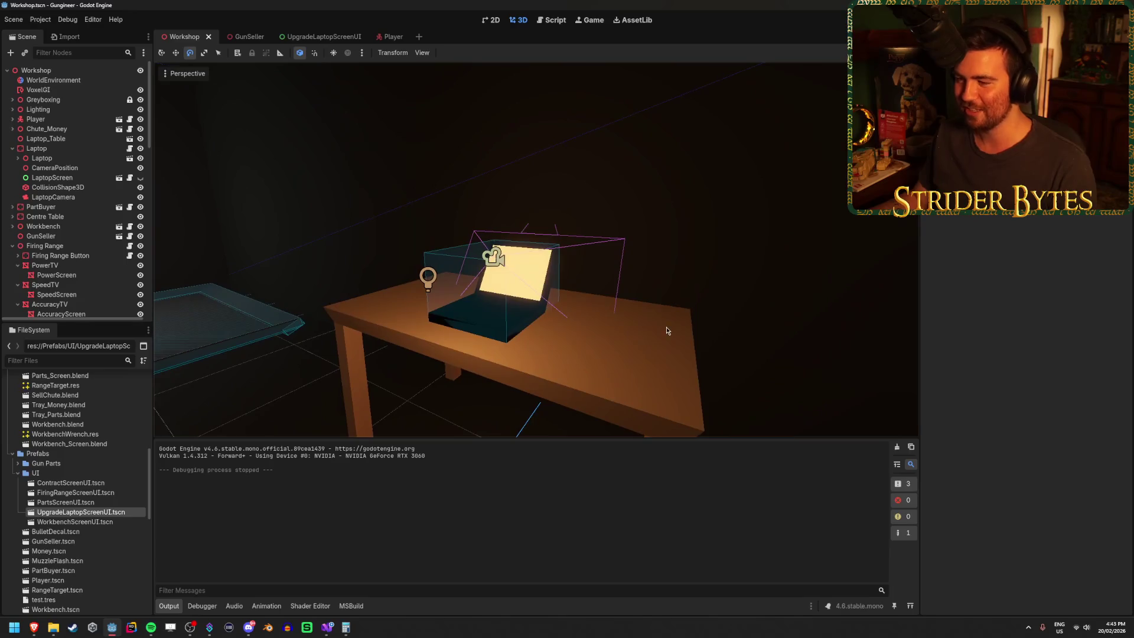
pyautogui.click(329, 629)
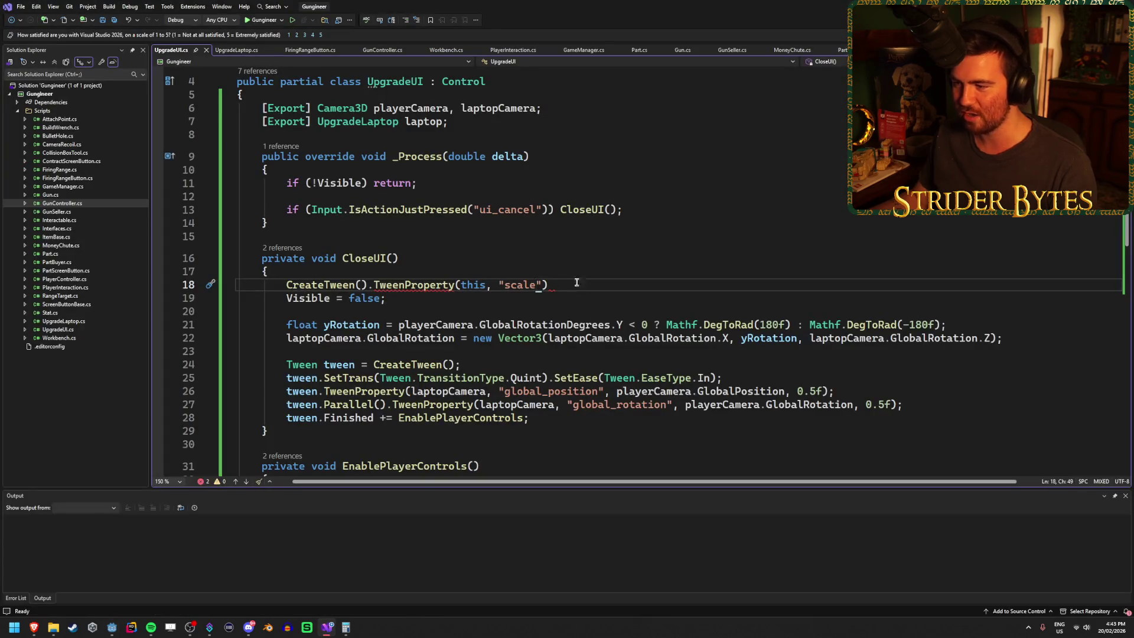
# Save UpgradeUI.cs, then read GunSeller.cs CloseContract, which shrinks panels to 0.0001 scale.
pyautogui.press('Right')
pyautogui.hotkey('ctrl', 's')
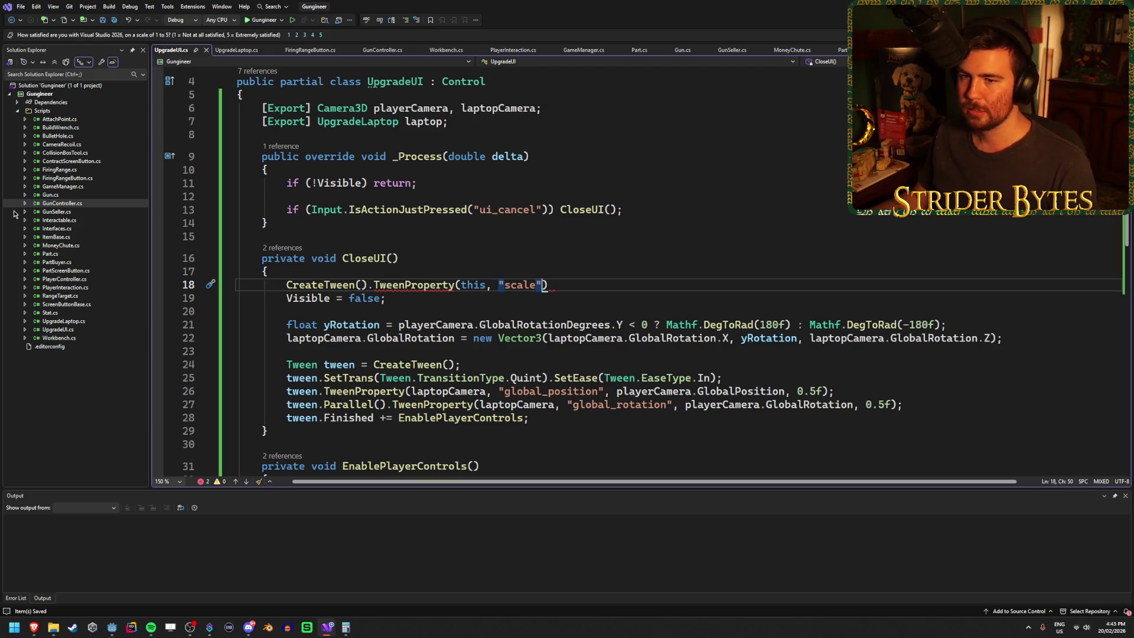
pyautogui.doubleClick(77, 213)
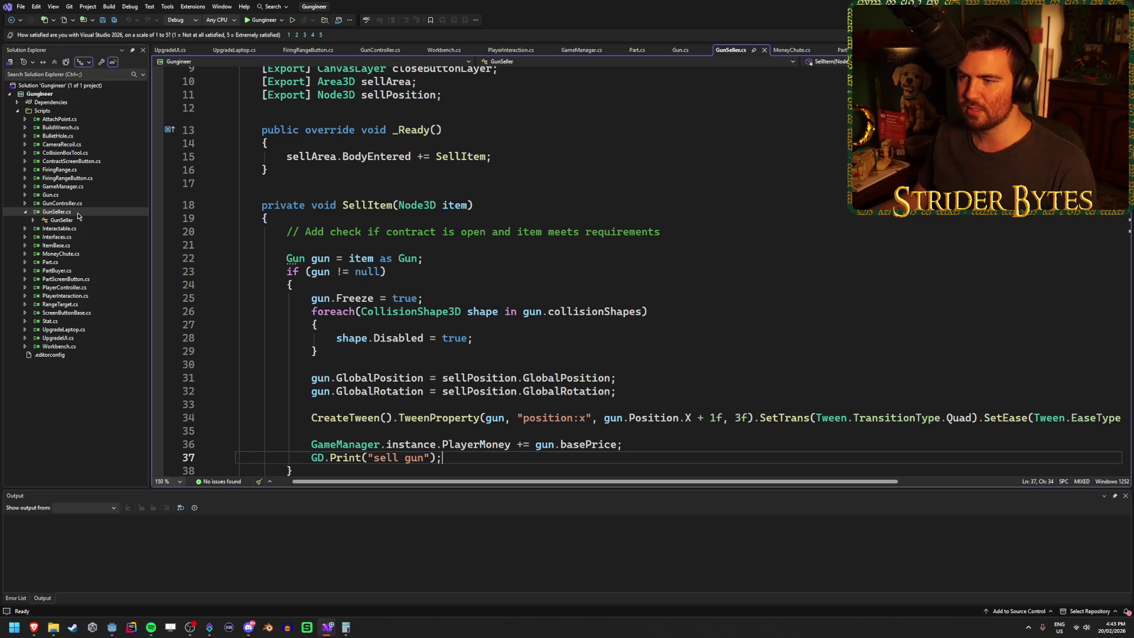
pyautogui.scroll(-4, 381, 297)
pyautogui.scroll(-5, 589, 287)
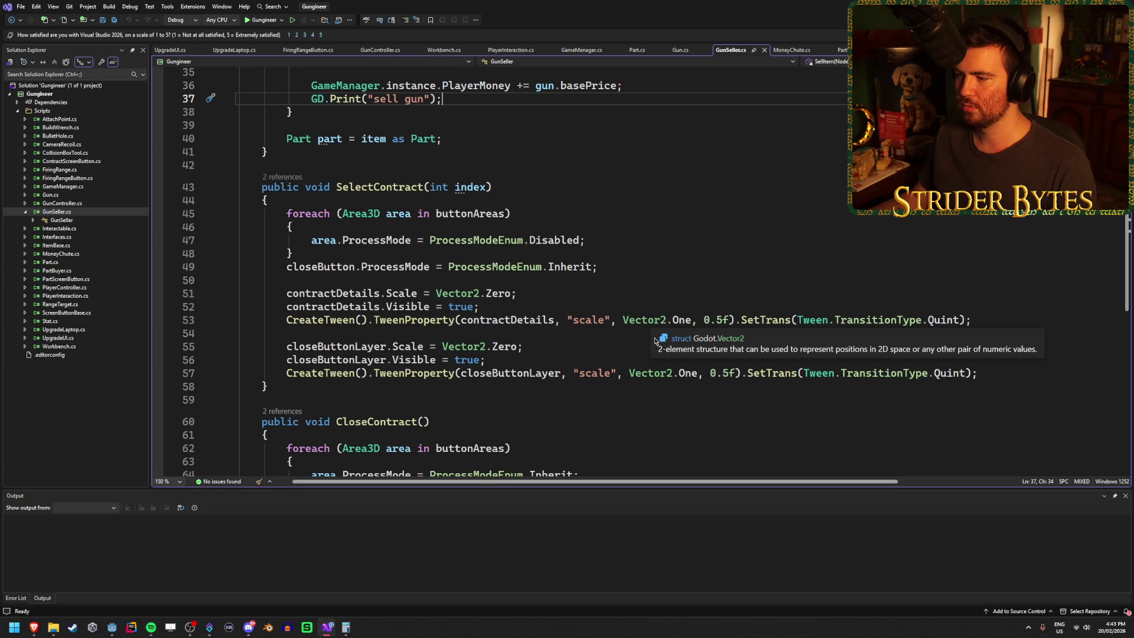
pyautogui.scroll(-2, 480, 414)
pyautogui.scroll(-2, 480, 413)
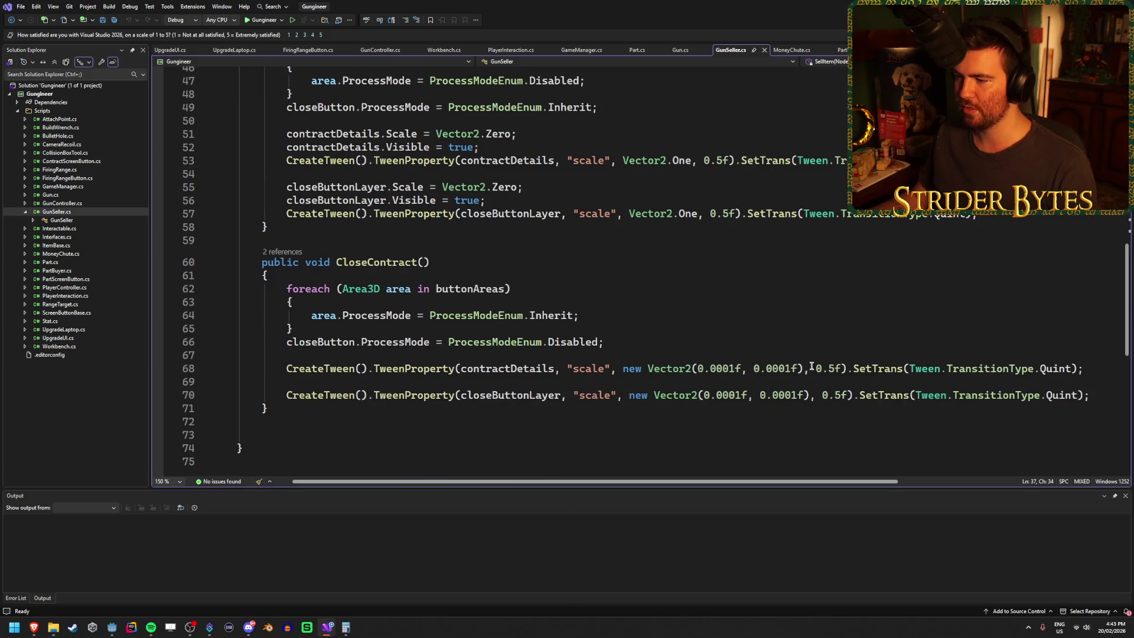
pyautogui.scroll(15, 687, 368)
pyautogui.scroll(-12, 685, 367)
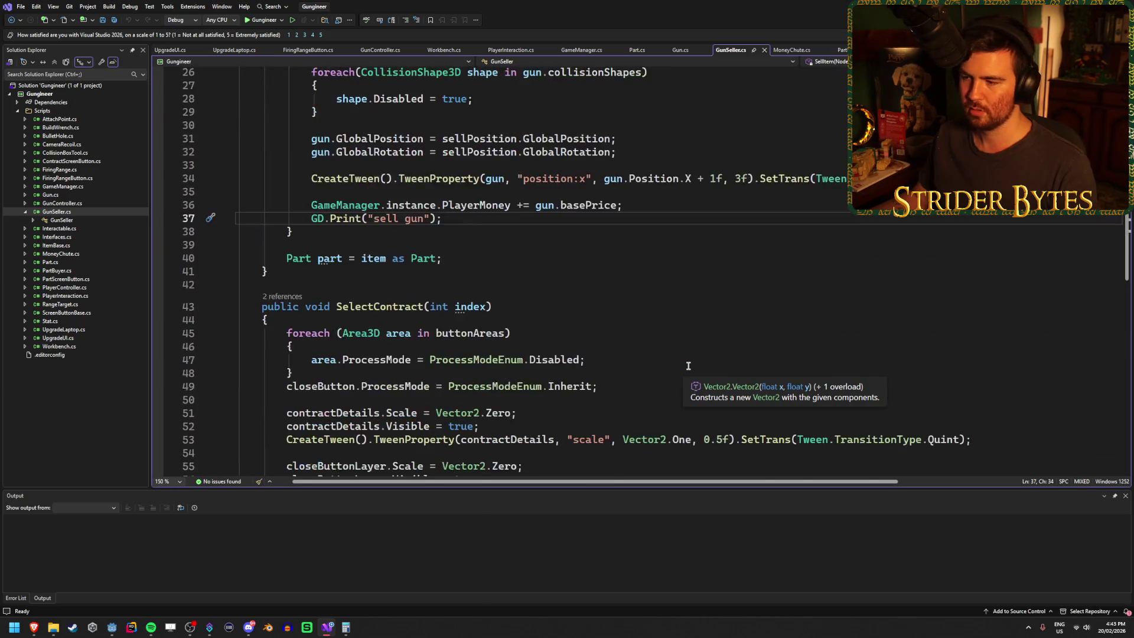
pyautogui.scroll(-5, 742, 430)
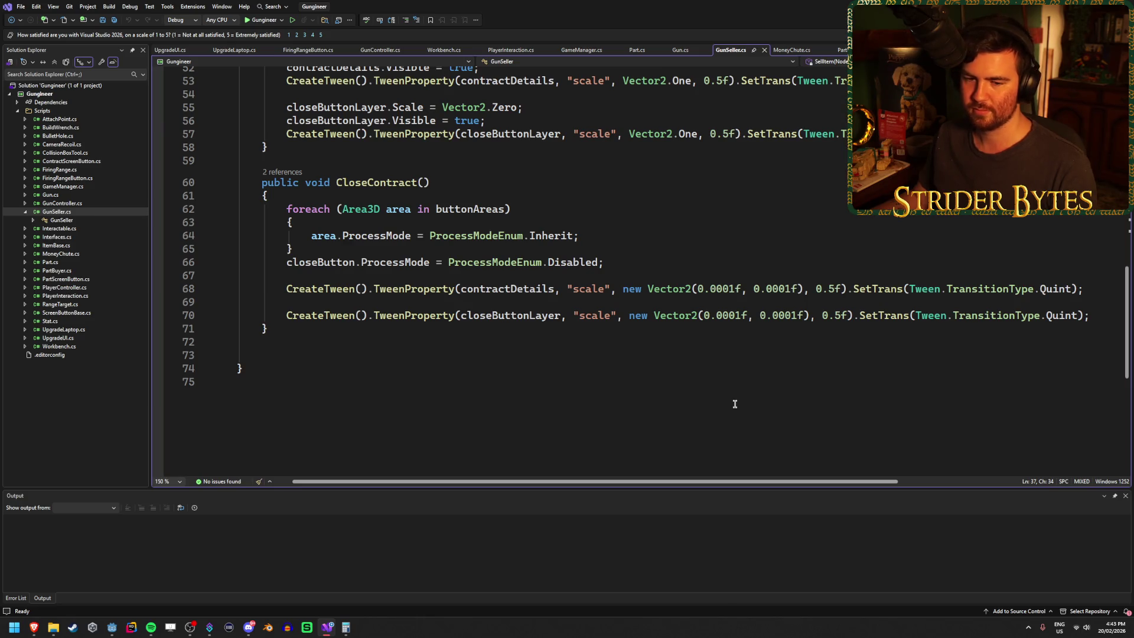
pyautogui.scroll(9, 735, 404)
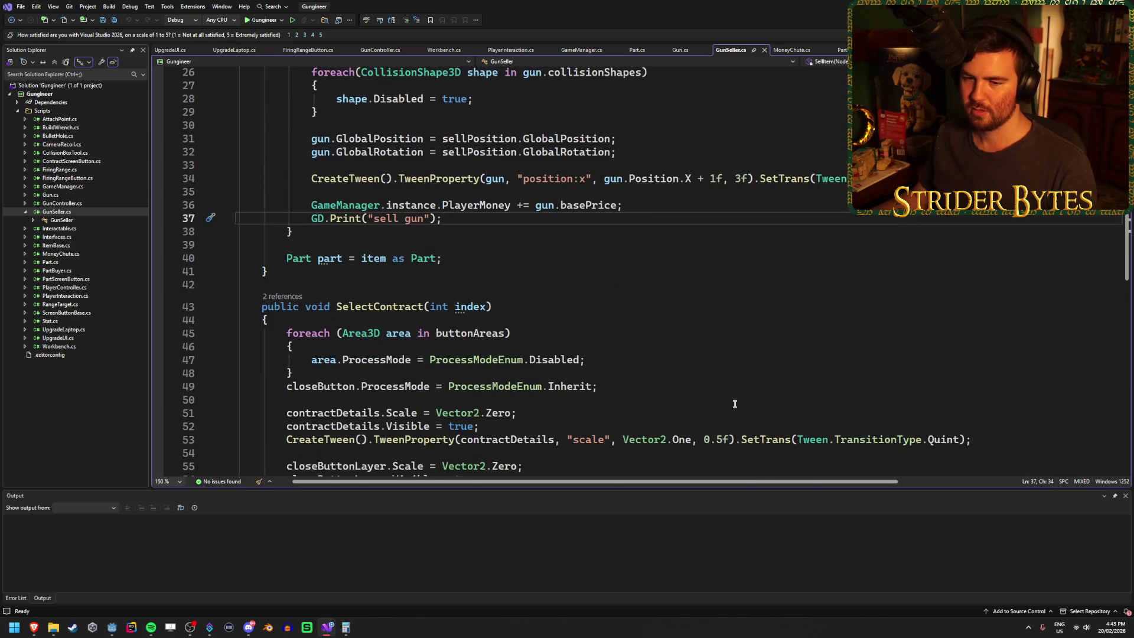
pyautogui.scroll(1, 735, 404)
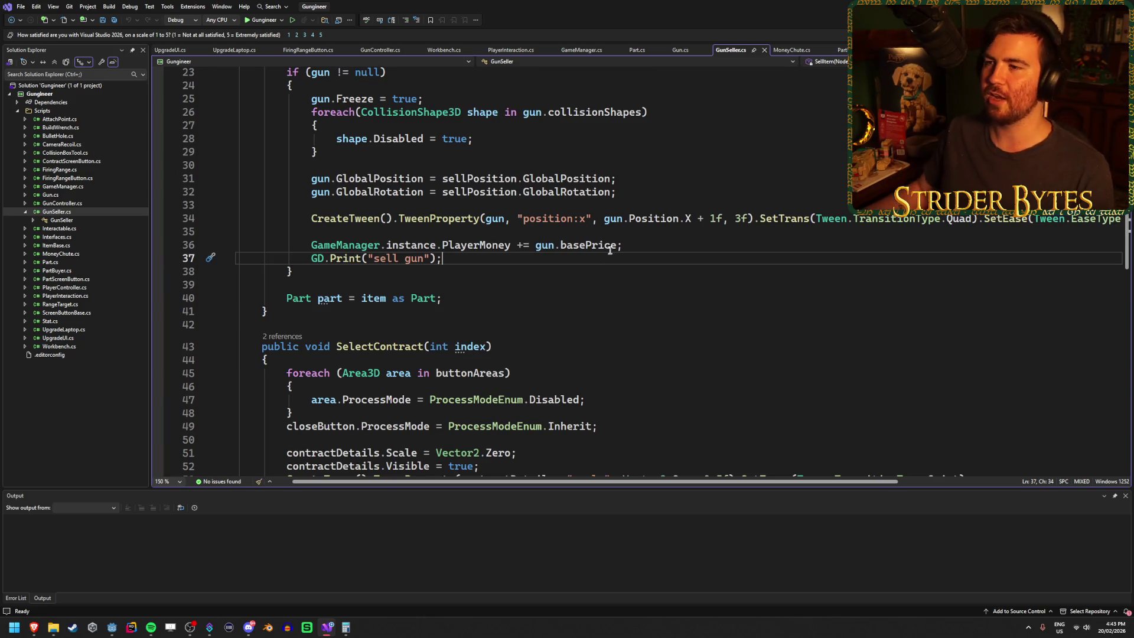
pyautogui.click(681, 50)
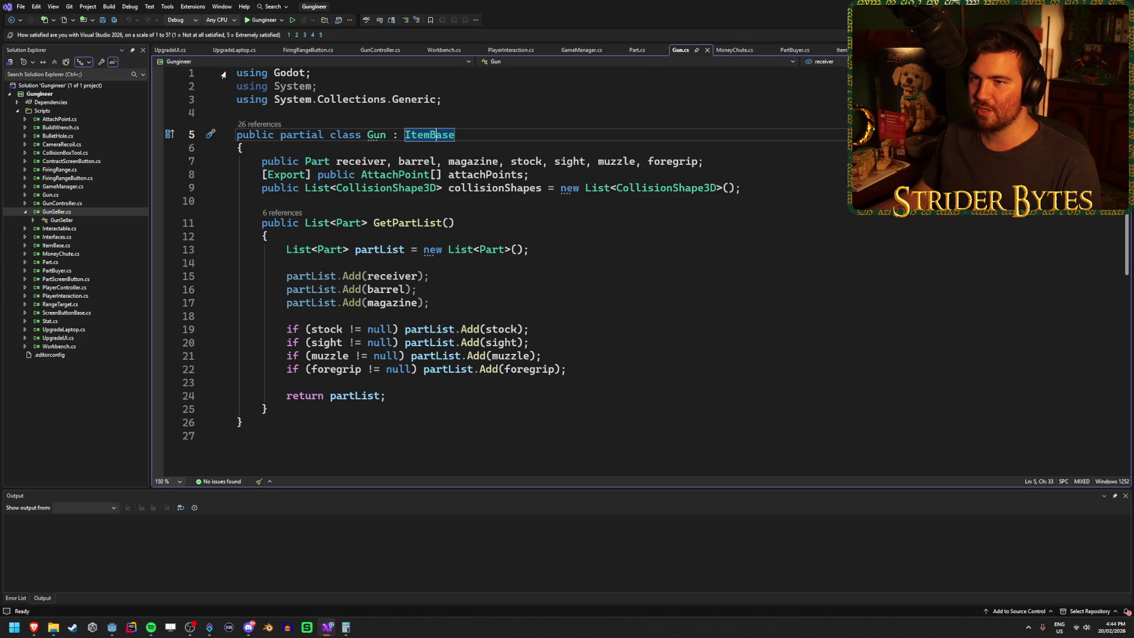
pyautogui.click(174, 52)
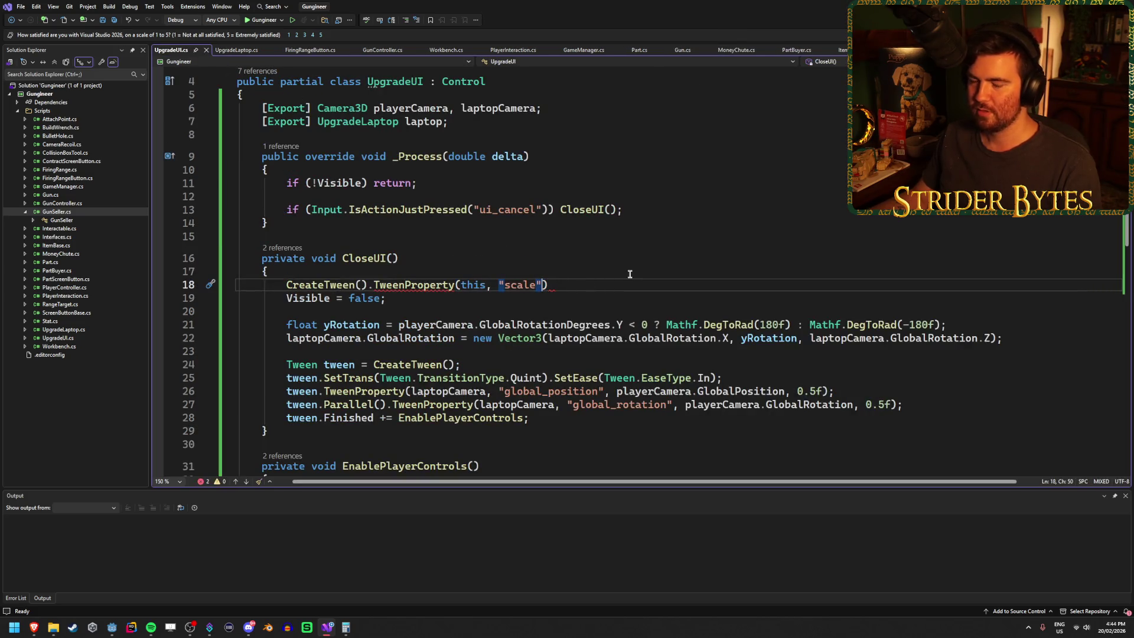
# Give the scale tween a target of Vector2.One * 0.0001f and save.
pyautogui.write(',')
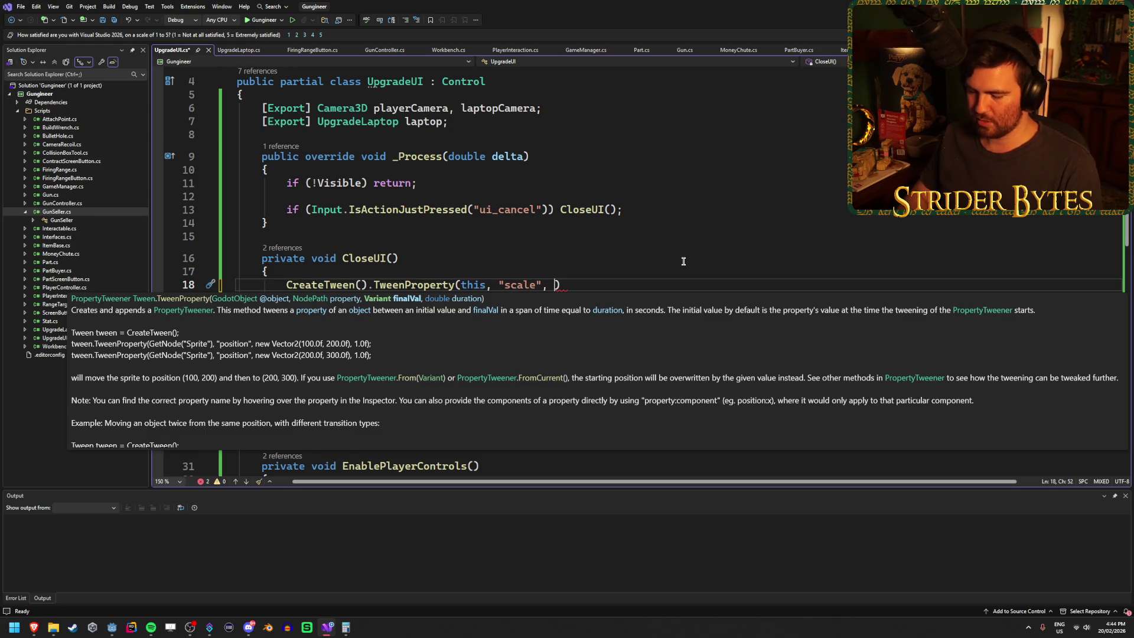
pyautogui.write('Vectro')
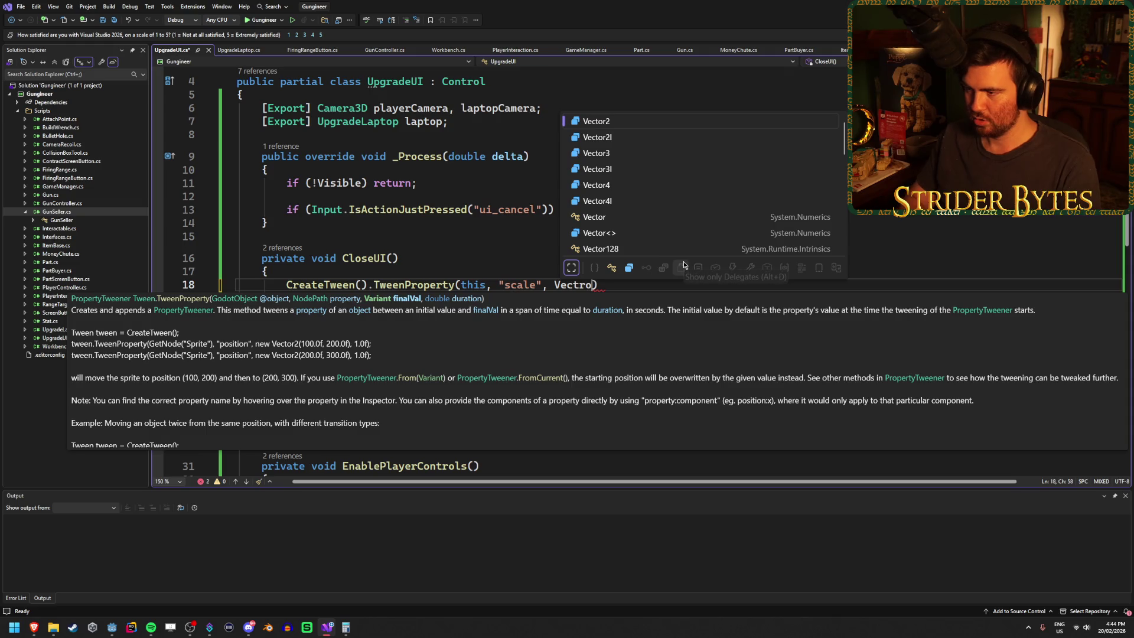
pyautogui.press('BackSpace')
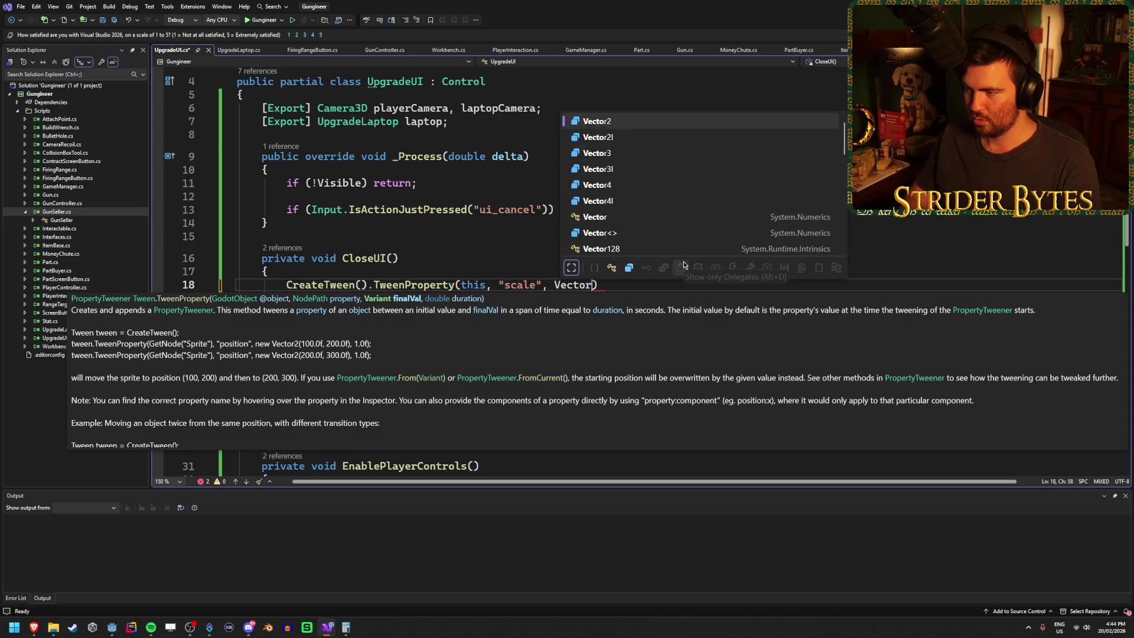
pyautogui.write('or2')
pyautogui.write('.One * ')
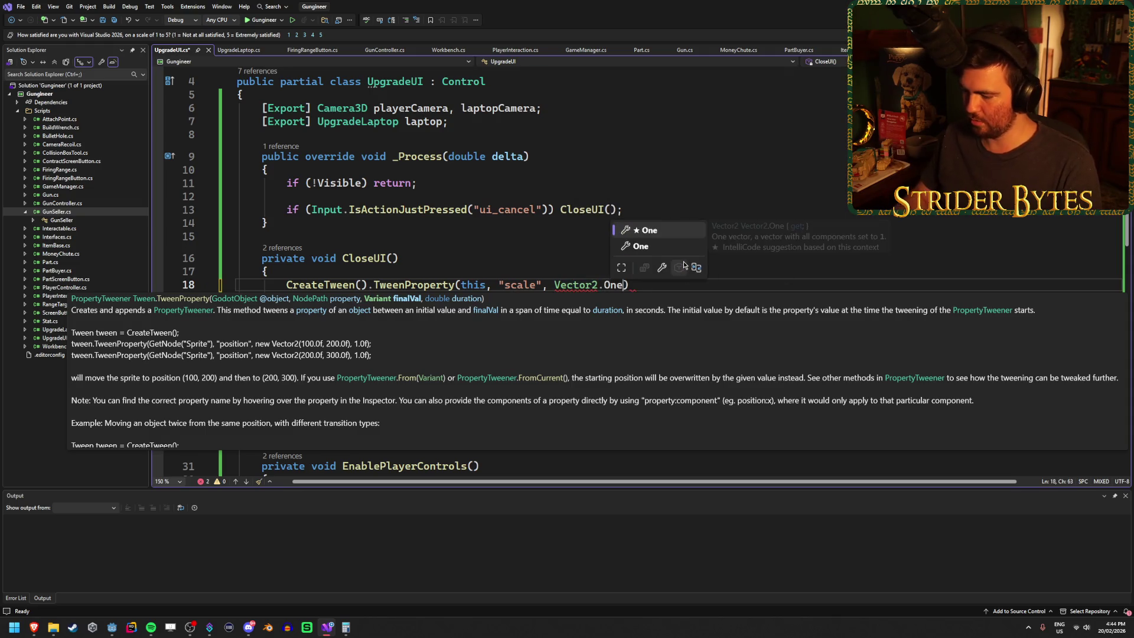
pyautogui.write('0.')
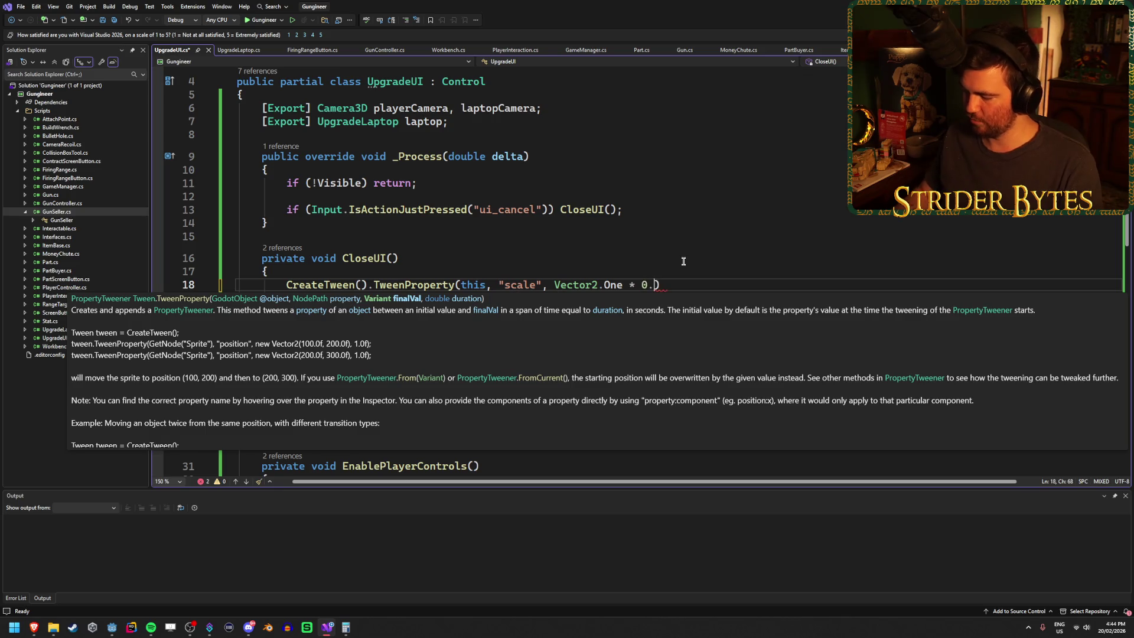
pyautogui.write('0001f')
pyautogui.hotkey('ctrl', 's')
# Set a 1f duration, start a .SetTrans( call, and view the easings.net cheat sheet.
pyautogui.write(',')
pyautogui.press('Escape')
pyautogui.write('1')
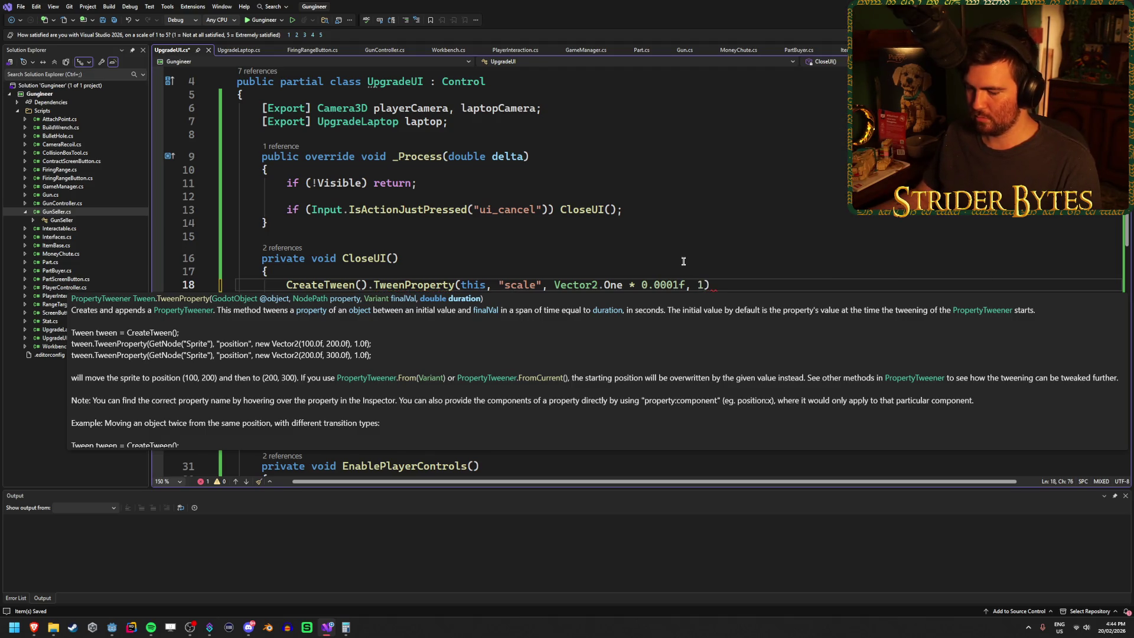
pyautogui.write('f).')
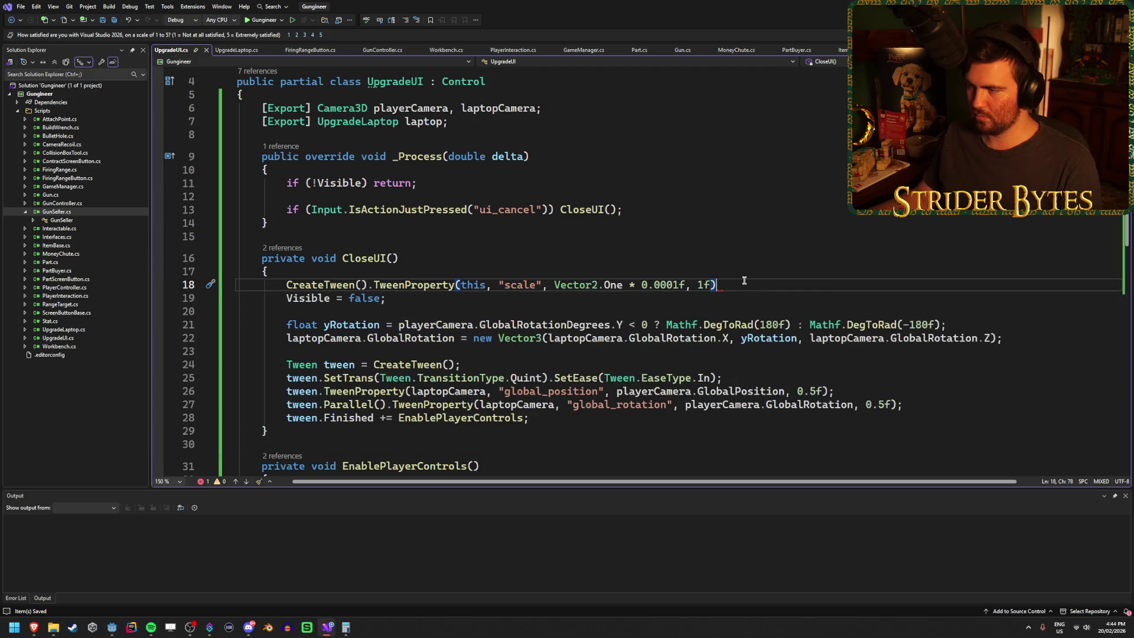
pyautogui.write('SetTrans')
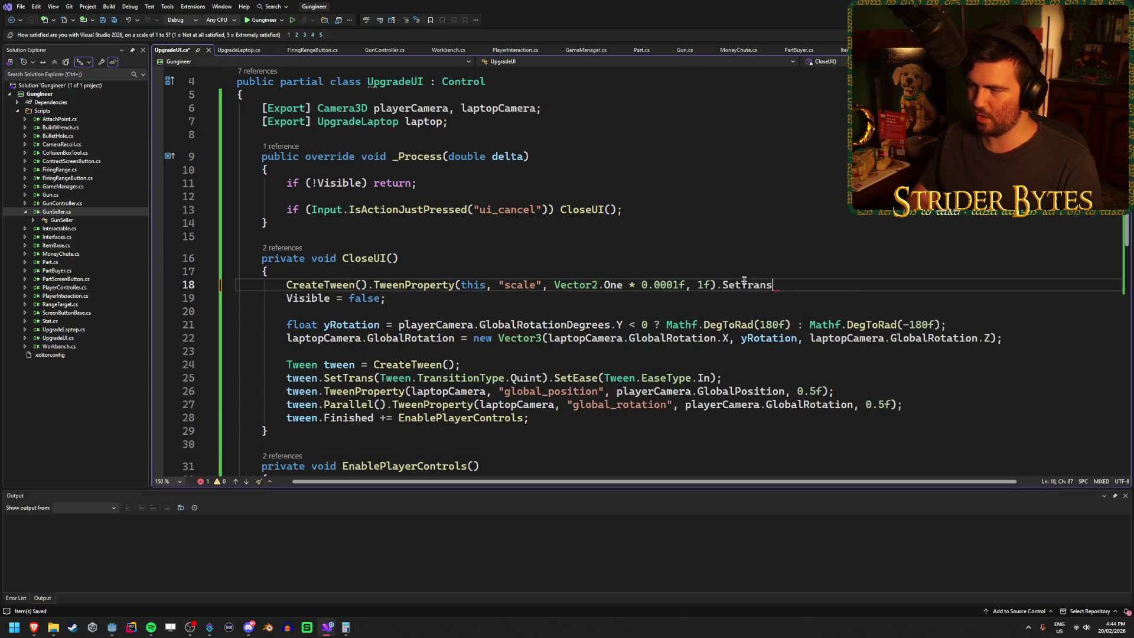
pyautogui.write('(')
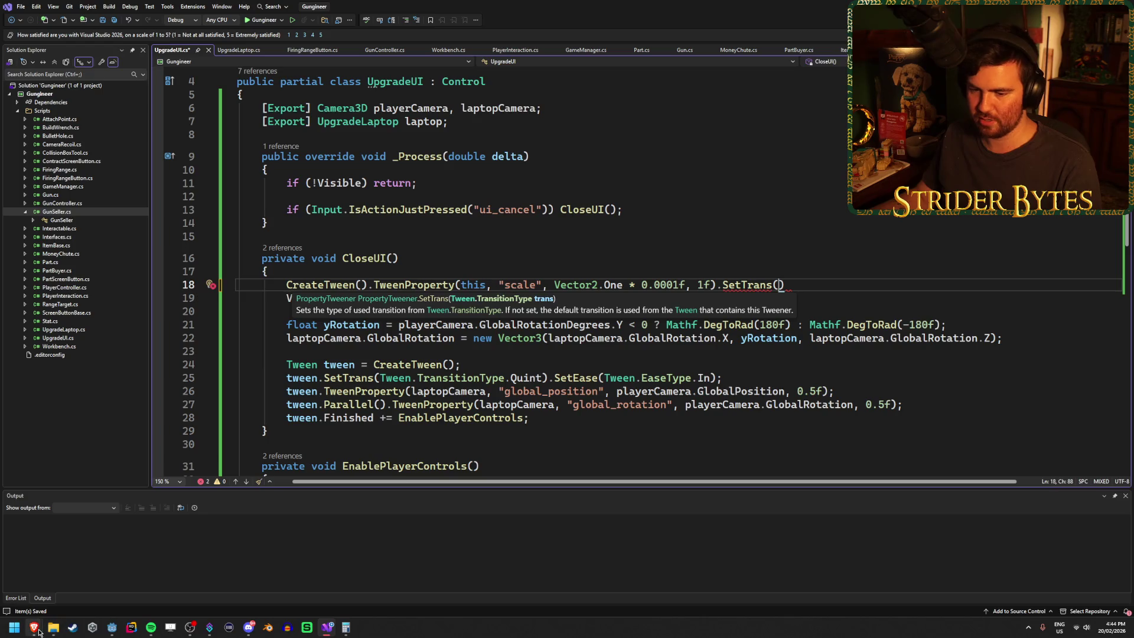
pyautogui.moveTo(38, 632)
pyautogui.click(298, 582)
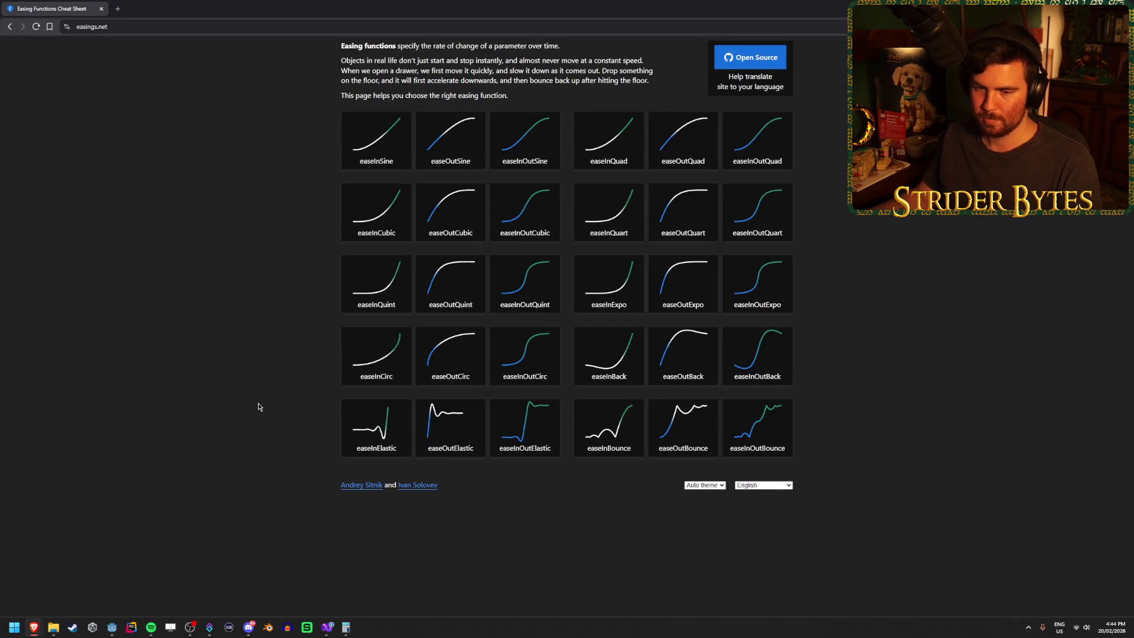
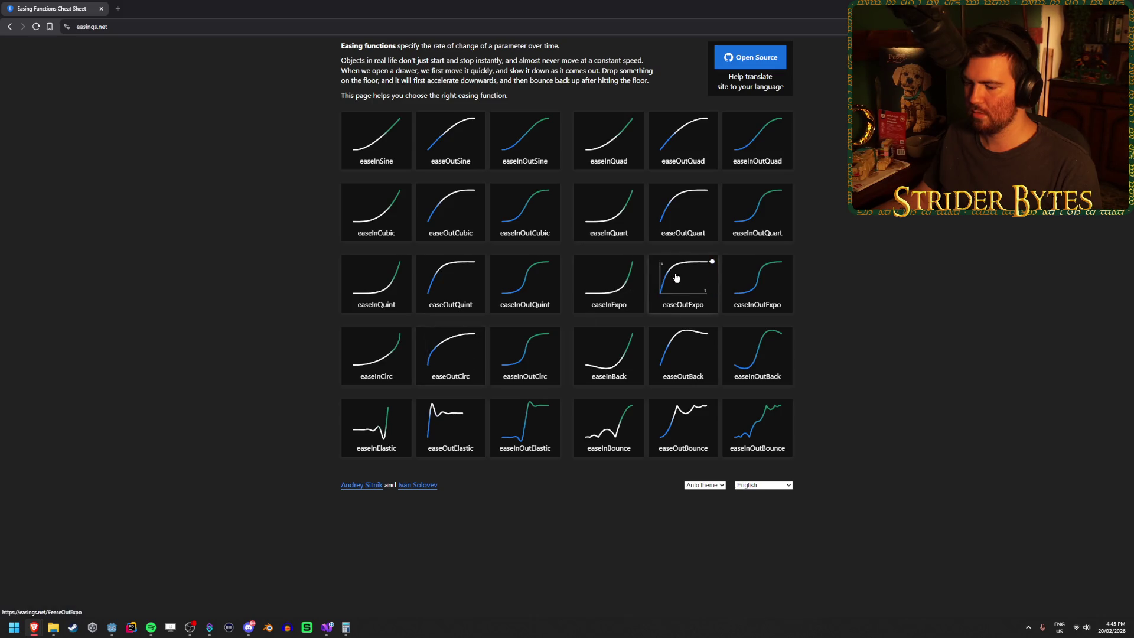
# Switch from the easings.net cheat sheet back to UpgradeUI.cs in Visual Studio.
pyautogui.hotkey('alt', 'Tab')
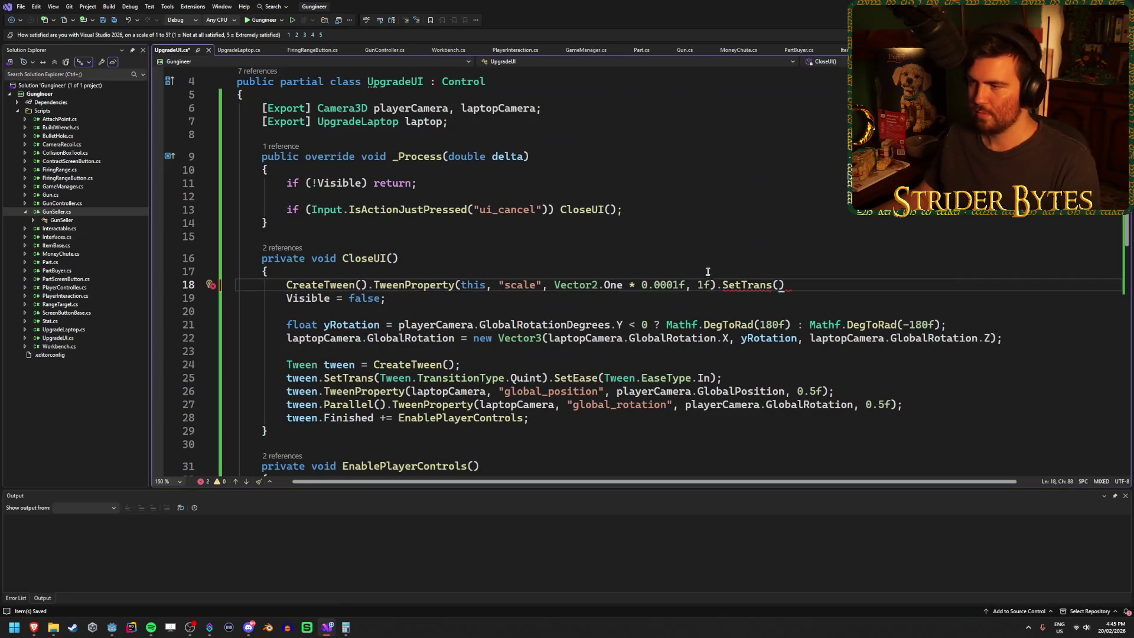
# Chain .SetTrans(Tween.TransitionType.Expo).SetEase(Tween.EaseType.Out) onto the CloseUI scale tween on line 18.
pyautogui.write('Tween.TransitionType.Expo')
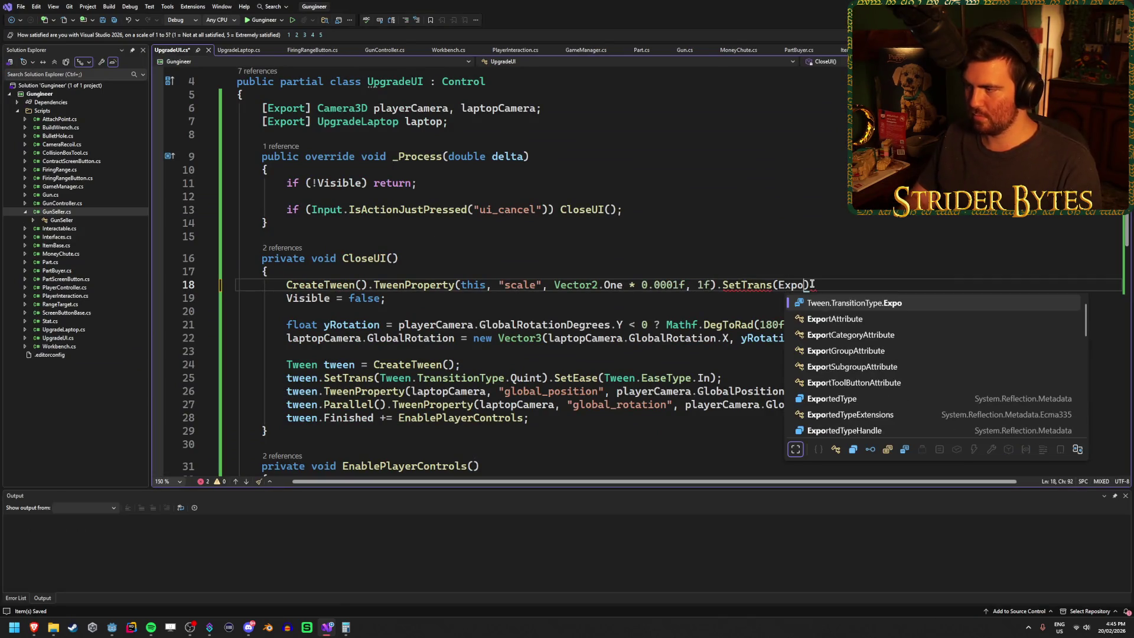
pyautogui.write(')')
pyautogui.hotkey('ctrl', 's')
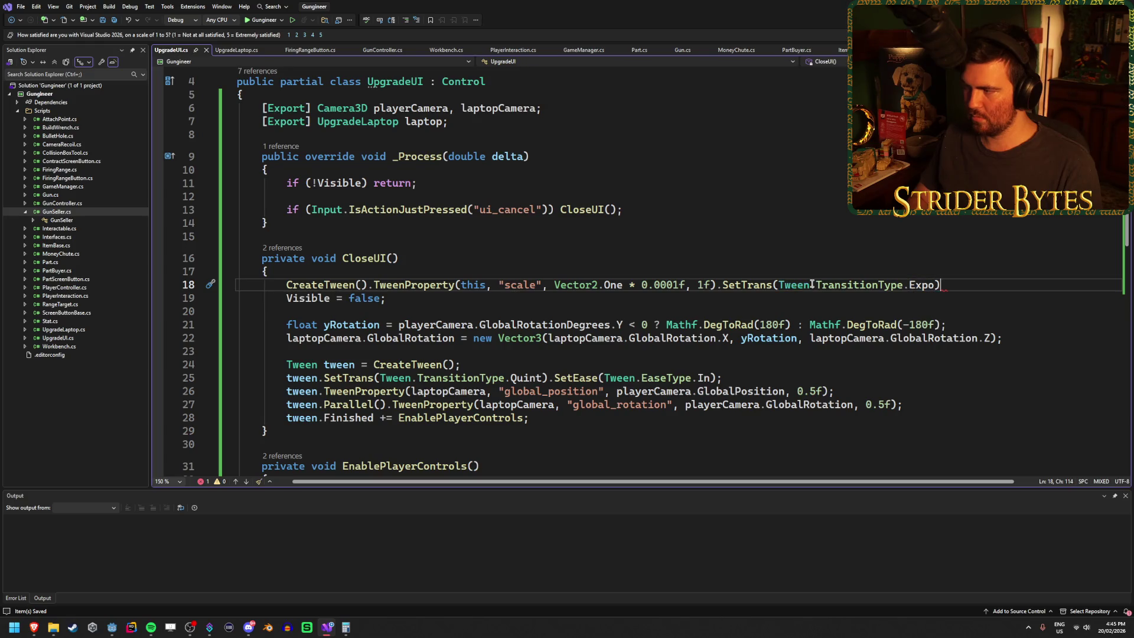
pyautogui.write('.SetEZS')
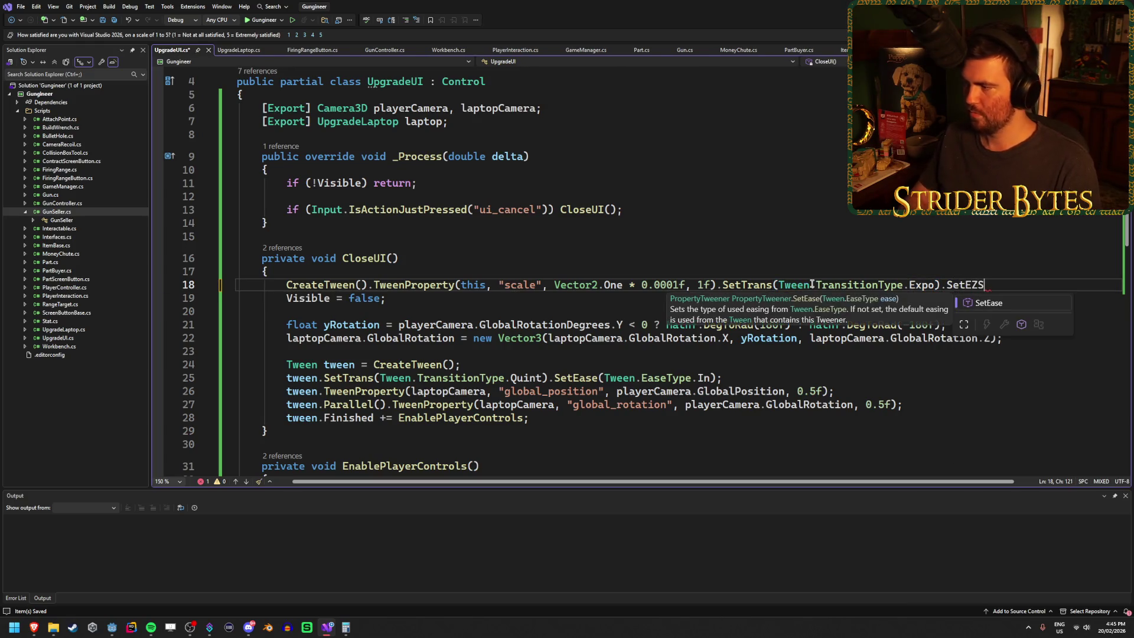
pyautogui.press('Tab')
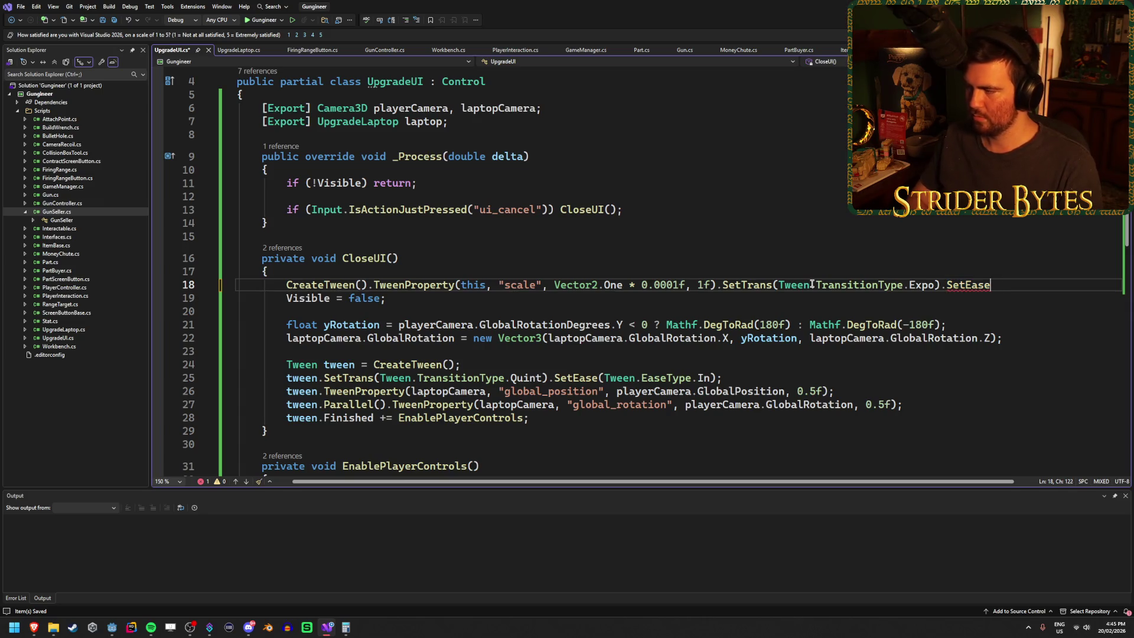
pyautogui.write('(')
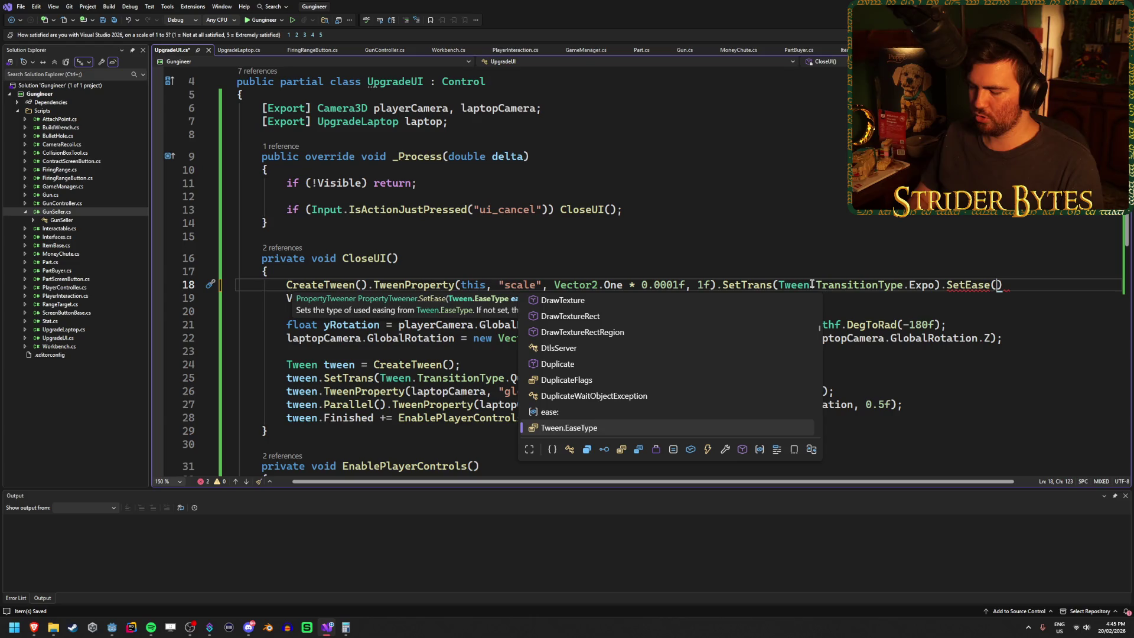
pyautogui.write('Out')
pyautogui.press('Tab')
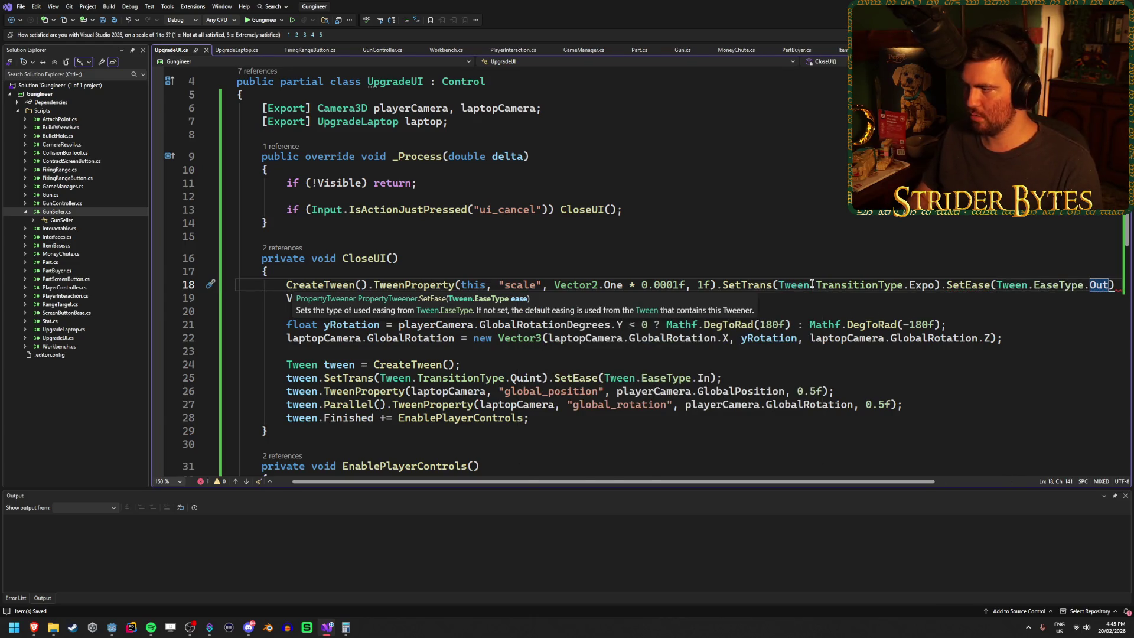
pyautogui.write(')')
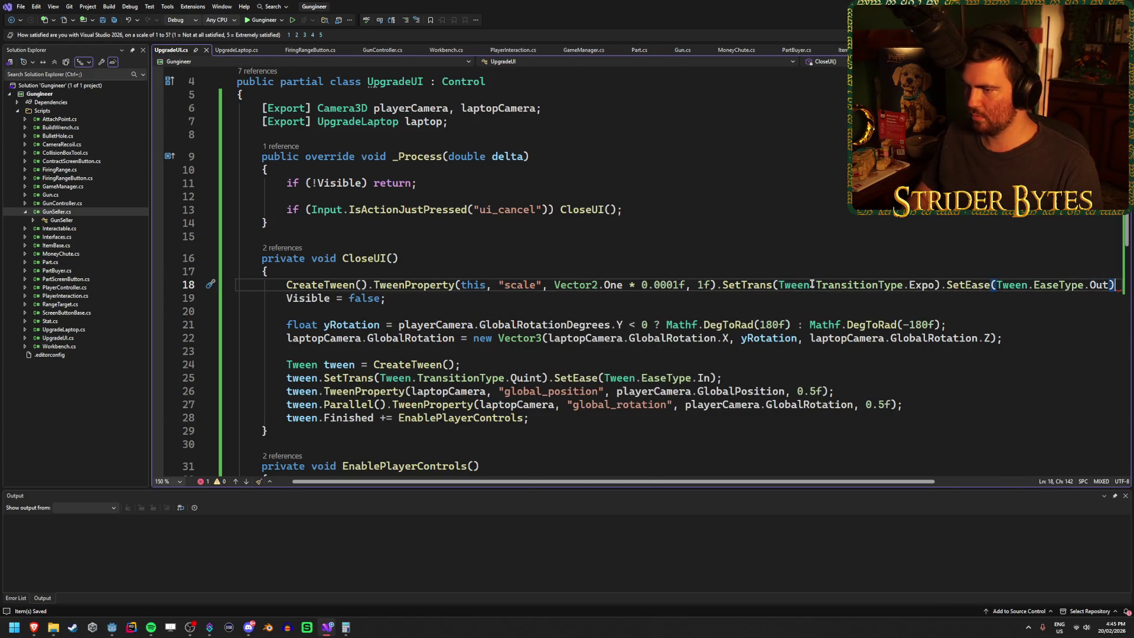
pyautogui.press('Right')
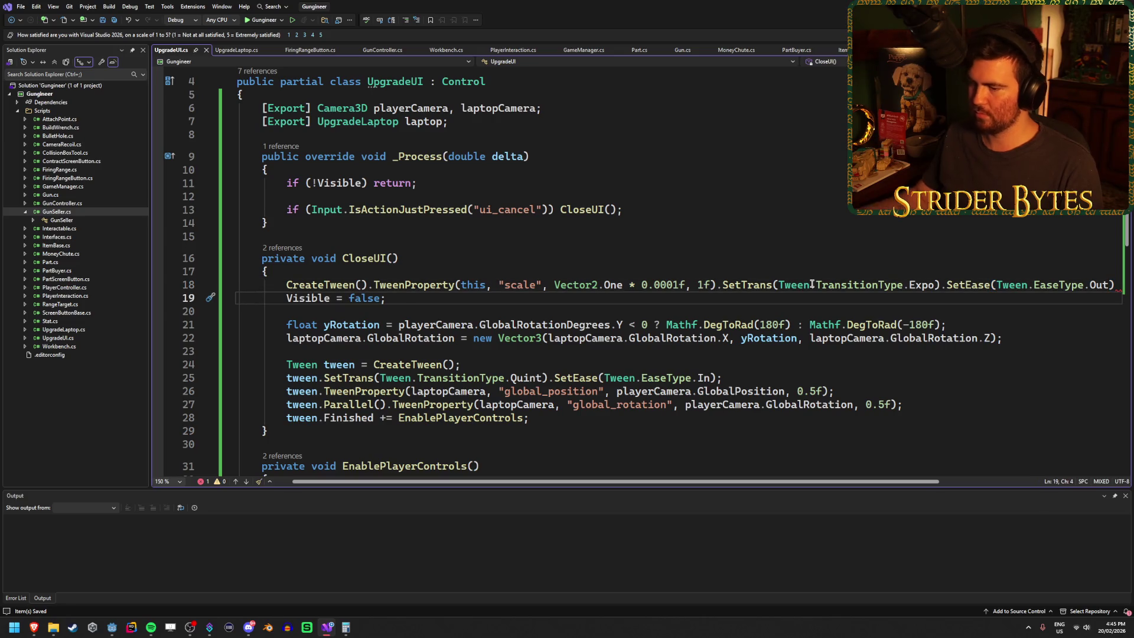
pyautogui.moveTo(587, 486)
pyautogui.mouseDown()
pyautogui.moveTo(647, 477)
pyautogui.moveTo(571, 511)
pyautogui.moveTo(609, 489)
pyautogui.moveTo(596, 511)
pyautogui.moveTo(610, 486)
pyautogui.mouseUp()
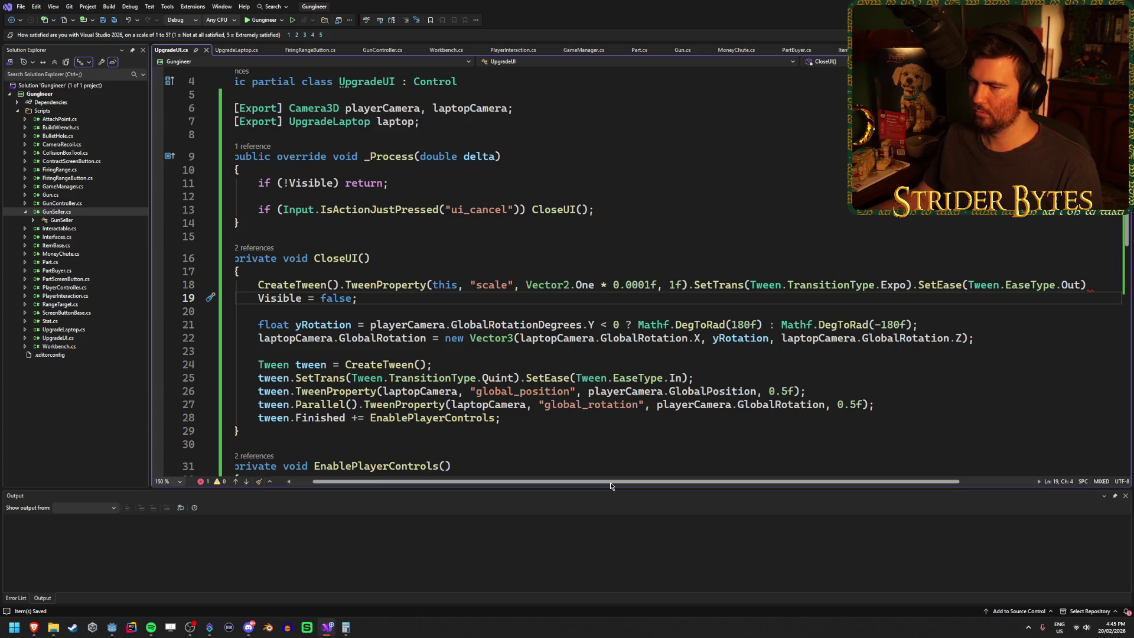
# Declare 'Tween tween = CreateTween();' at the top of CloseUI and call TweenProperty on tween.
pyautogui.click(445, 363)
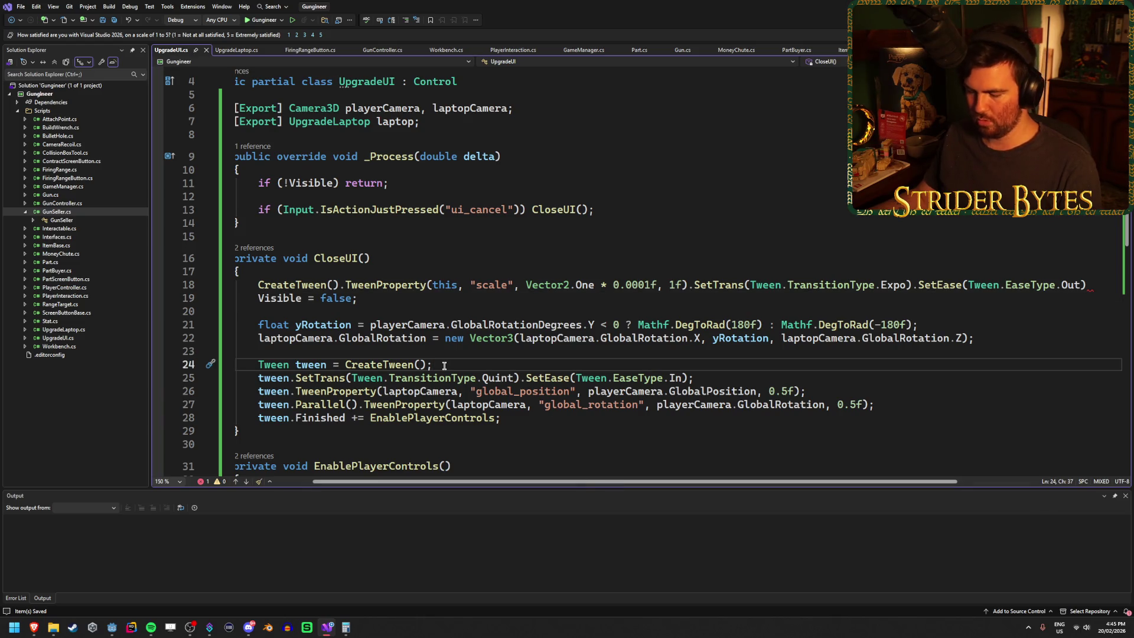
pyautogui.hotkey('ctrl', 'c')
pyautogui.click(486, 272)
pyautogui.press('Return')
pyautogui.hotkey('ctrl', 'v')
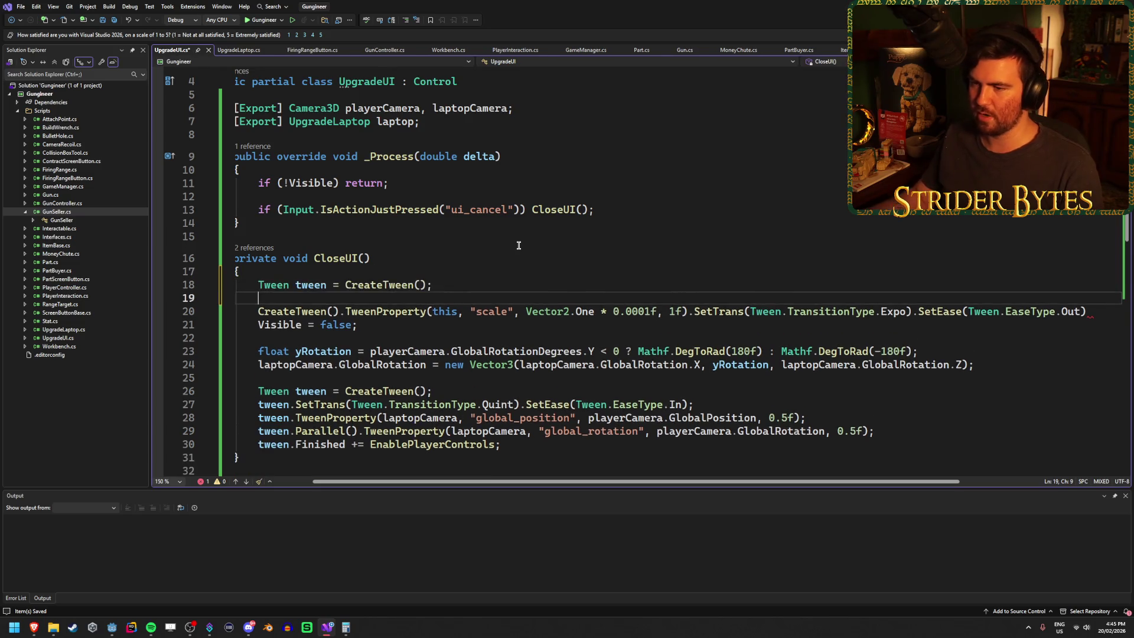
pyautogui.press('BackSpace')
pyautogui.hotkey('ctrl', 's')
pyautogui.moveTo(341, 299); pyautogui.dragTo(256, 297)
pyautogui.write('tween')
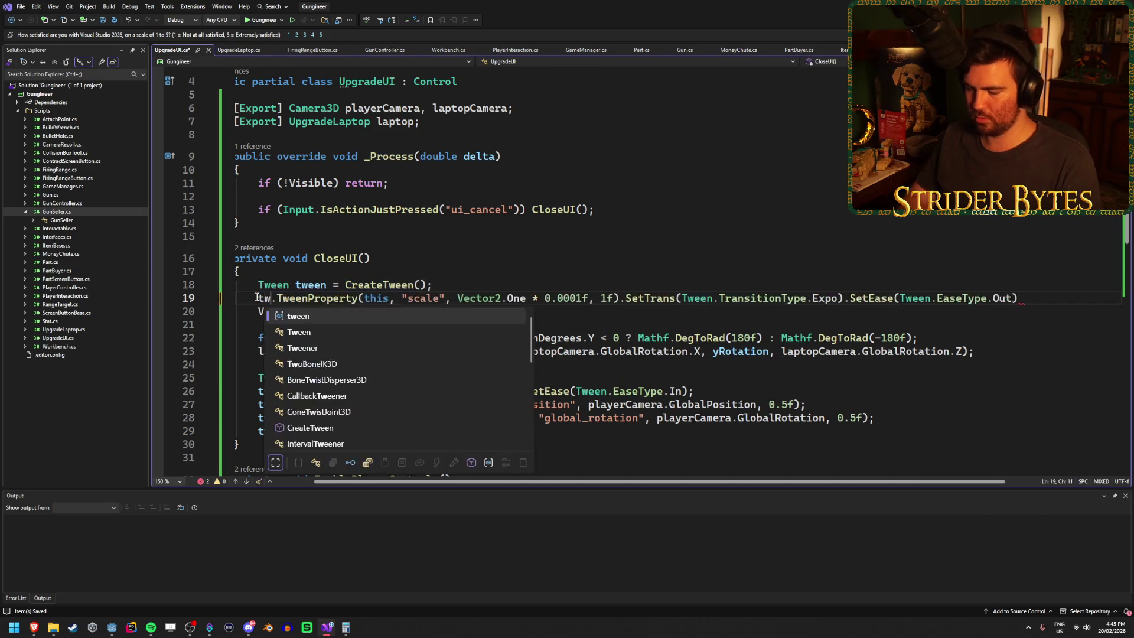
pyautogui.press('Escape')
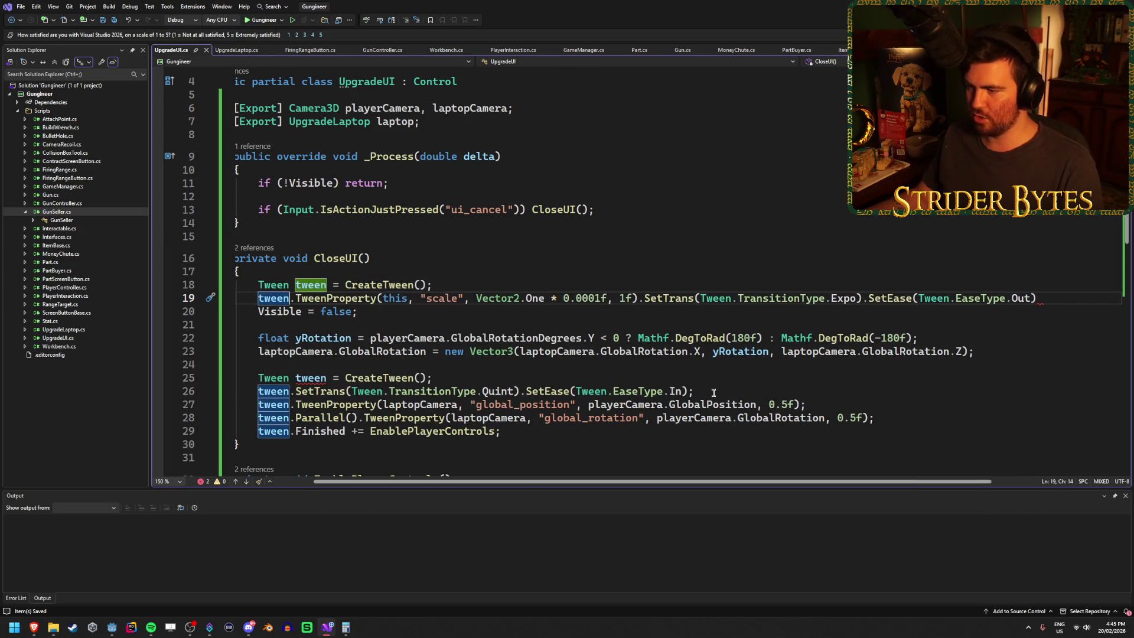
# Add a tween.SetTrans(Expo).SetEase(Out) line below the tween declaration.
pyautogui.click(511, 284)
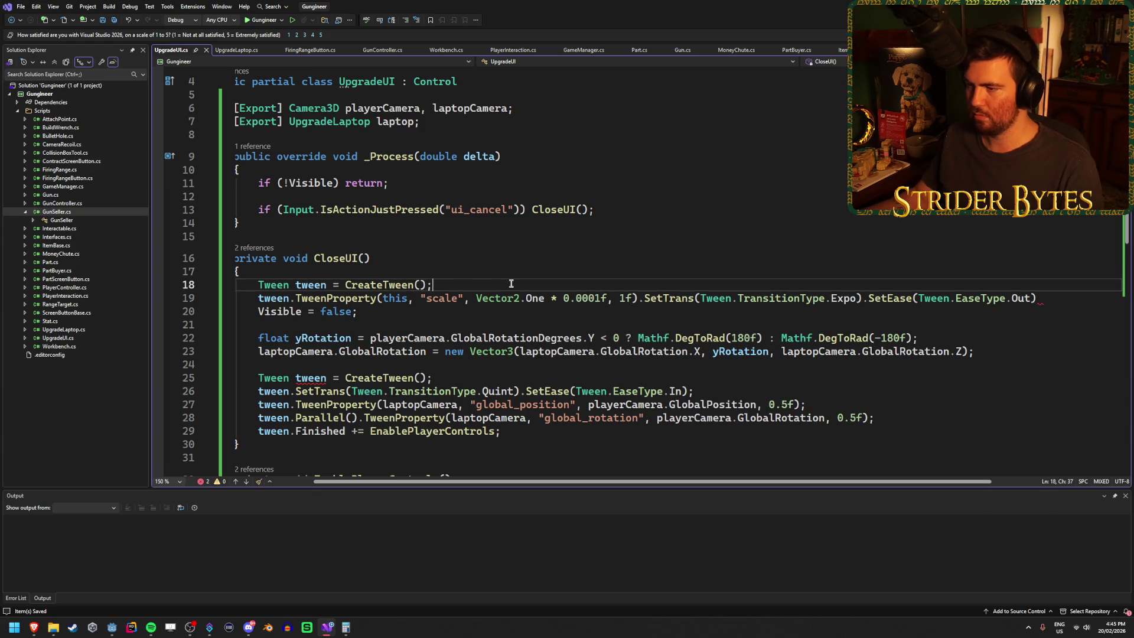
pyautogui.press('Return')
pyautogui.hotkey('ctrl', 'v')
pyautogui.press('Return')
pyautogui.moveTo(1052, 322)
pyautogui.mouseDown()
pyautogui.moveTo(631, 324)
pyautogui.moveTo(643, 323)
pyautogui.mouseUp()
pyautogui.write(';')
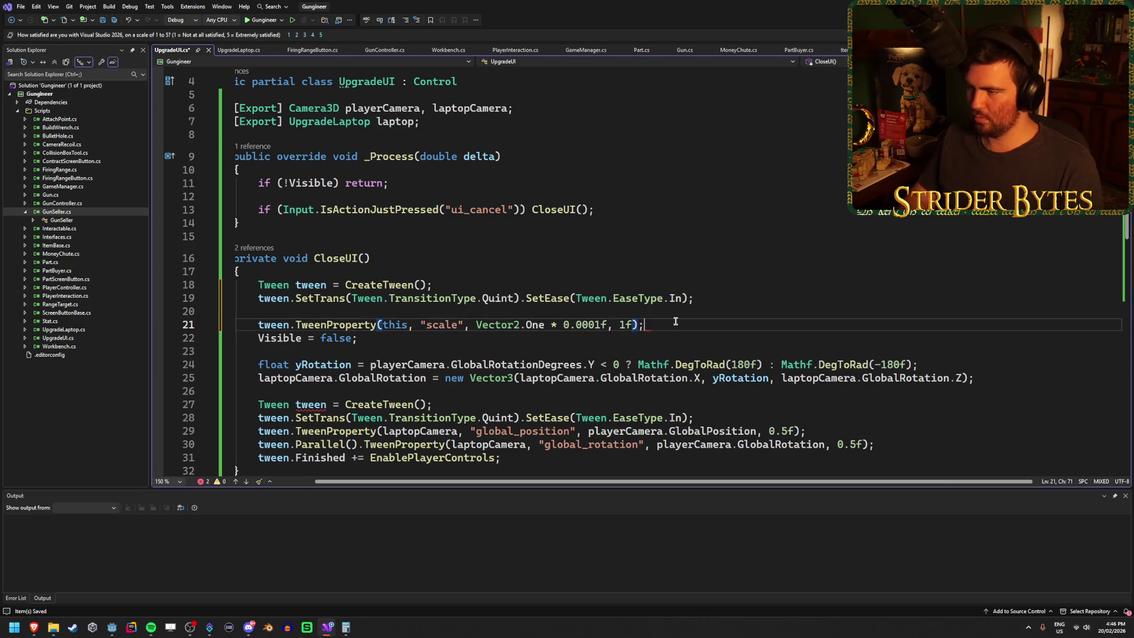
pyautogui.hotkey('ctrl', 'z')
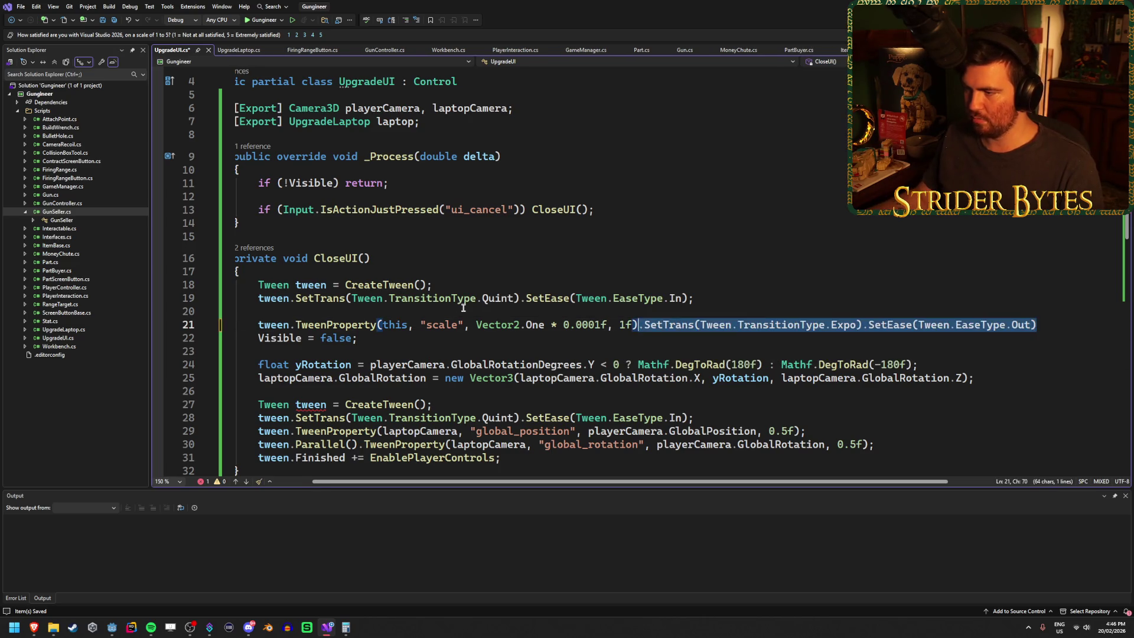
pyautogui.doubleClick(498, 298)
pyautogui.write('Ex')
pyautogui.press('Tab')
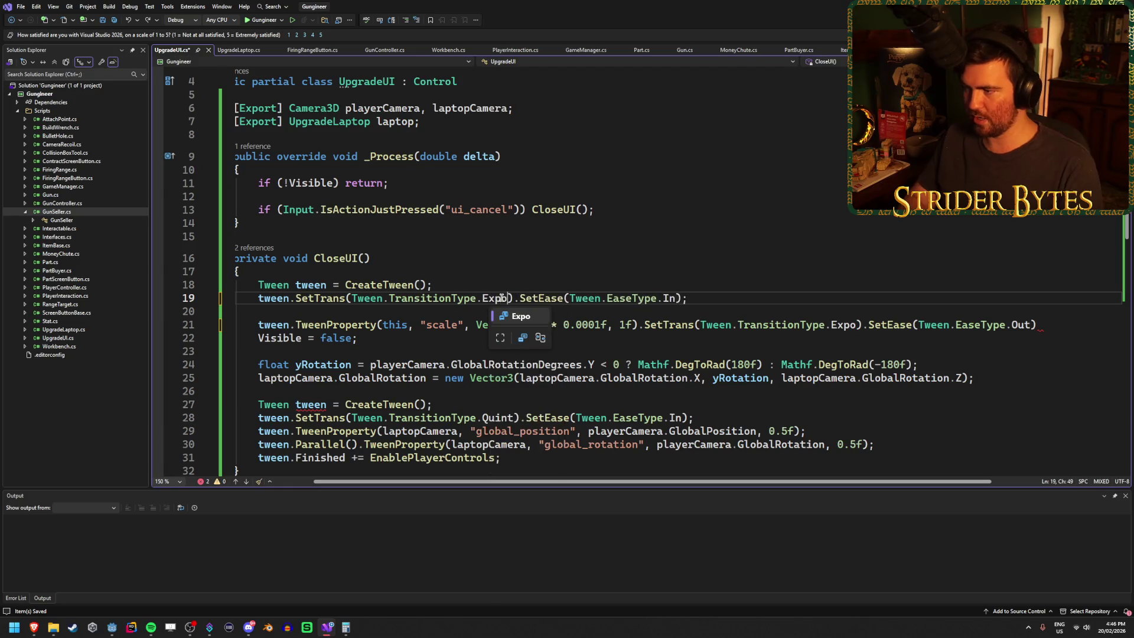
pyautogui.doubleClick(669, 298)
pyautogui.write('Ou')
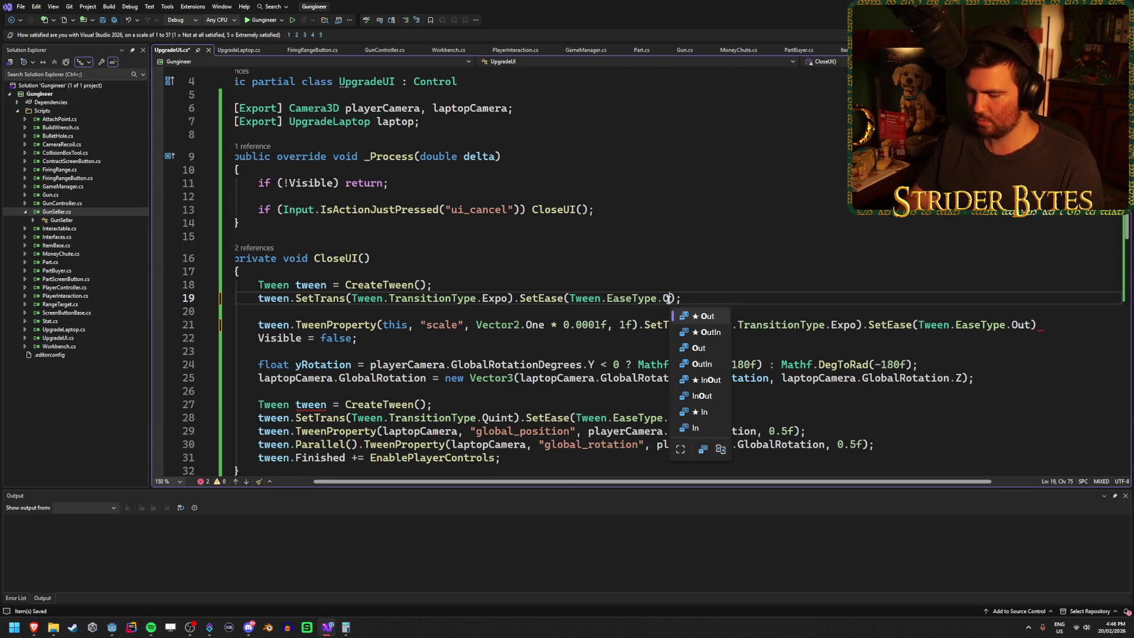
pyautogui.press('Tab')
# Strip the chained SetTrans/SetEase calls from the scale TweenProperty line, ending it with a semicolon.
pyautogui.click(618, 312)
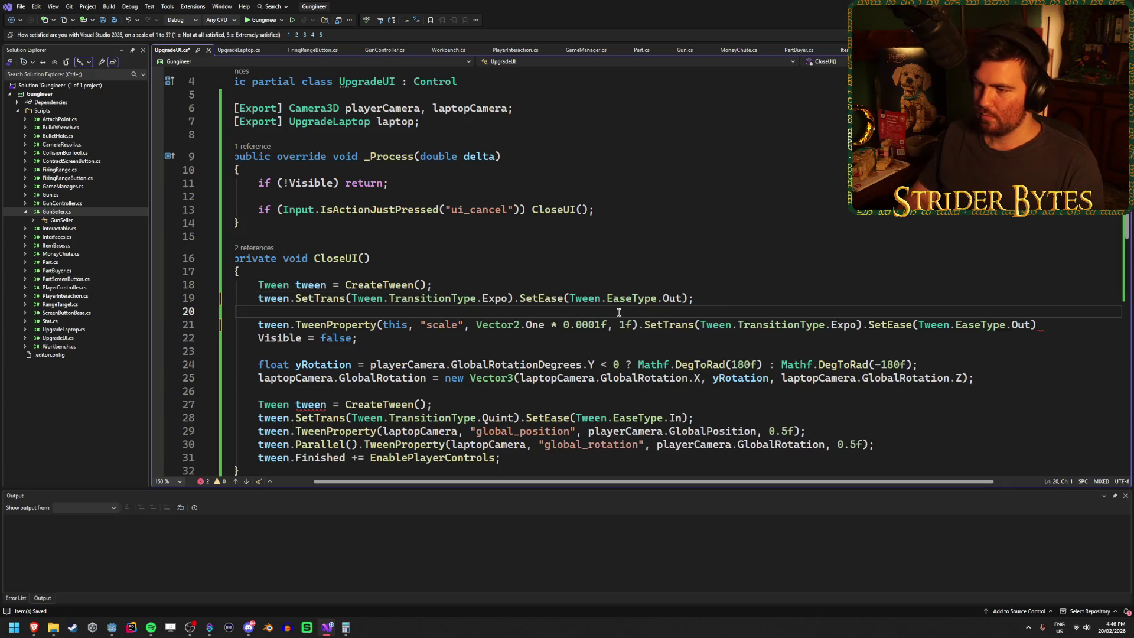
pyautogui.press('Delete')
pyautogui.press('End')
pyautogui.hotkey('shift', 'Down')
pyautogui.click(640, 311)
pyautogui.hotkey('shift', 'End')
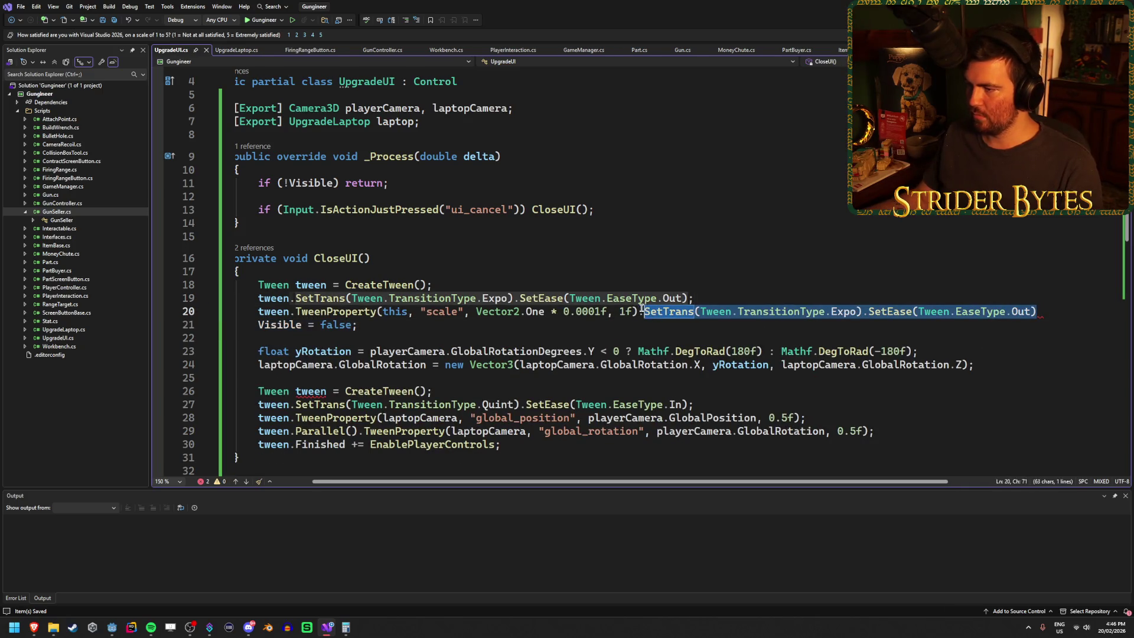
pyautogui.press('Delete')
pyautogui.write(';')
pyautogui.scroll(-1, 303, 371)
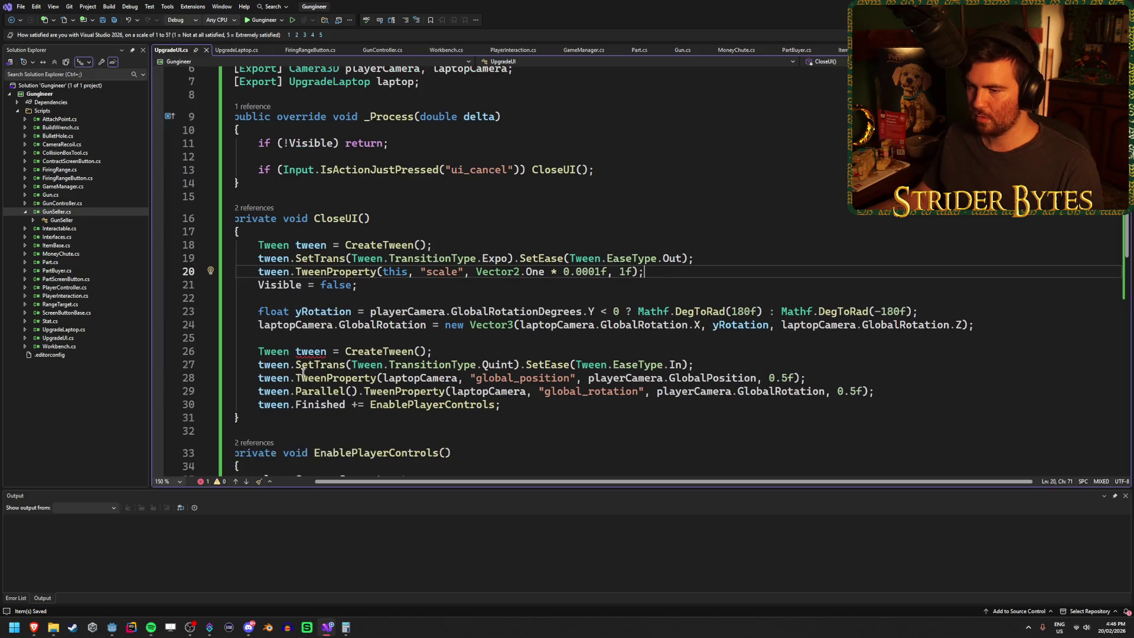
# Delete the duplicate tween declaration and insert .Parallel() before TweenProperty on the global_position line.
pyautogui.click(456, 353)
pyautogui.hotkey('ctrl', 'shift', 'l')
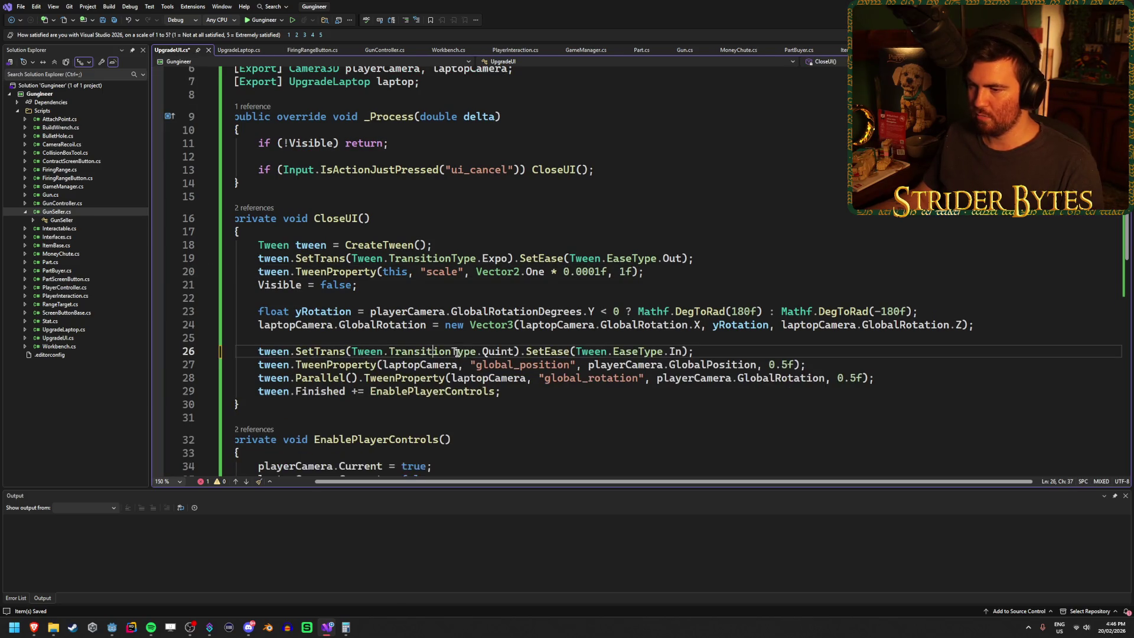
pyautogui.click(296, 365)
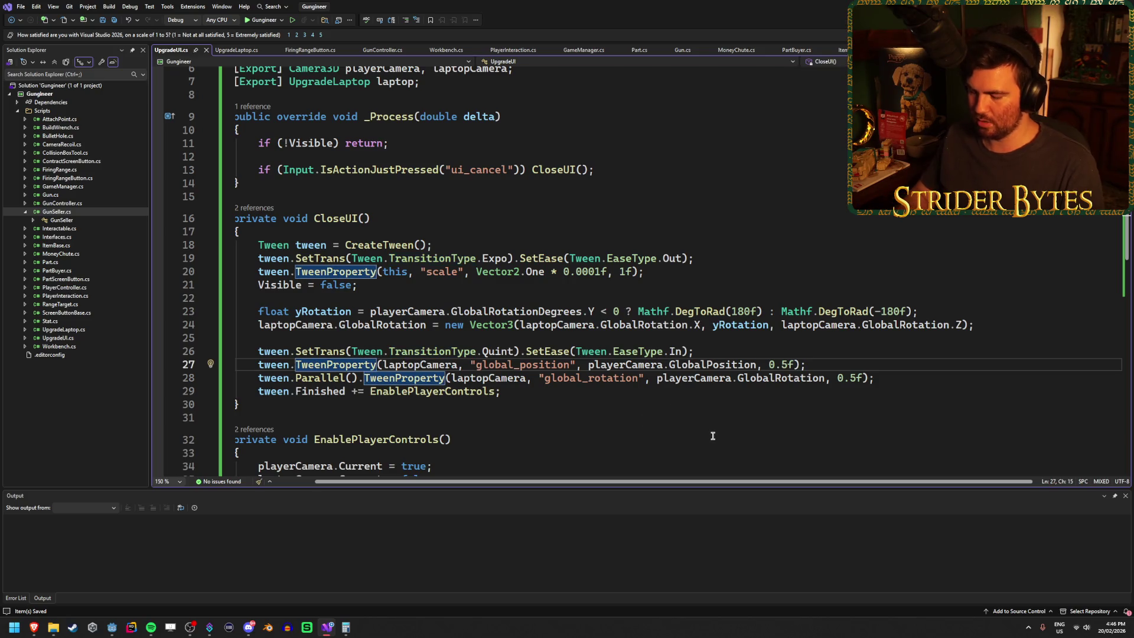
pyautogui.write('.Para')
pyautogui.press('BackSpace')
pyautogui.press('BackSpace')
pyautogui.press('BackSpace')
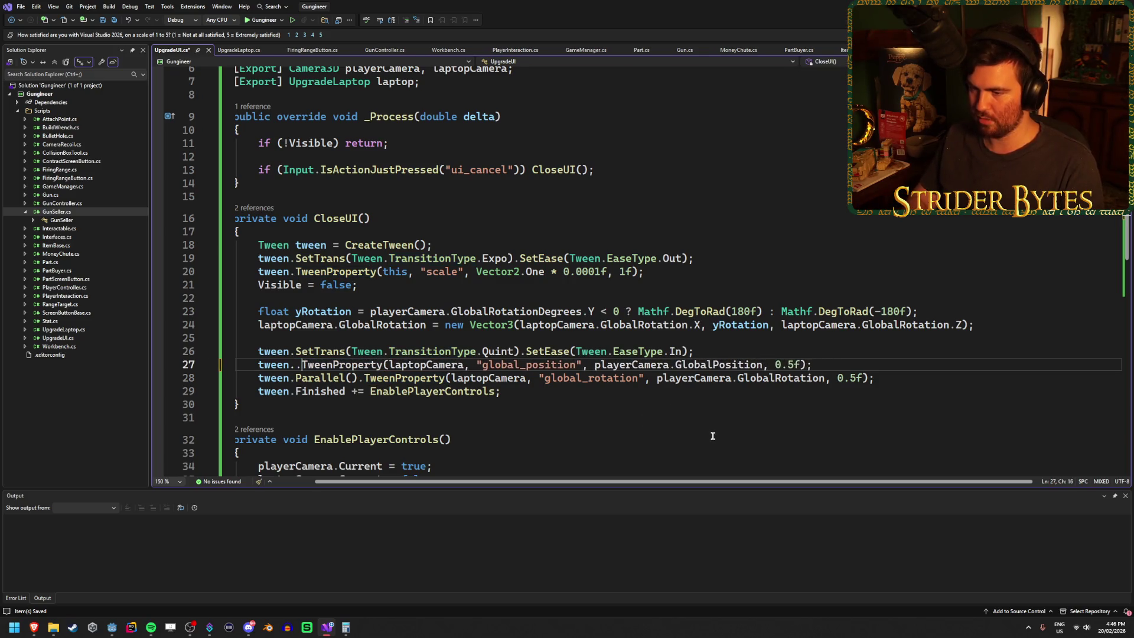
pyautogui.write('Parallel().')
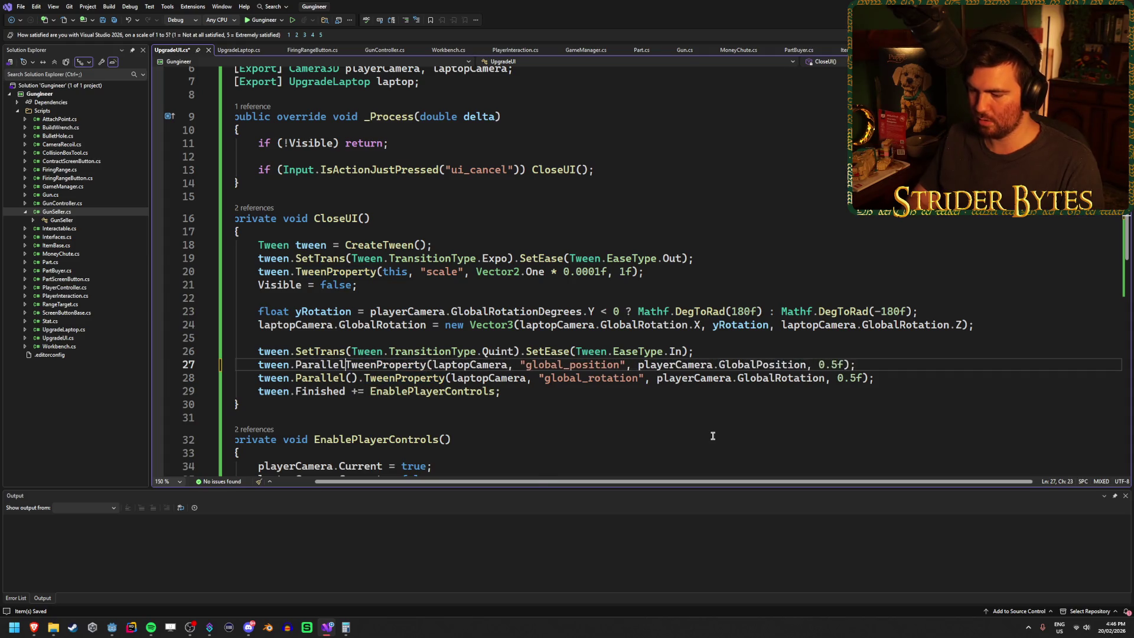
pyautogui.click(597, 395)
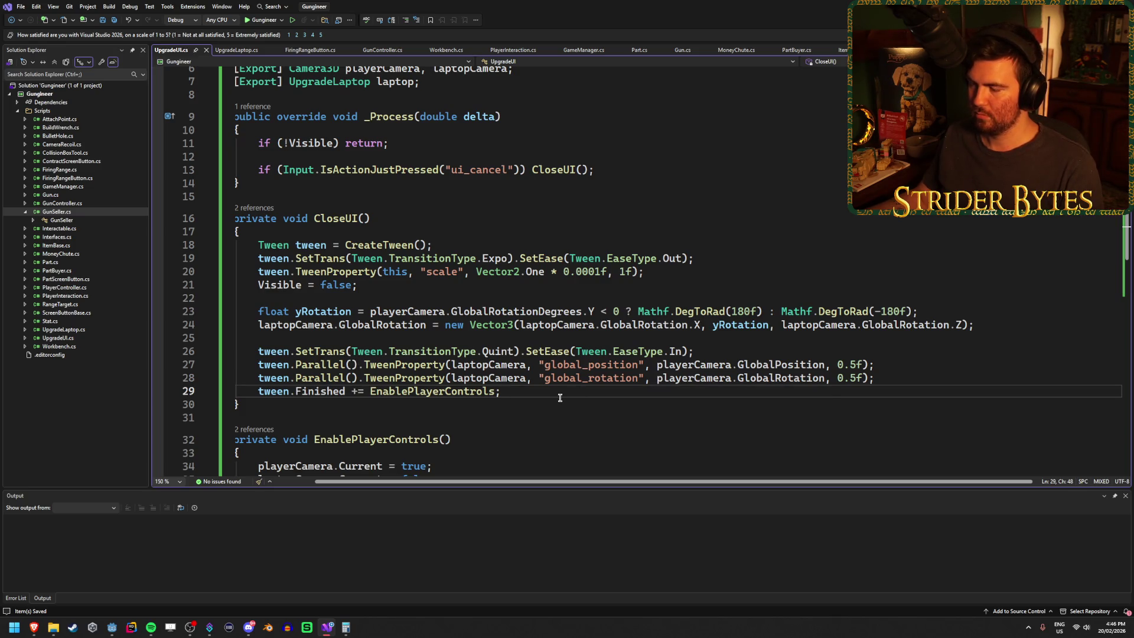
pyautogui.click(372, 286)
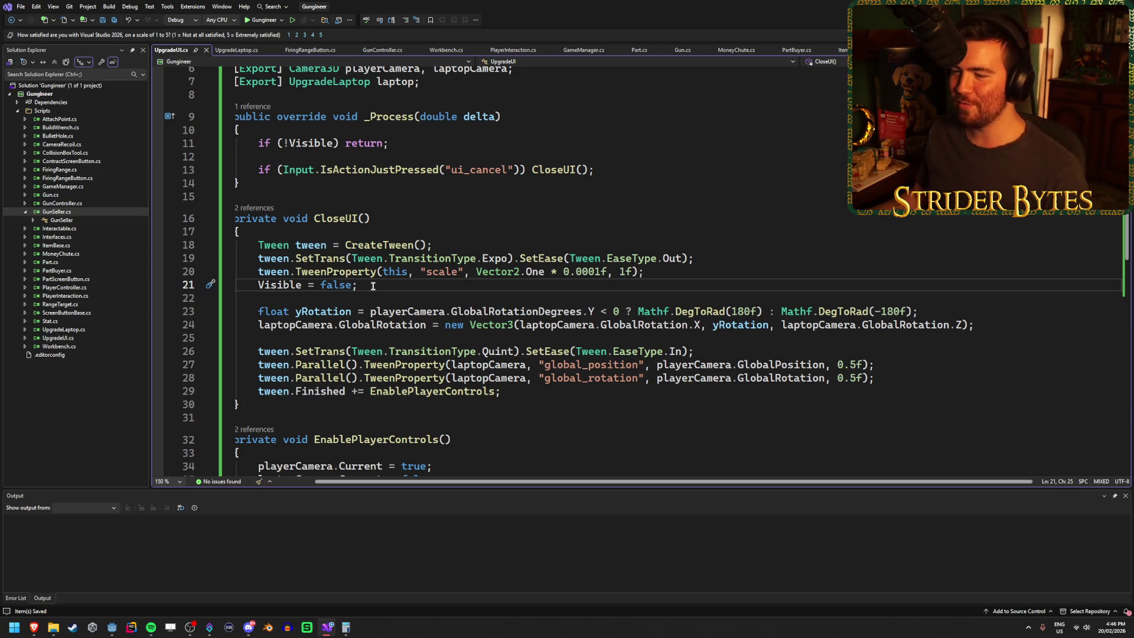
# Move Visible = false into a .Finished += () => lambda on the scale tween, then open UpgradeLaptop.cs.
pyautogui.click(684, 272)
pyautogui.click(676, 281)
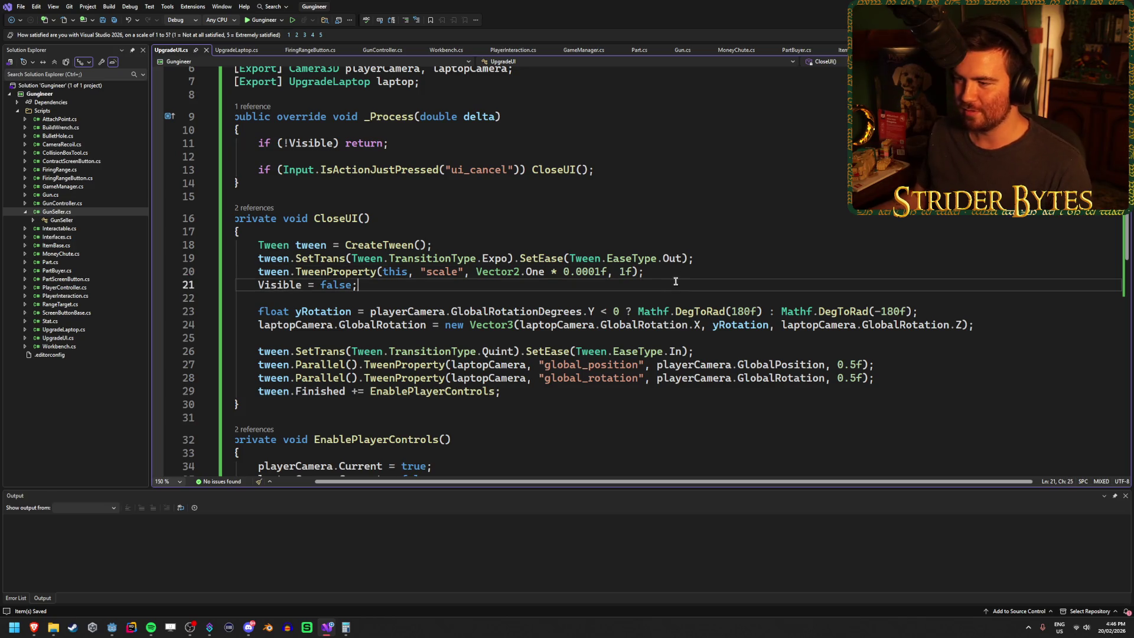
pyautogui.click(645, 272)
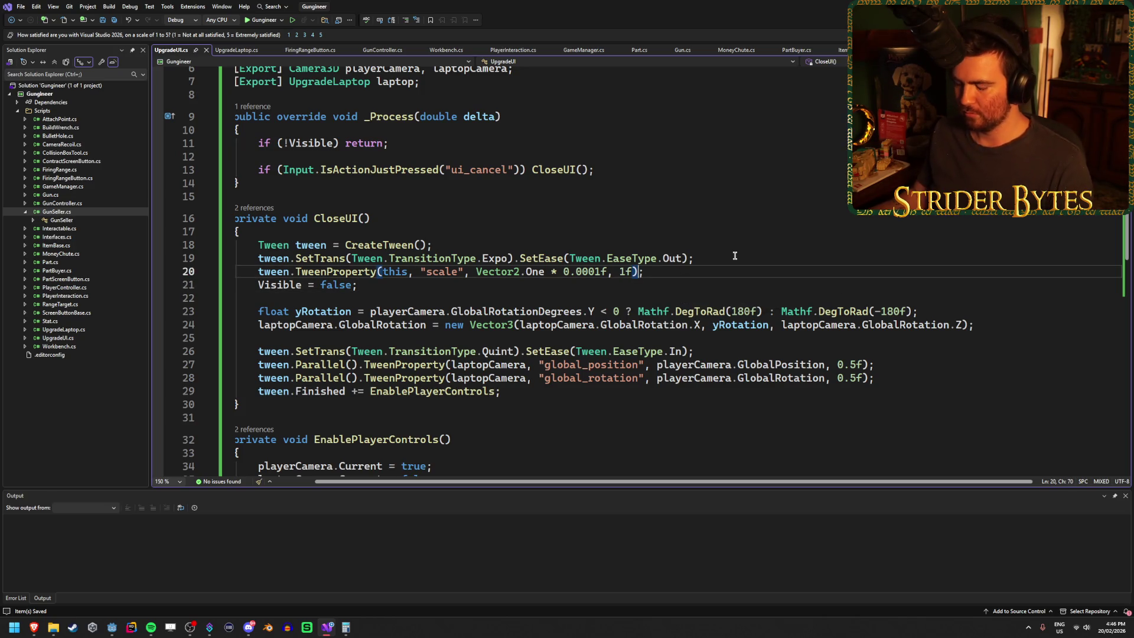
pyautogui.write('.Finished\\')
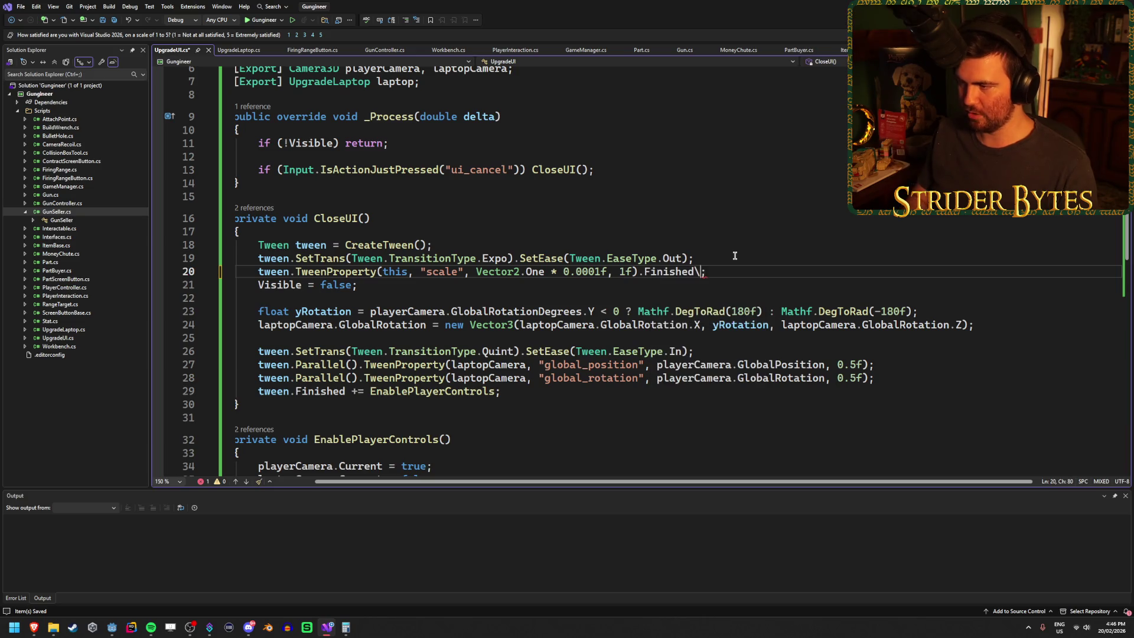
pyautogui.write('+= () =>')
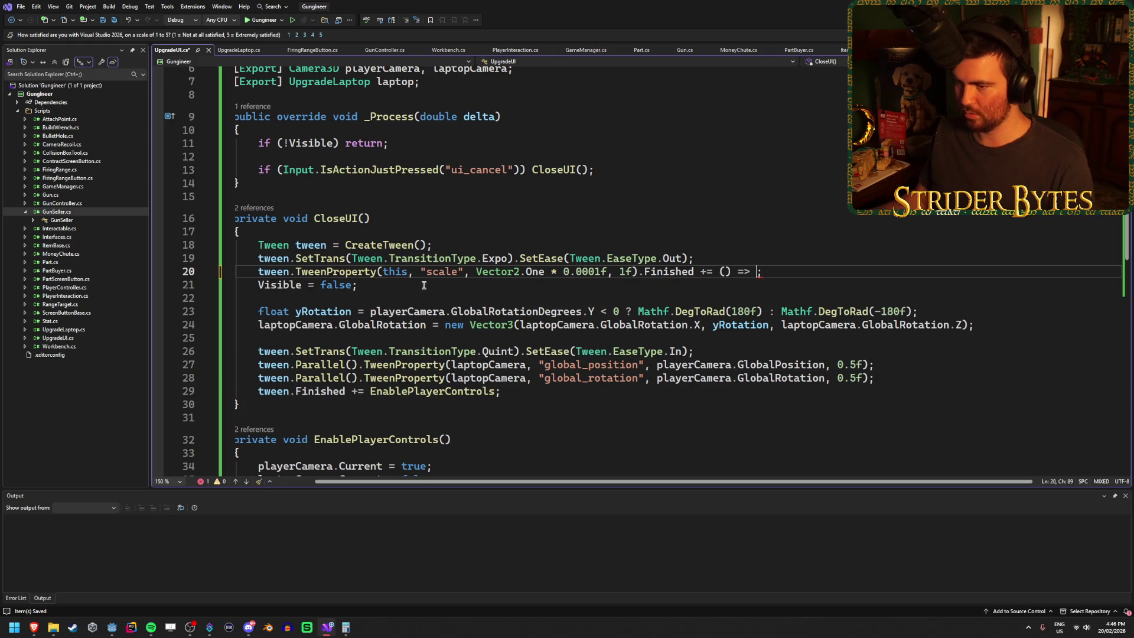
pyautogui.moveTo(390, 288); pyautogui.dragTo(259, 285)
pyautogui.hotkey('ctrl', 'c')
pyautogui.press('BackSpace')
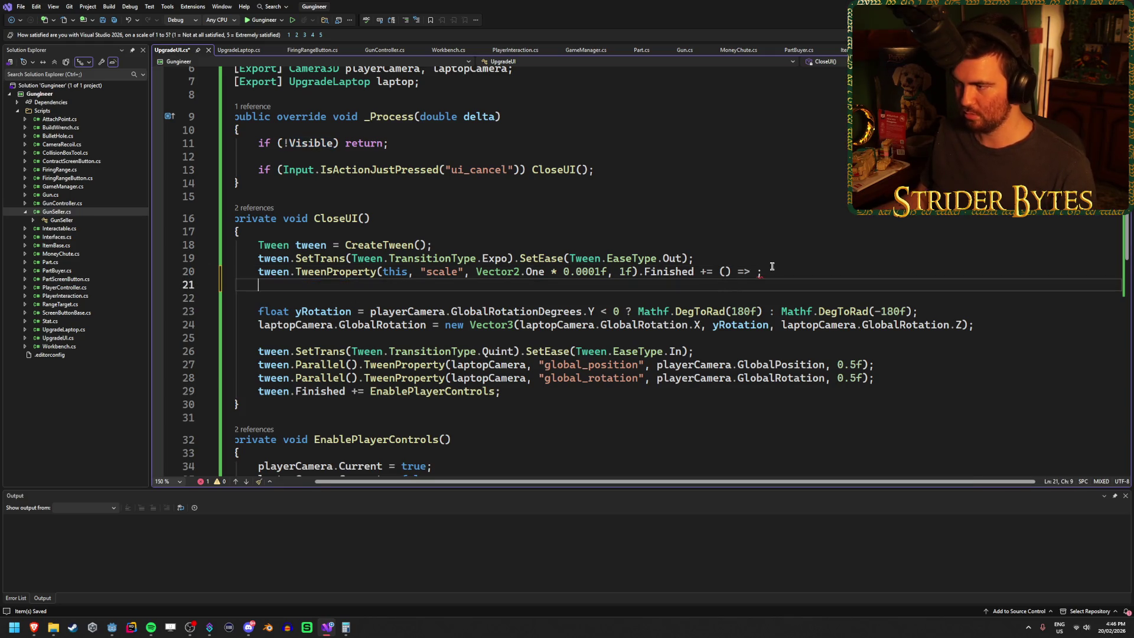
pyautogui.click(757, 271)
pyautogui.hotkey('ctrl', 'v')
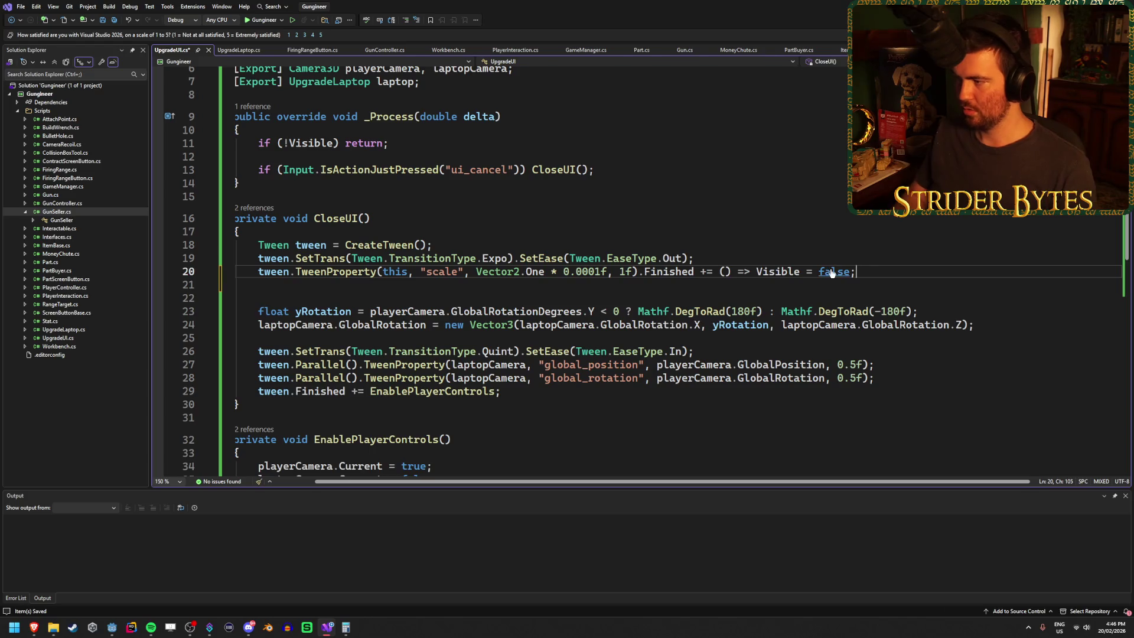
pyautogui.press('Delete')
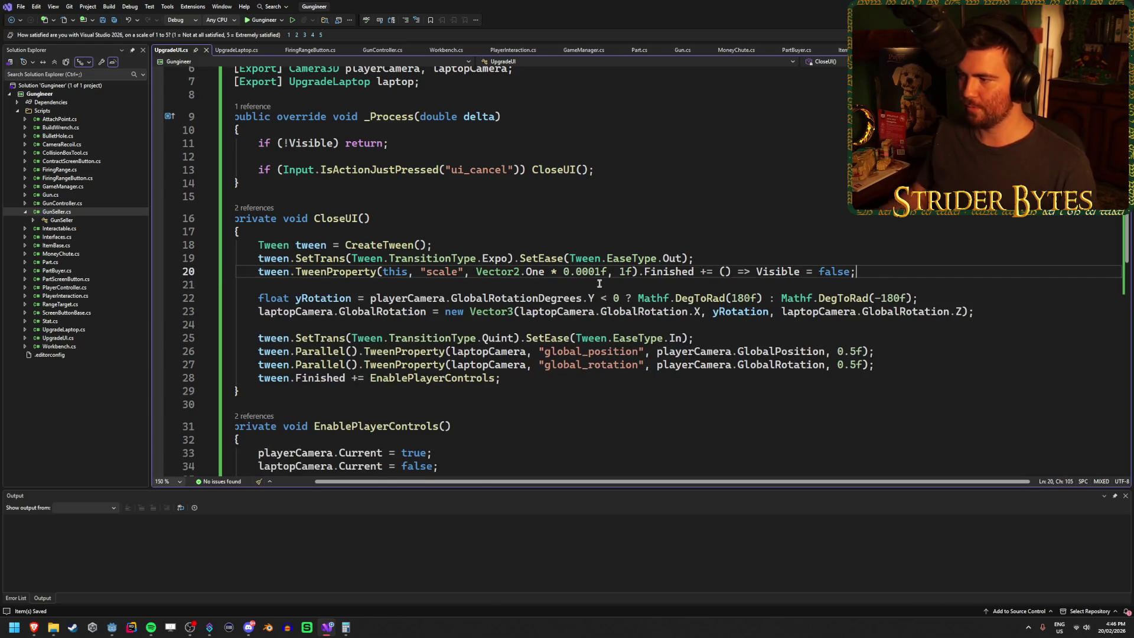
pyautogui.click(240, 51)
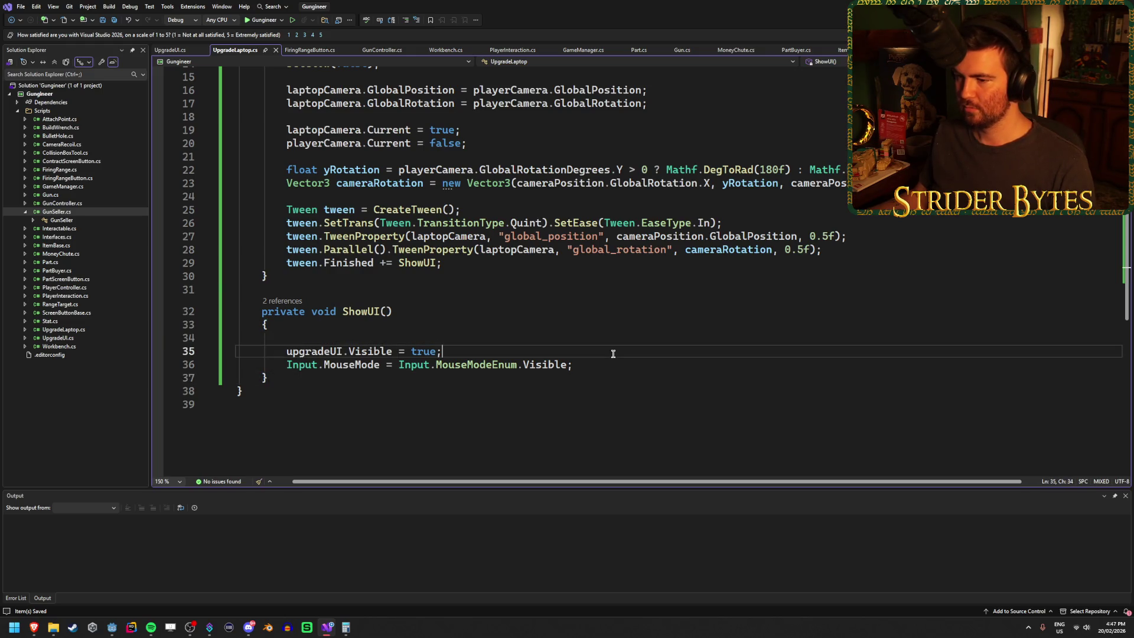
# Copy the three CloseUI tween lines from UpgradeUI.cs into ShowUI in UpgradeLaptop.cs.
pyautogui.click(166, 50)
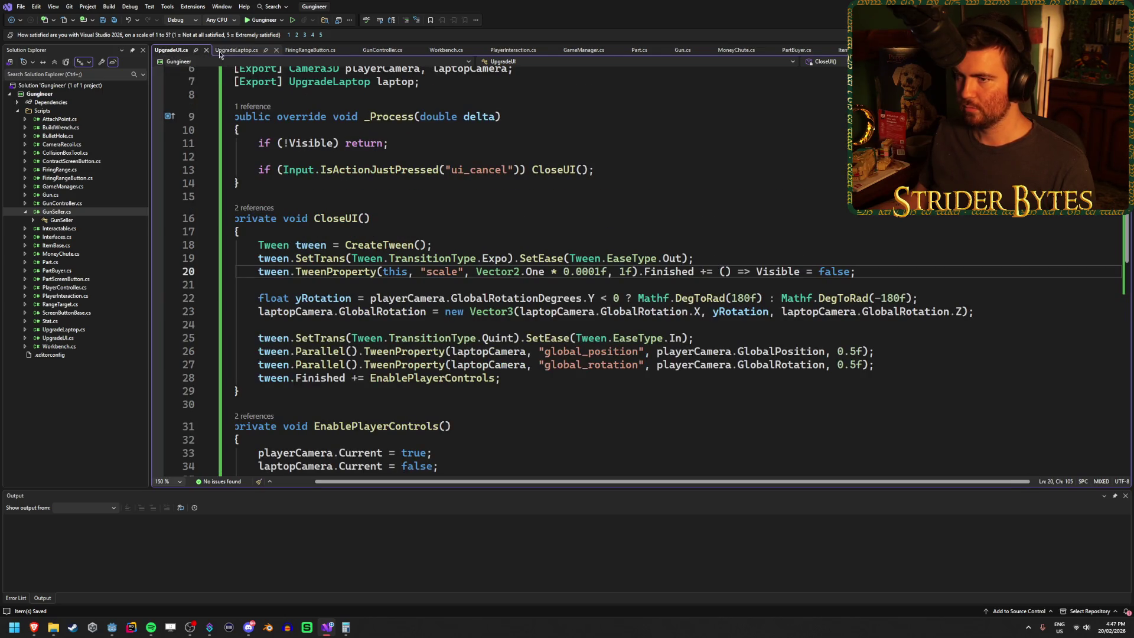
pyautogui.click(239, 51)
pyautogui.click(169, 51)
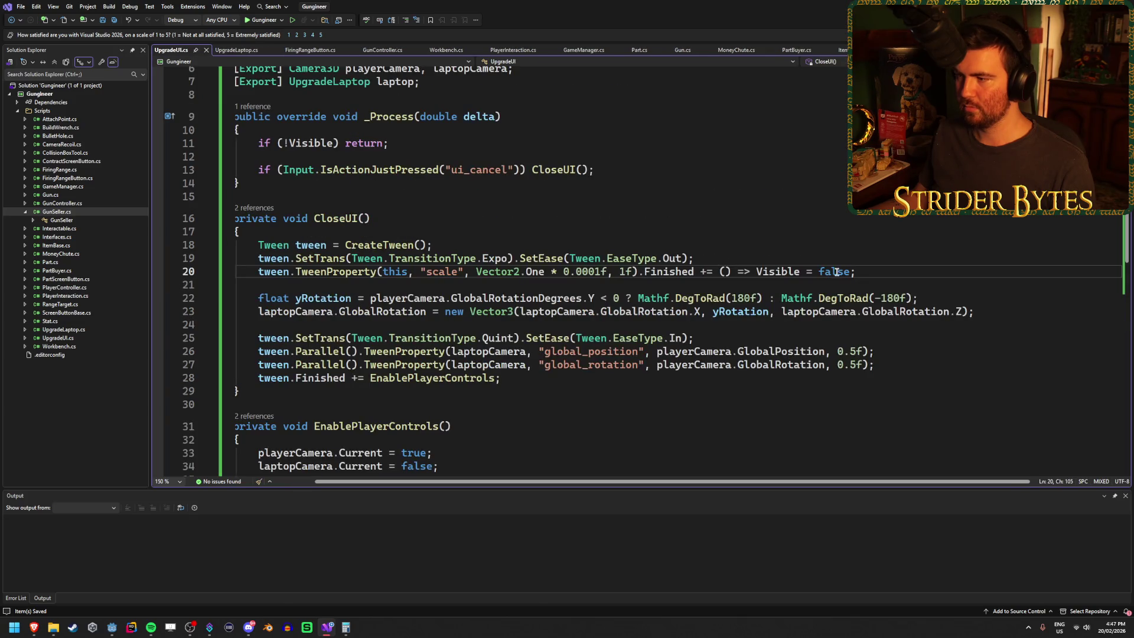
pyautogui.moveTo(873, 273)
pyautogui.mouseDown()
pyautogui.moveTo(234, 259)
pyautogui.moveTo(236, 245)
pyautogui.mouseUp()
pyautogui.hotkey('ctrl', 'c')
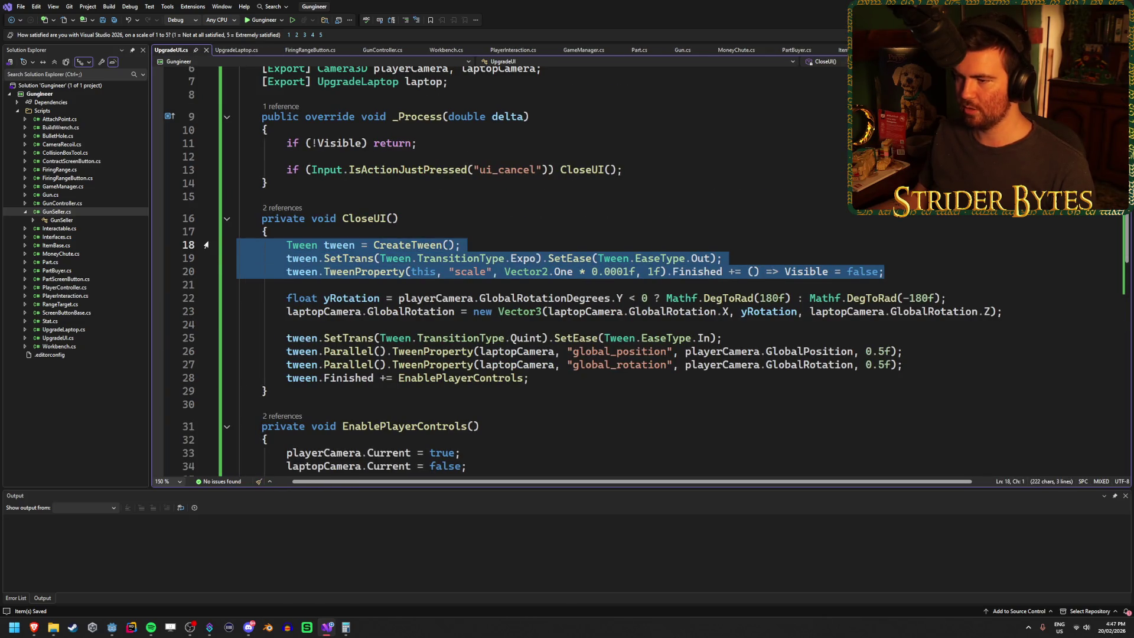
pyautogui.click(232, 52)
pyautogui.hotkey('ctrl', 'v')
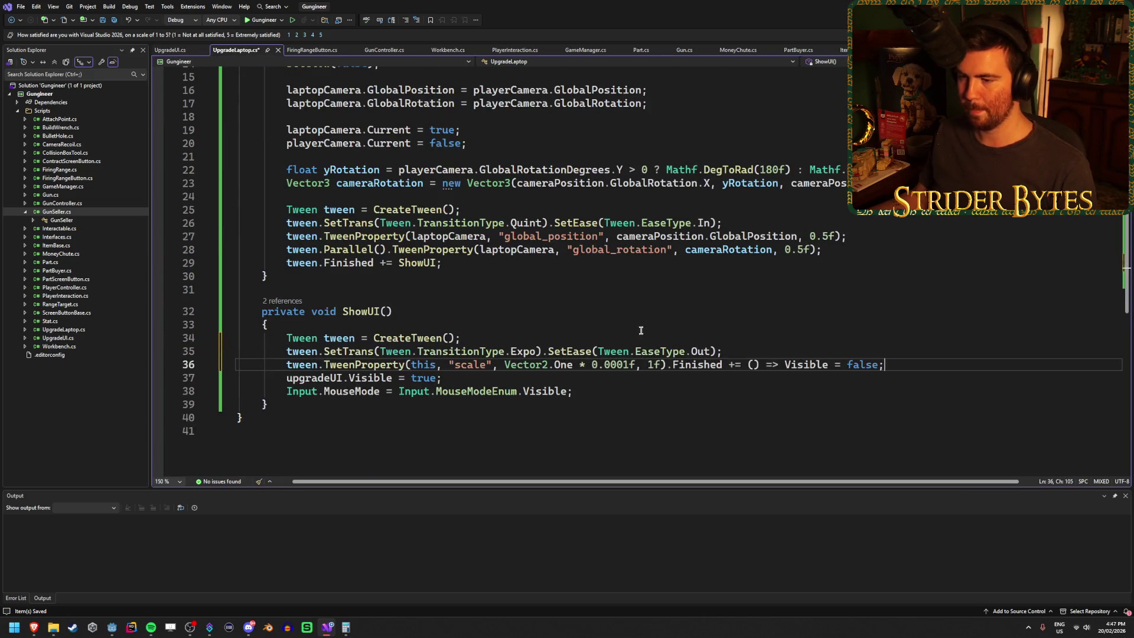
pyautogui.press('Return')
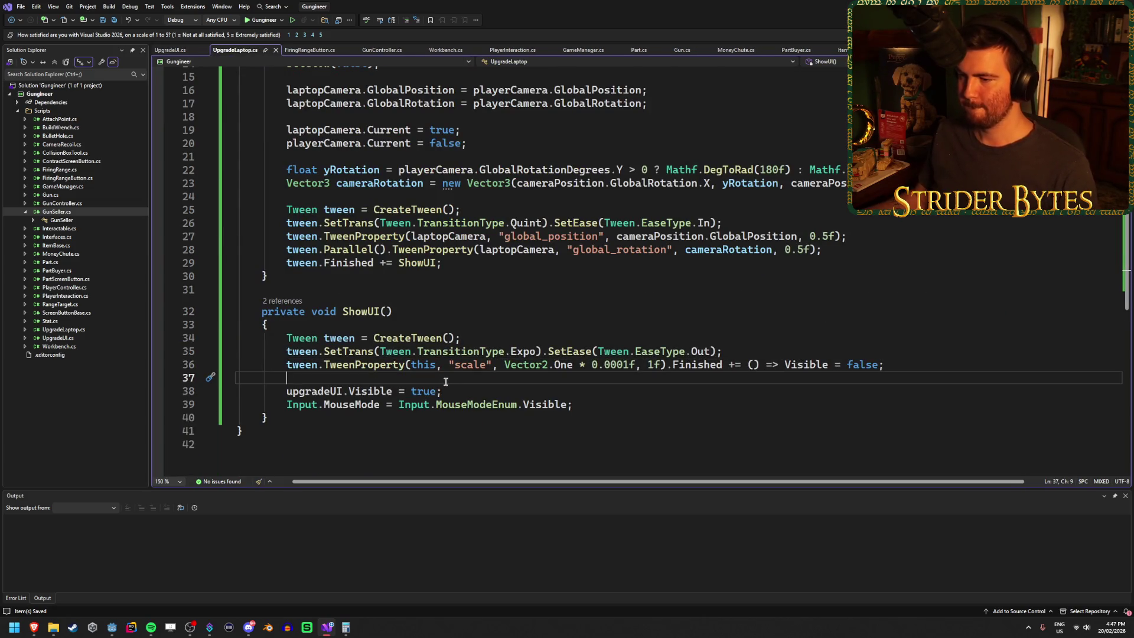
# Make the pasted Finished callback target upgradeUI.Visible instead of Visible.
pyautogui.moveTo(444, 392); pyautogui.dragTo(285, 394)
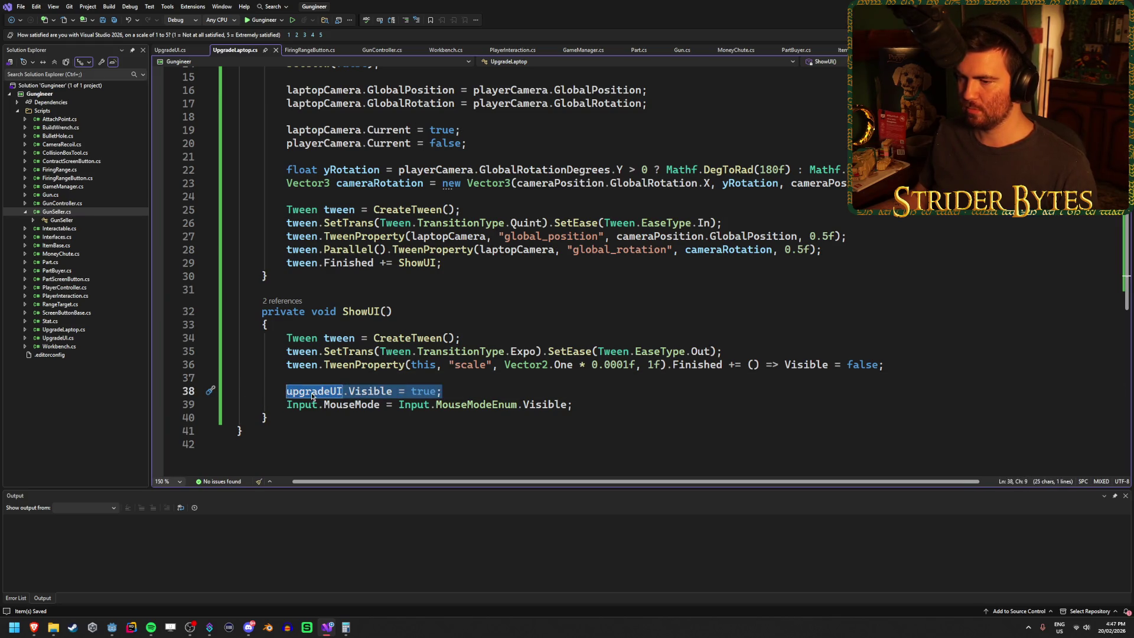
pyautogui.press('Delete')
pyautogui.doubleClick(810, 365)
pyautogui.press('Left')
pyautogui.write('upgr')
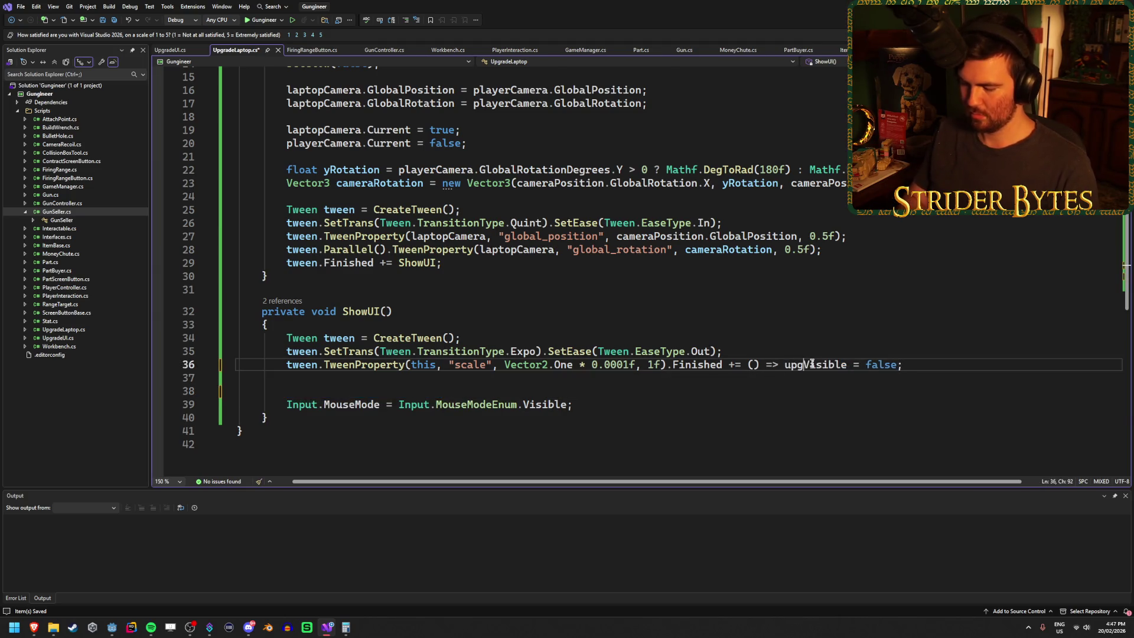
pyautogui.hotkey('ctrl', 'z')
pyautogui.hotkey('ctrl', 'z')
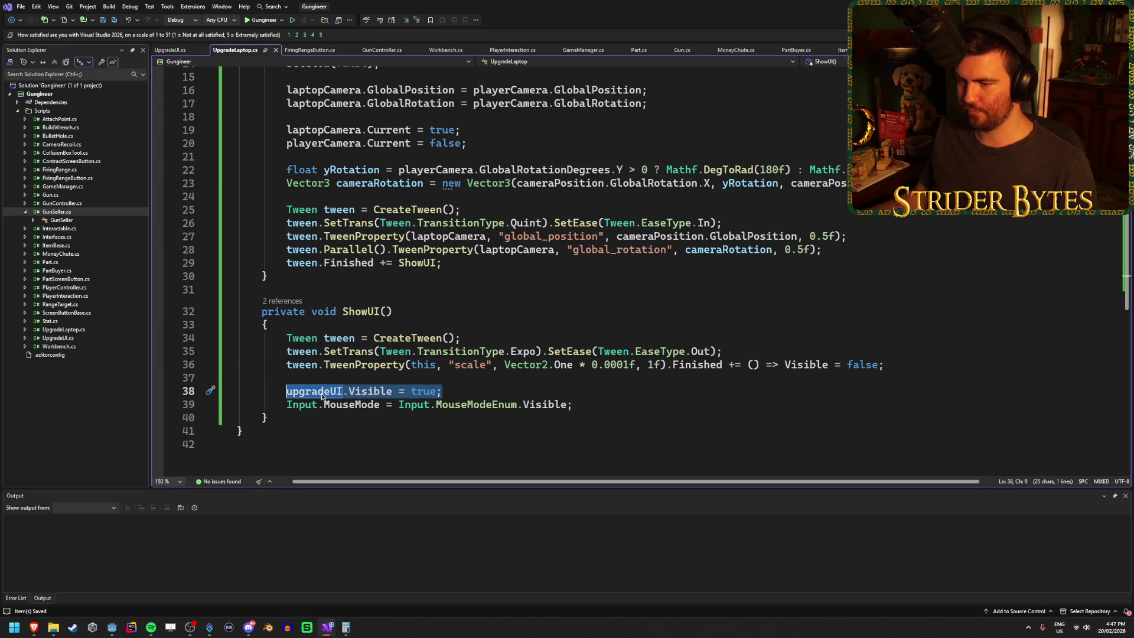
pyautogui.doubleClick(322, 395)
pyautogui.moveTo(382, 390); pyautogui.dragTo(290, 392)
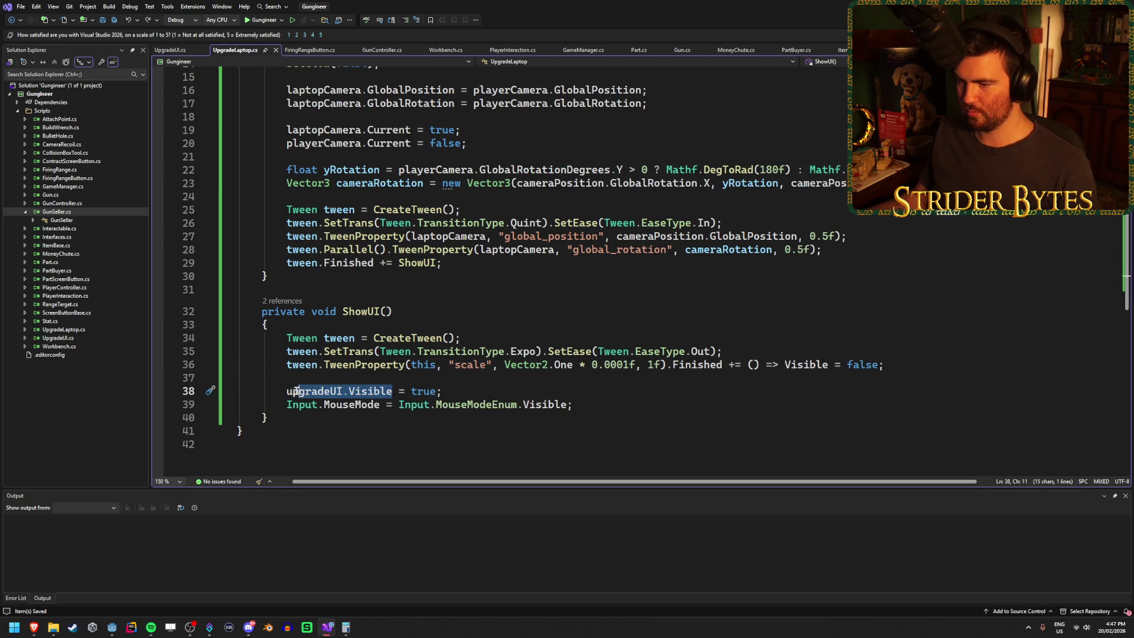
pyautogui.hotkey('ctrl', 'c')
pyautogui.doubleClick(813, 365)
pyautogui.hotkey('ctrl', 'v')
# Change the callback value to true and delete the old upgradeUI.Visible = true line.
pyautogui.doubleClick(925, 365)
pyautogui.write('true')
pyautogui.press('Escape')
pyautogui.click(686, 393)
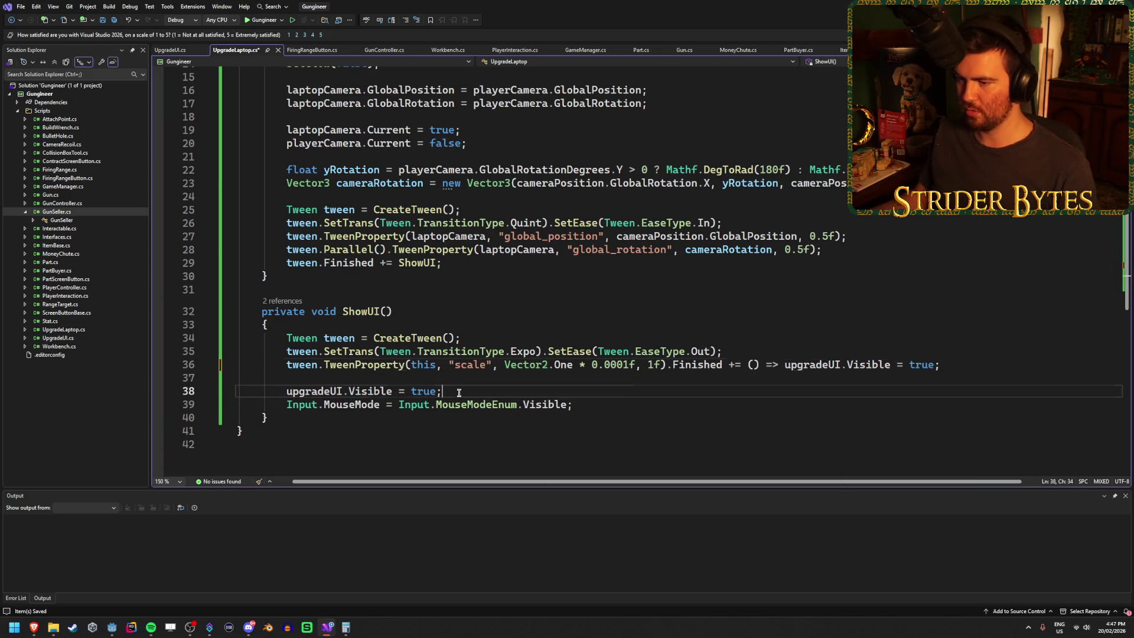
pyautogui.hotkey('ctrl', 'x')
pyautogui.click(634, 394)
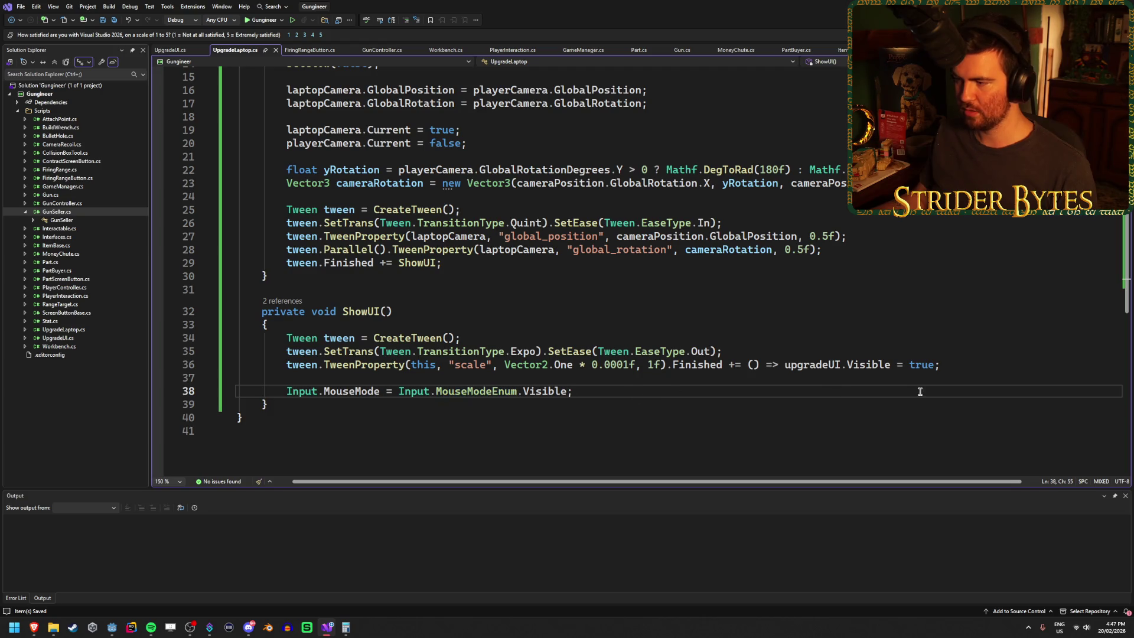
# Remove the * 0.0001f multiplier so ShowUI scales to Vector2.One, then run the game from Godot.
pyautogui.click(630, 366)
pyautogui.moveTo(630, 366); pyautogui.dragTo(572, 366)
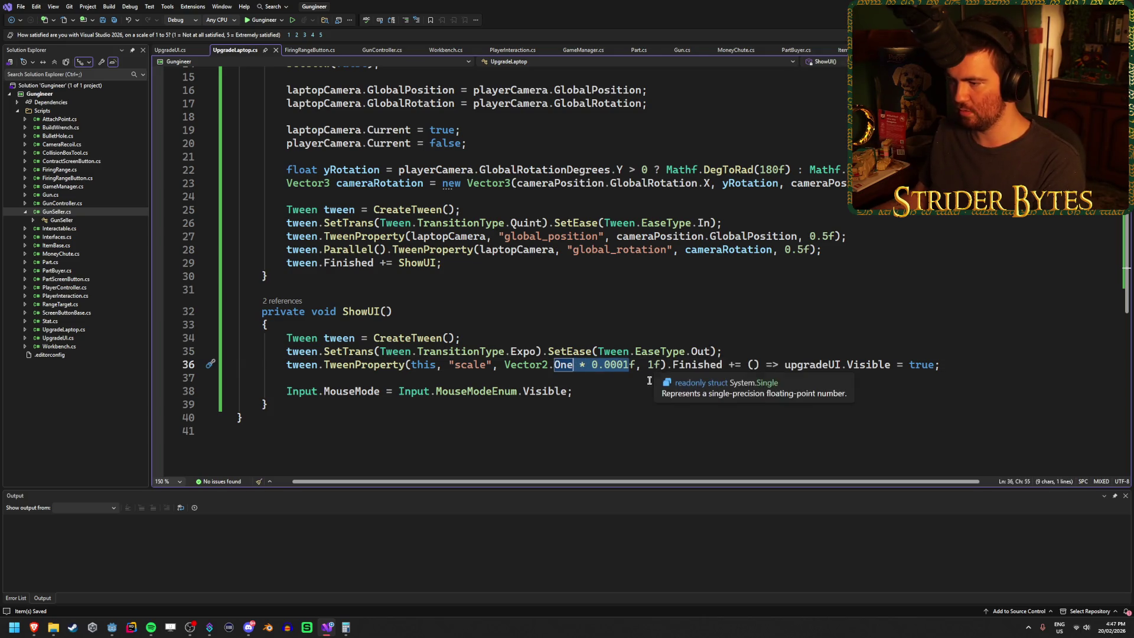
pyautogui.hotkey('shift', 'Right')
pyautogui.press('Delete')
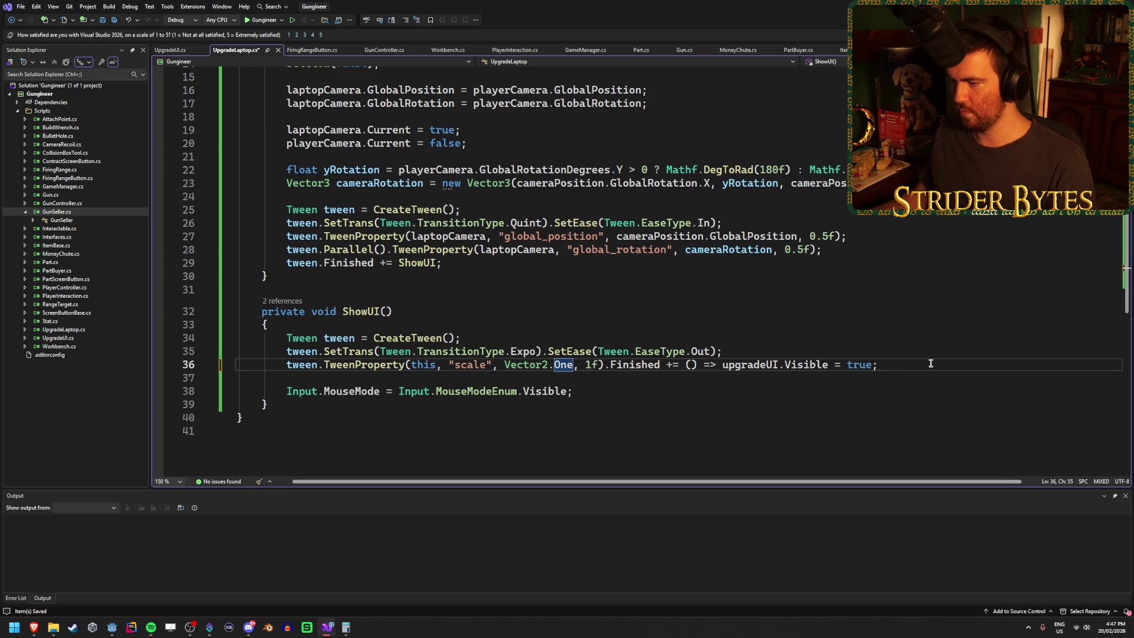
pyautogui.click(931, 364)
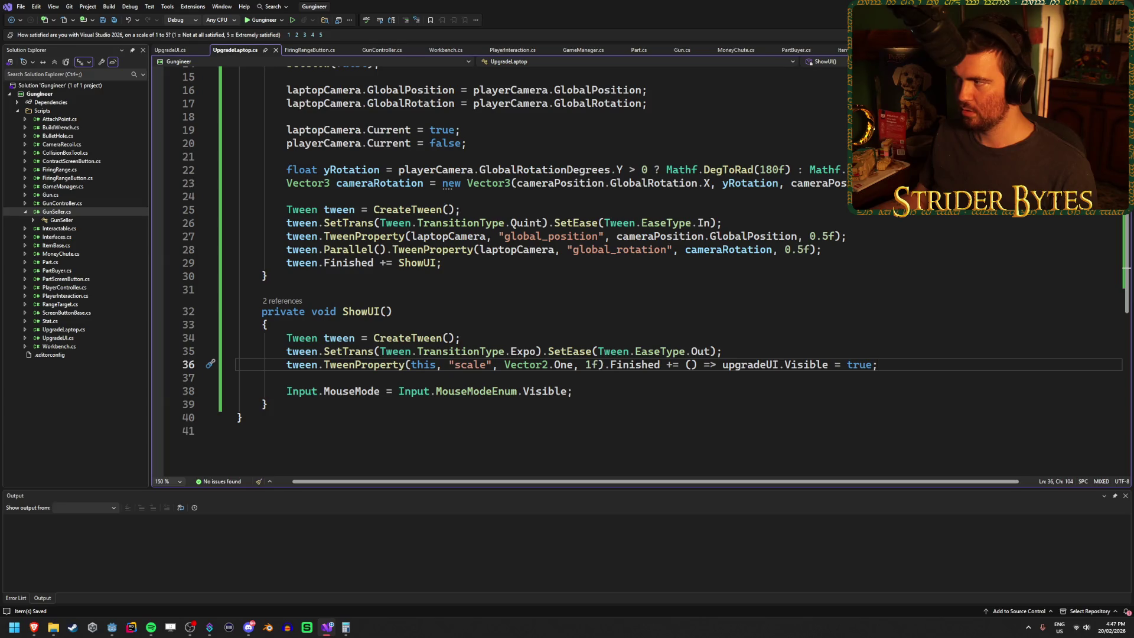
pyautogui.hotkey('alt', 'Tab')
pyautogui.press('F5')
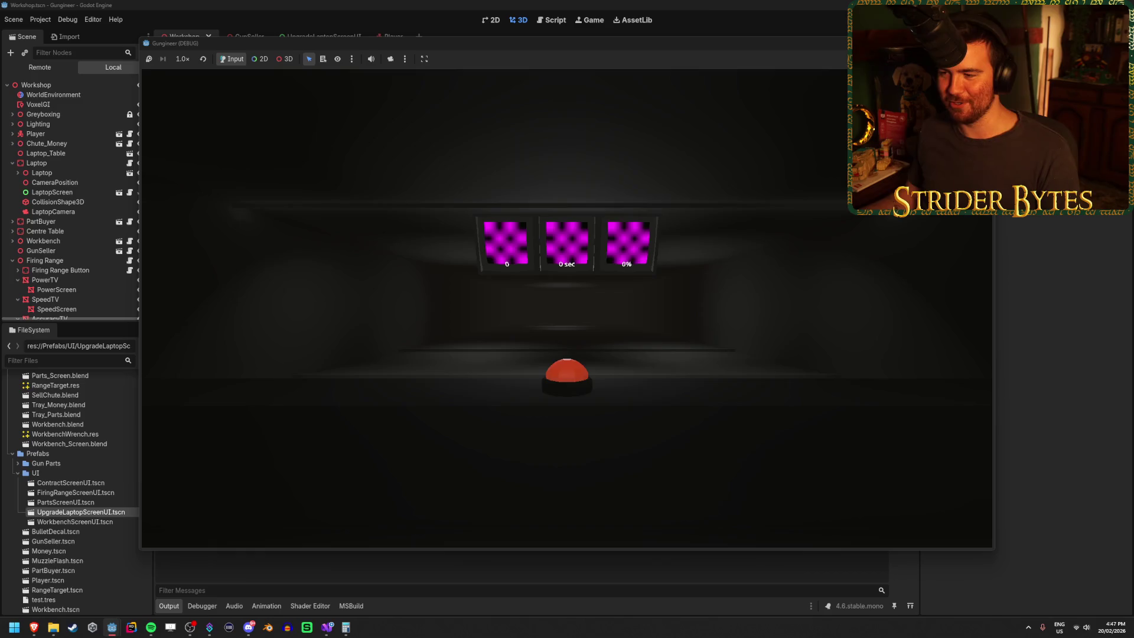
# Walk the player to the laptop, use it to open the upgrade screen, then stop the game.
pyautogui.press('w')
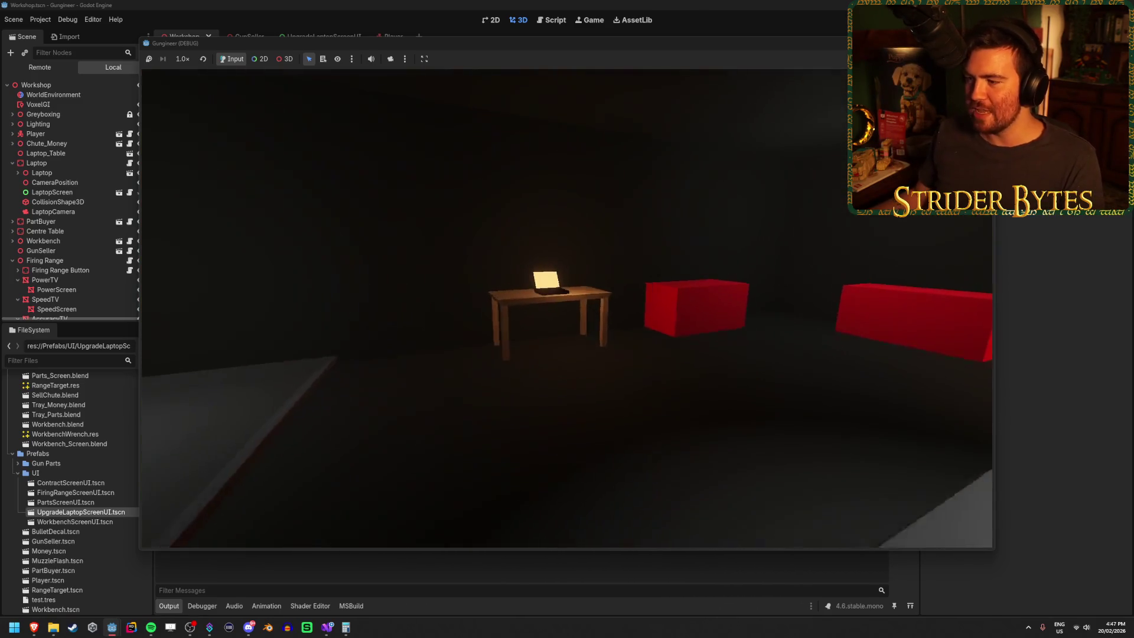
pyautogui.press('s')
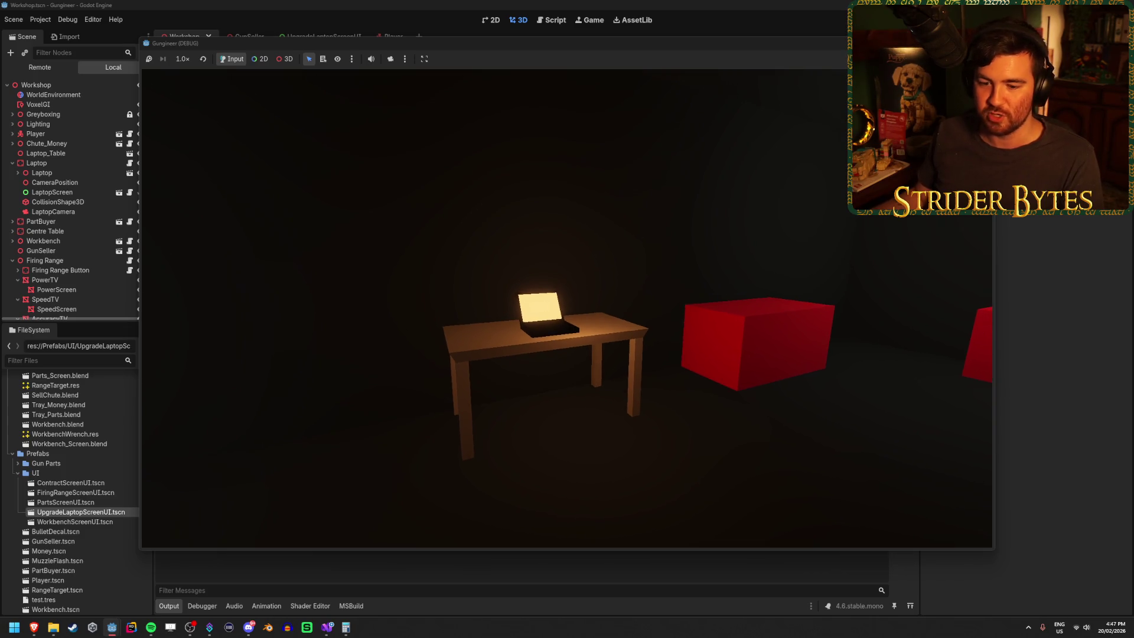
pyautogui.press('e')
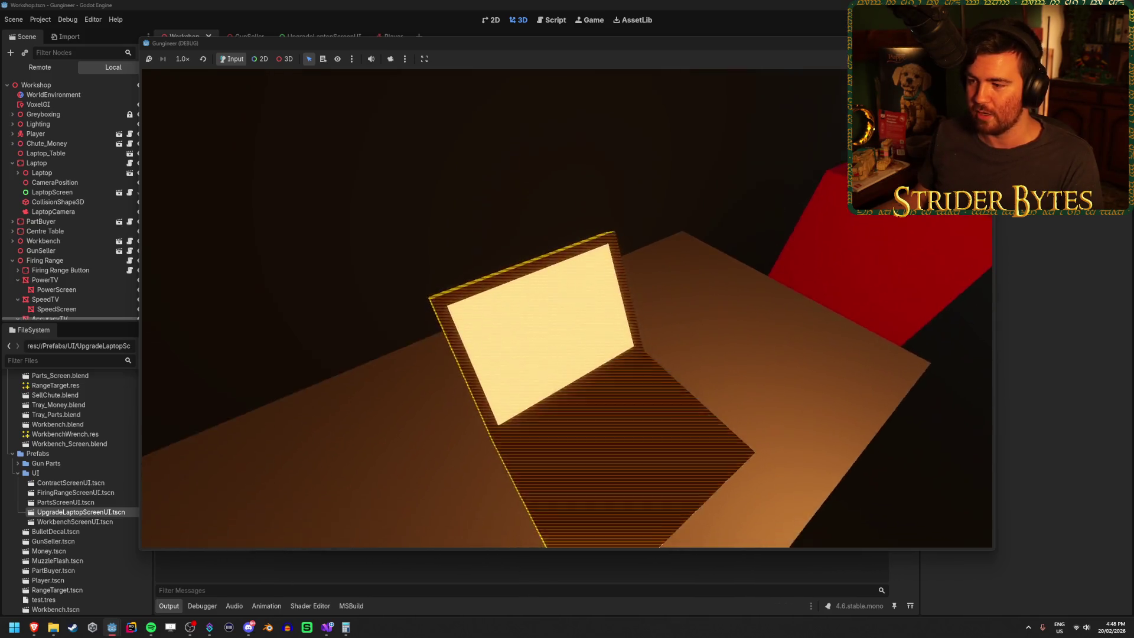
pyautogui.press('e')
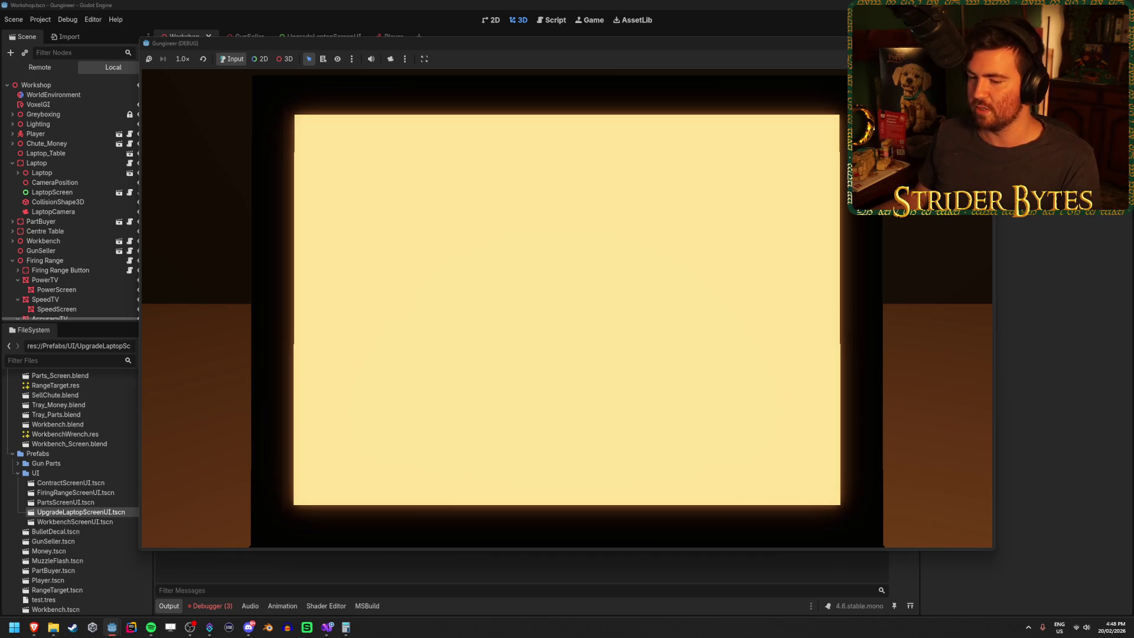
pyautogui.press('F8')
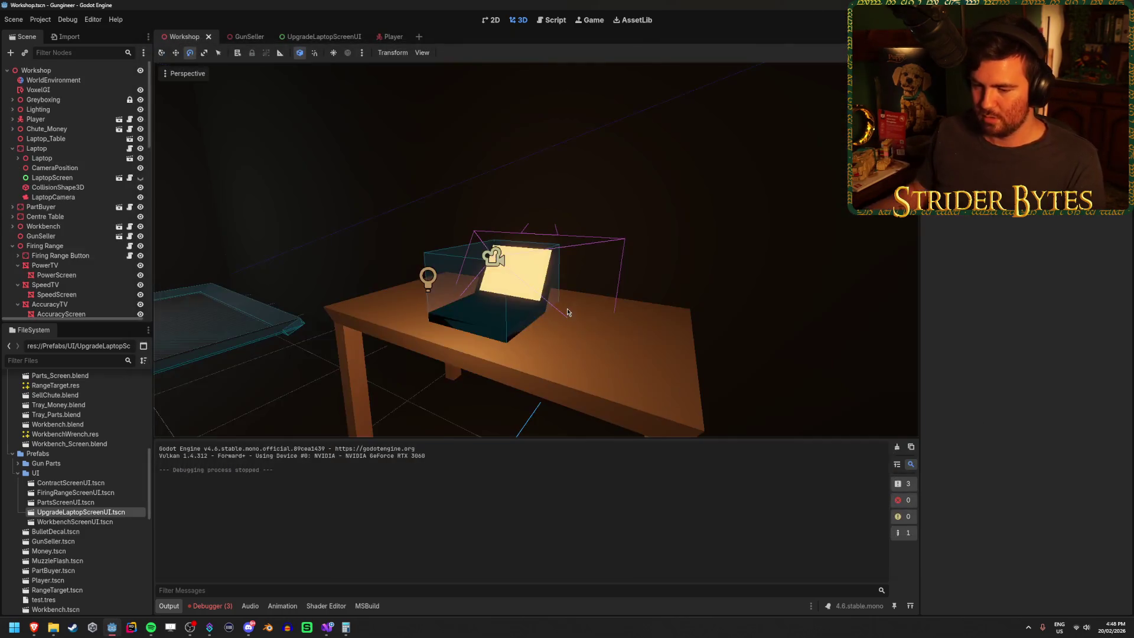
# Review the three debugger errors, including the Vector3/Vector2 mismatch in ShowUI, then return to Visual Studio.
pyautogui.click(225, 607)
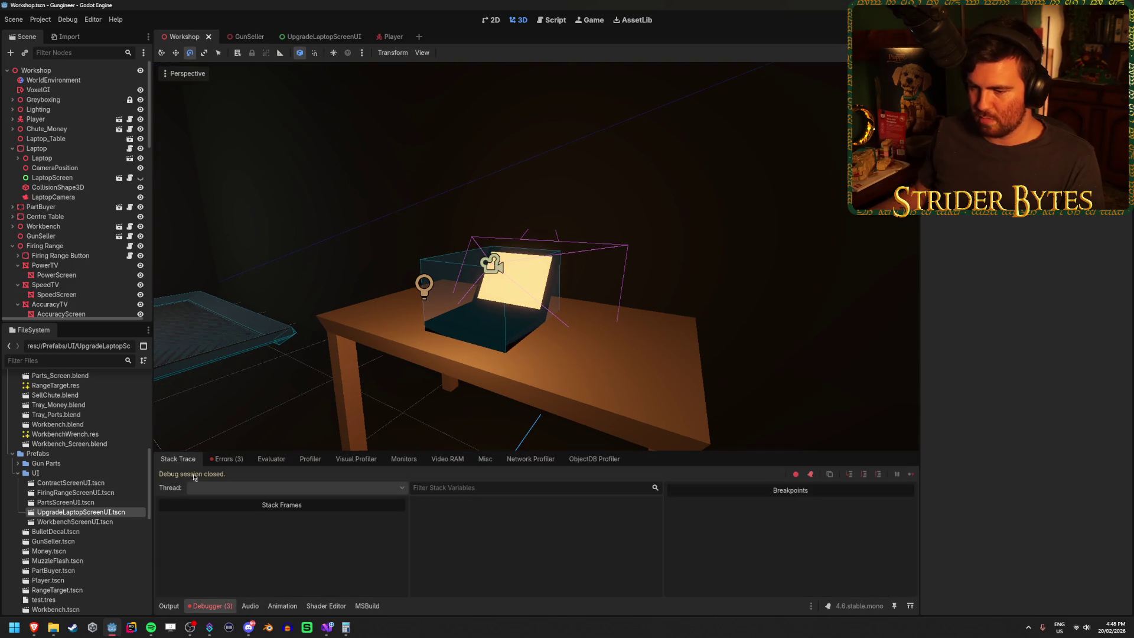
pyautogui.click(226, 460)
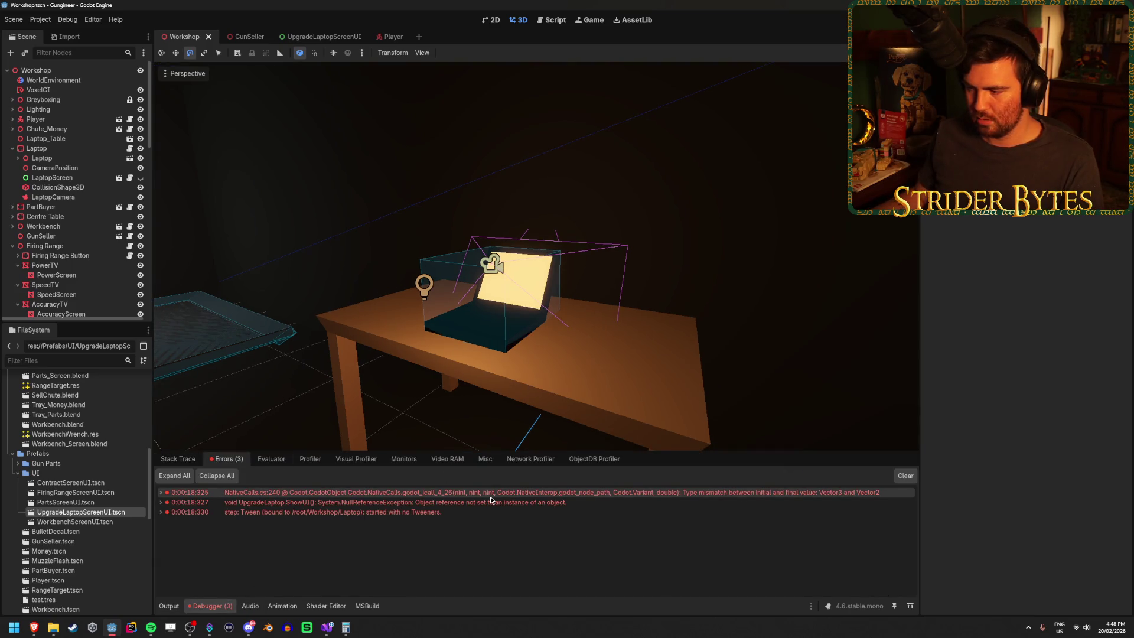
pyautogui.moveTo(491, 500)
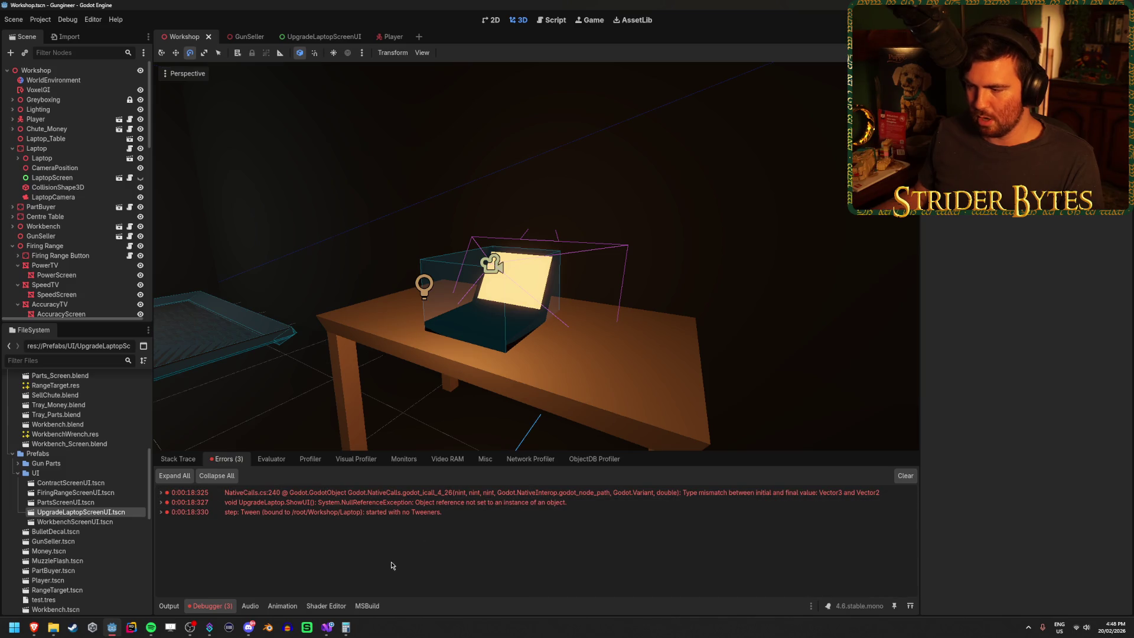
pyautogui.click(327, 625)
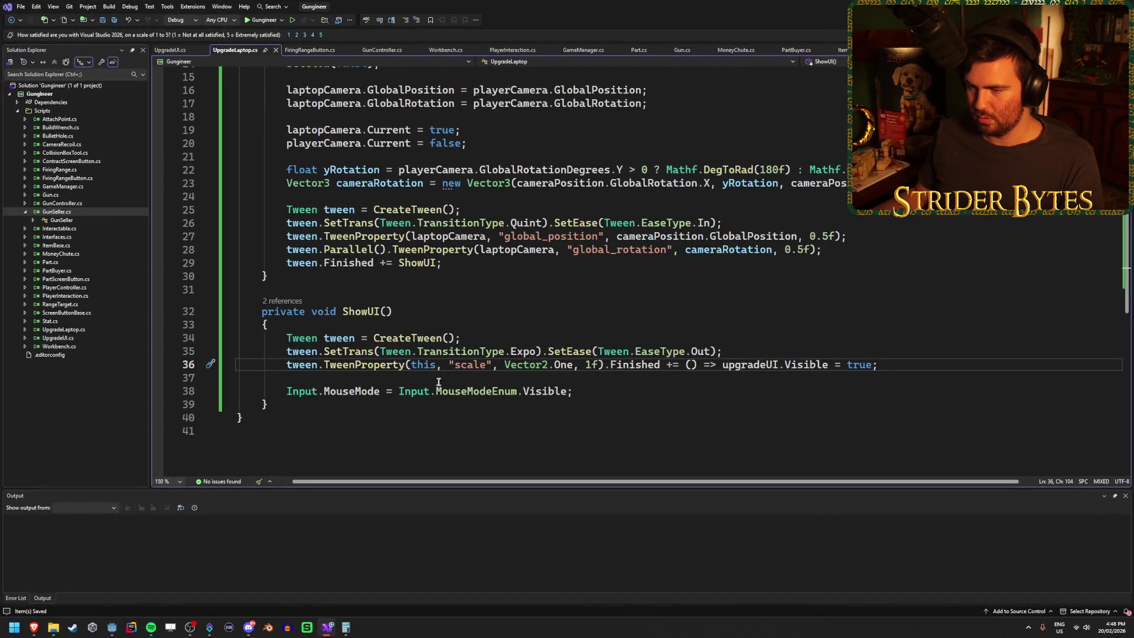
# Change Vector2 to Vector3 in the scale tweens of ShowUI (line 36) and CloseUI (line 20), and save.
pyautogui.click(549, 365)
pyautogui.moveTo(604, 353)
pyautogui.press('BackSpace')
pyautogui.write('3')
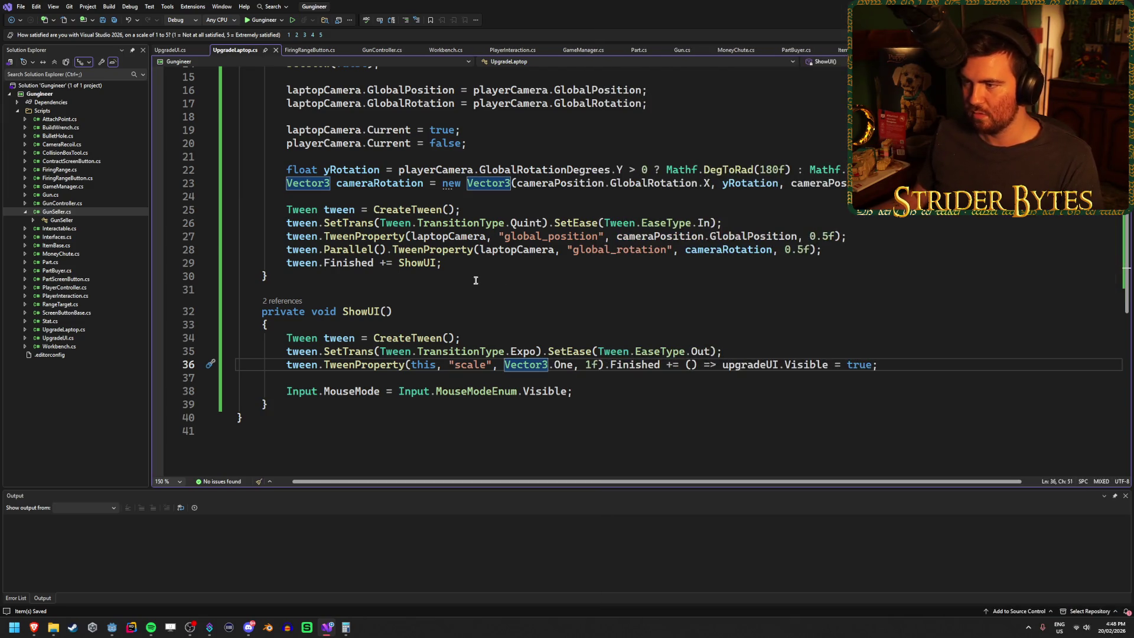
pyautogui.click(170, 50)
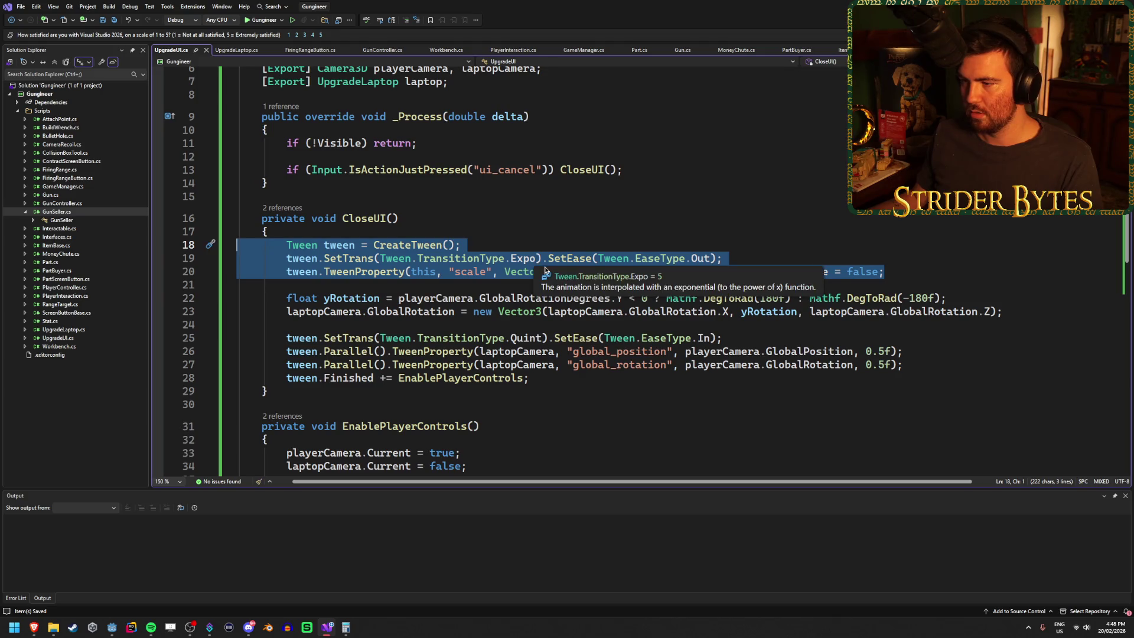
pyautogui.click(512, 272)
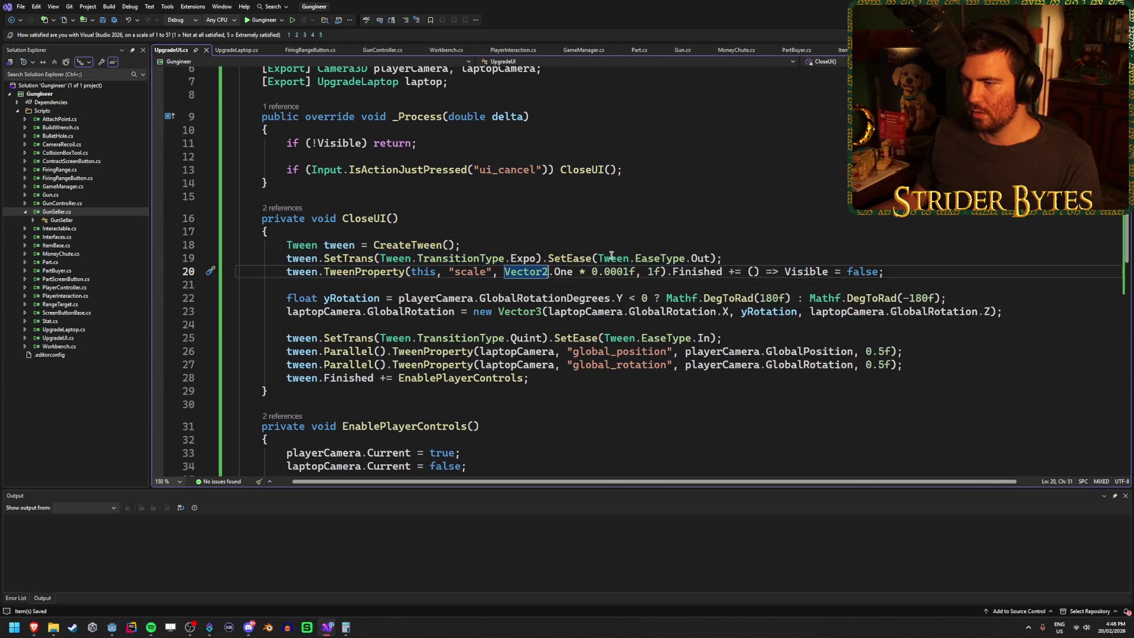
pyautogui.moveTo(614, 261)
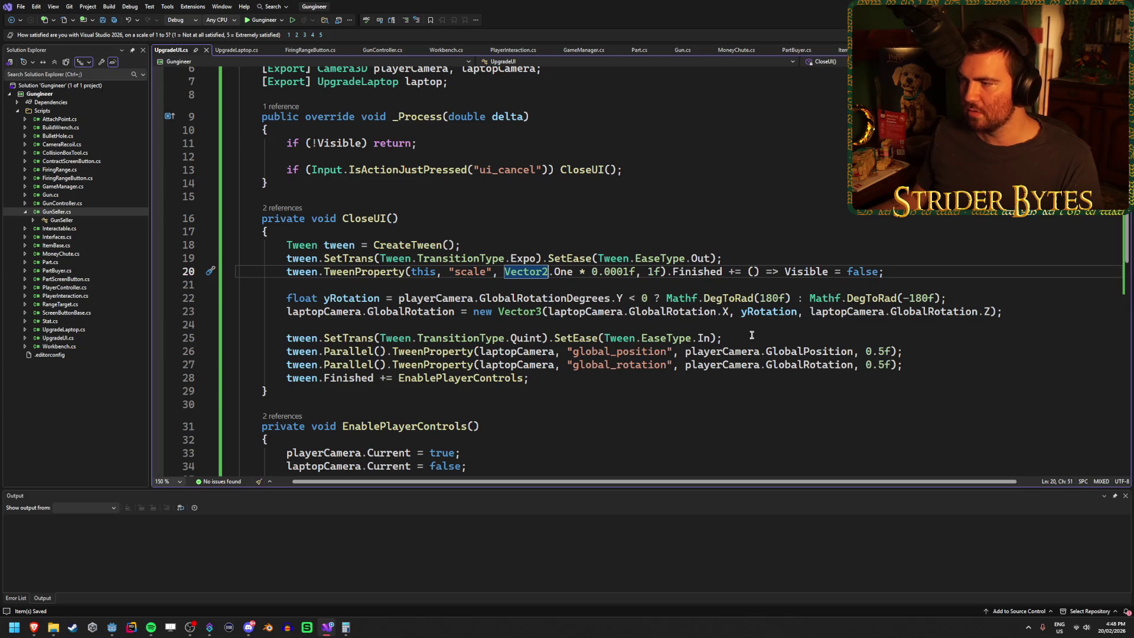
pyautogui.scroll(2, 752, 335)
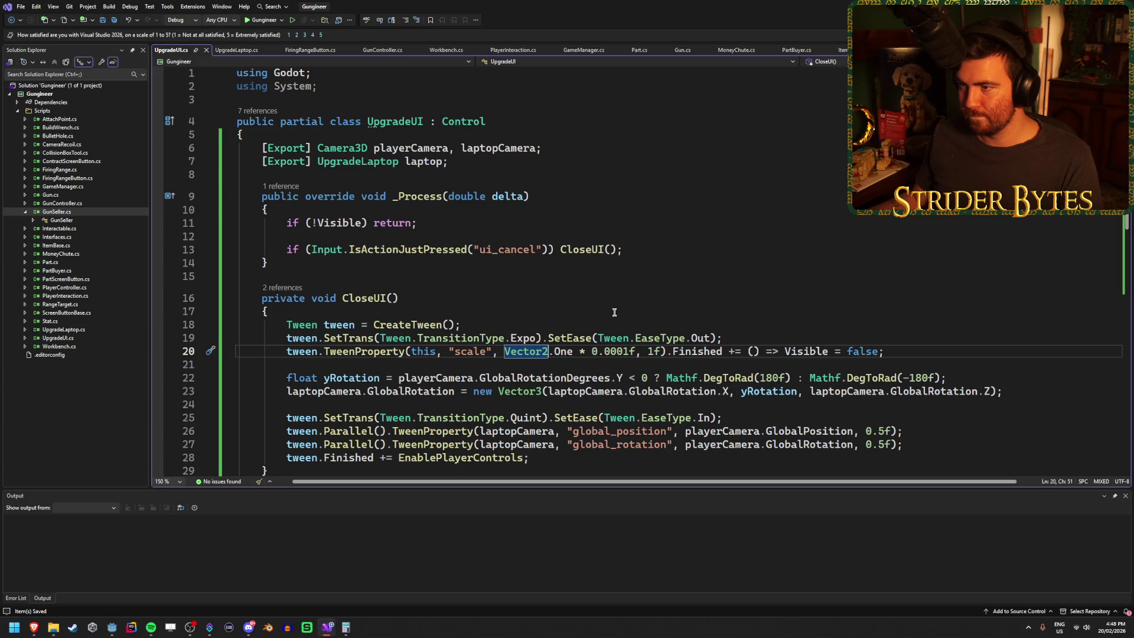
pyautogui.moveTo(468, 120)
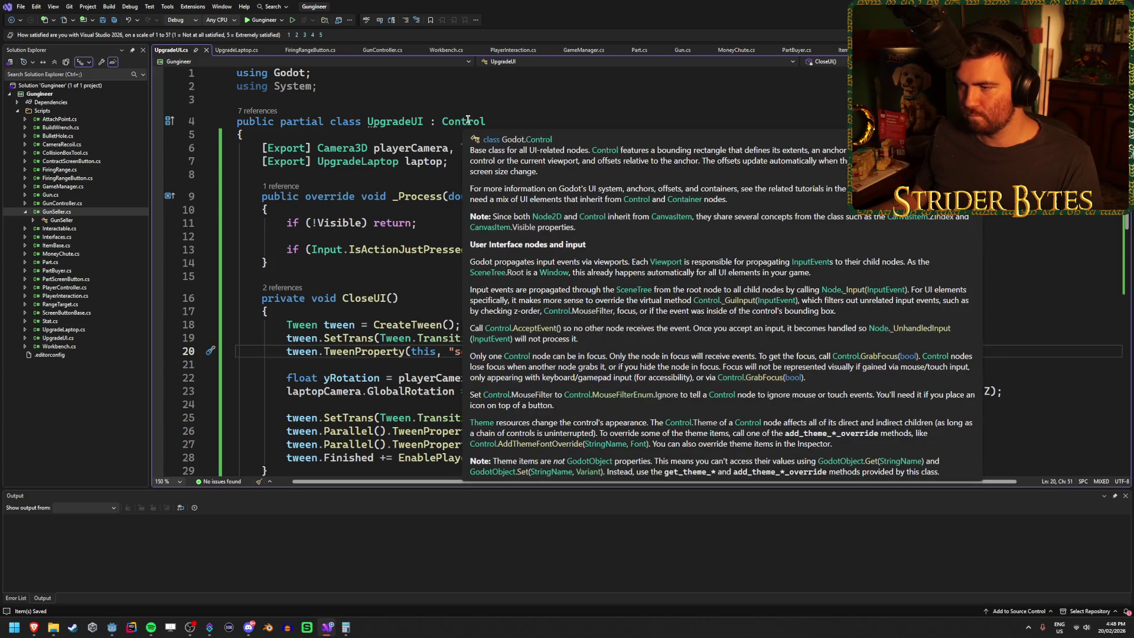
pyautogui.write('Vector3.One * 0.0001f, 1f).Finished += () => Visible = false;')
pyautogui.hotkey('ctrl', 's')
pyautogui.hotkey('alt', 'Tab')
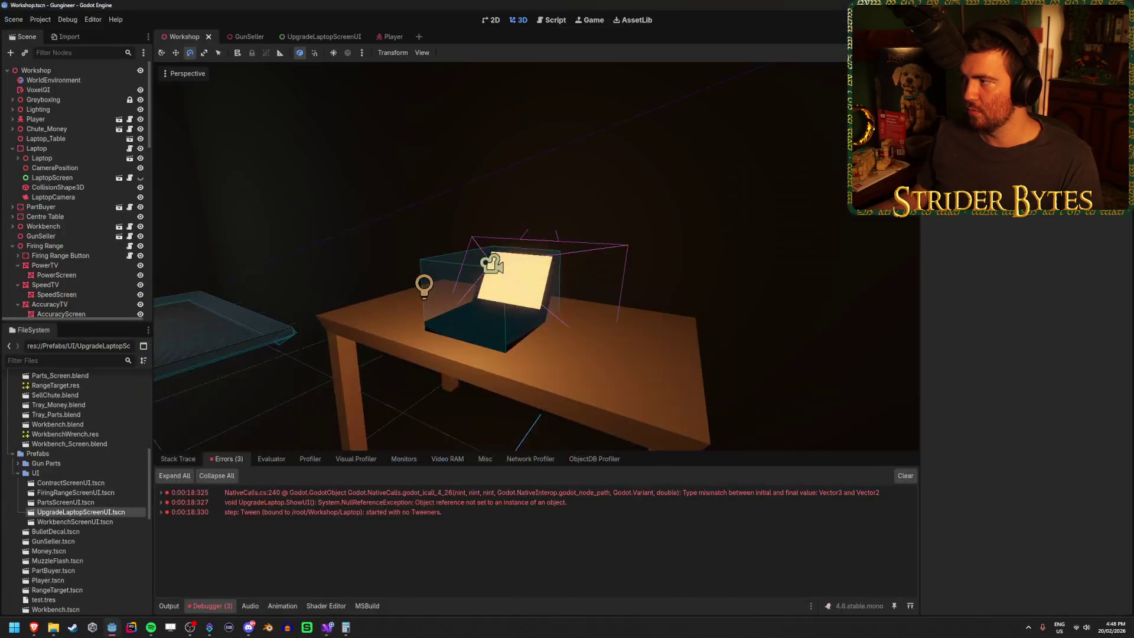
pyautogui.press('F5')
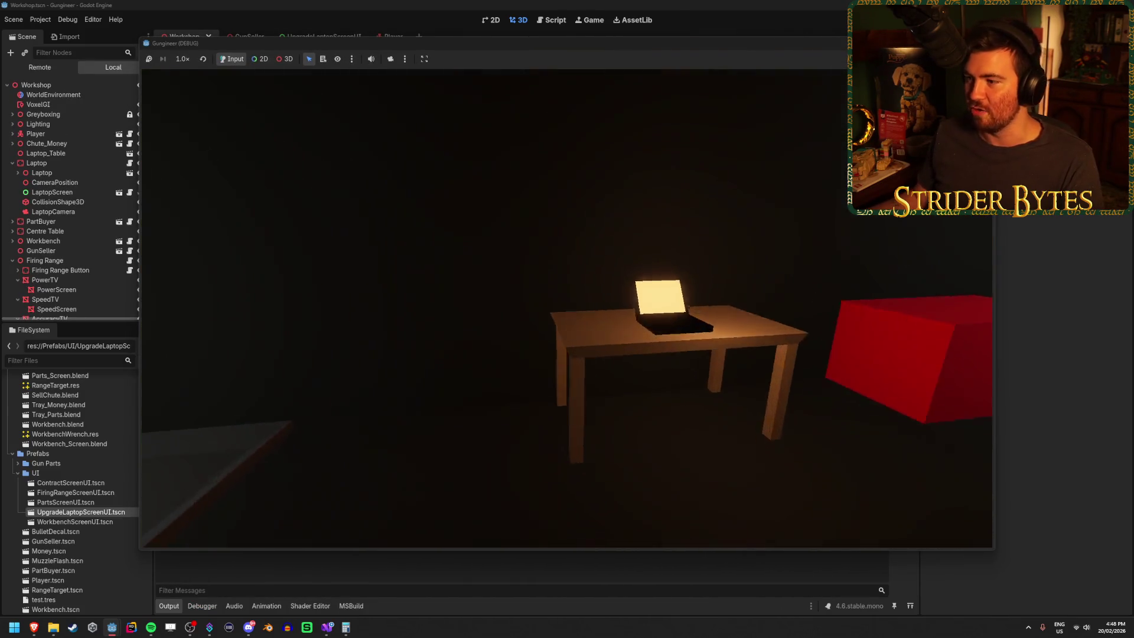
pyautogui.click(567, 312)
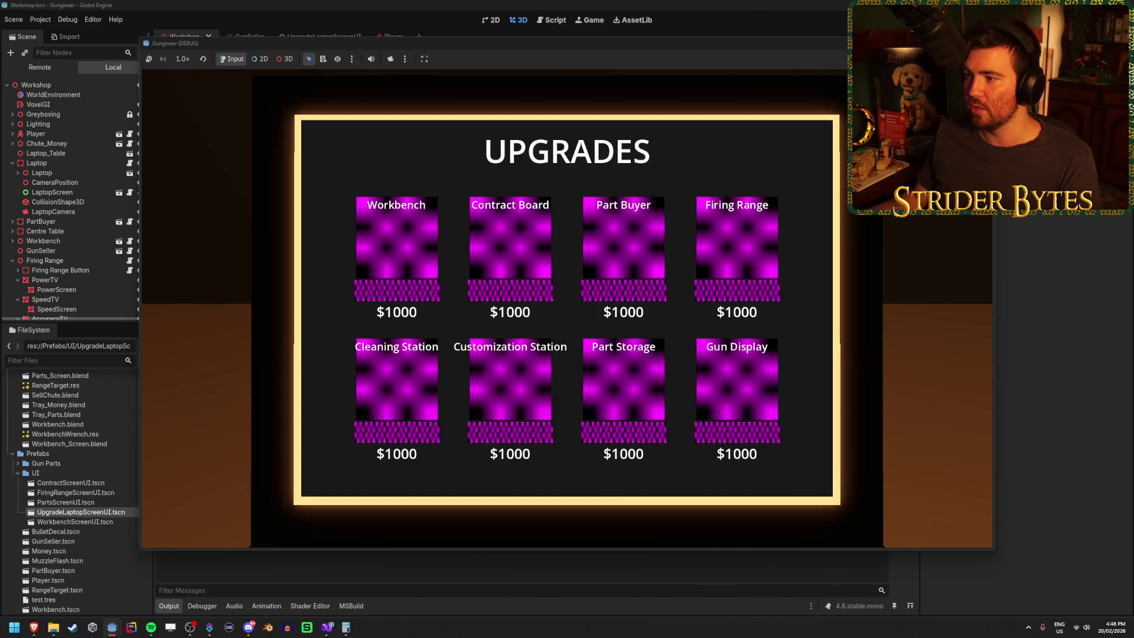
pyautogui.press('F8')
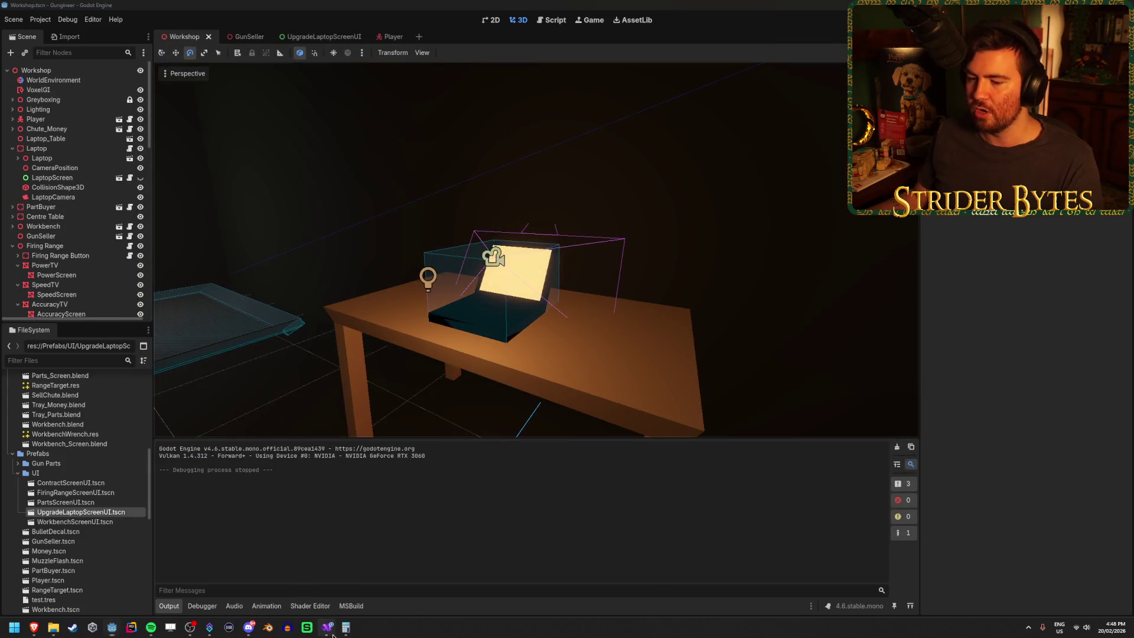
pyautogui.click(326, 627)
# Cut Visible = true out of ShowUI's scale tween, removing its Finished callback.
pyautogui.click(915, 351)
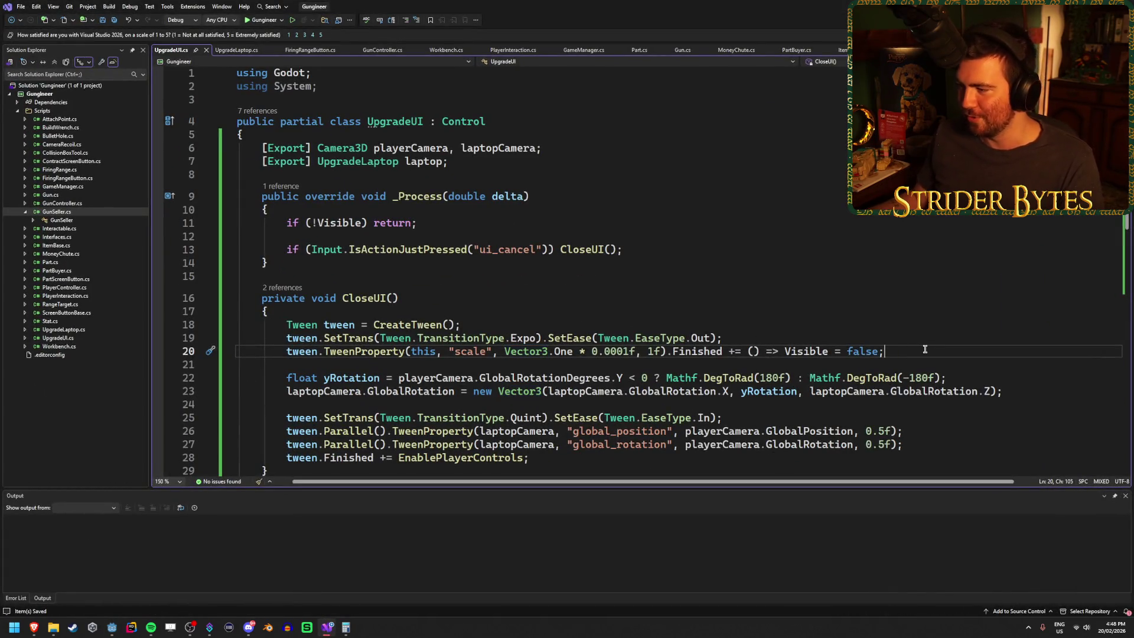
pyautogui.moveTo(893, 351); pyautogui.dragTo(786, 351)
pyautogui.click(808, 351)
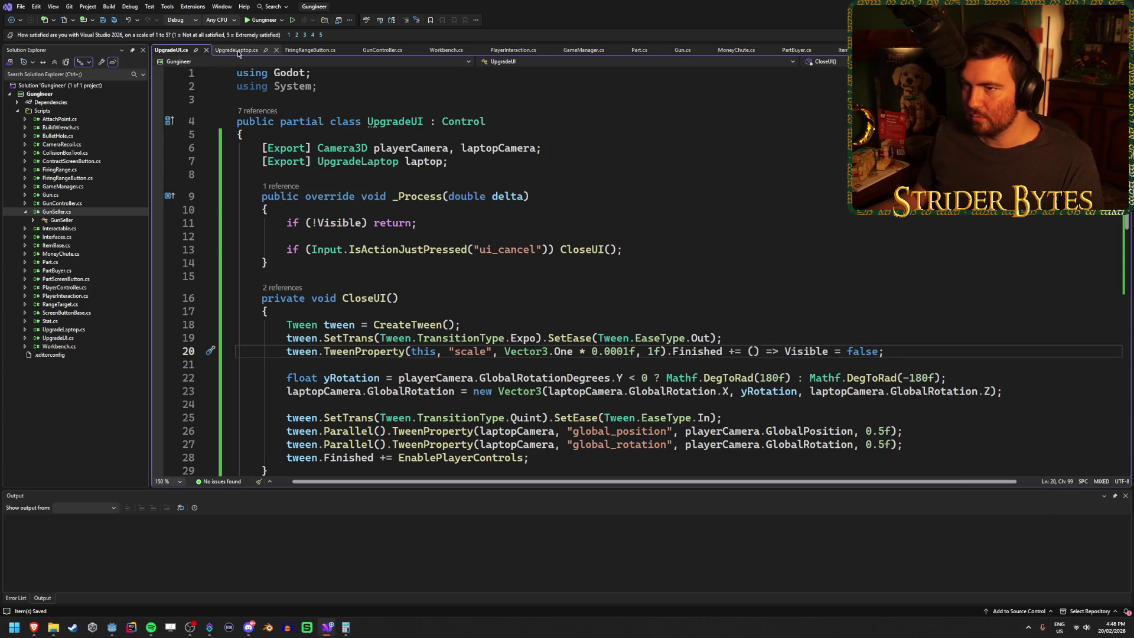
pyautogui.click(236, 49)
pyautogui.moveTo(873, 365); pyautogui.dragTo(599, 366)
pyautogui.hotkey('ctrl', 'c')
pyautogui.press('Delete')
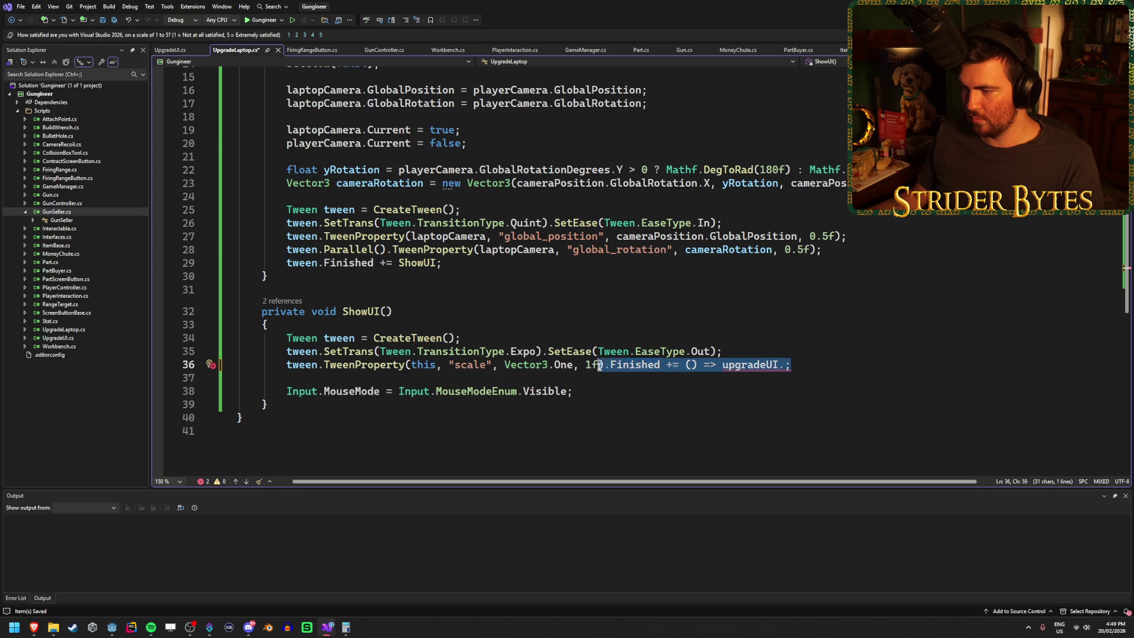
pyautogui.write(';')
# Insert 'Visible = true;' as the first line of ShowUI.
pyautogui.click(352, 329)
pyautogui.press('Return')
pyautogui.hotkey('ctrl', 'v')
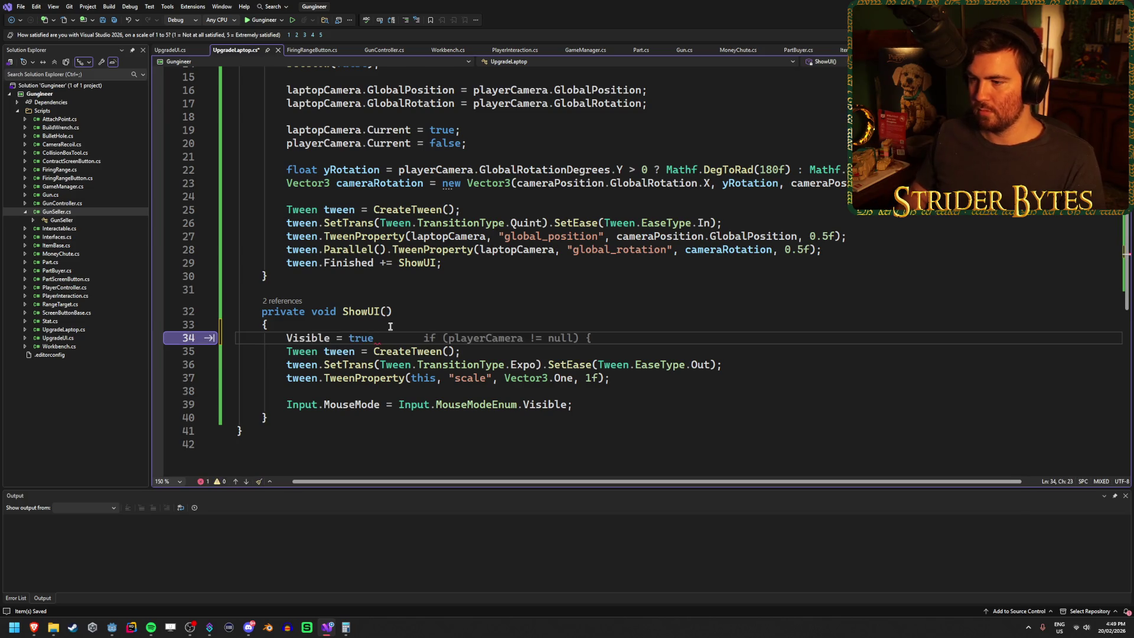
pyautogui.write(';')
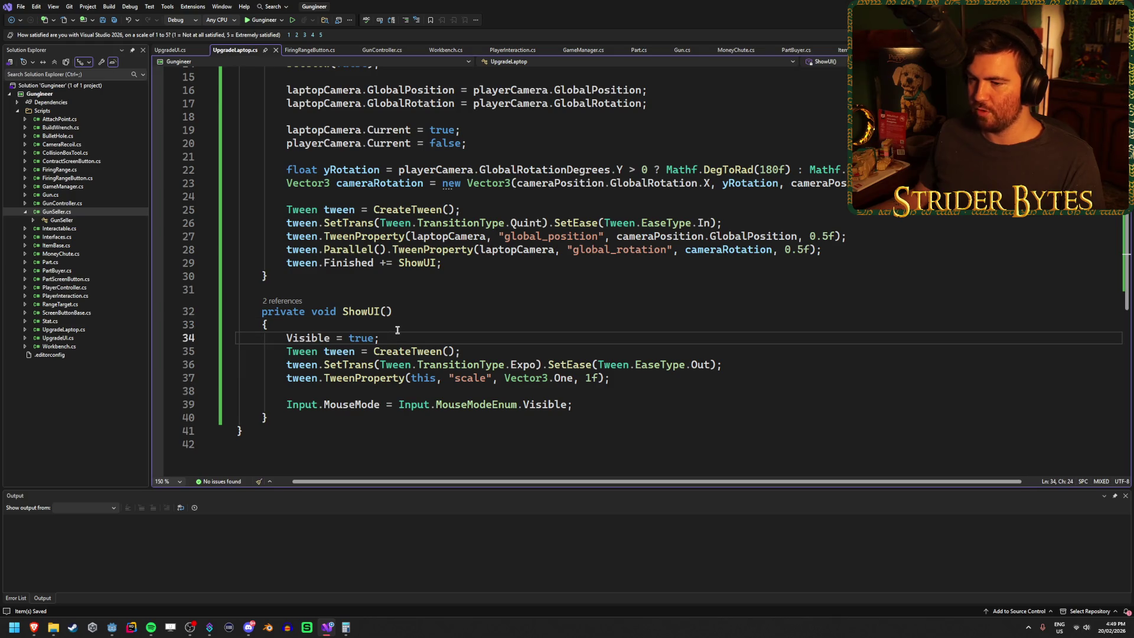
pyautogui.click(399, 326)
pyautogui.click(388, 340)
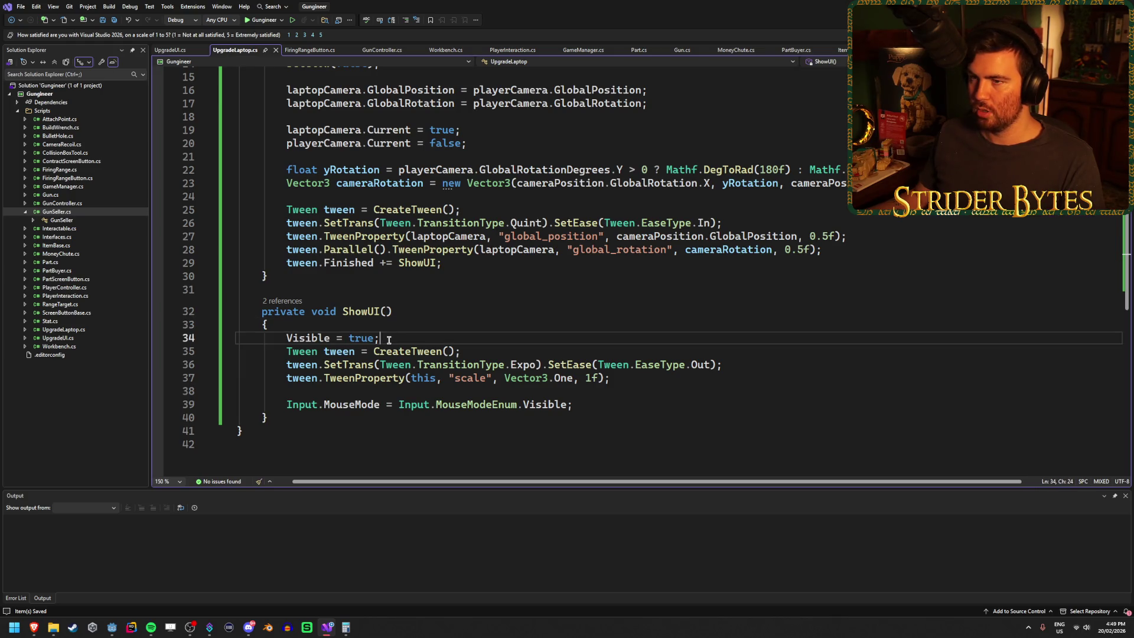
pyautogui.click(310, 338)
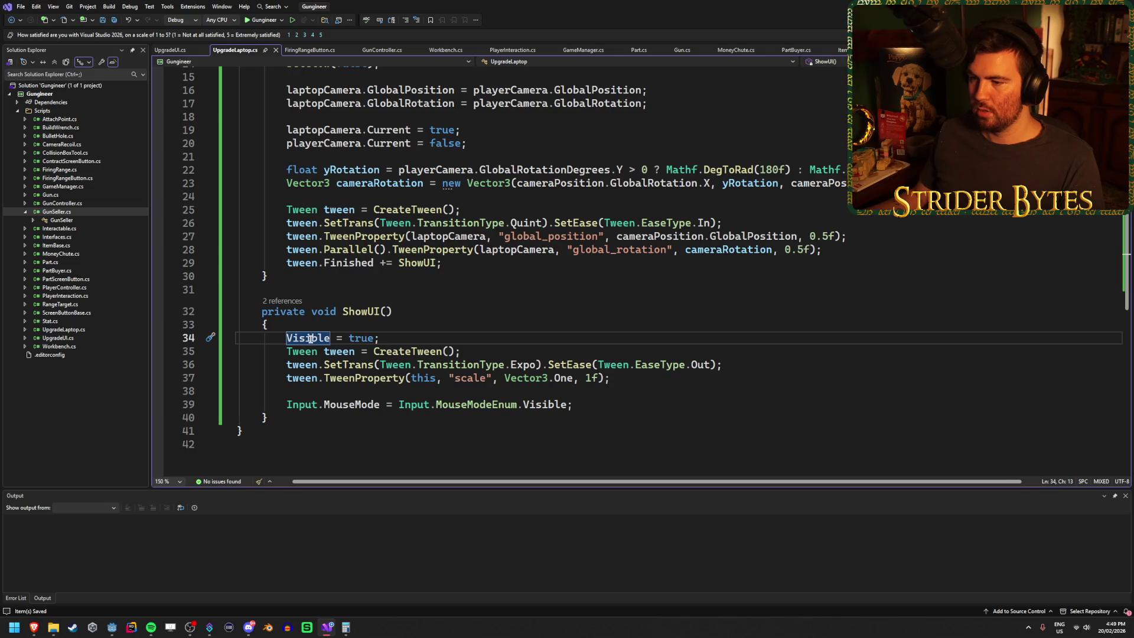
# Make line 34's Visible and the scale tween both target the upgradeUI field.
pyautogui.scroll(5, 463, 420)
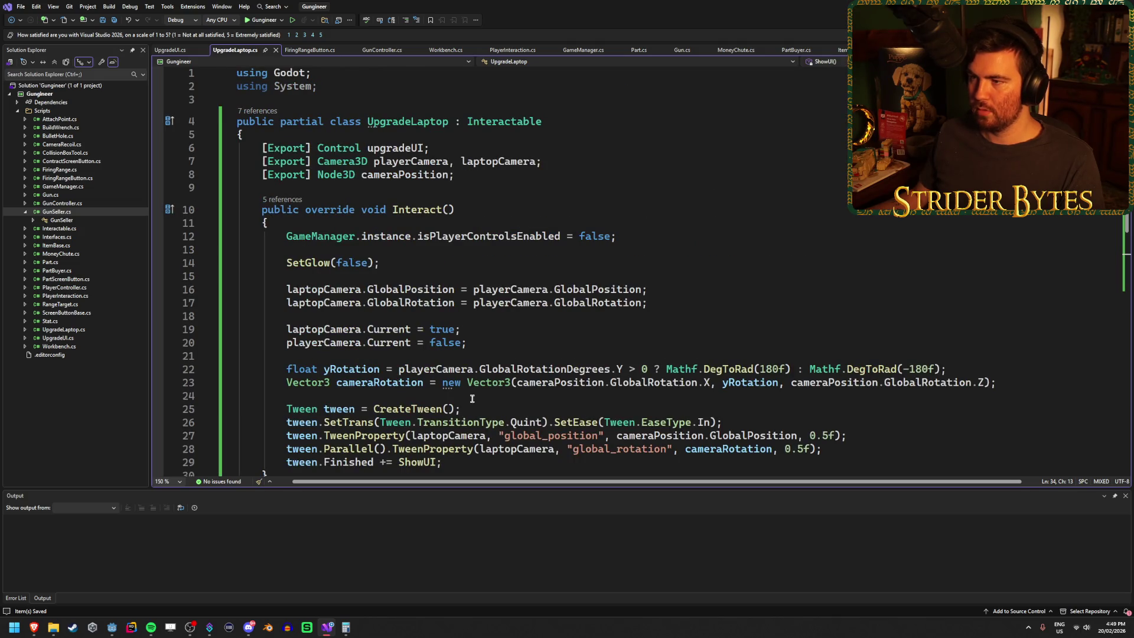
pyautogui.doubleClick(396, 148)
pyautogui.hotkey('ctrl', 'c')
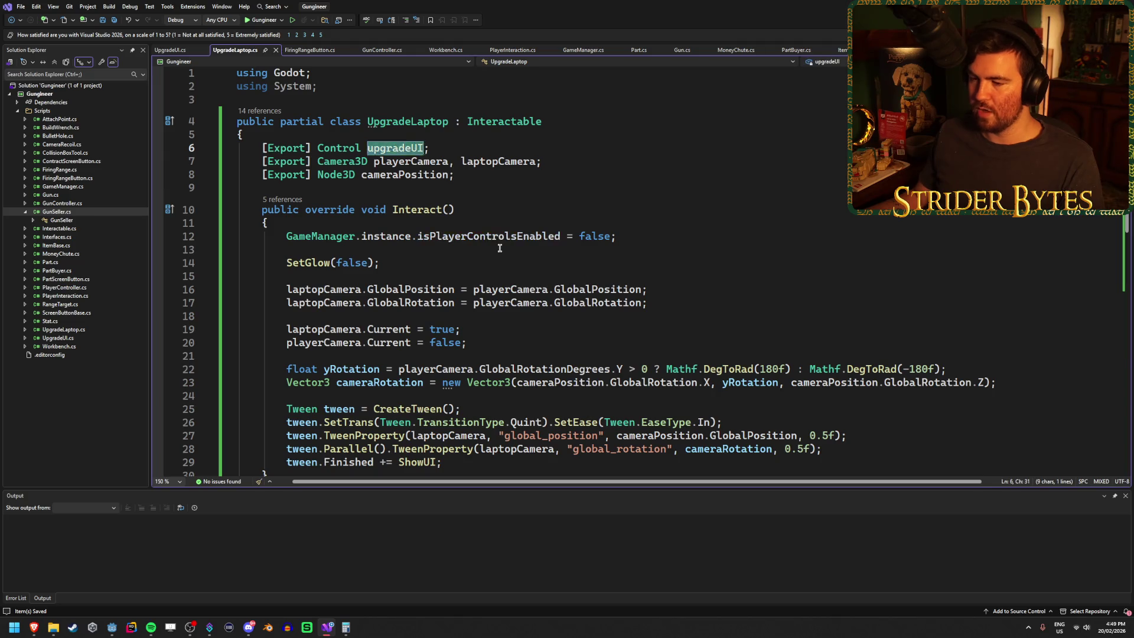
pyautogui.scroll(-8, 432, 263)
pyautogui.scroll(3, 432, 263)
pyautogui.click(288, 258)
pyautogui.hotkey('ctrl', 'v')
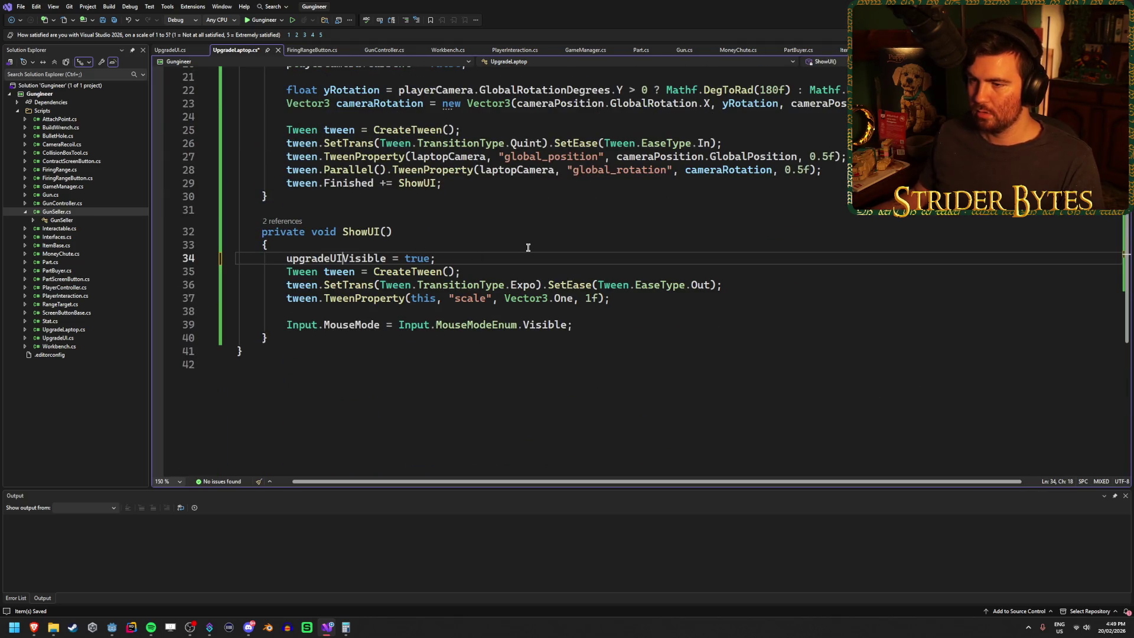
pyautogui.write('.')
pyautogui.press('Escape')
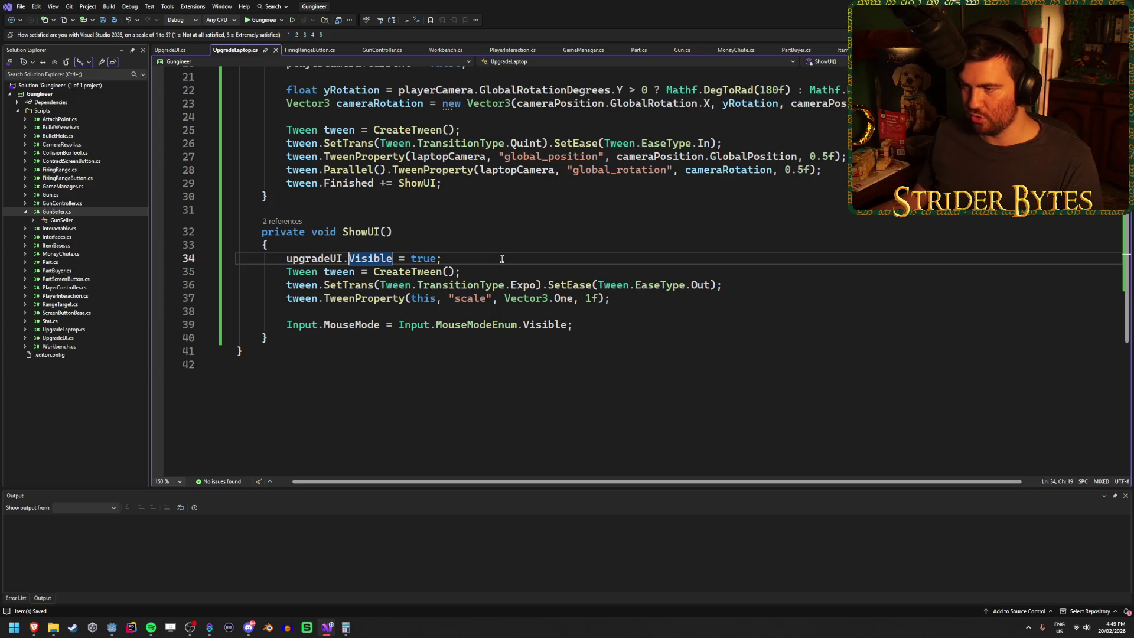
pyautogui.doubleClick(423, 298)
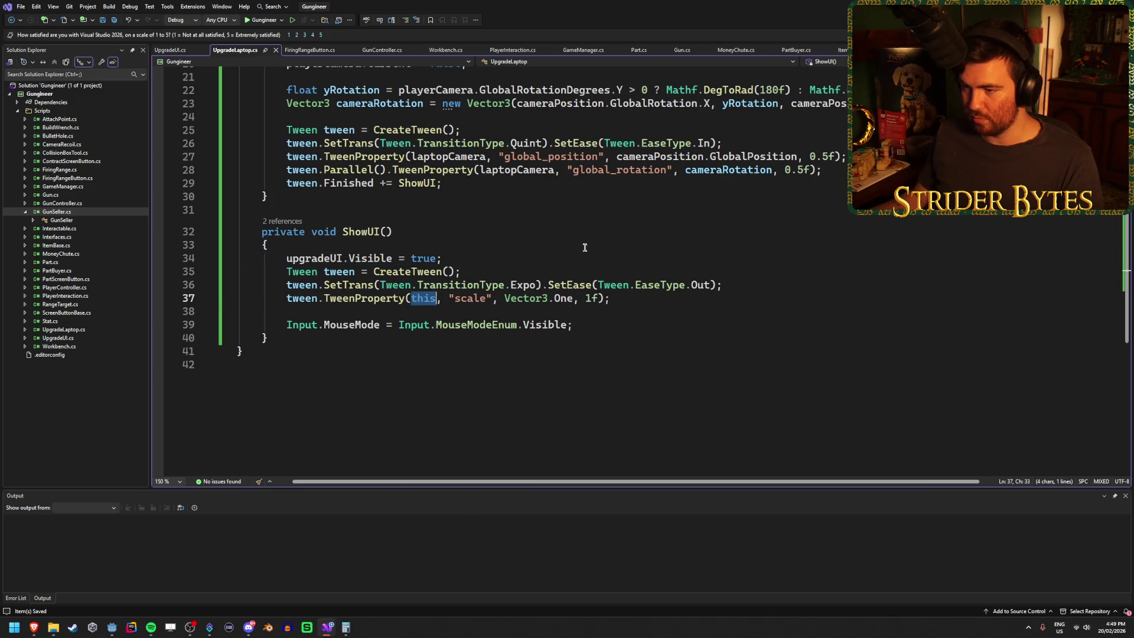
pyautogui.hotkey('ctrl', 'v')
# Add a line setting upgradeUI.Scale = Vector2.One * 0.0001f above the Visible line.
pyautogui.click(546, 255)
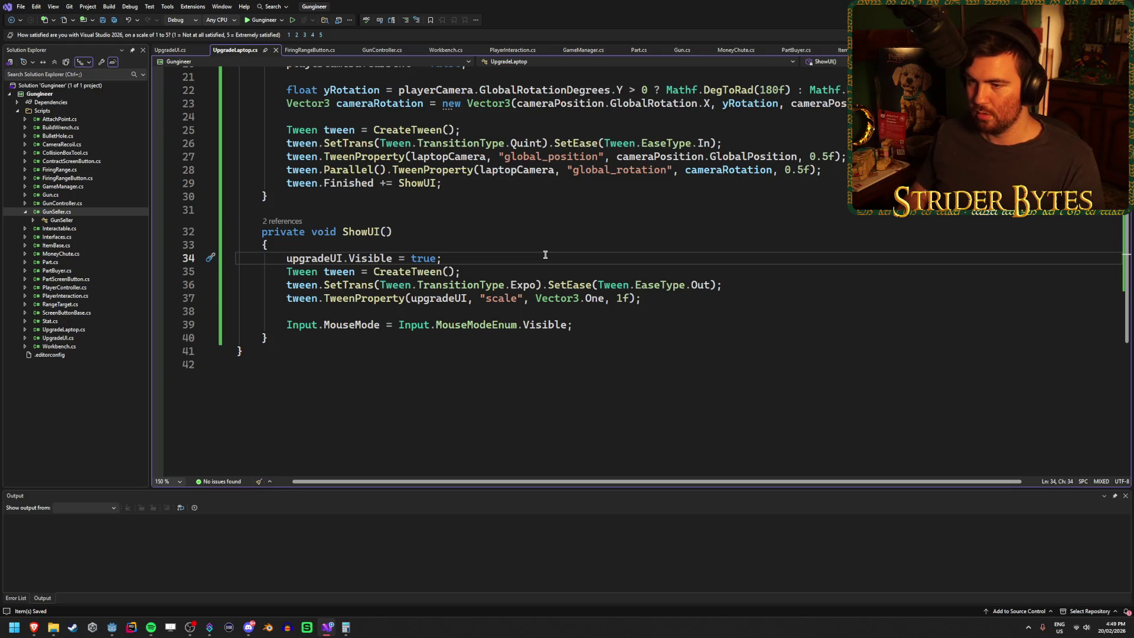
pyautogui.press('Return')
pyautogui.press('Up')
pyautogui.hotkey('ctrl', 'Return')
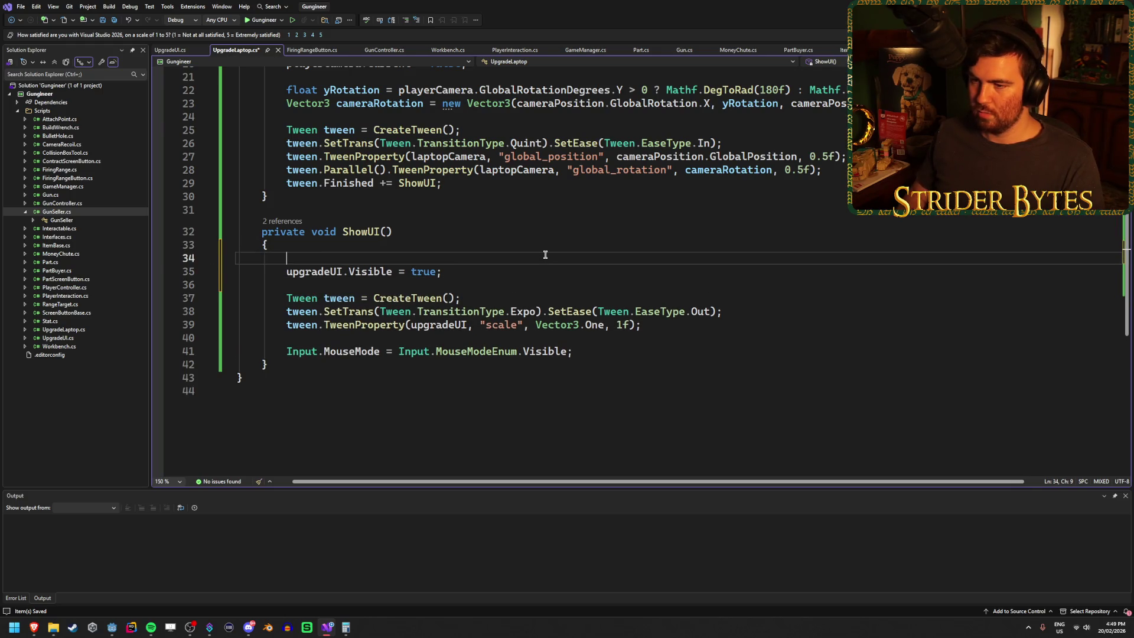
pyautogui.write('upgr')
pyautogui.press('Tab')
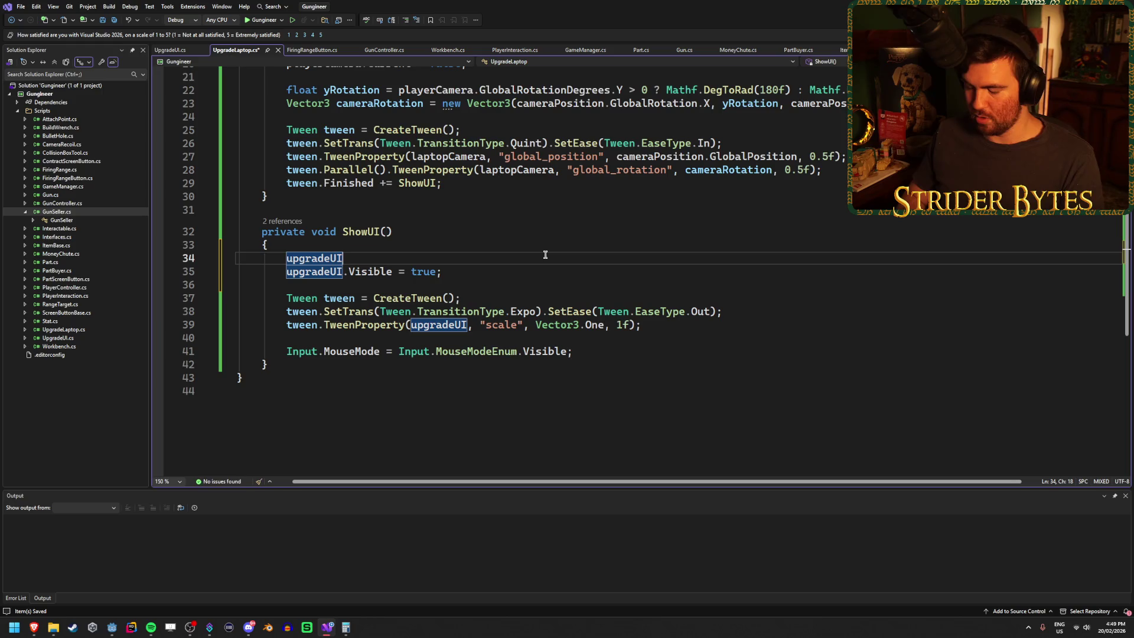
pyautogui.write('.Scal')
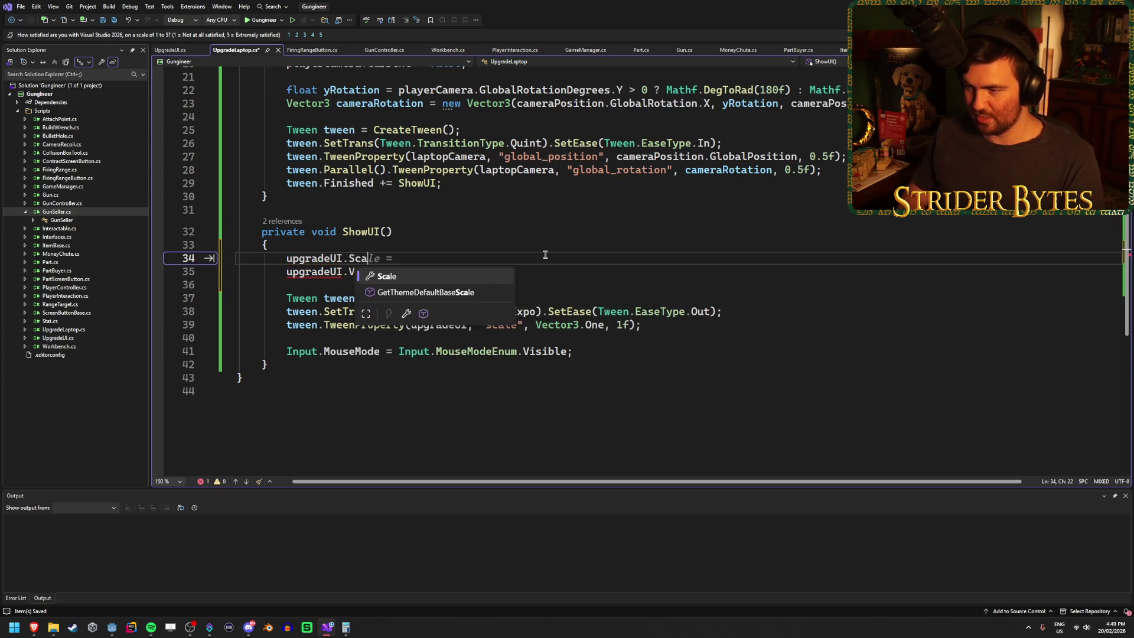
pyautogui.press('Tab')
pyautogui.write('= Vect')
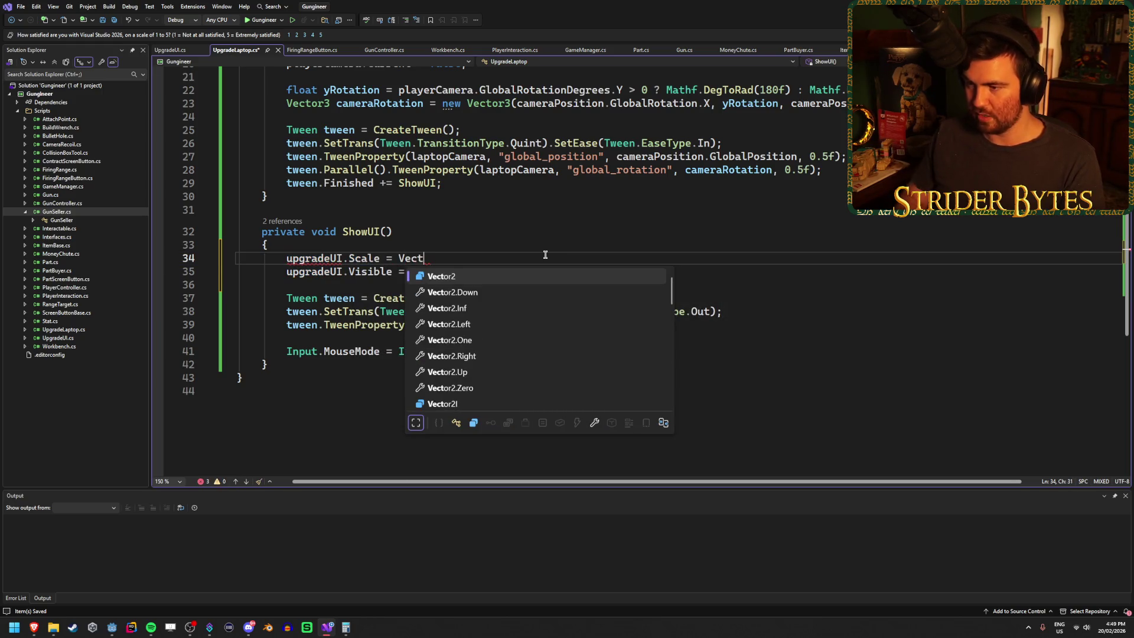
pyautogui.press('Escape')
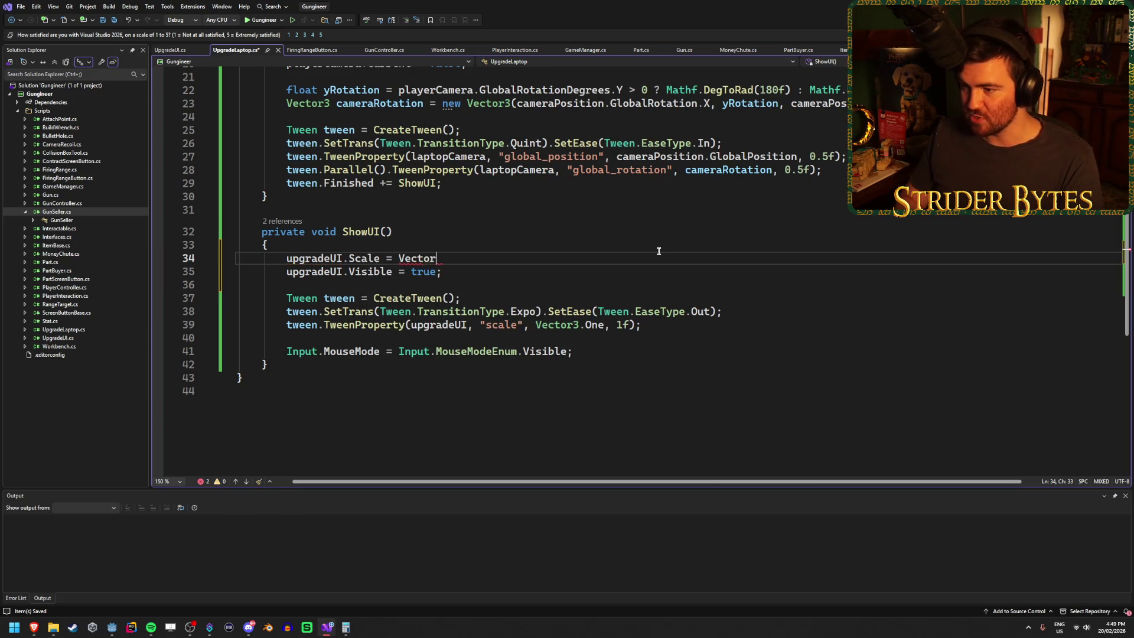
pyautogui.write('2.One;')
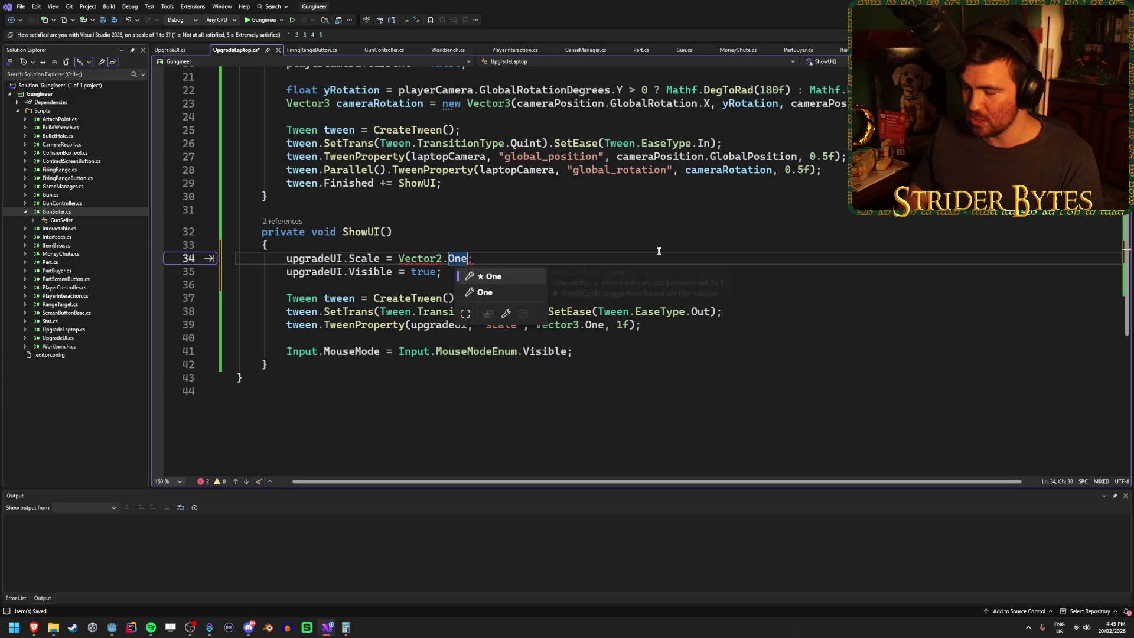
pyautogui.press('Tab')
pyautogui.write('*')
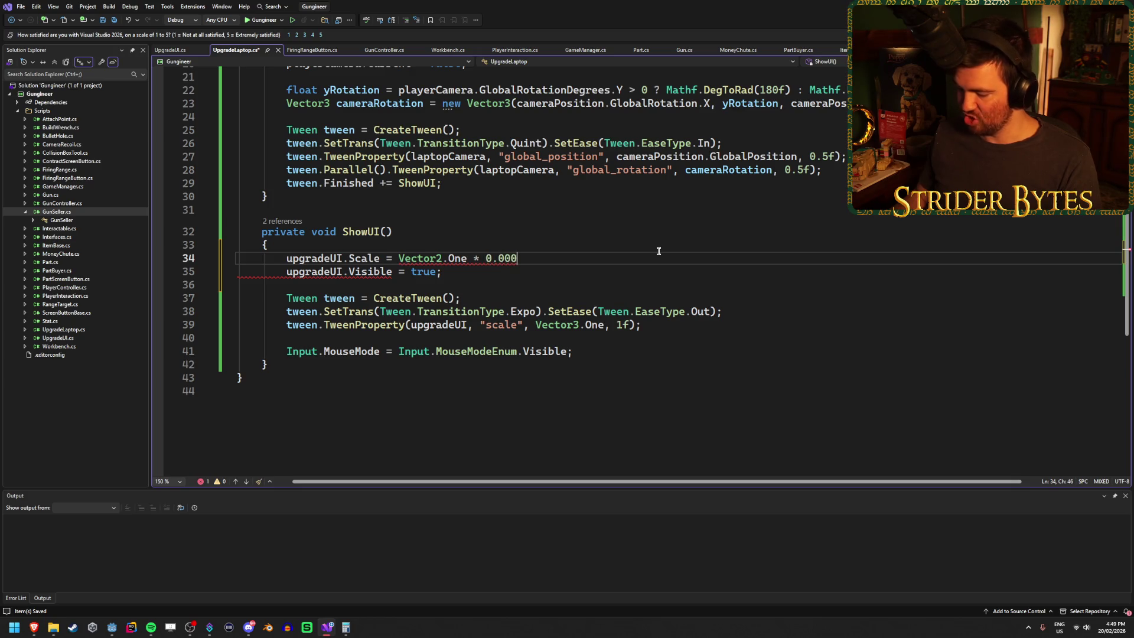
pyautogui.write(';')
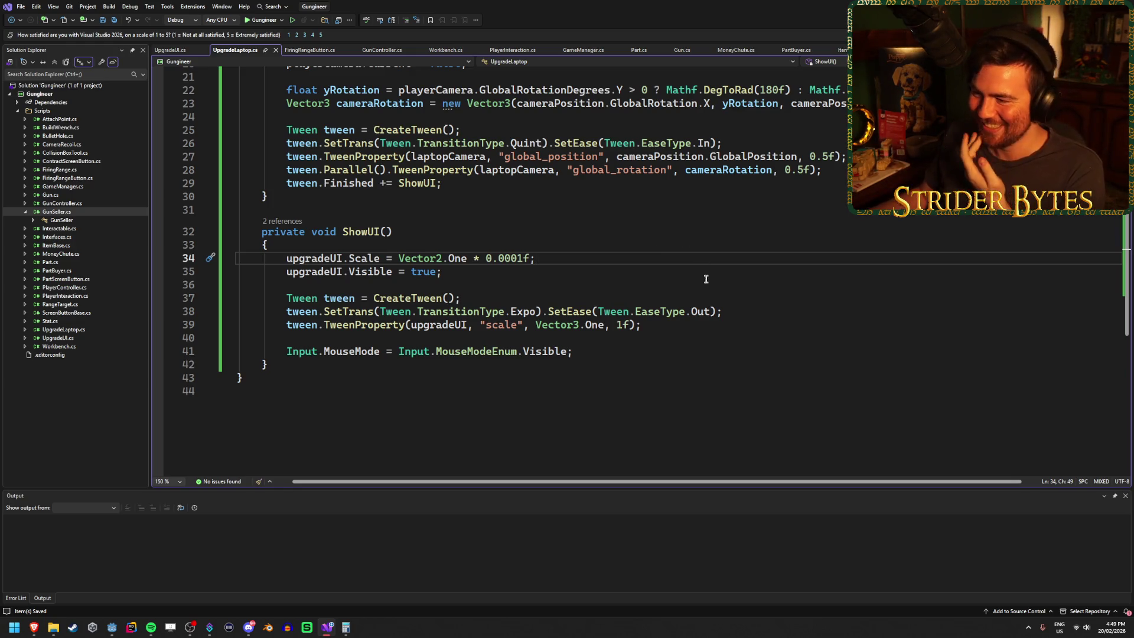
# Change the opening scale tween's target from Vector3.One to Vector2.One in UpgradeLaptop.cs.
pyautogui.click(659, 326)
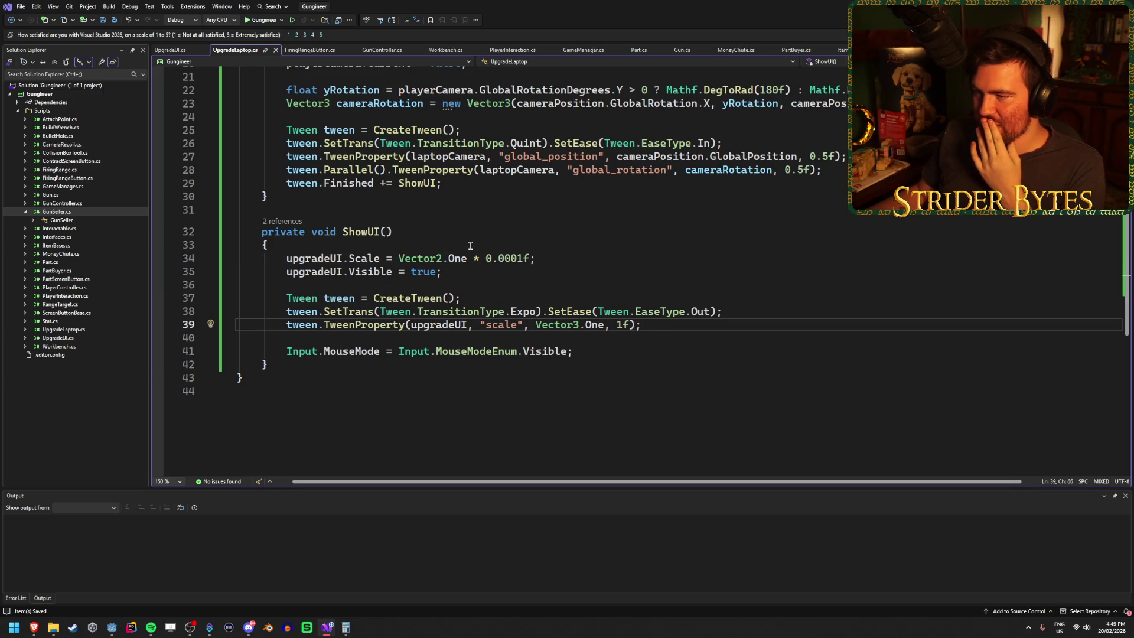
pyautogui.click(577, 326)
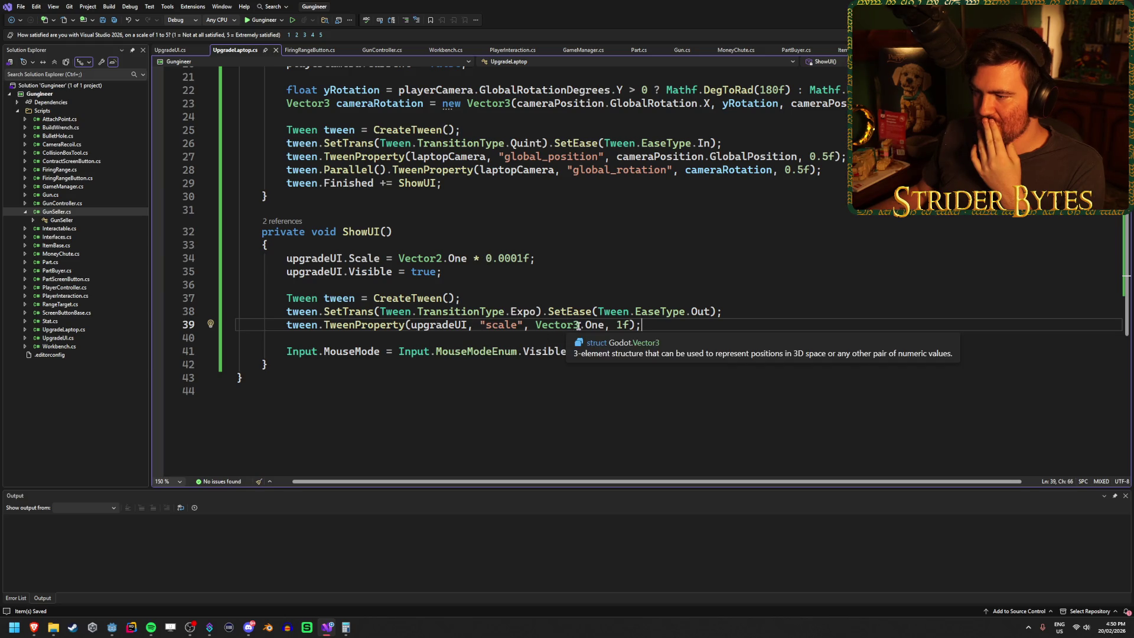
pyautogui.scroll(7, 473, 307)
pyautogui.scroll(-15, 349, 277)
pyautogui.scroll(6, 658, 317)
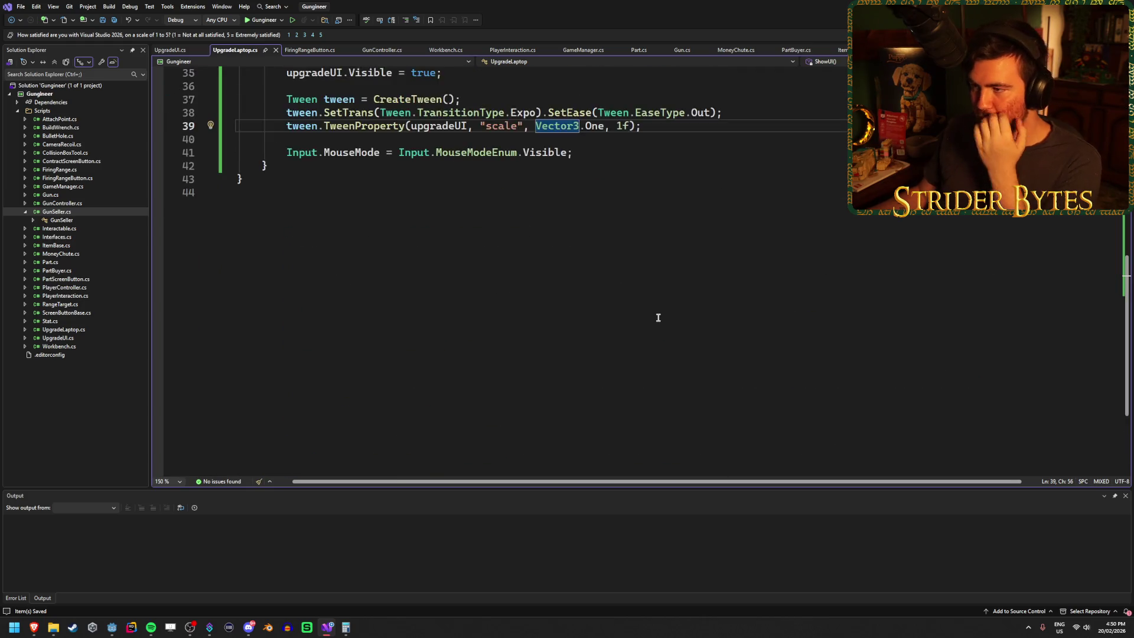
pyautogui.press('BackSpace')
pyautogui.write('2')
# In UpgradeUI.cs, change the closing scale tween's target from Vector3 to Vector2.
pyautogui.hotkey('ctrl', 'Tab')
pyautogui.scroll(-1, 563, 314)
pyautogui.click(547, 310)
pyautogui.press('BackSpace')
pyautogui.write('2')
pyautogui.click(967, 313)
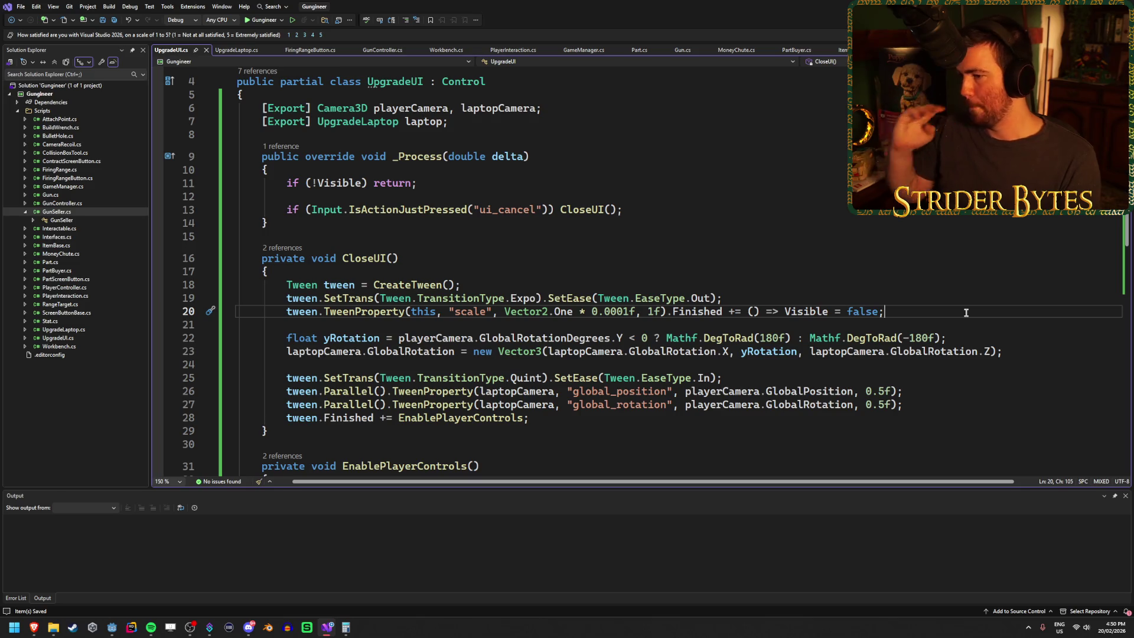
pyautogui.hotkey('alt', 'Tab')
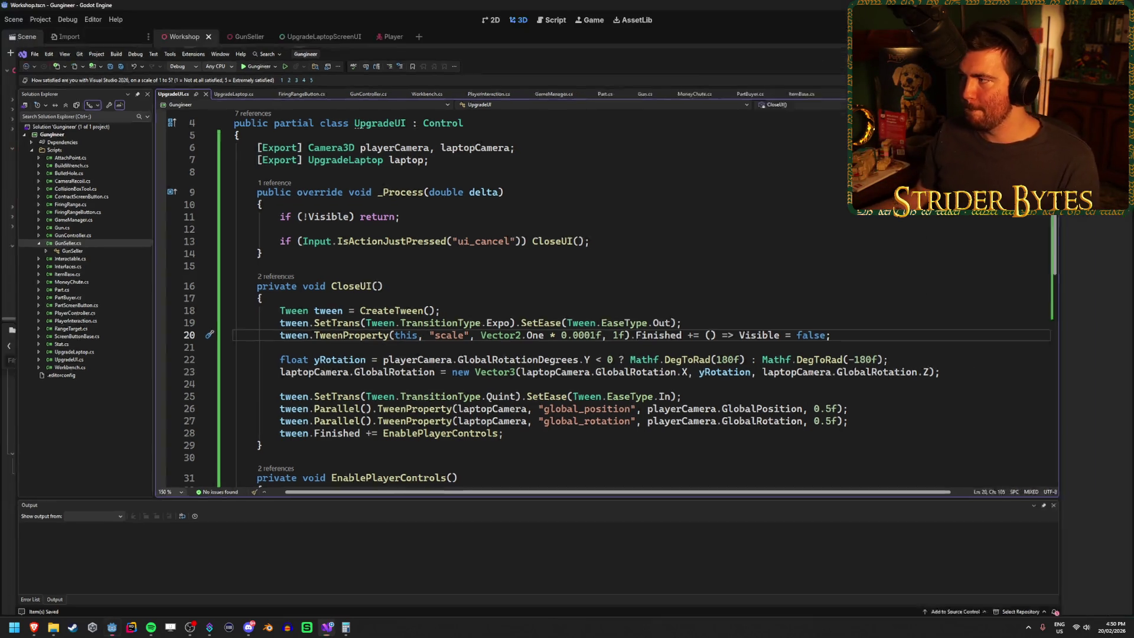
# Run the game, walk to the laptop and use it to see the upgrades screen open, then stop.
pyautogui.press('F5')
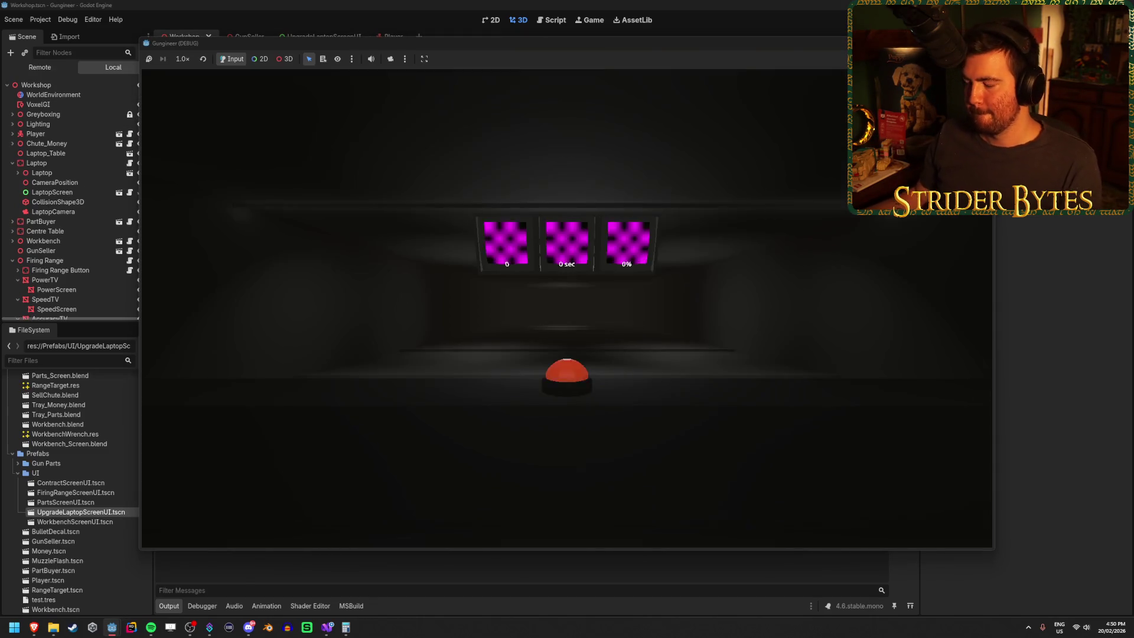
pyautogui.moveTo(567, 307)
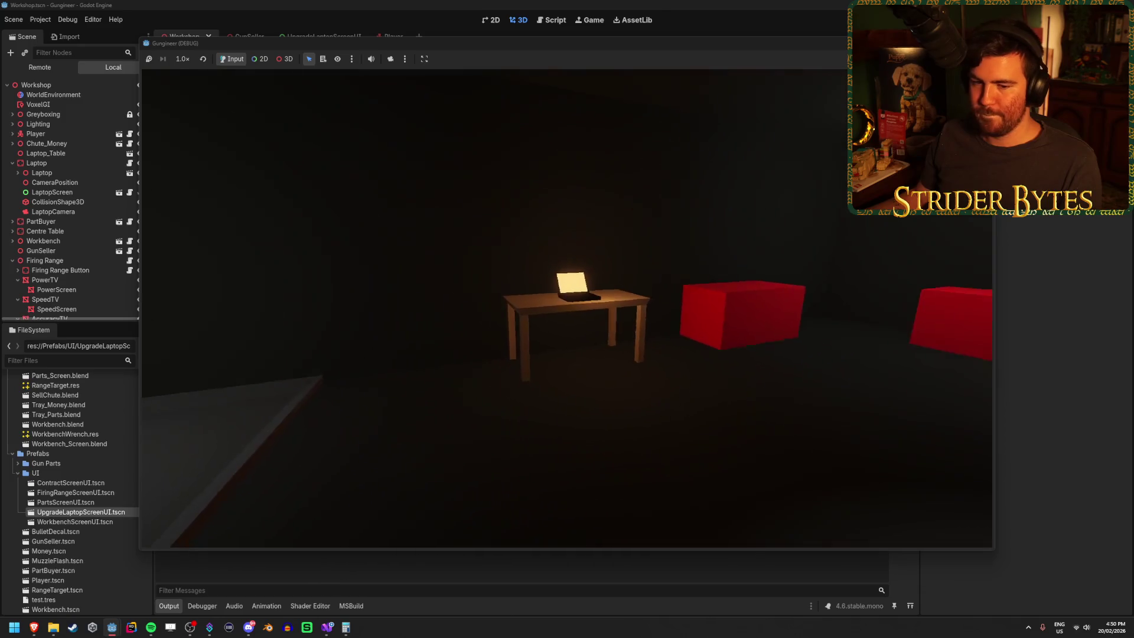
pyautogui.press('d')
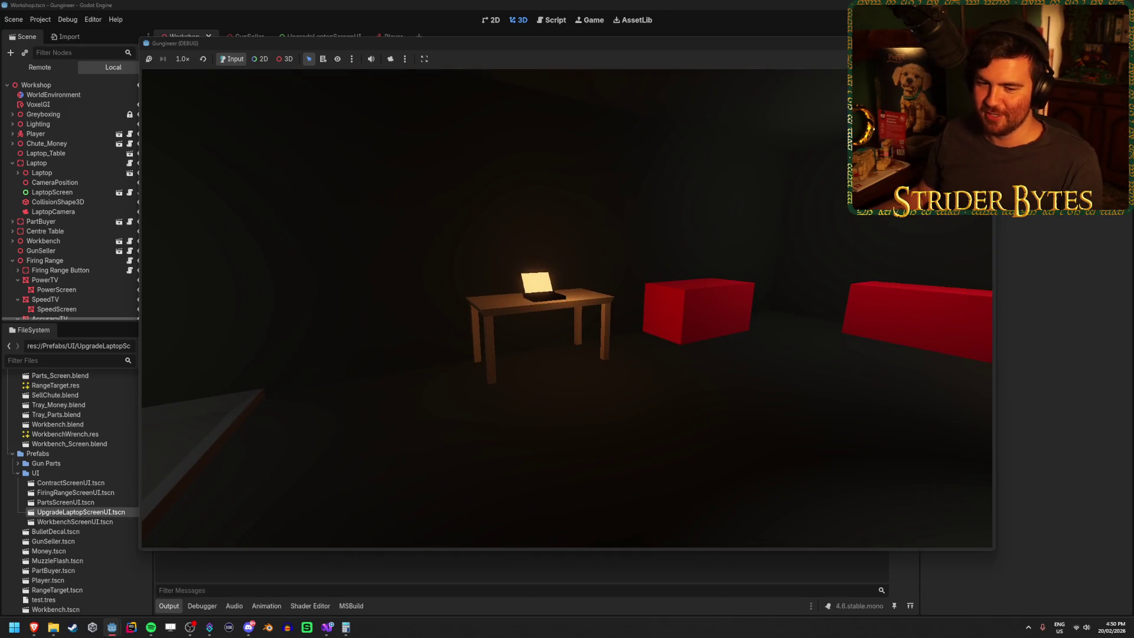
pyautogui.press('e')
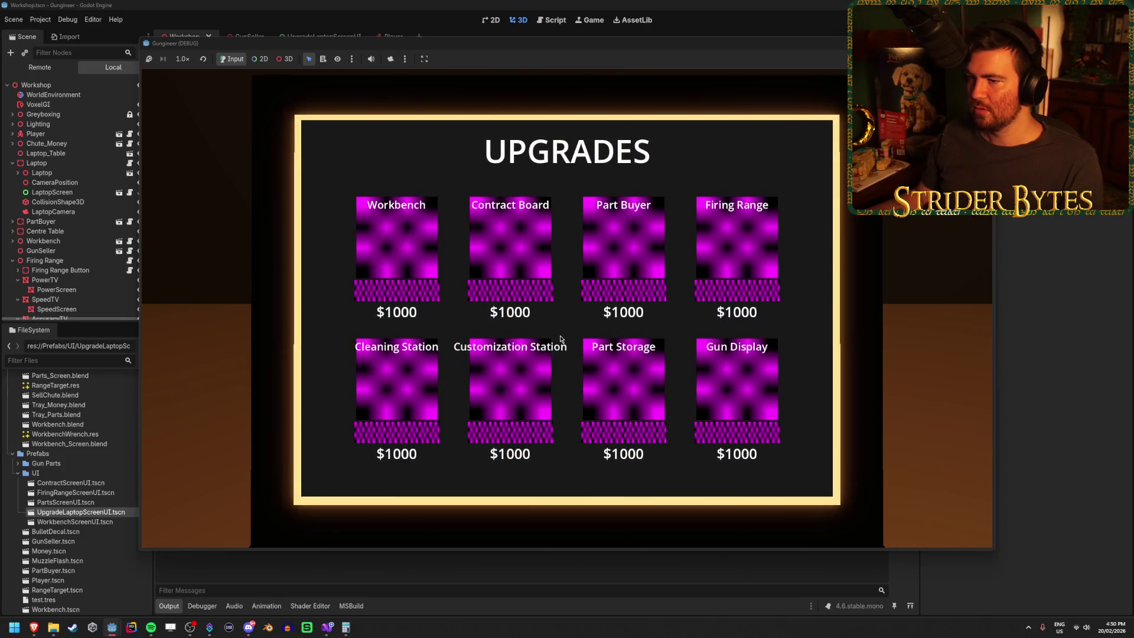
pyautogui.press('F8')
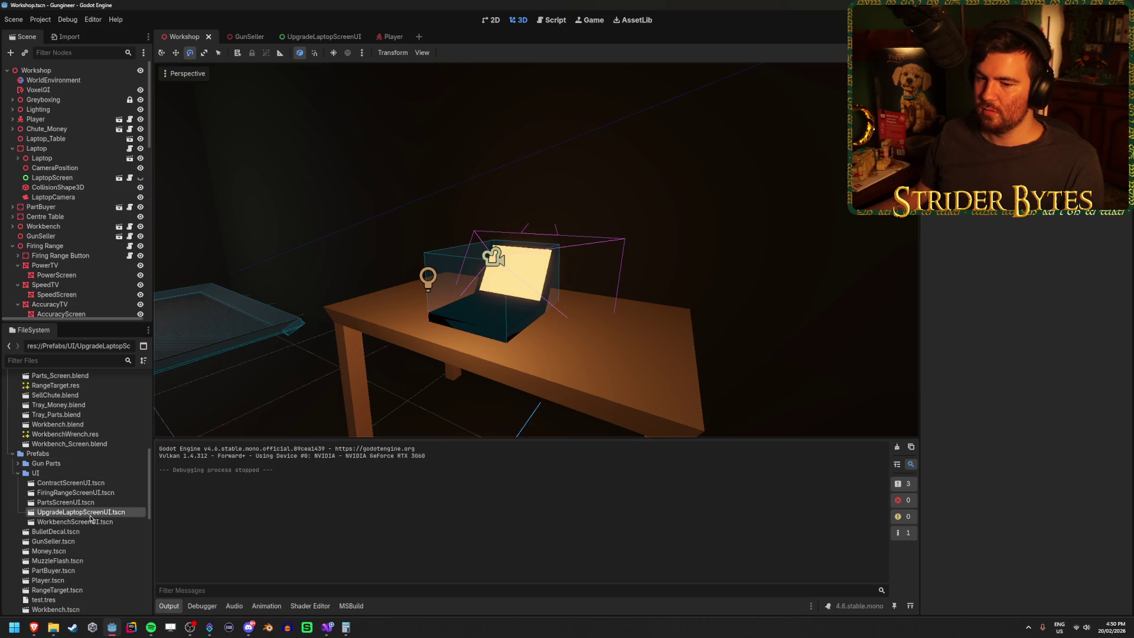
# Open ContractScreenUI.tscn, make ContractDetails visible and select it to inspect its properties.
pyautogui.doubleClick(81, 483)
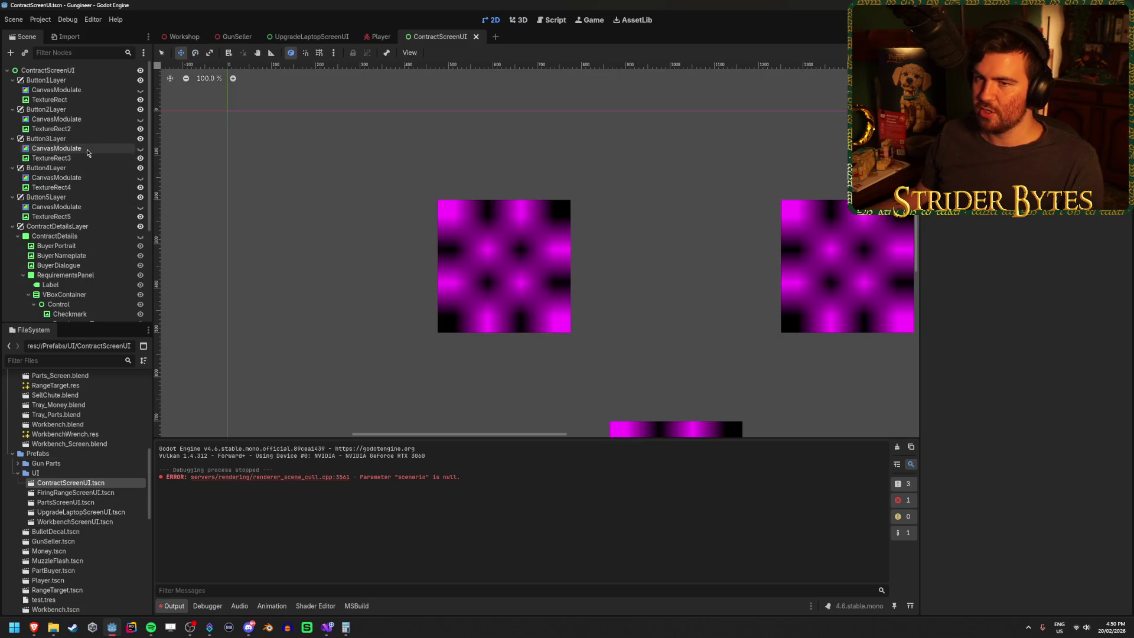
pyautogui.scroll(-5, 73, 177)
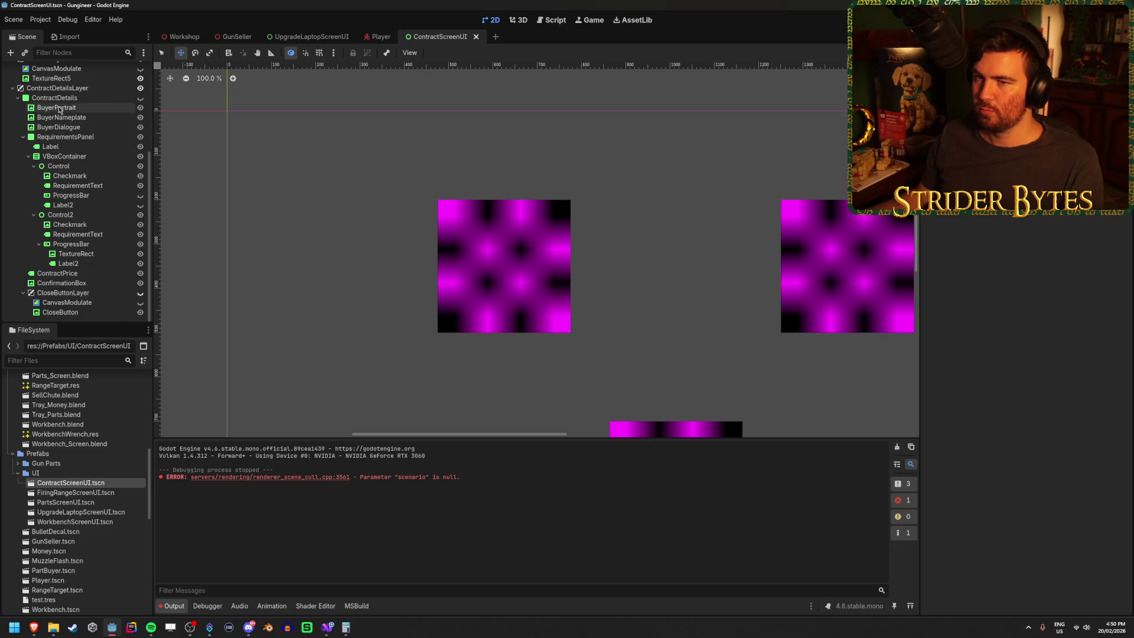
pyautogui.click(140, 97)
pyautogui.scroll(-5, 333, 219)
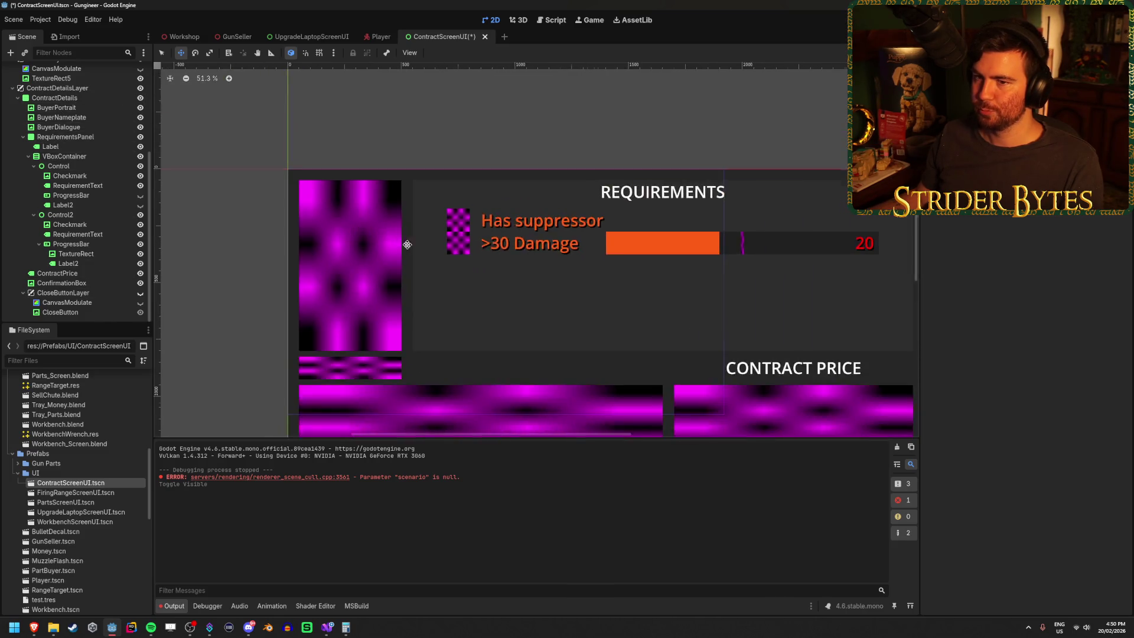
pyautogui.click(123, 100)
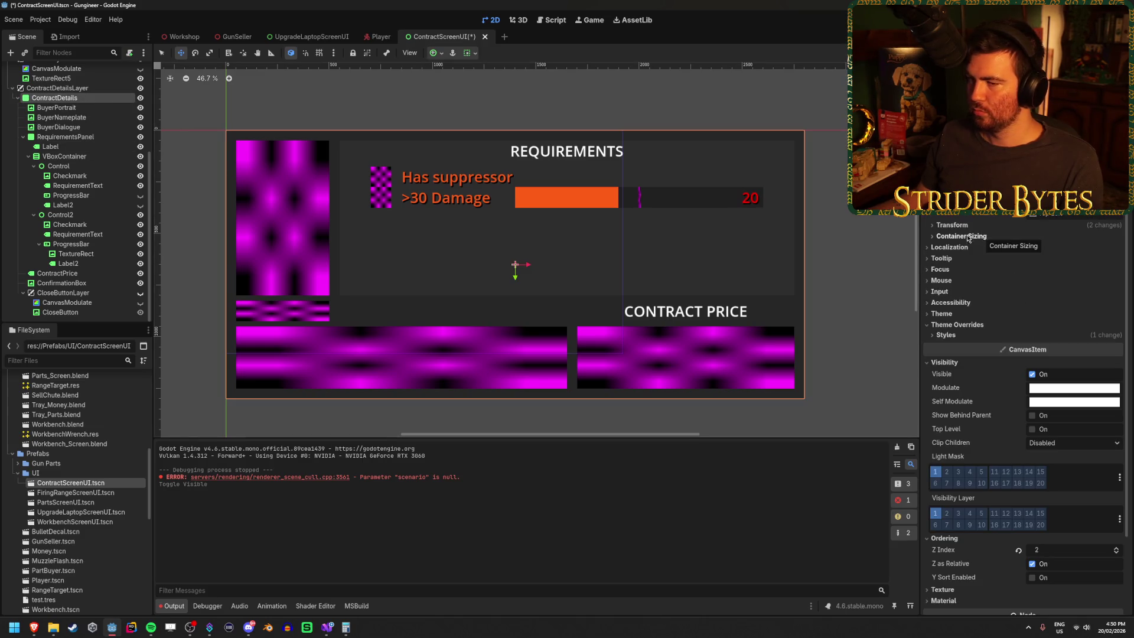
pyautogui.click(87, 137)
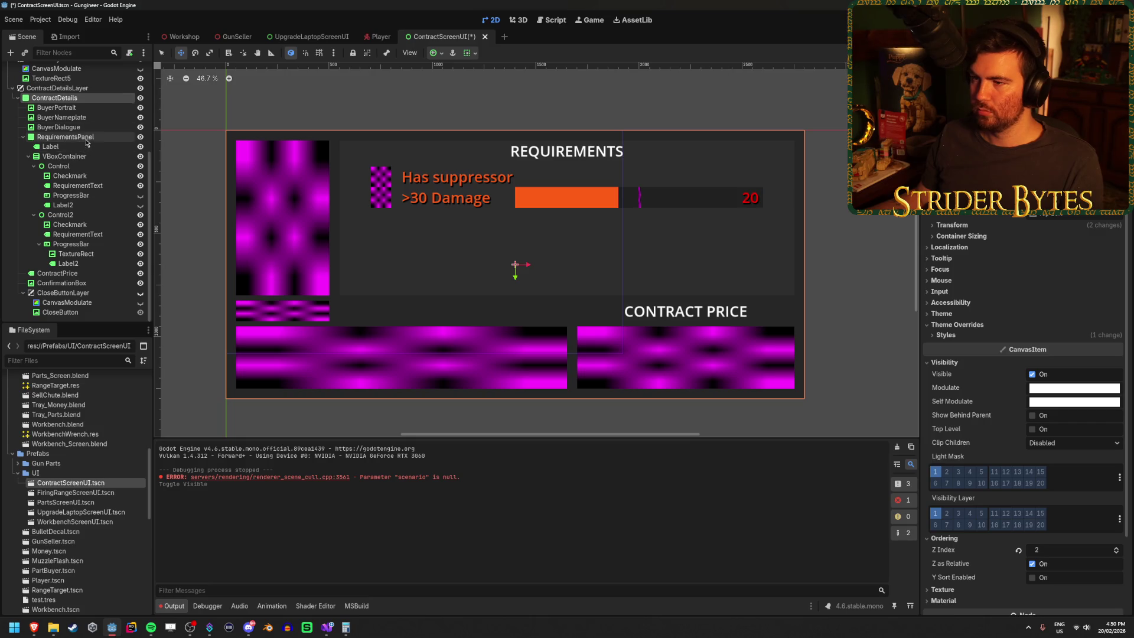
pyautogui.click(140, 136)
pyautogui.click(140, 137)
pyautogui.click(84, 97)
pyautogui.click(88, 89)
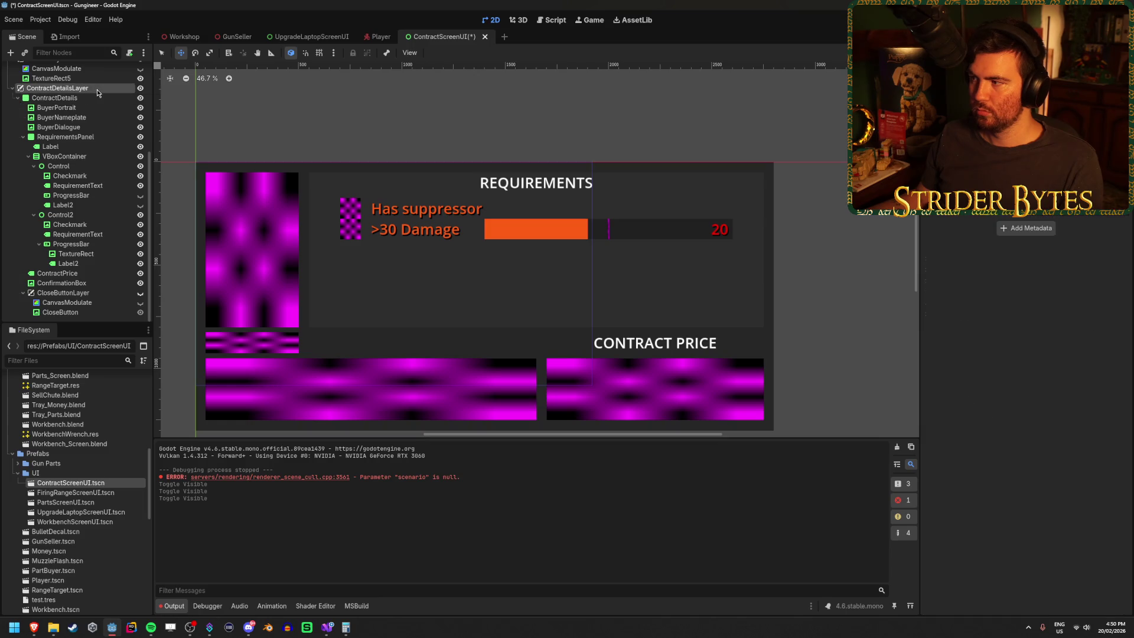
pyautogui.click(95, 97)
# Trial-scale ContractDetails from its Transform section, undo it, then switch to the UpgradeLaptopScreenUI scene.
pyautogui.scroll(-2, 1034, 316)
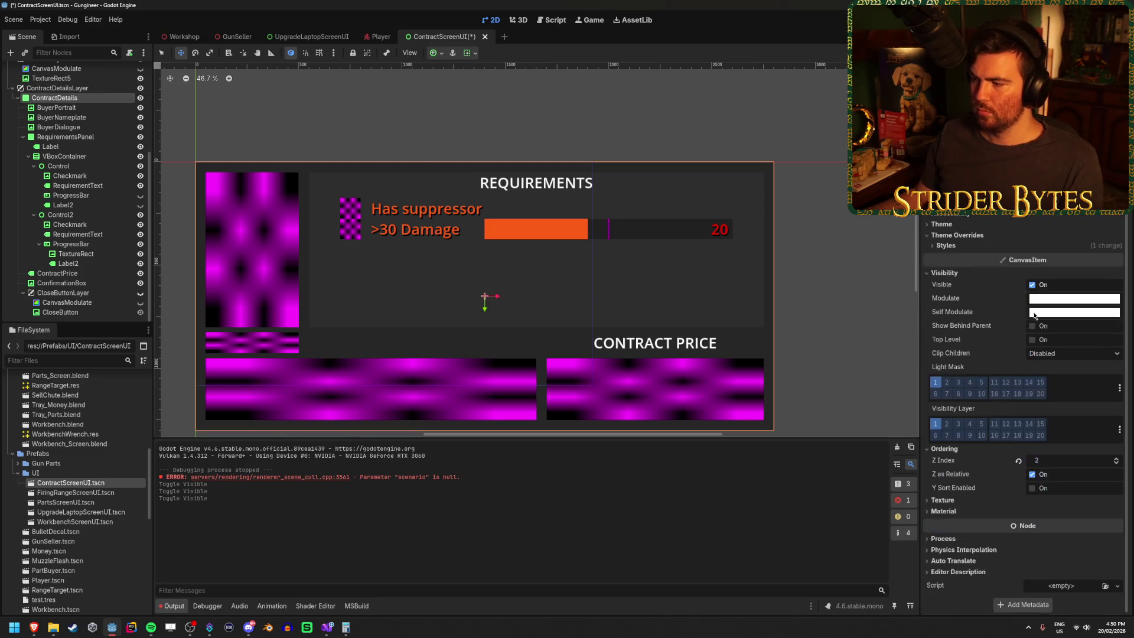
pyautogui.scroll(2, 982, 336)
pyautogui.click(952, 225)
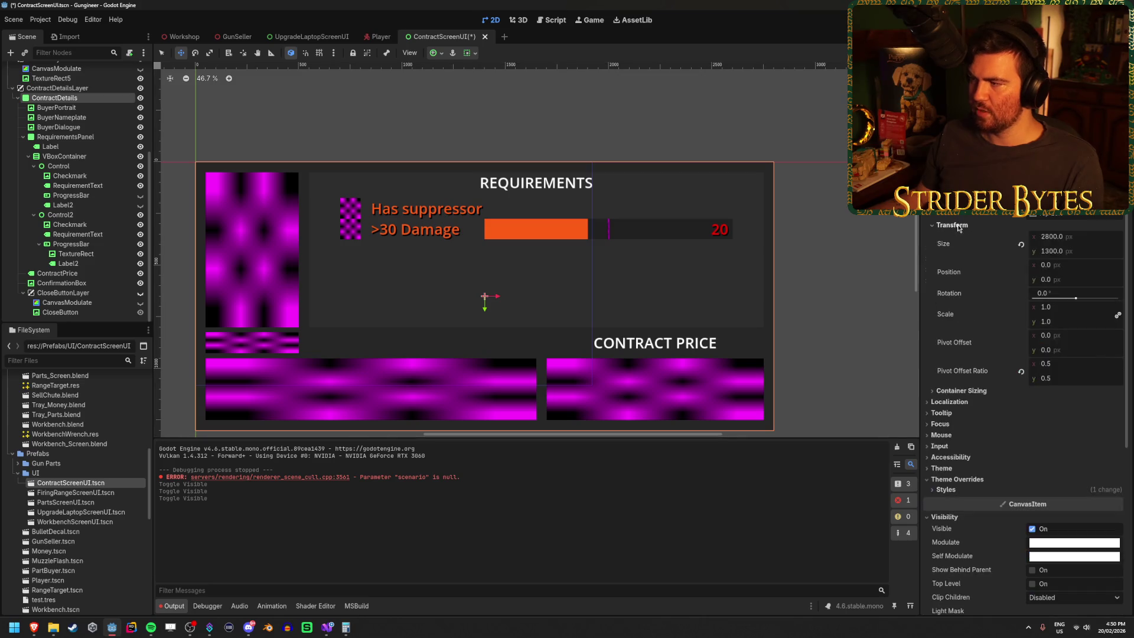
pyautogui.moveTo(1048, 310); pyautogui.dragTo(1063, 311)
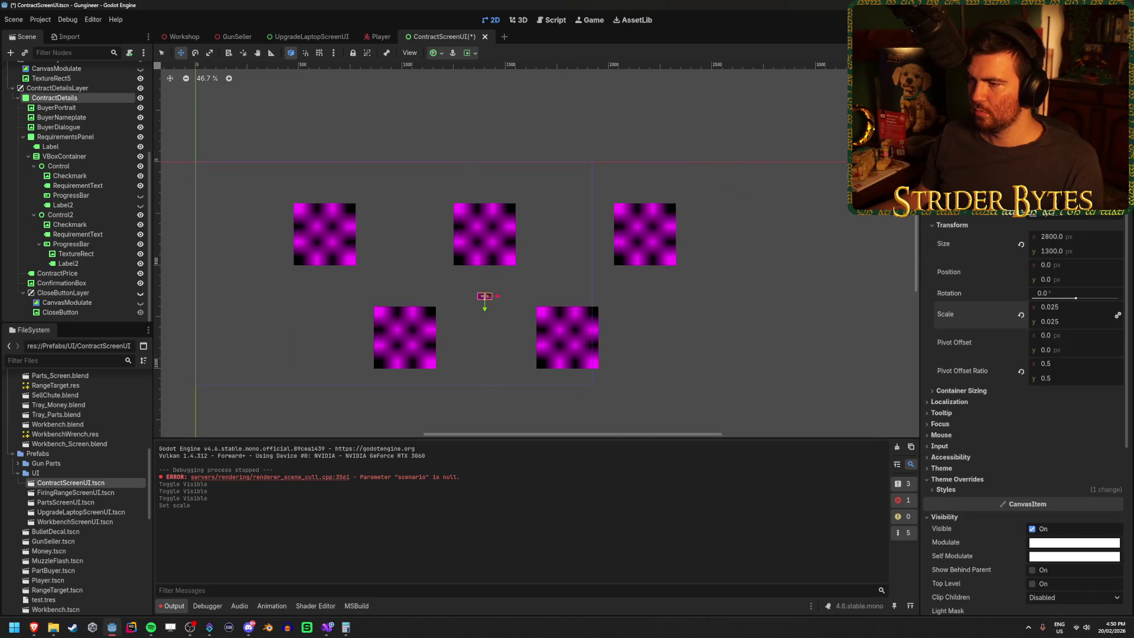
pyautogui.hotkey('ctrl', 'z')
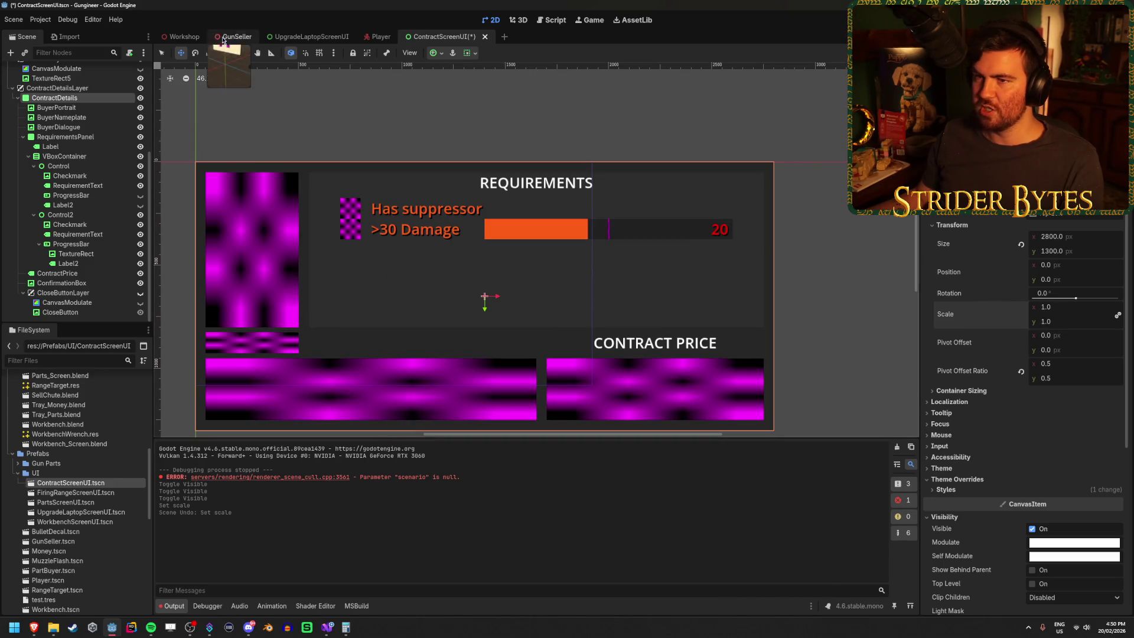
pyautogui.click(296, 36)
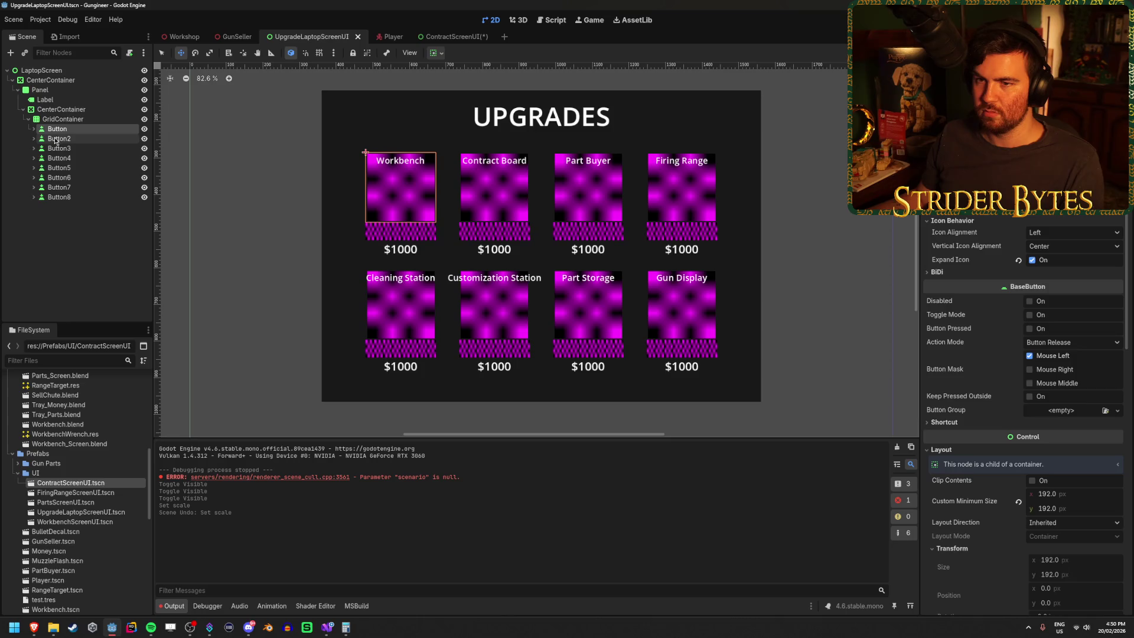
# Set the LaptopScreen root's pivot offset ratio to 0.5, save, and check it scales from centre.
pyautogui.click(68, 111)
pyautogui.click(59, 70)
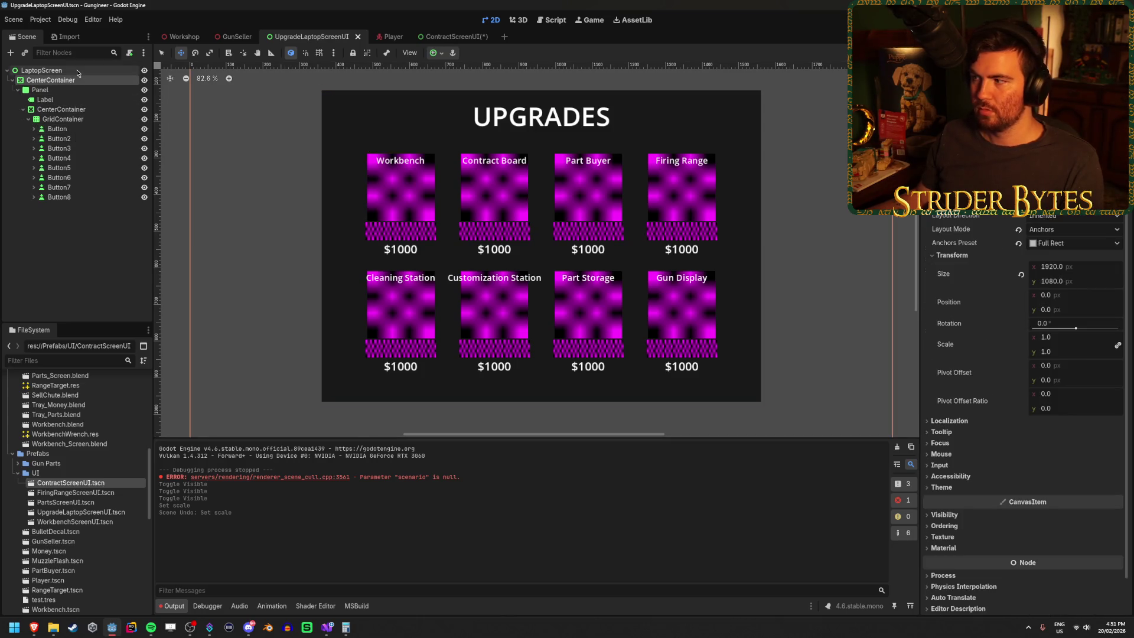
pyautogui.click(1040, 364)
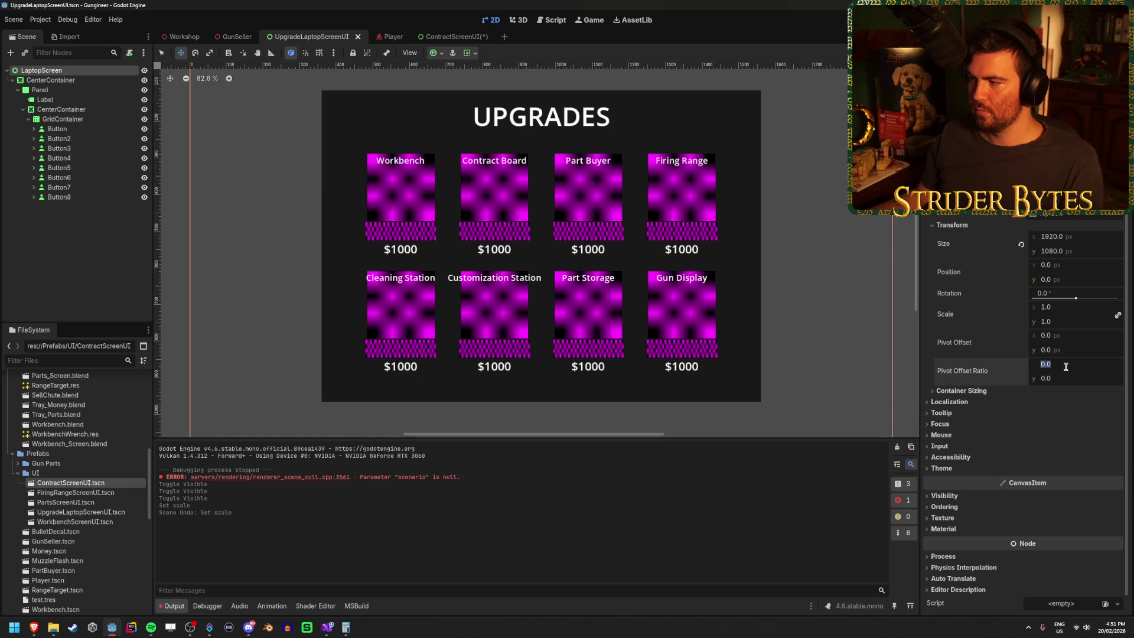
pyautogui.write('0.5')
pyautogui.press('Tab')
pyautogui.hotkey('ctrl', 's')
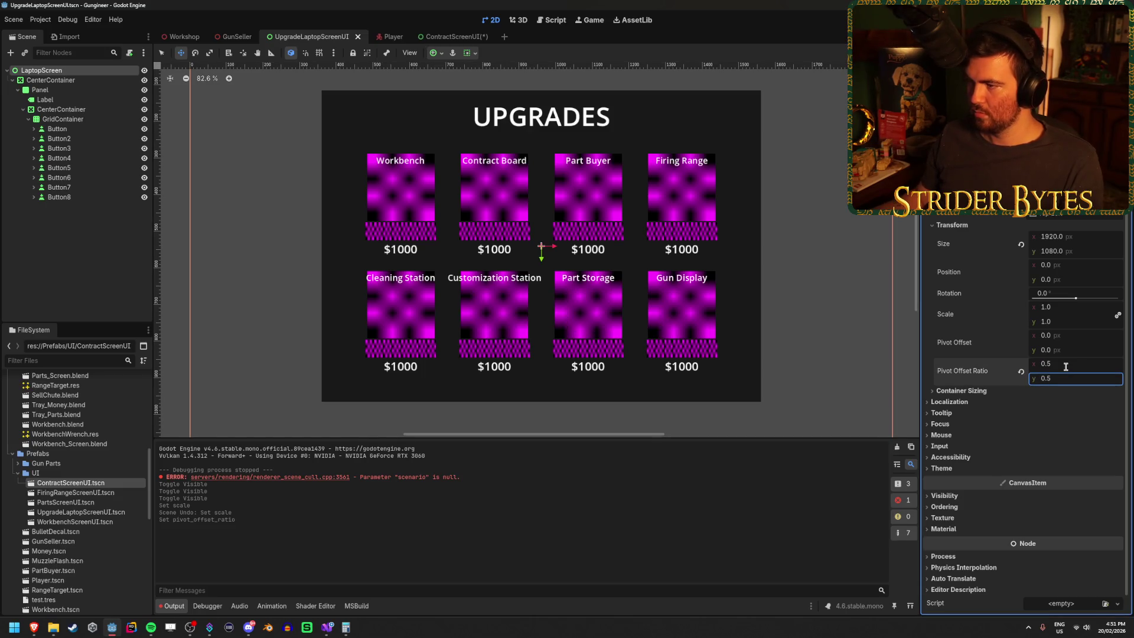
pyautogui.moveTo(1050, 313)
pyautogui.mouseDown()
pyautogui.moveTo(1064, 314)
pyautogui.moveTo(1022, 313)
pyautogui.mouseUp()
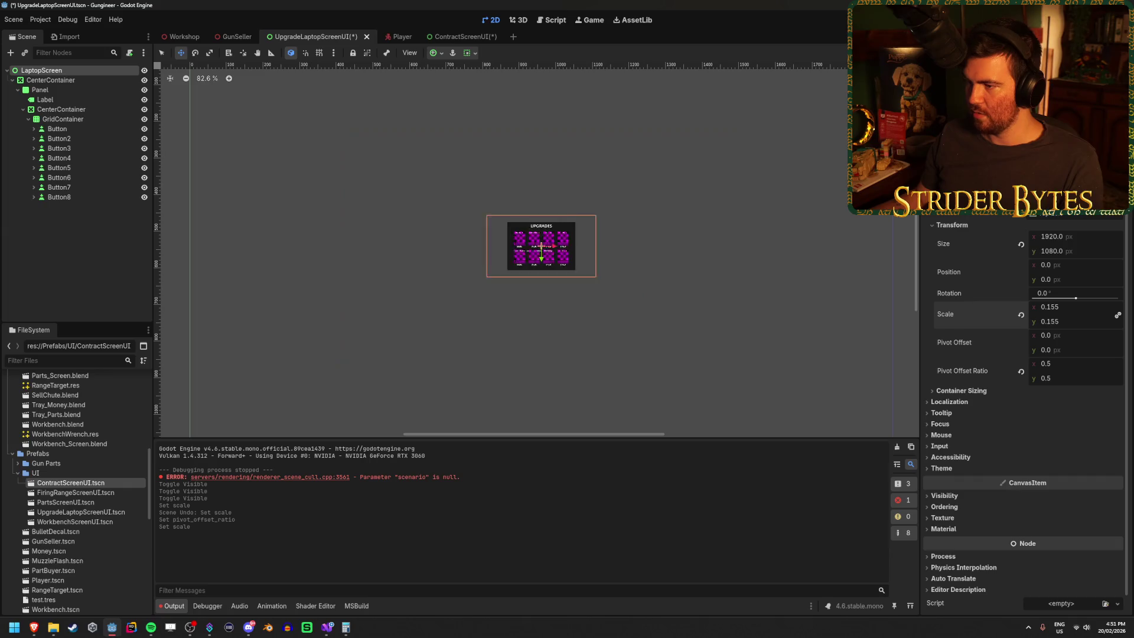
pyautogui.hotkey('ctrl', 'z')
# Run the game, use the laptop to confirm the upgrades screen still opens, then stop it.
pyautogui.press('F6')
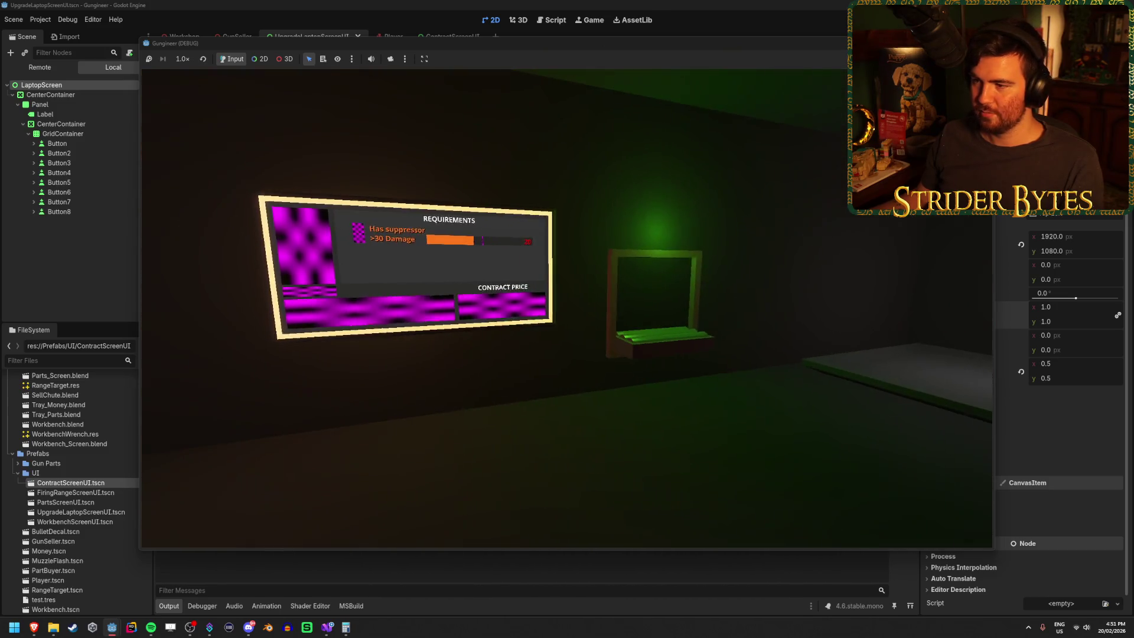
pyautogui.press('w')
pyautogui.press('e')
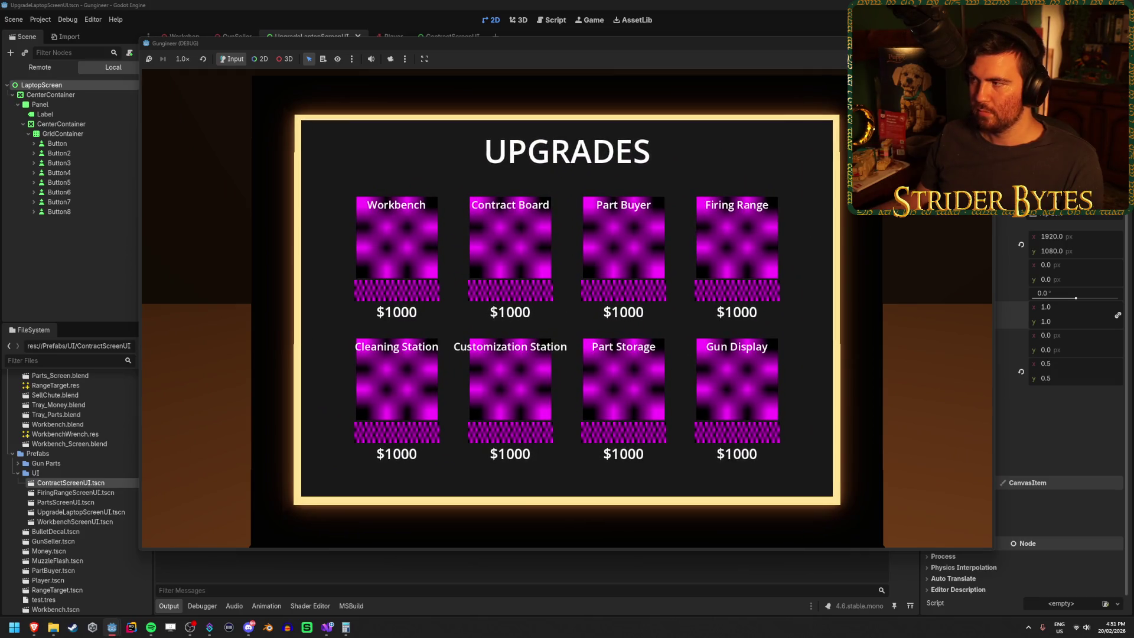
pyautogui.press('F8')
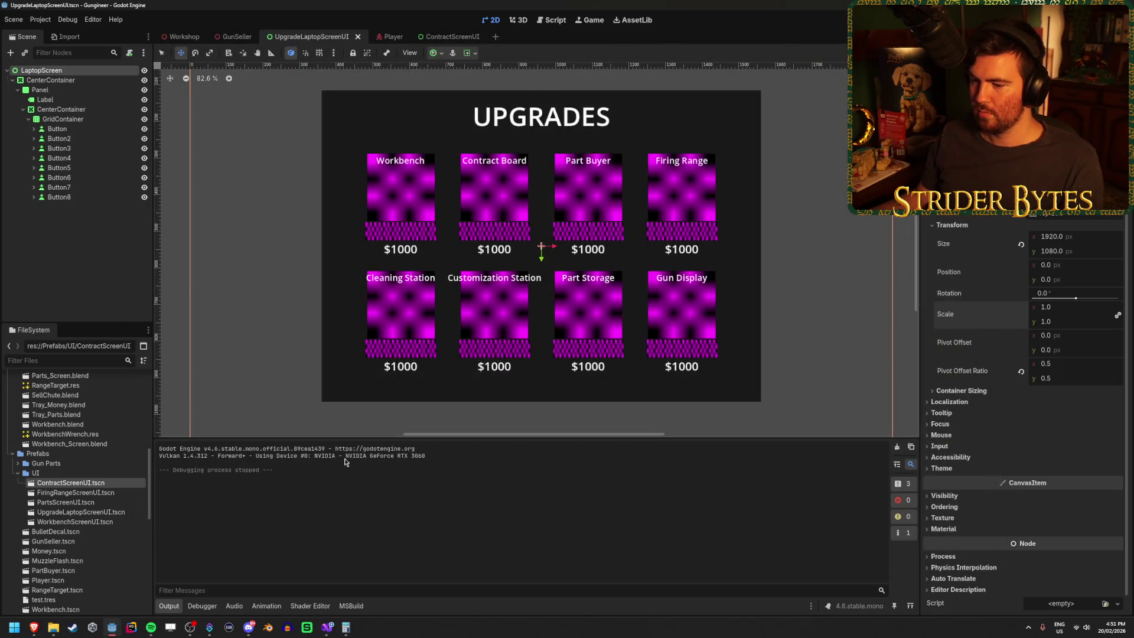
pyautogui.click(325, 632)
pyautogui.click(777, 295)
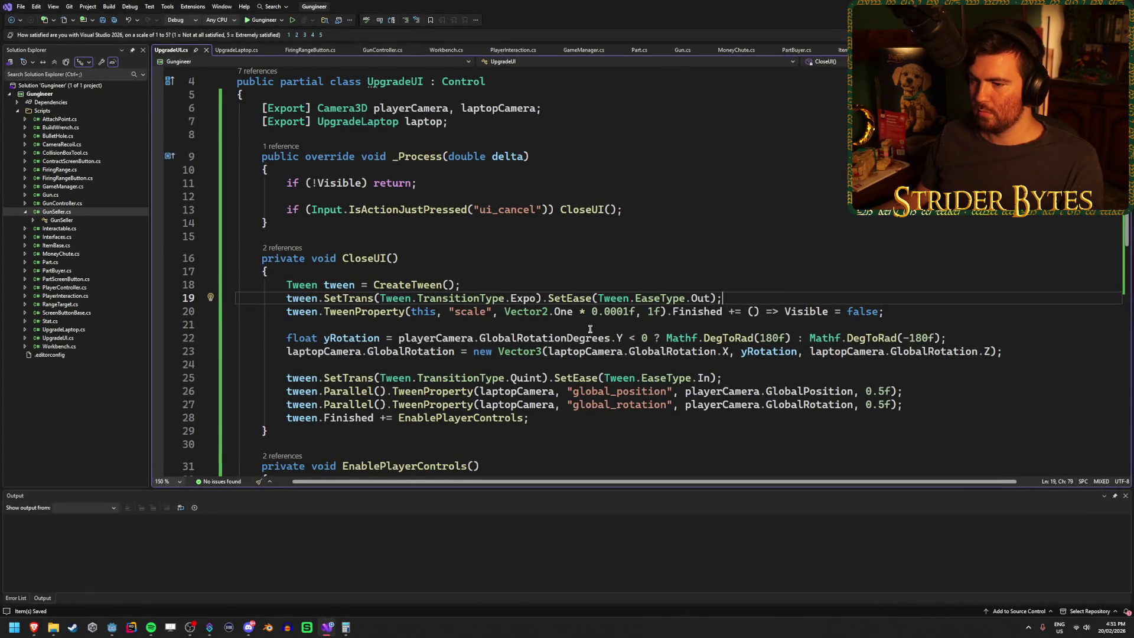
pyautogui.click(277, 570)
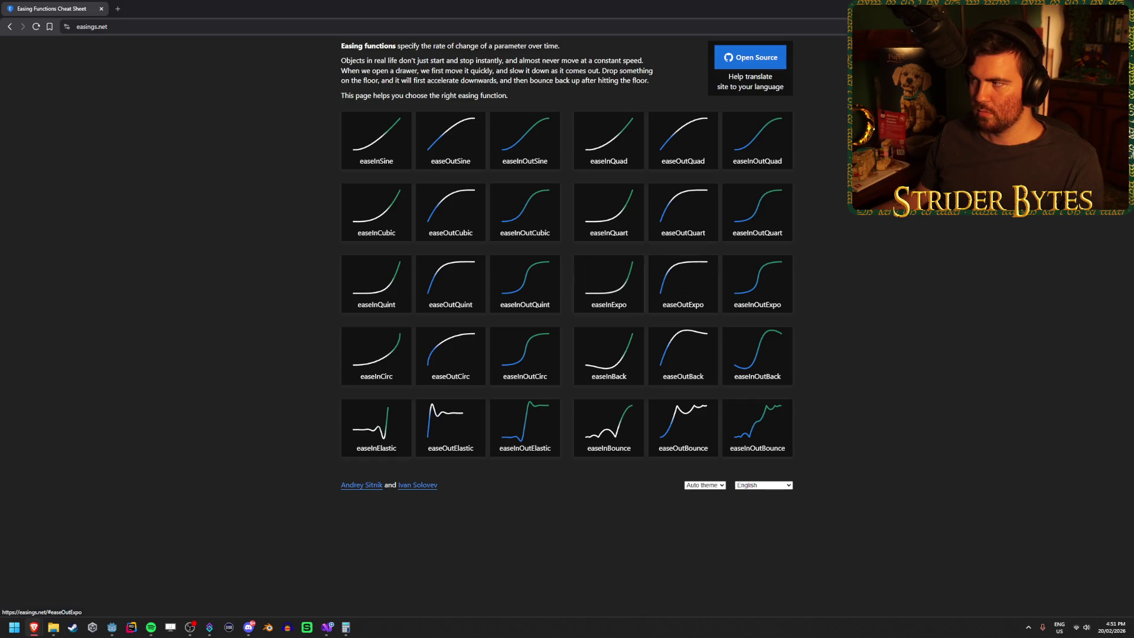
pyautogui.hotkey('alt', 'Tab')
pyautogui.doubleClick(709, 299)
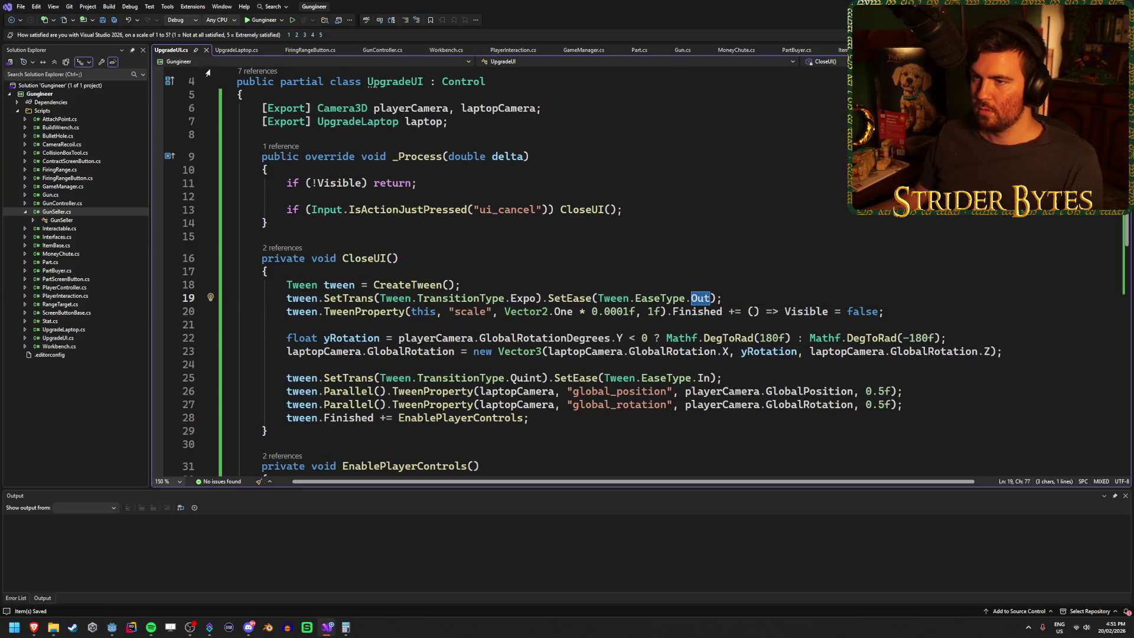
# Change the ShowUI scale tween's ease type from Out to In and test it in game.
pyautogui.click(241, 51)
pyautogui.scroll(1, 662, 253)
pyautogui.doubleClick(706, 272)
pyautogui.write('I')
pyautogui.press('Tab')
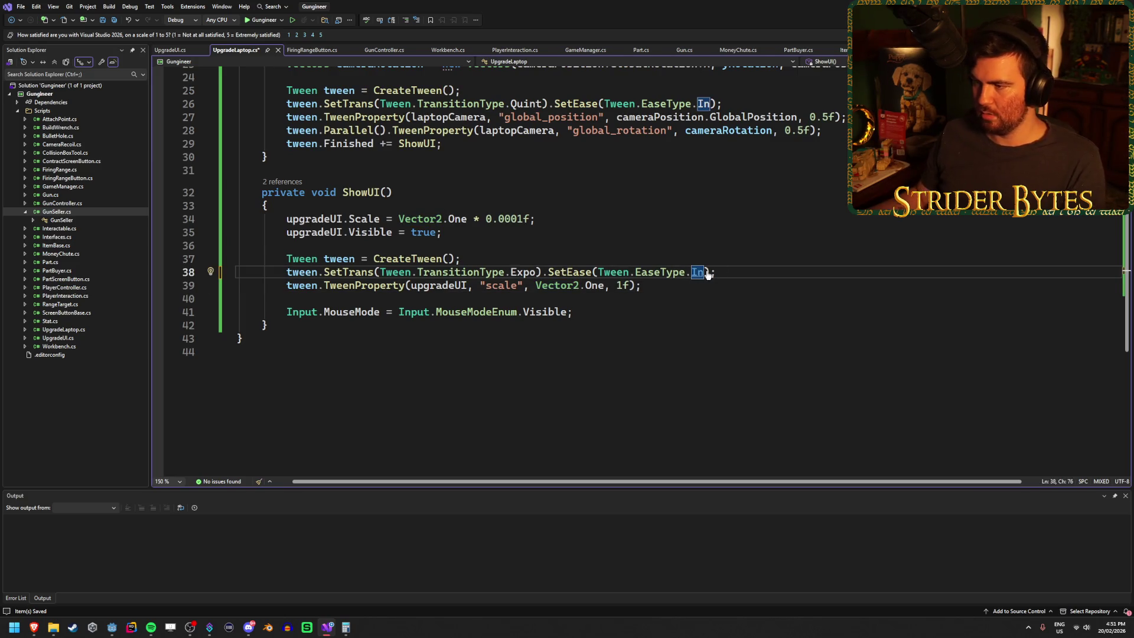
pyautogui.hotkey('alt', 'Tab')
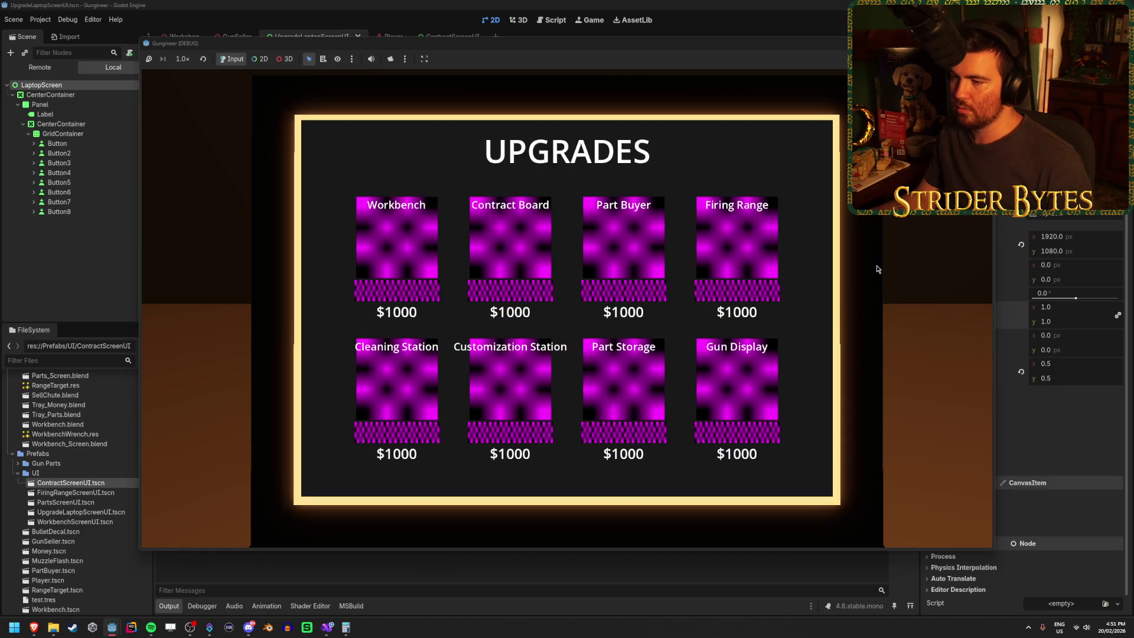
pyautogui.press('F8')
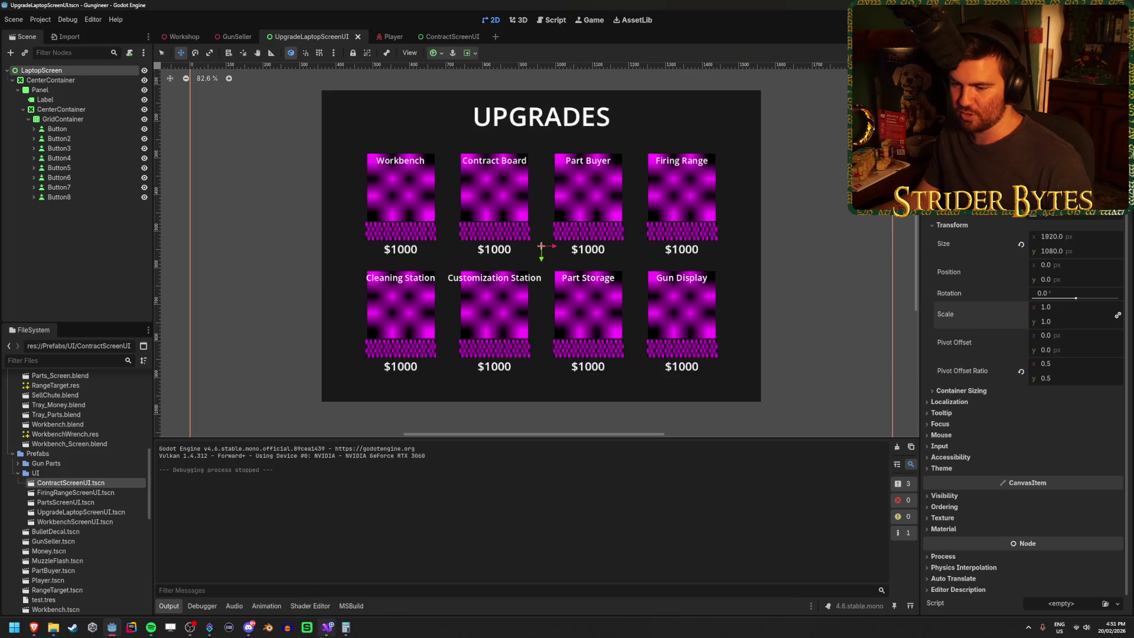
# Shorten the opening tween's duration to 0.5f and start editing CloseUI's 1f duration.
pyautogui.click(327, 627)
pyautogui.click(621, 286)
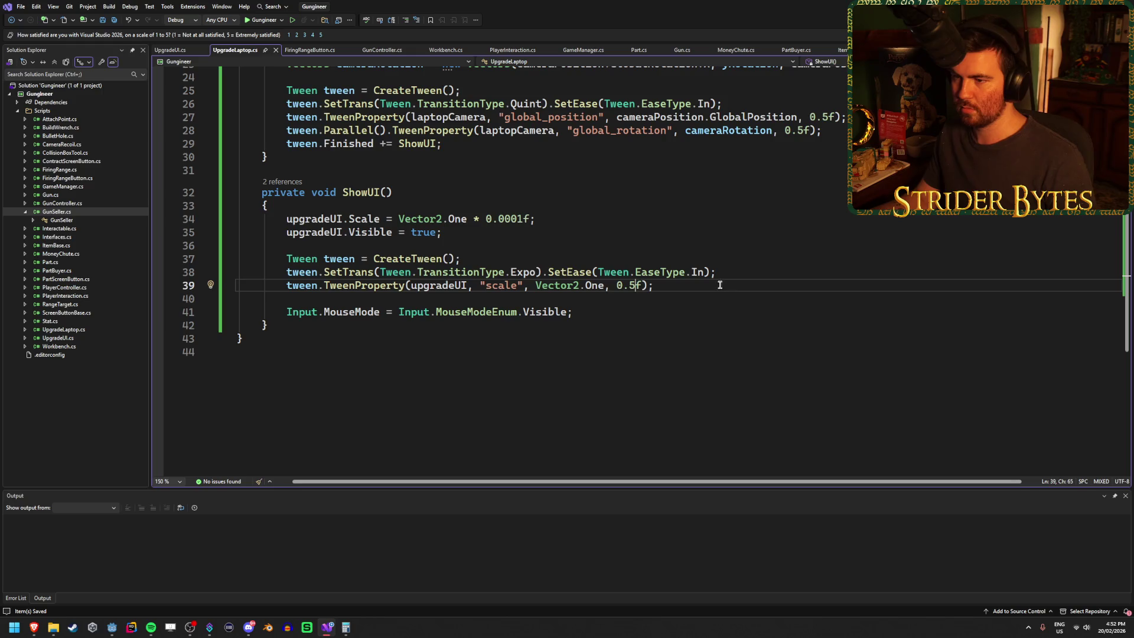
pyautogui.click(175, 55)
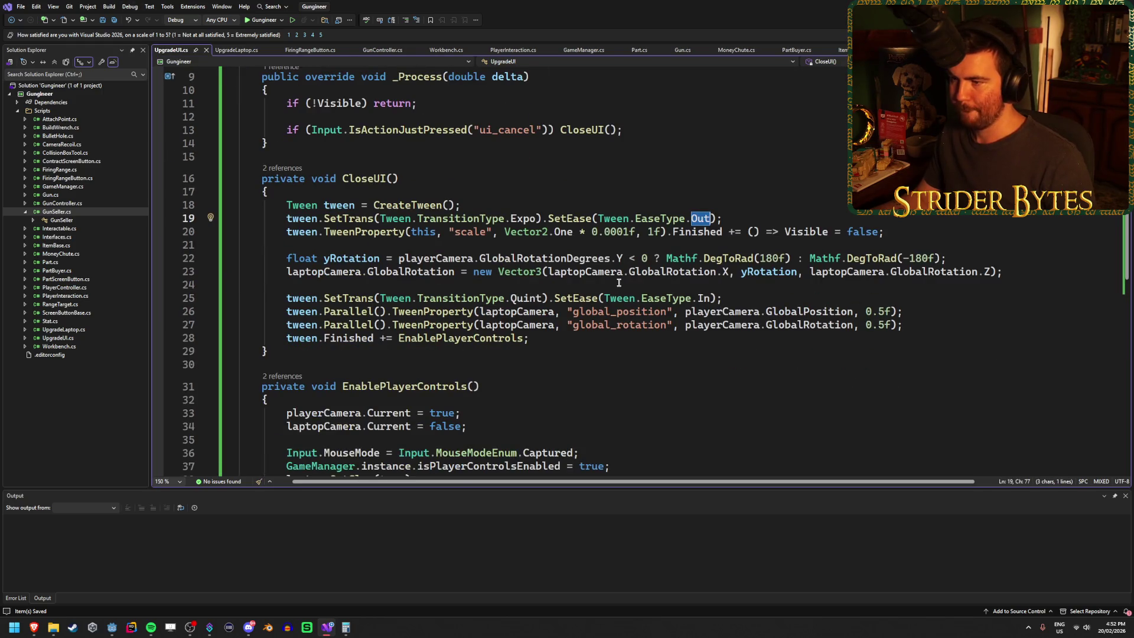
pyautogui.click(656, 232)
pyautogui.press('BackSpace')
pyautogui.write('0.5')
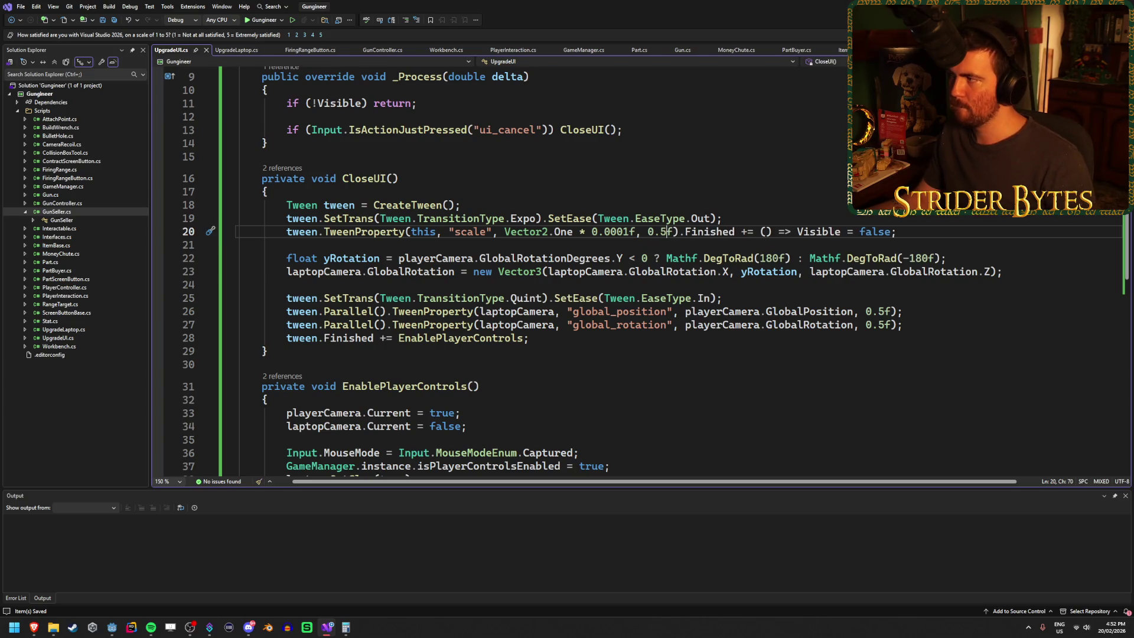
pyautogui.hotkey('alt', 'Tab')
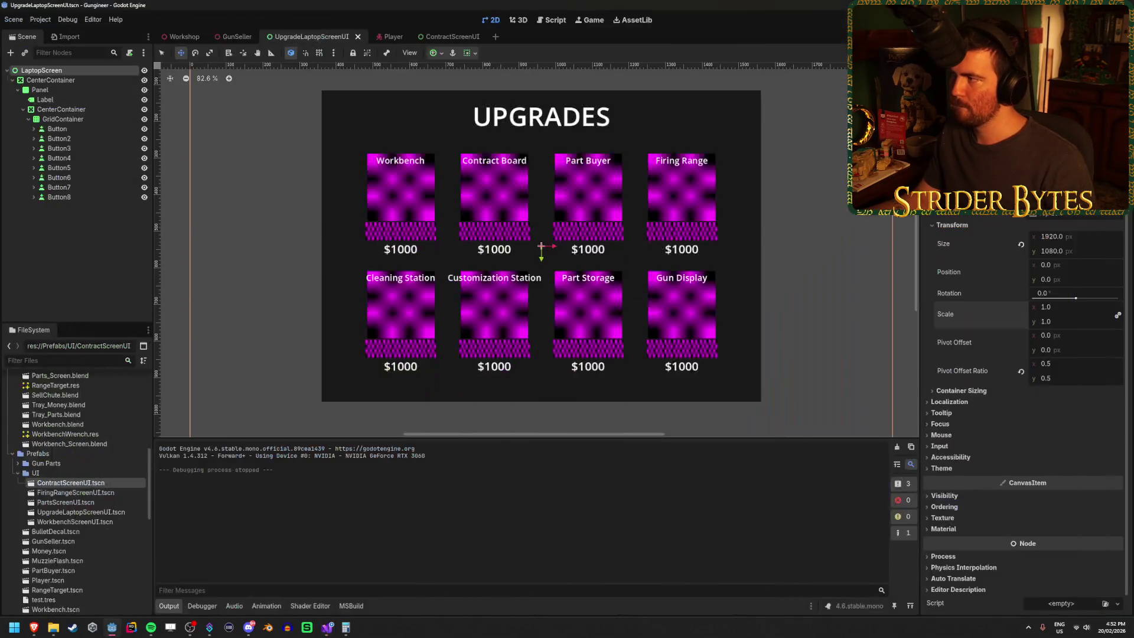
# Run the game and repeatedly open and close the laptop upgrades screen to watch the scaling.
pyautogui.press('F5')
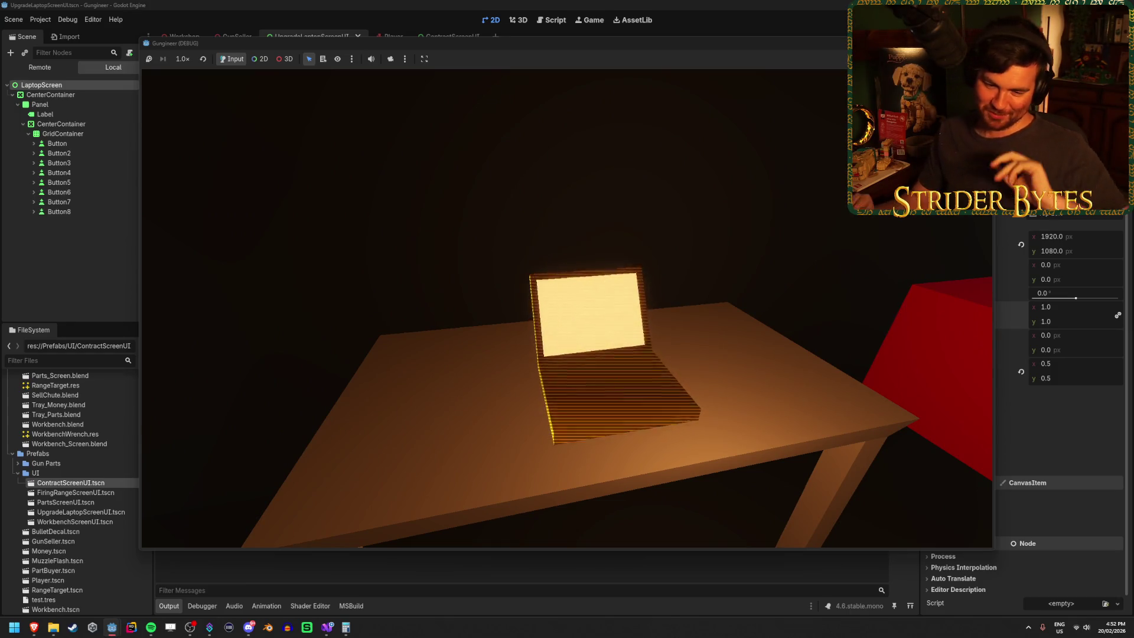
pyautogui.press('e')
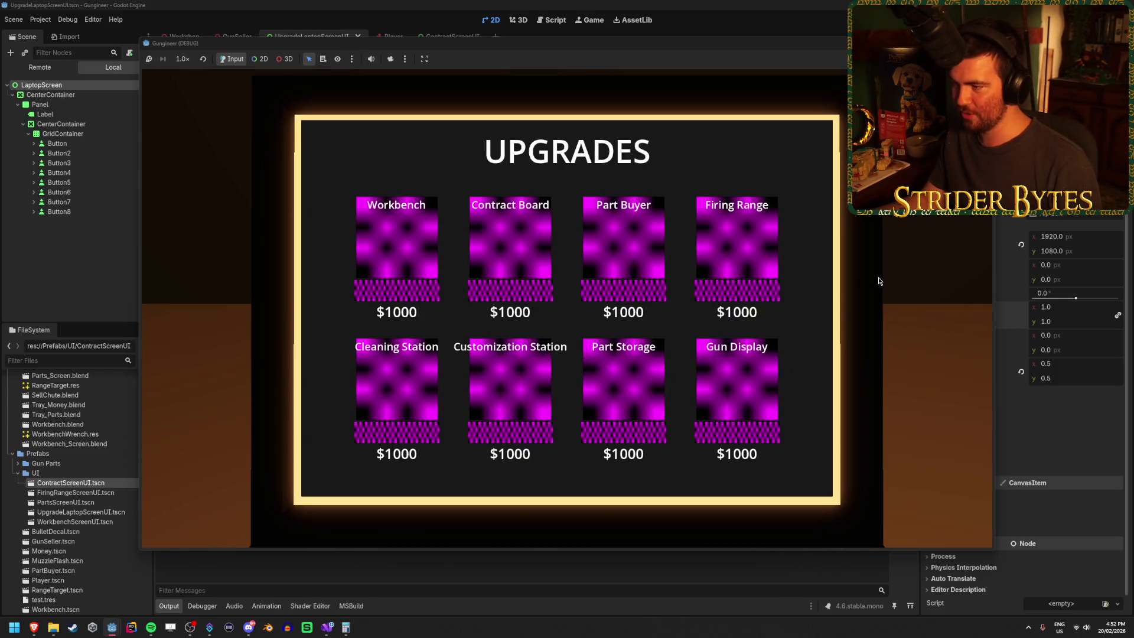
pyautogui.press('e')
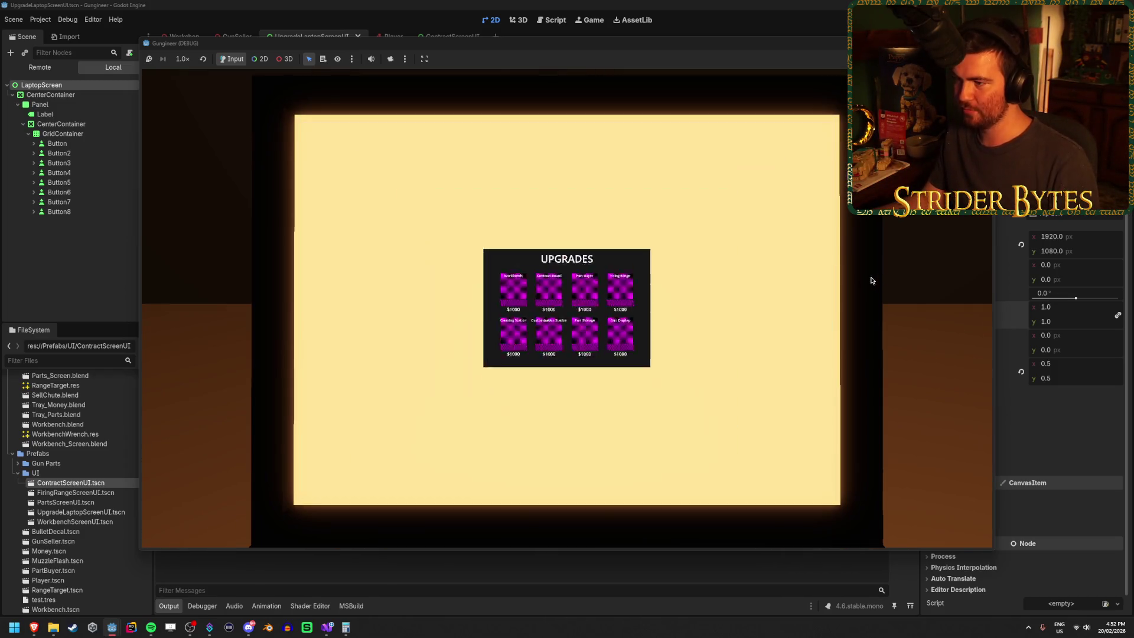
pyautogui.press('e')
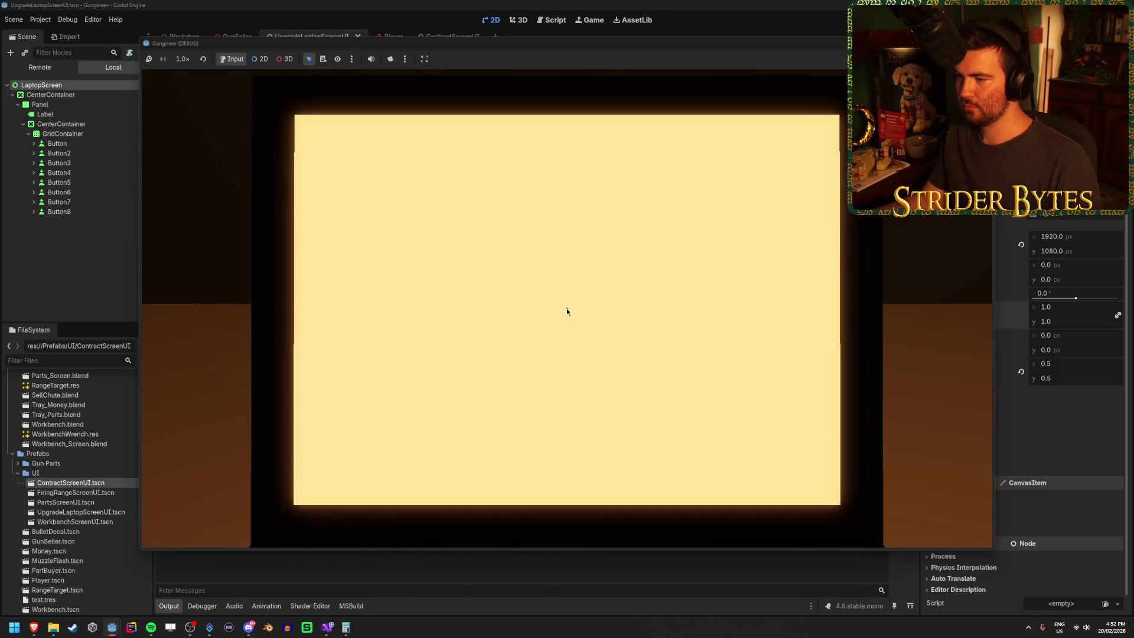
pyautogui.press('e')
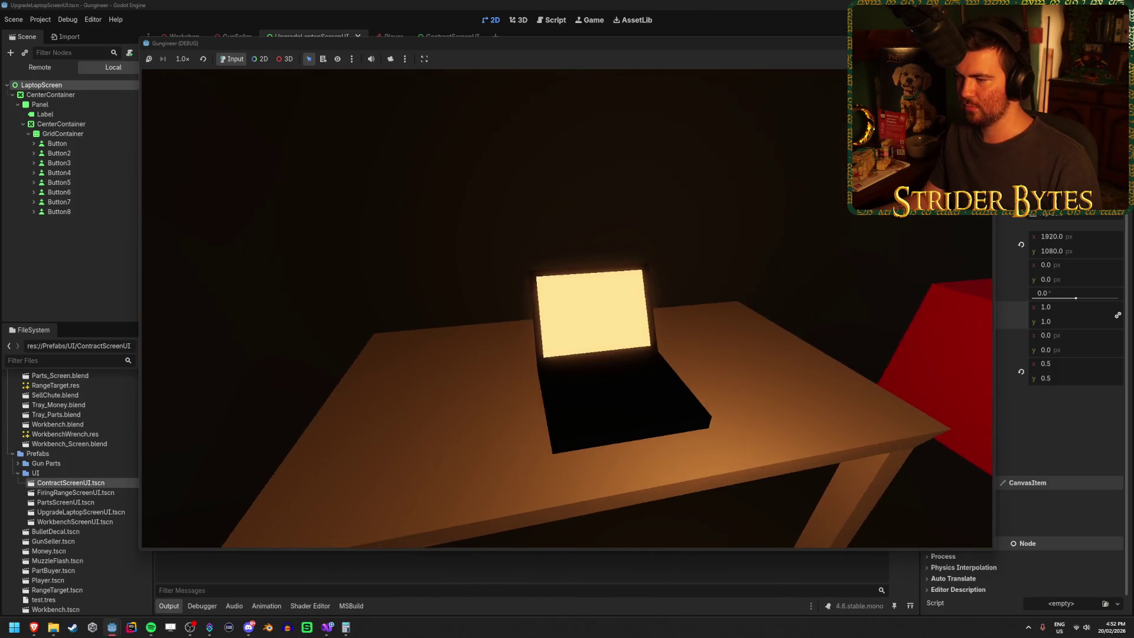
pyautogui.press('e')
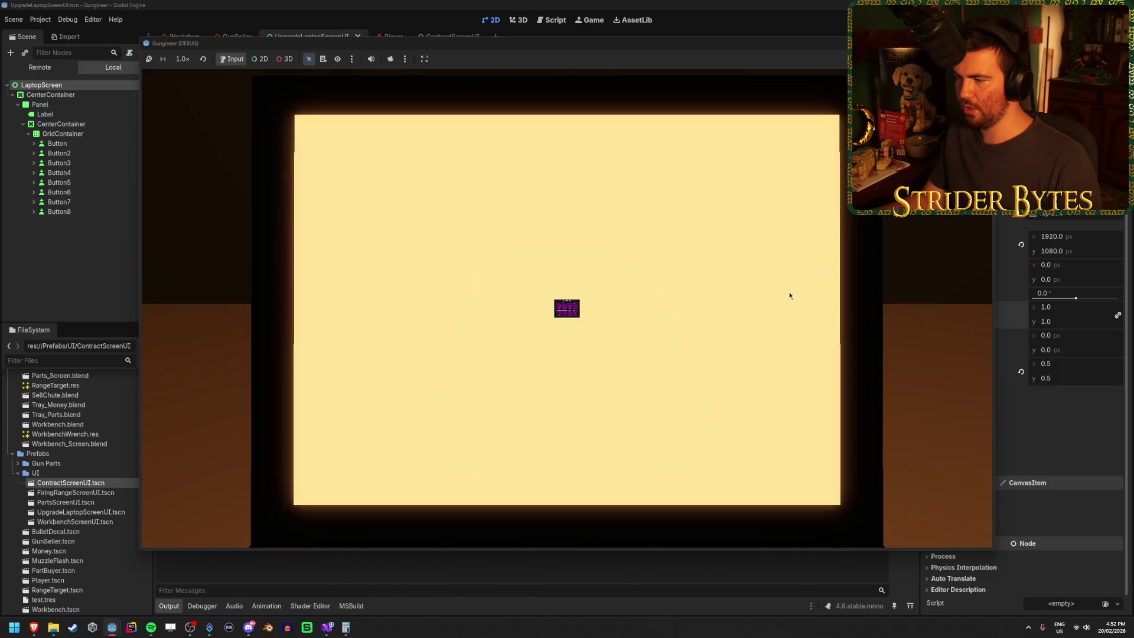
pyautogui.press('e')
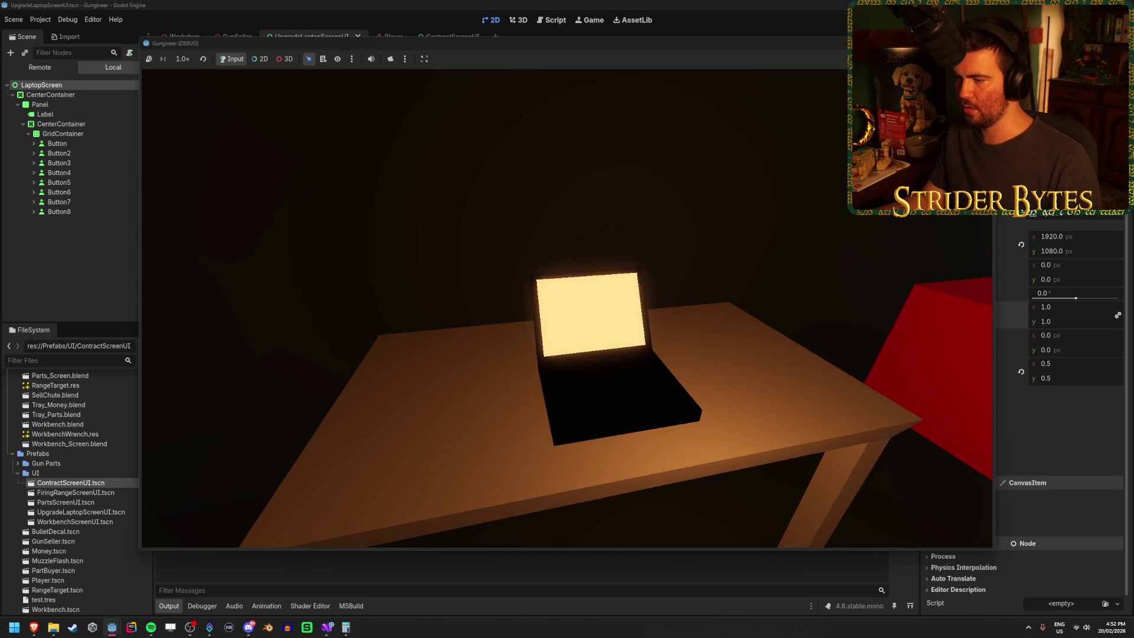
pyautogui.press('e')
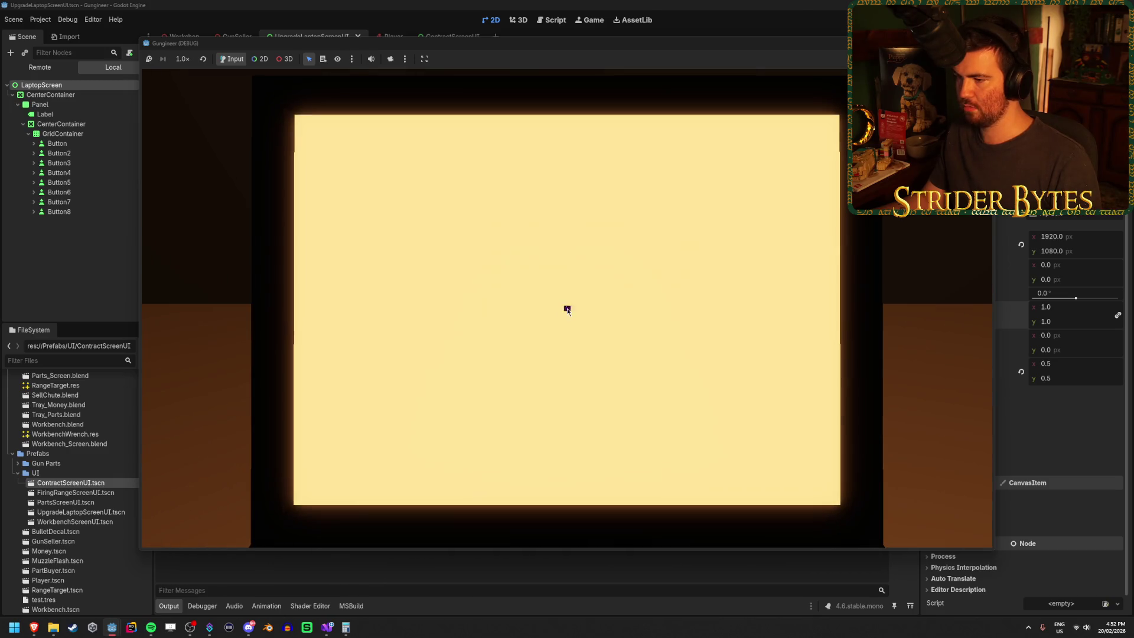
pyautogui.press('e')
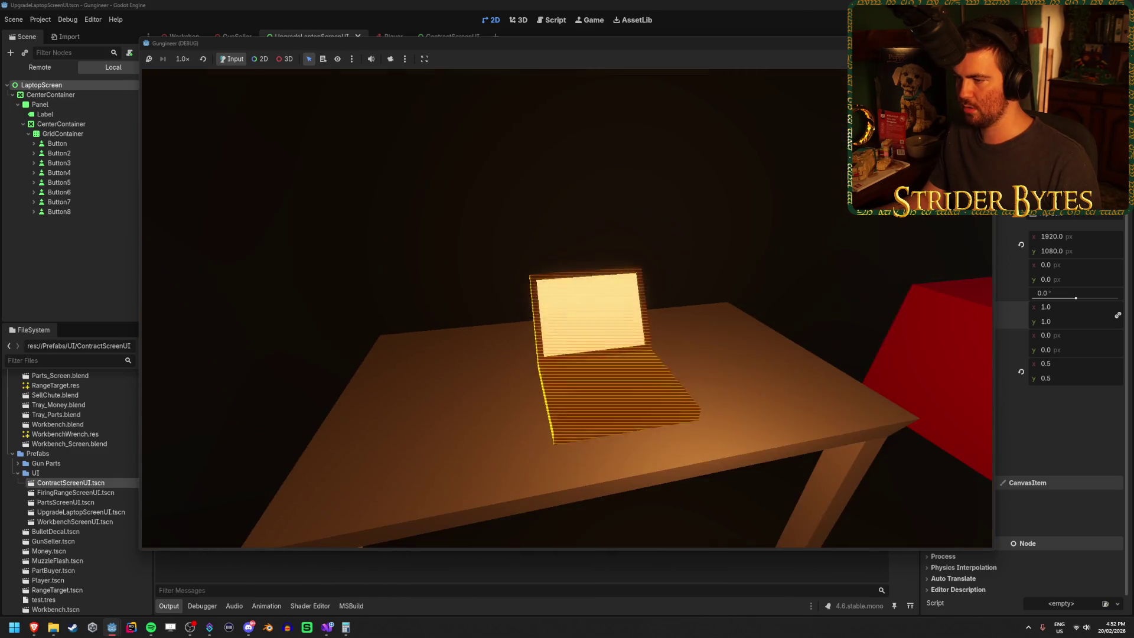
pyautogui.press('e')
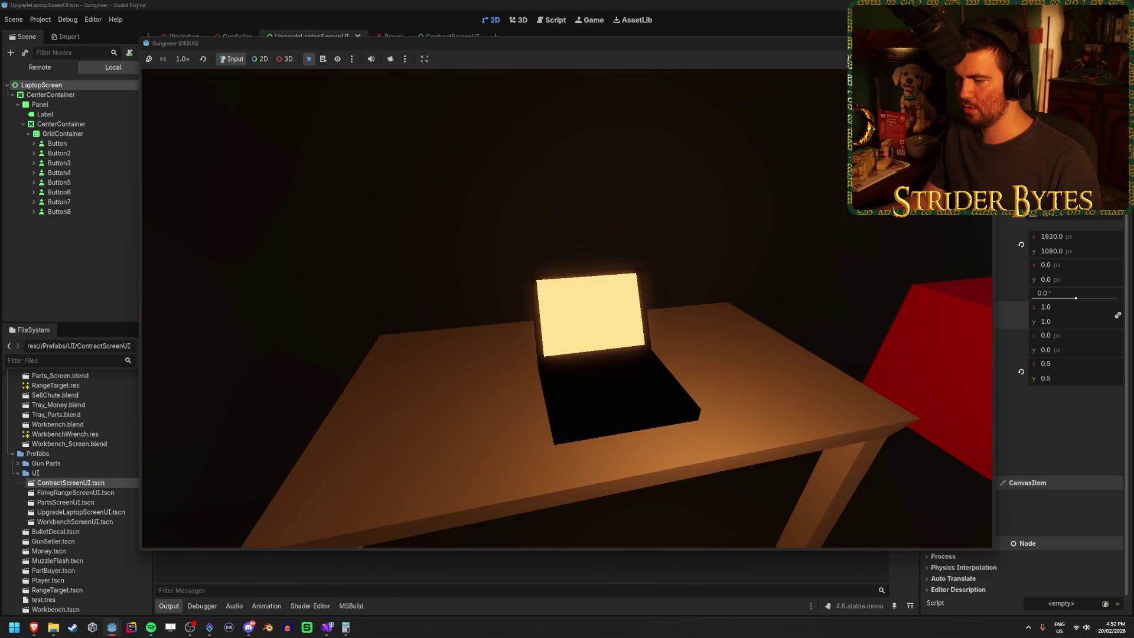
pyautogui.press('e')
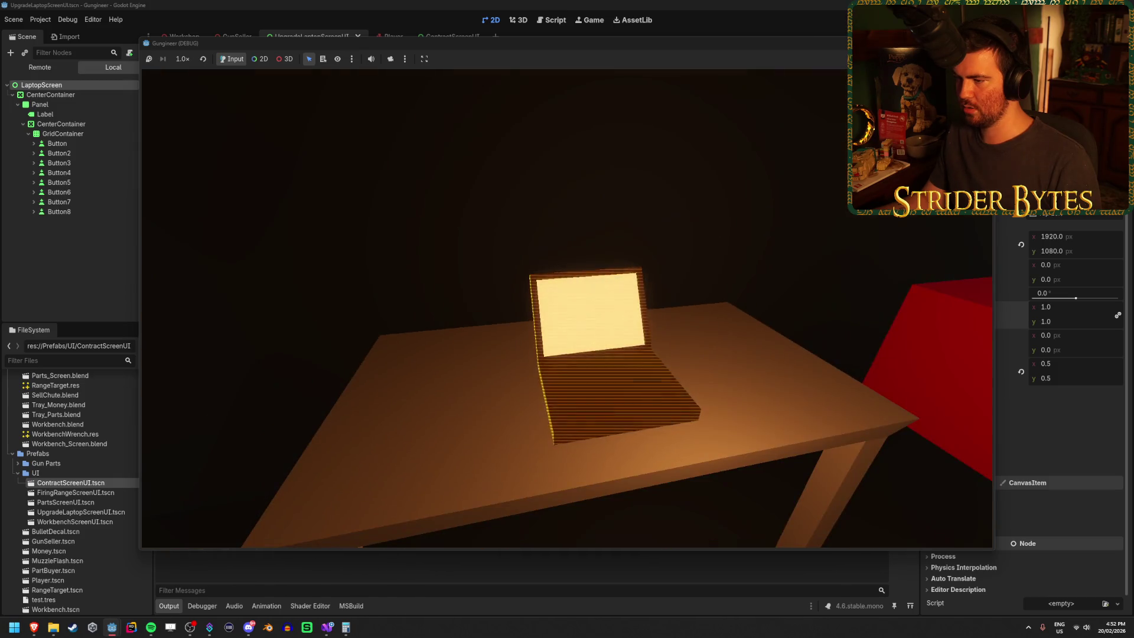
pyautogui.press('e')
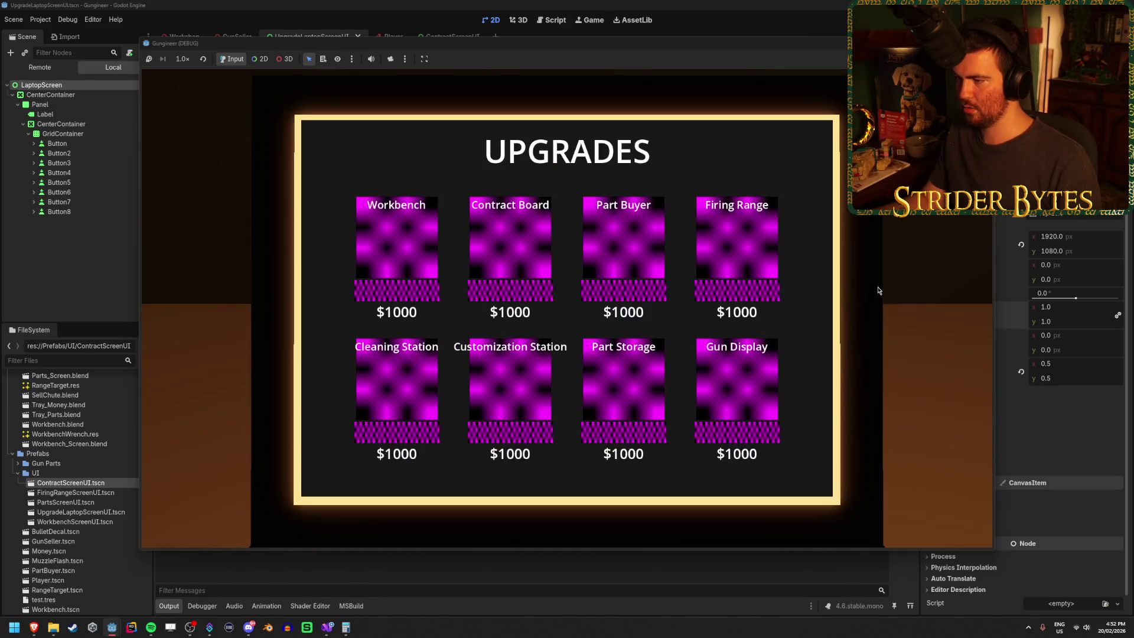
pyautogui.press('e')
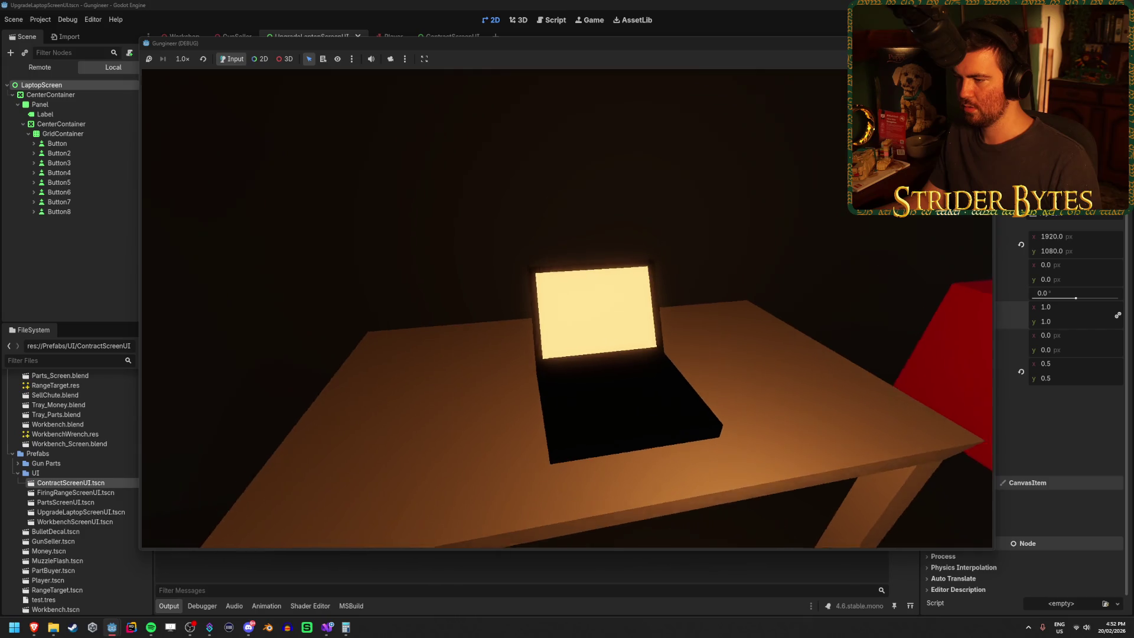
pyautogui.press('e')
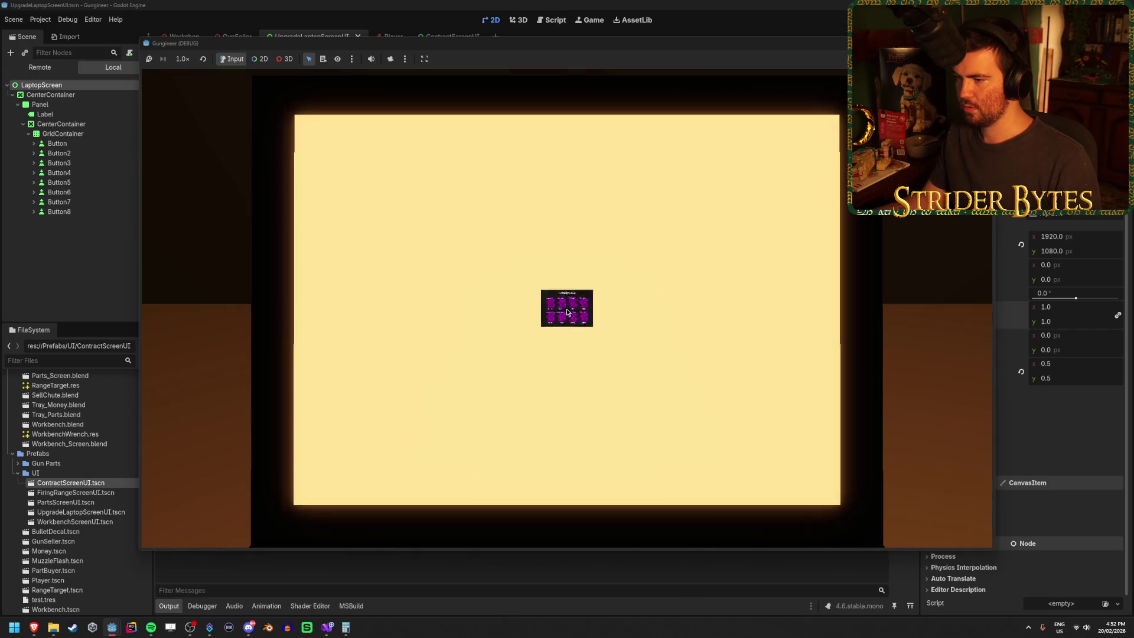
pyautogui.press('e')
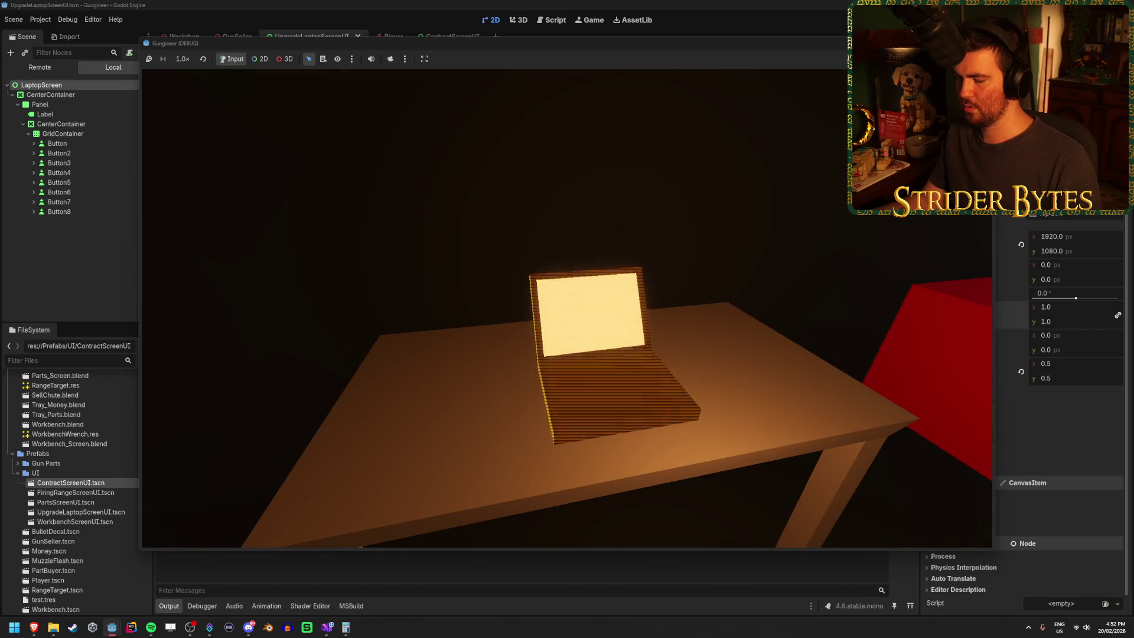
pyautogui.press('e')
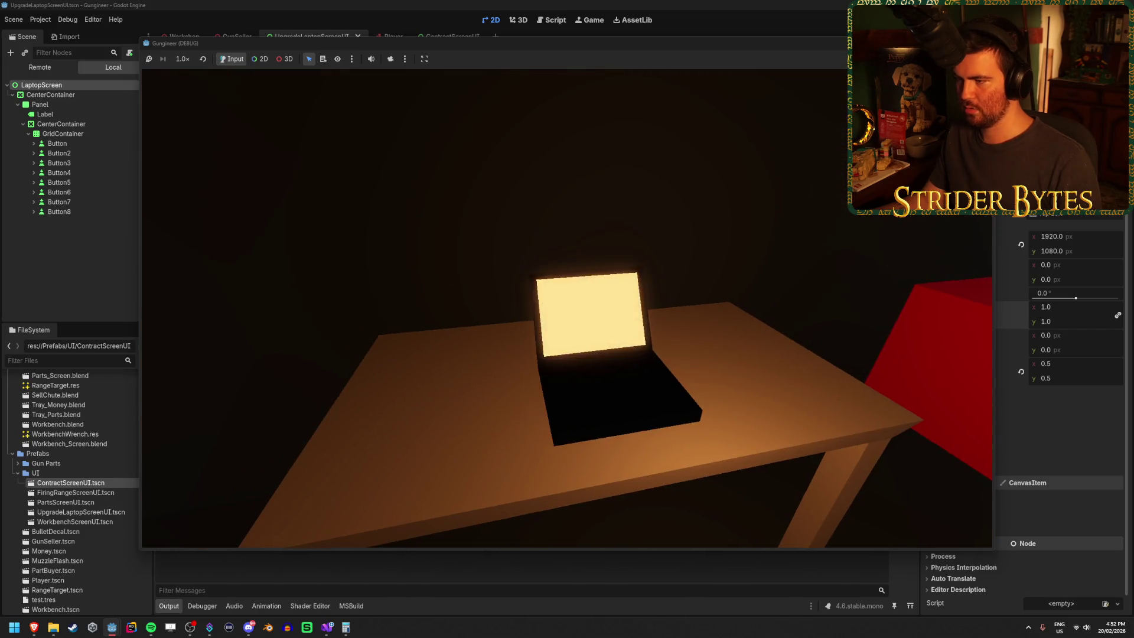
pyautogui.press('e')
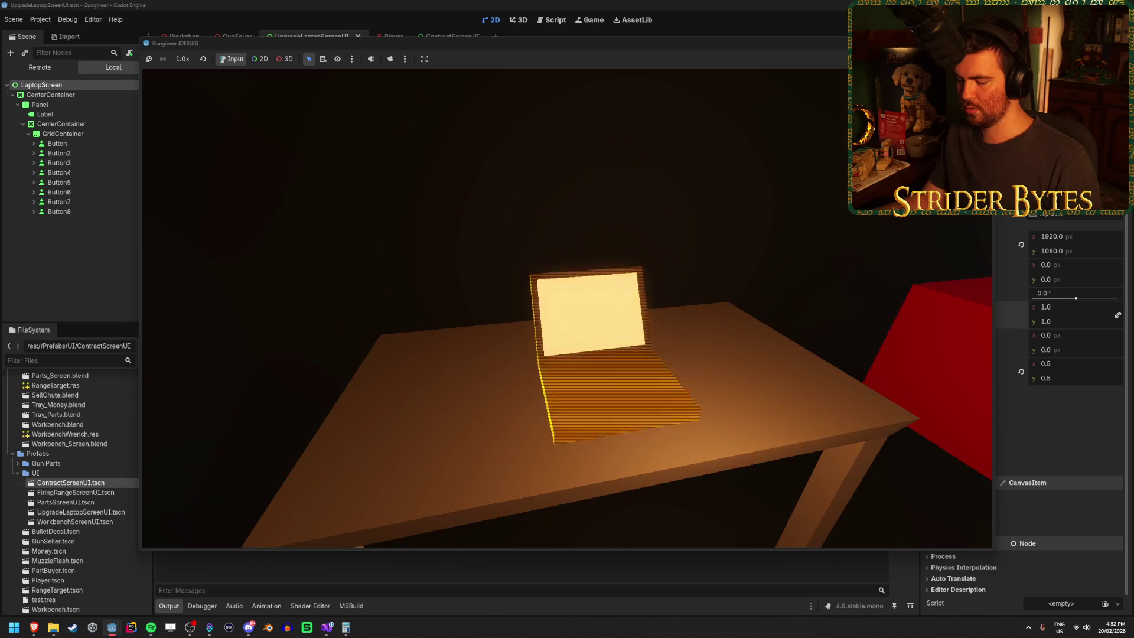
pyautogui.press('e')
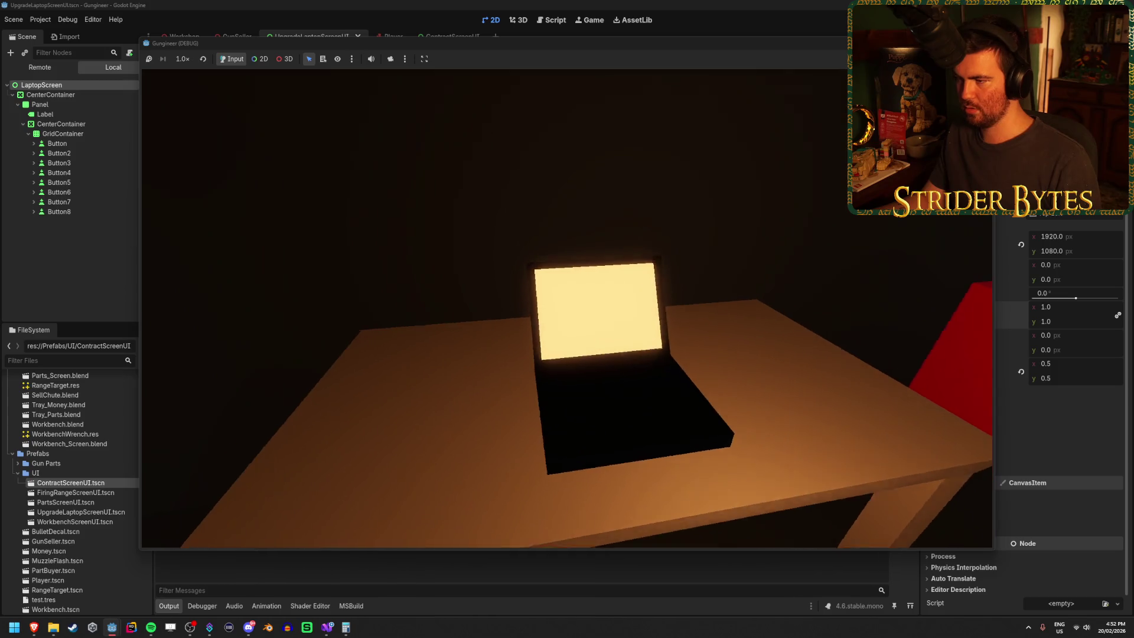
pyautogui.press('e')
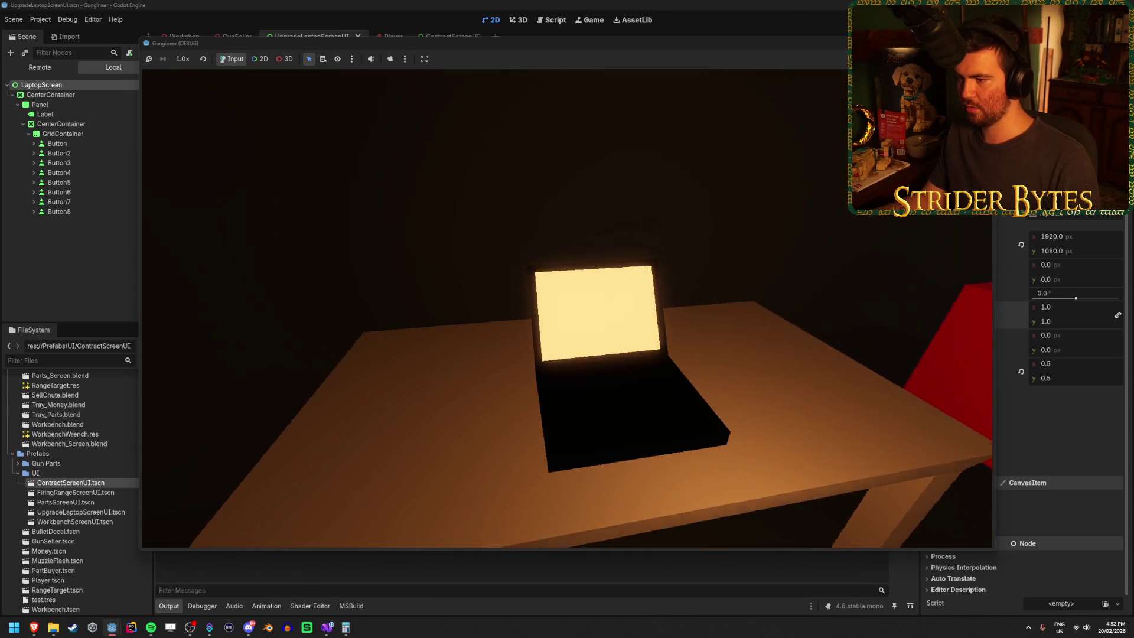
pyautogui.press('e')
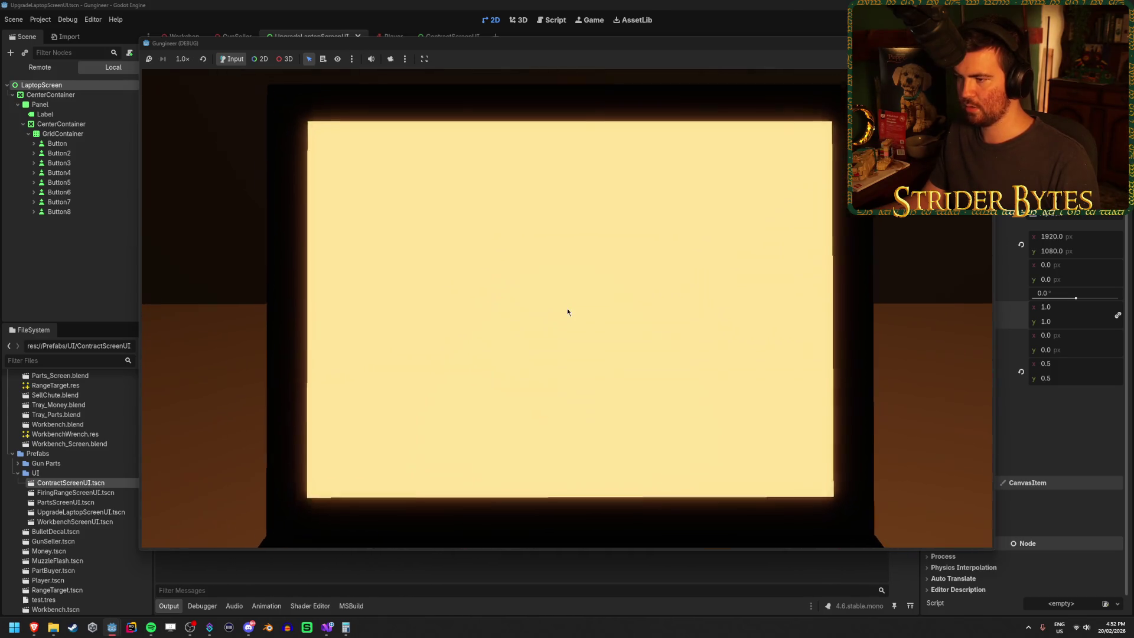
pyautogui.press('e')
pyautogui.press('e')
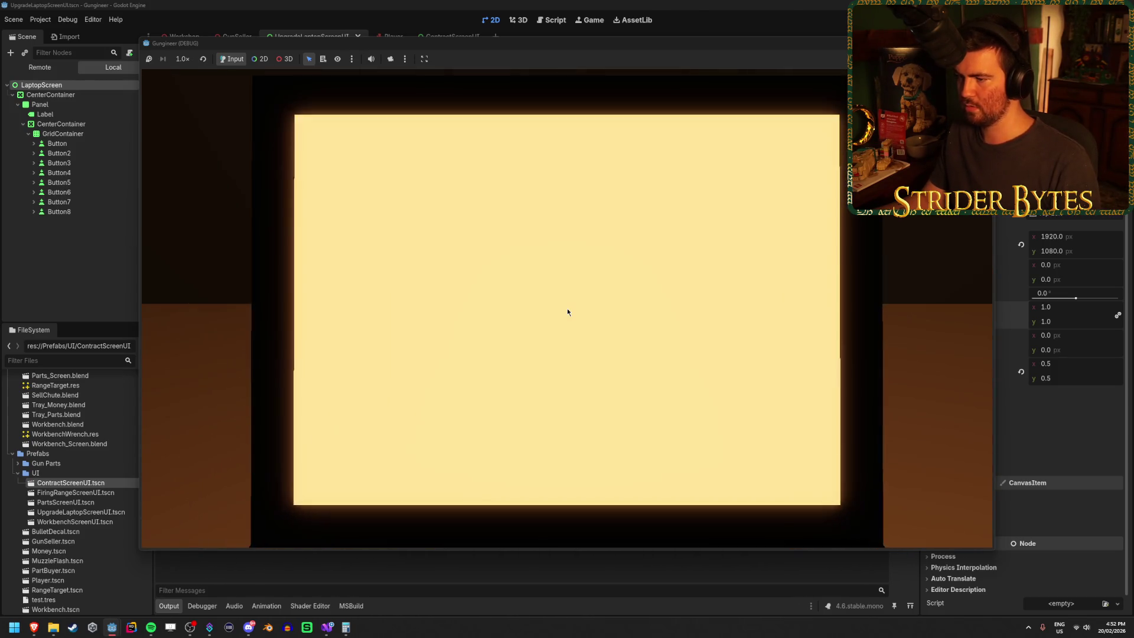
pyautogui.press('e')
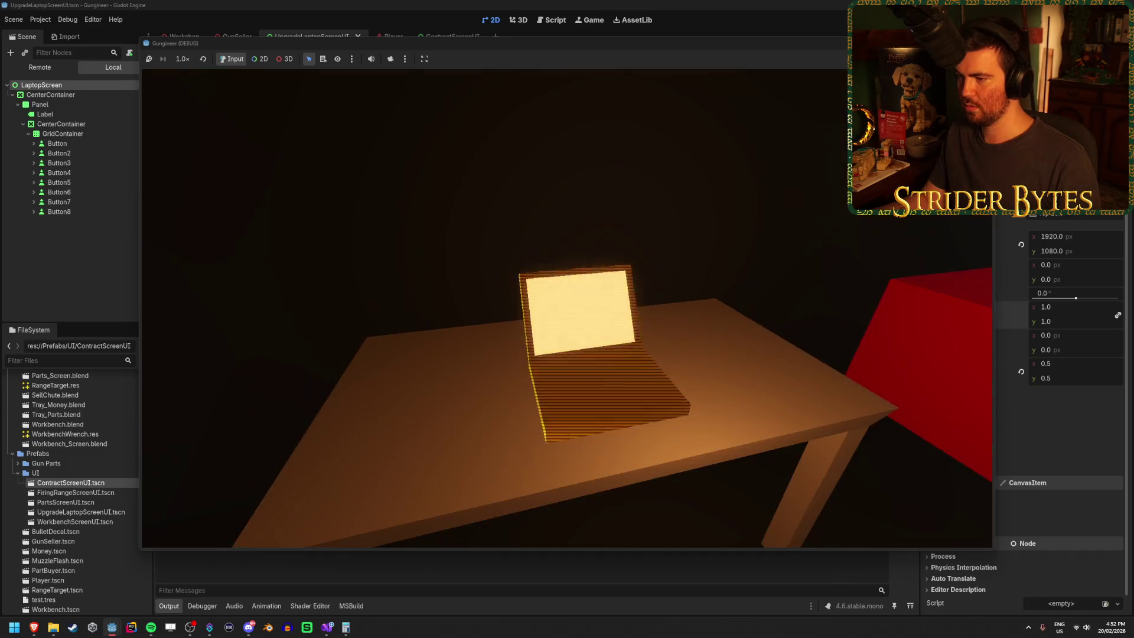
pyautogui.press('e')
pyautogui.press('e')
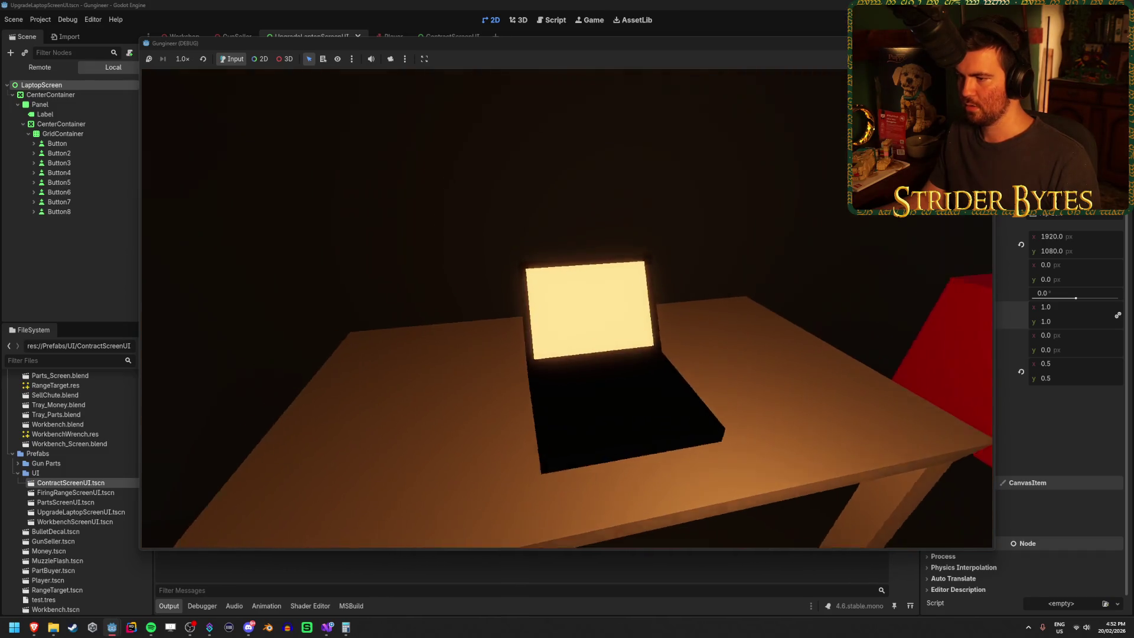
pyautogui.press('e')
pyautogui.press('e')
pyautogui.press('e')
pyautogui.press('e')
pyautogui.press('e')
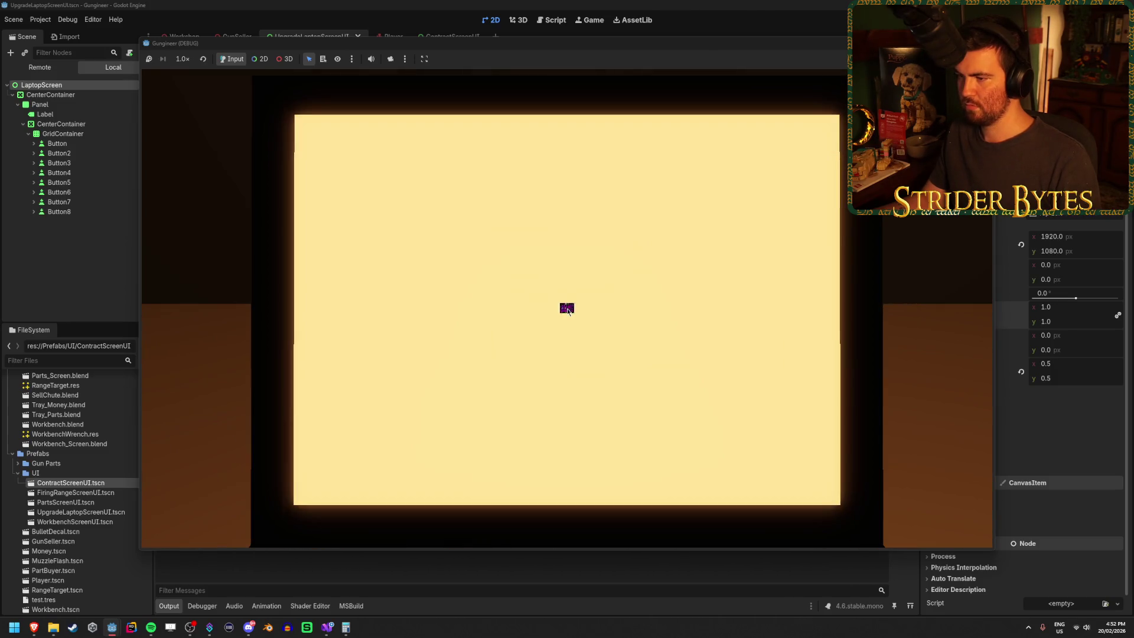
pyautogui.press('e')
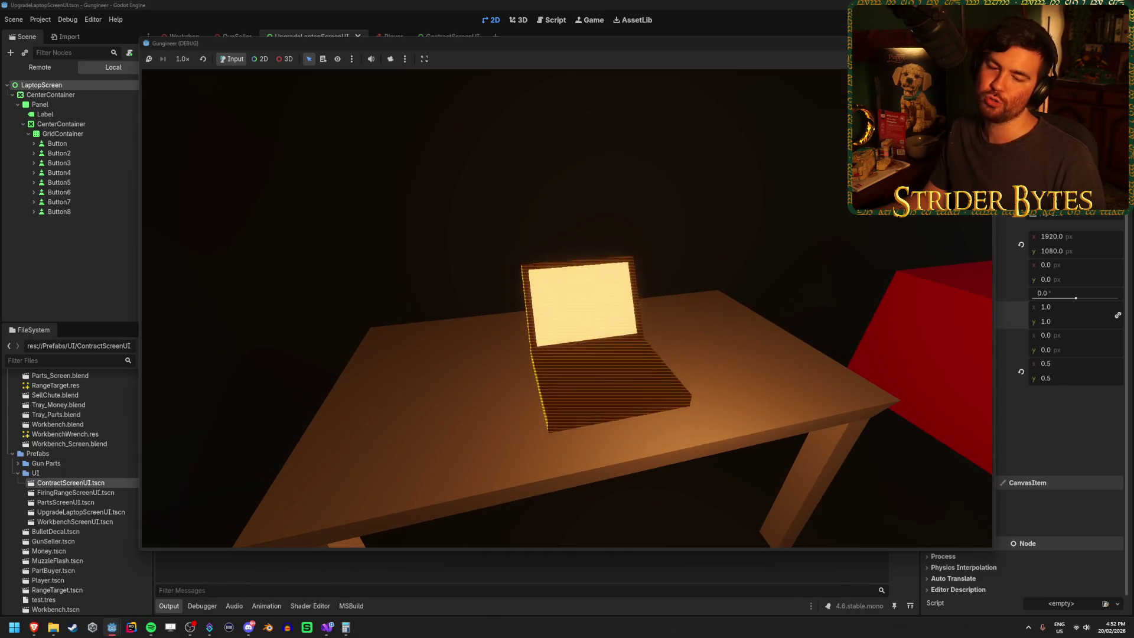
pyautogui.press('e')
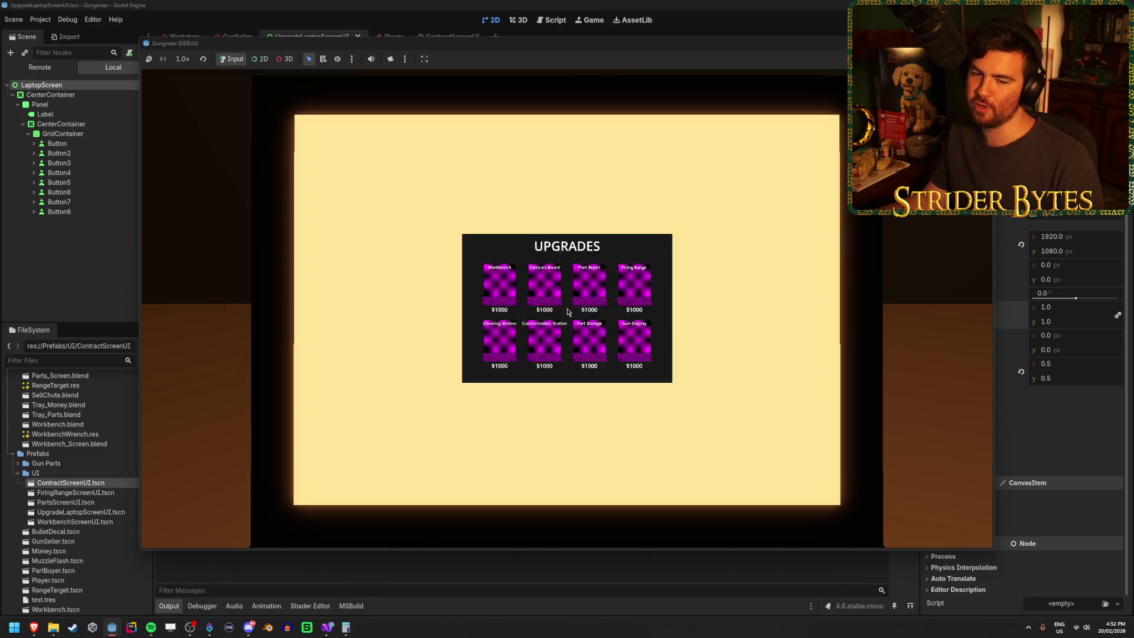
pyautogui.press('e')
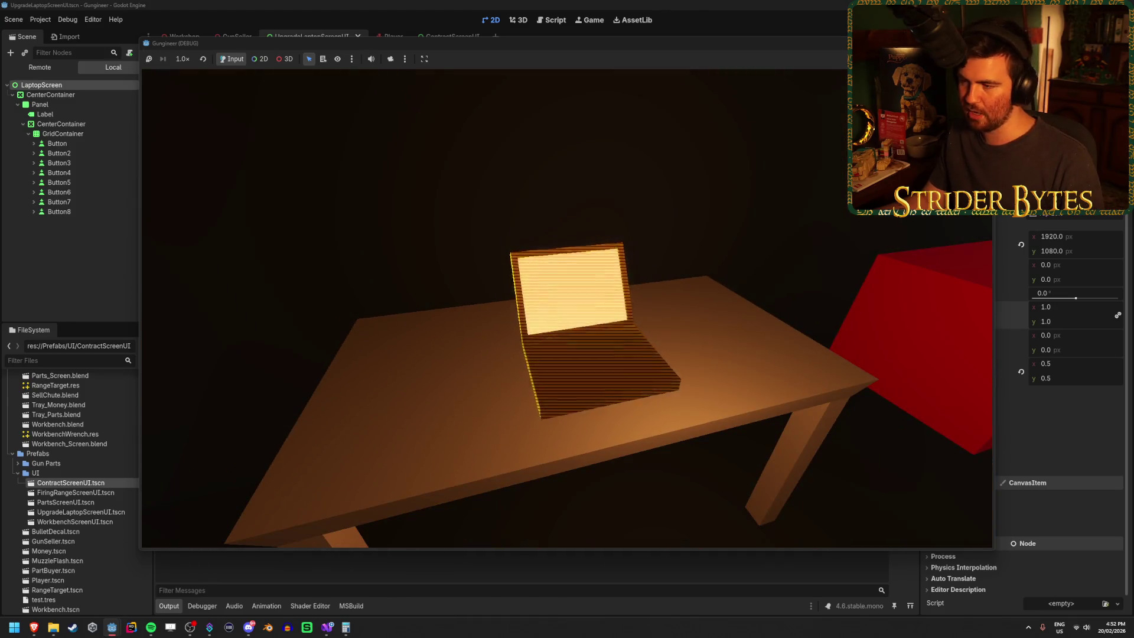
pyautogui.press('e')
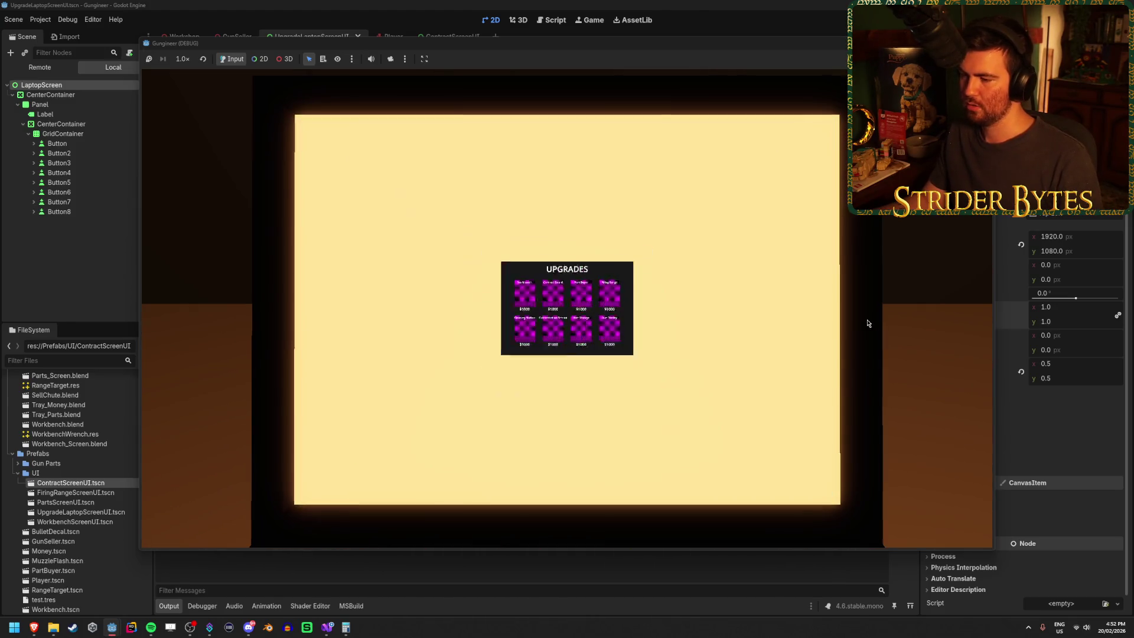
pyautogui.press('e')
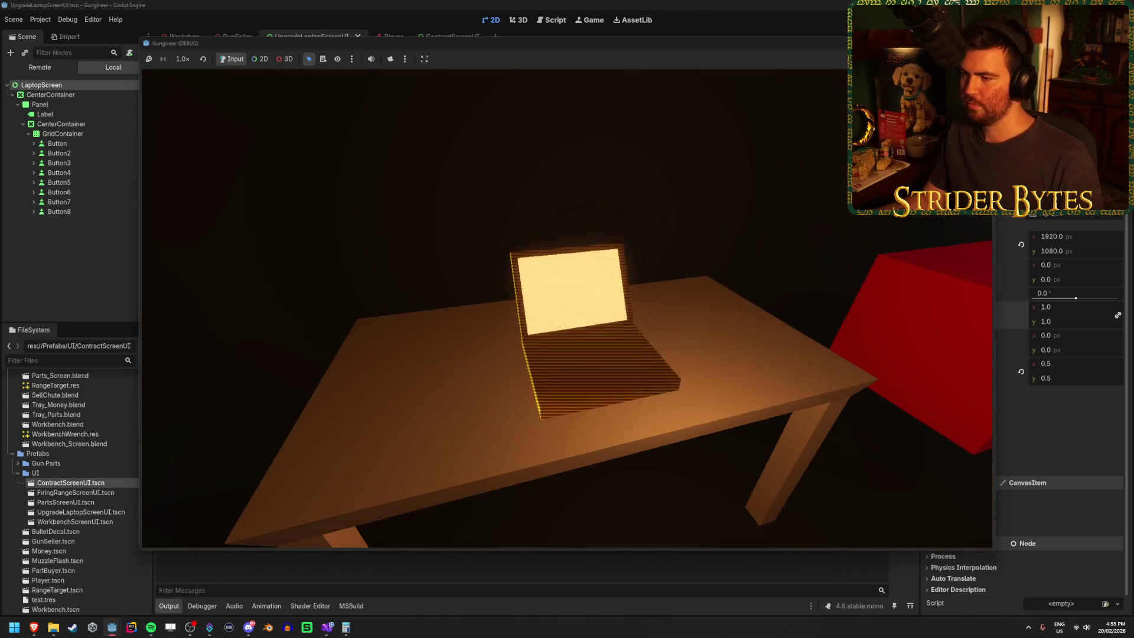
pyautogui.press('e')
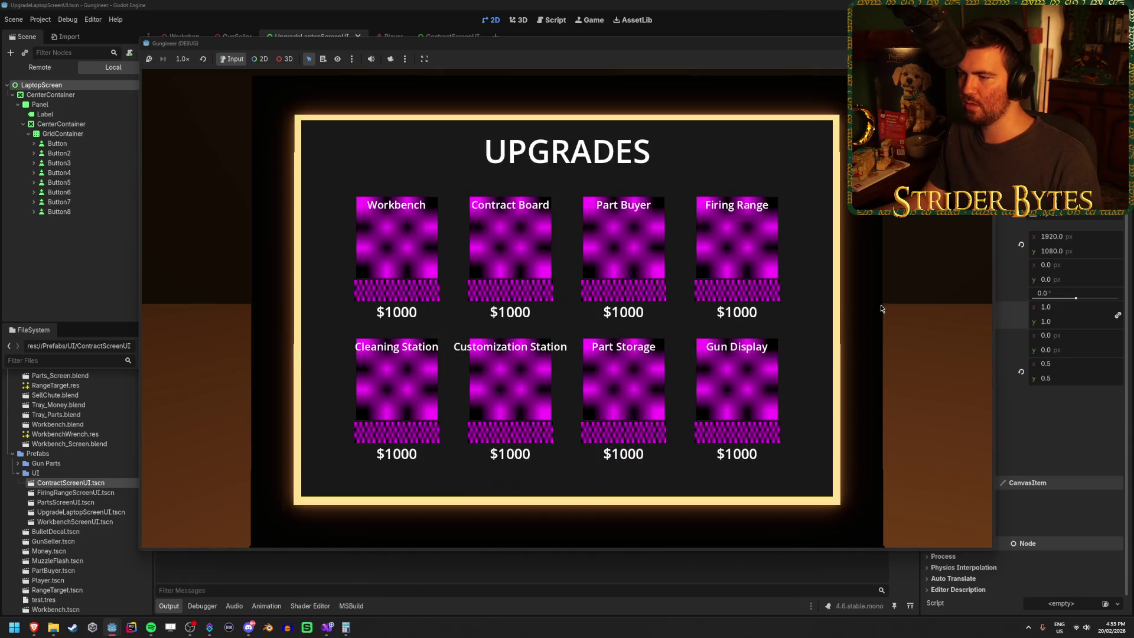
pyautogui.press('e')
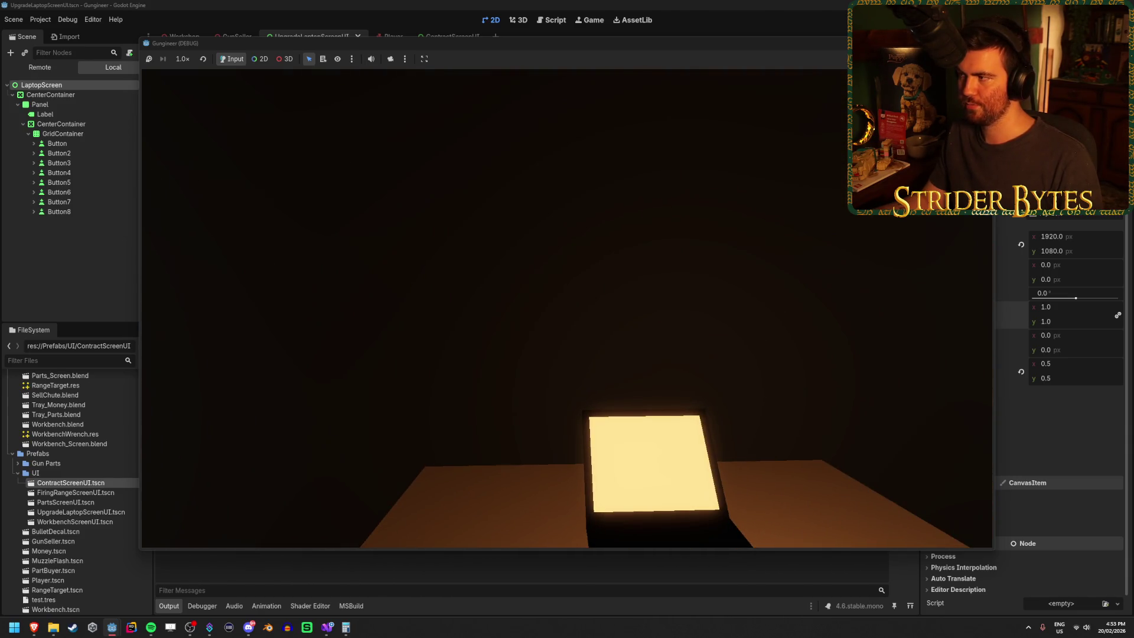
pyautogui.press('F8')
# Check the Expo easing's Quick Info and compare the easeInOutExpo curve on easings.net.
pyautogui.click(322, 631)
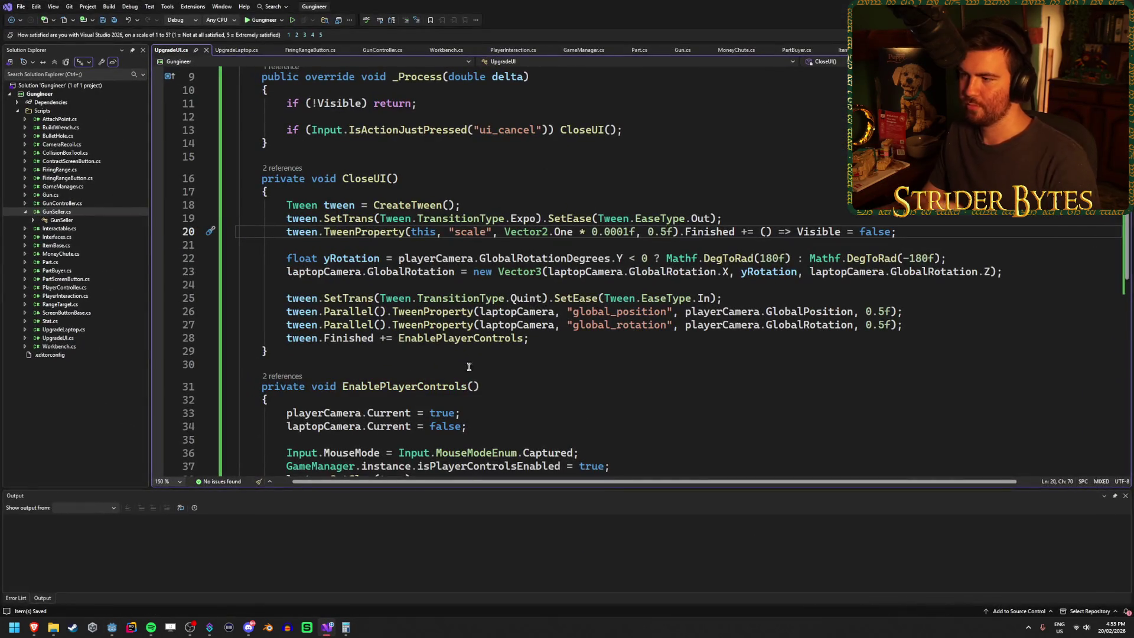
pyautogui.moveTo(532, 216)
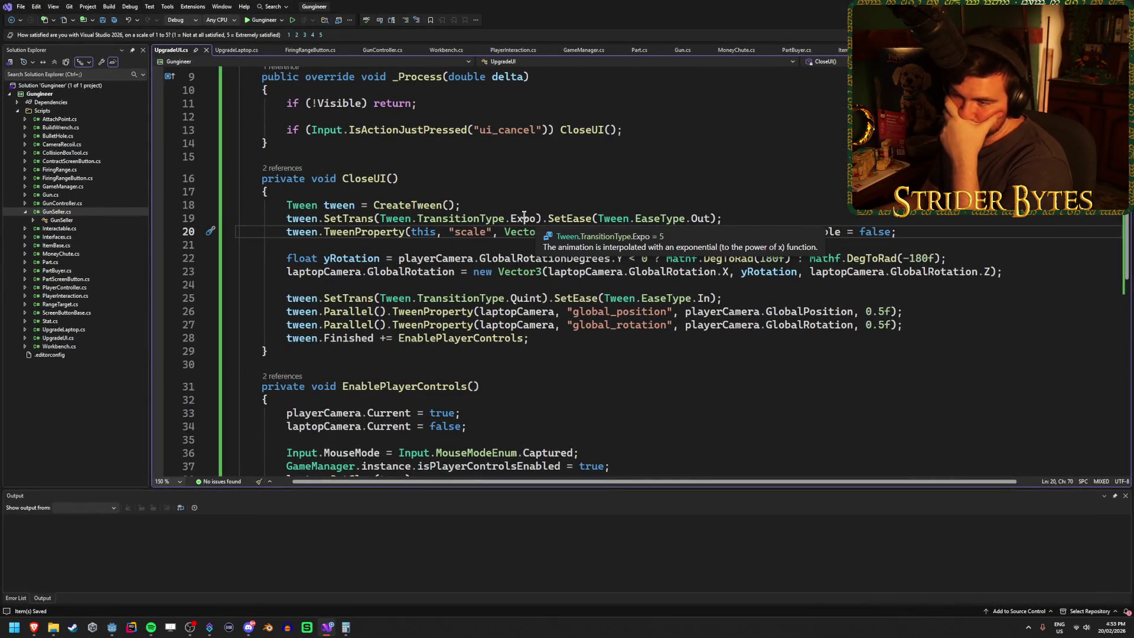
pyautogui.moveTo(39, 631)
pyautogui.click(299, 582)
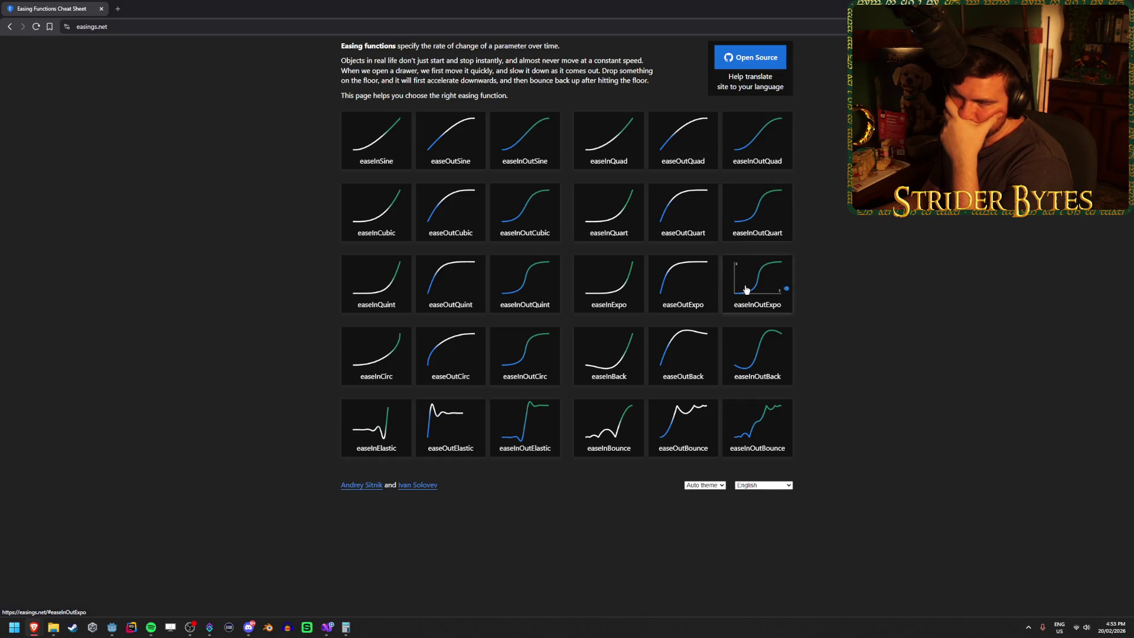
pyautogui.hotkey('alt', 'Tab')
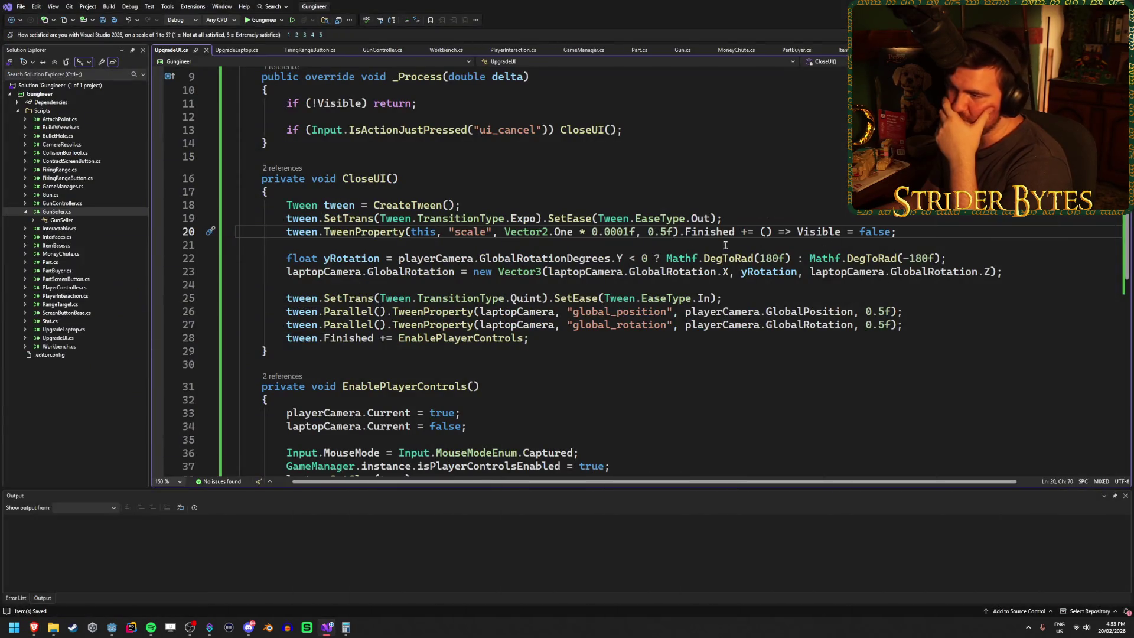
# Set both scale tweens to EaseType.InOut (UpgradeUI line 19, UpgradeLaptop line 38) and run the game.
pyautogui.click(692, 218)
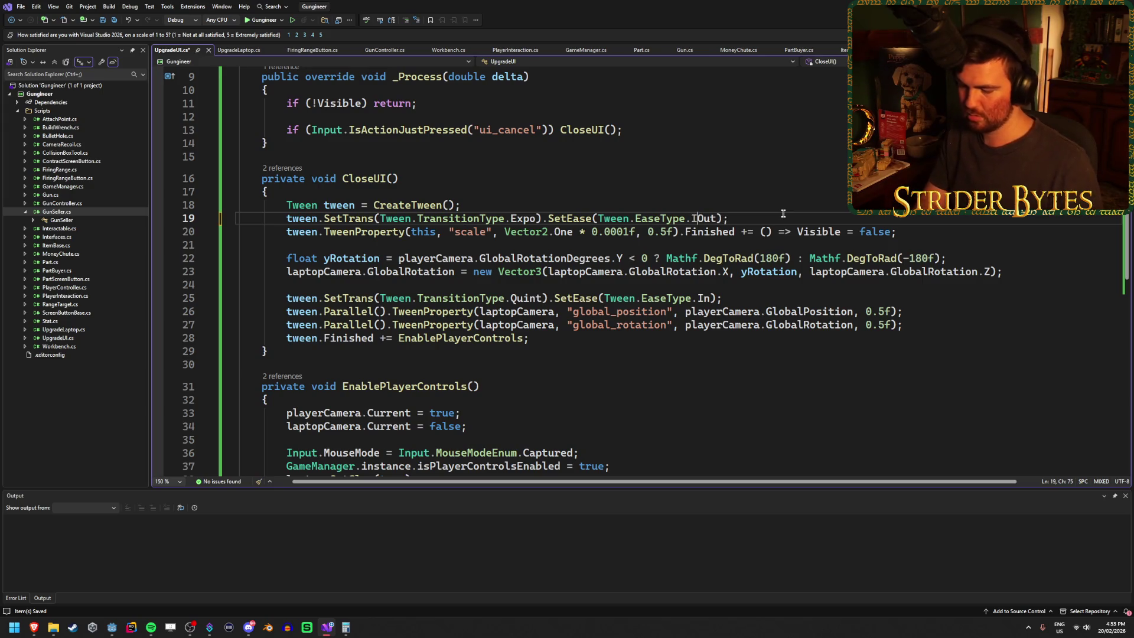
pyautogui.click(224, 52)
pyautogui.click(704, 273)
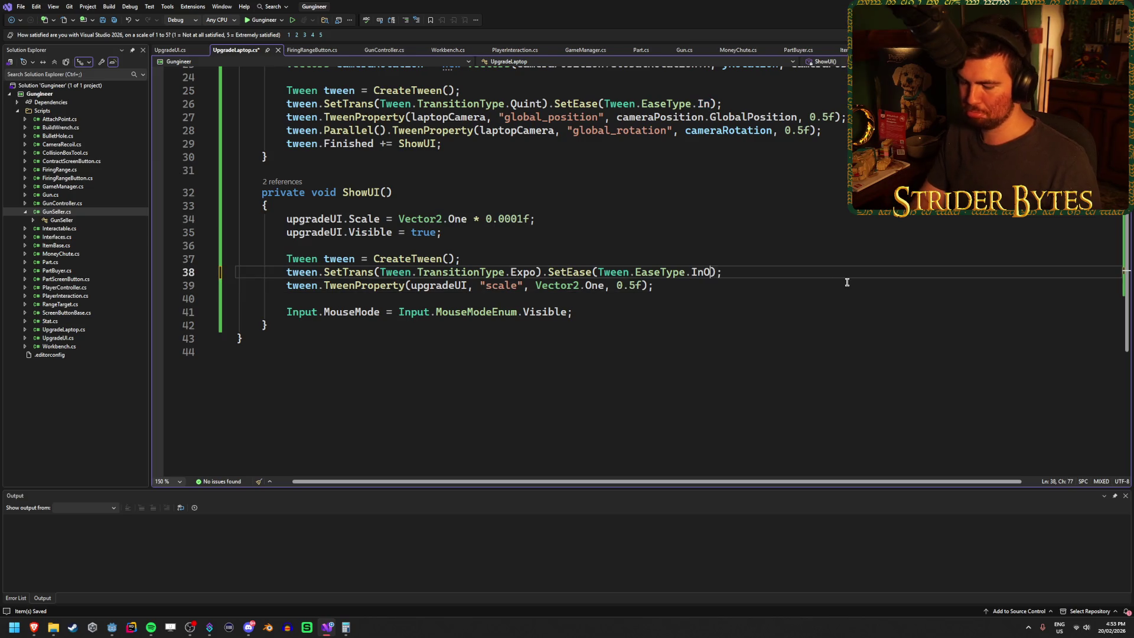
pyautogui.hotkey('alt', 'Tab')
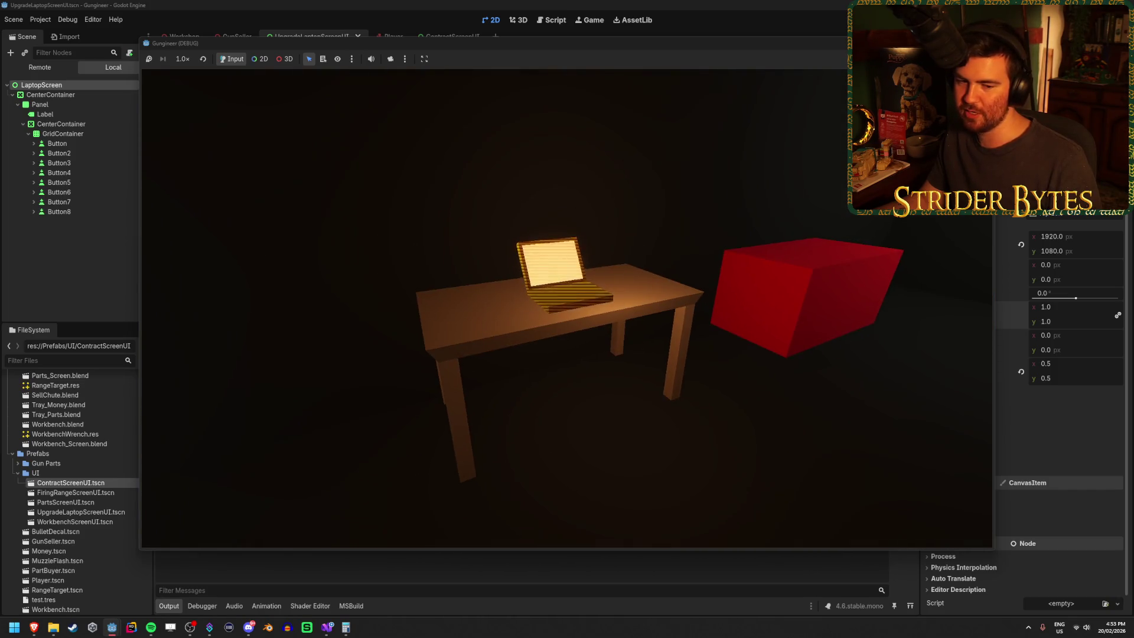
# Repeatedly open the laptop's UPGRADES screen and close it with Escape to watch the scale tween.
pyautogui.click(568, 312)
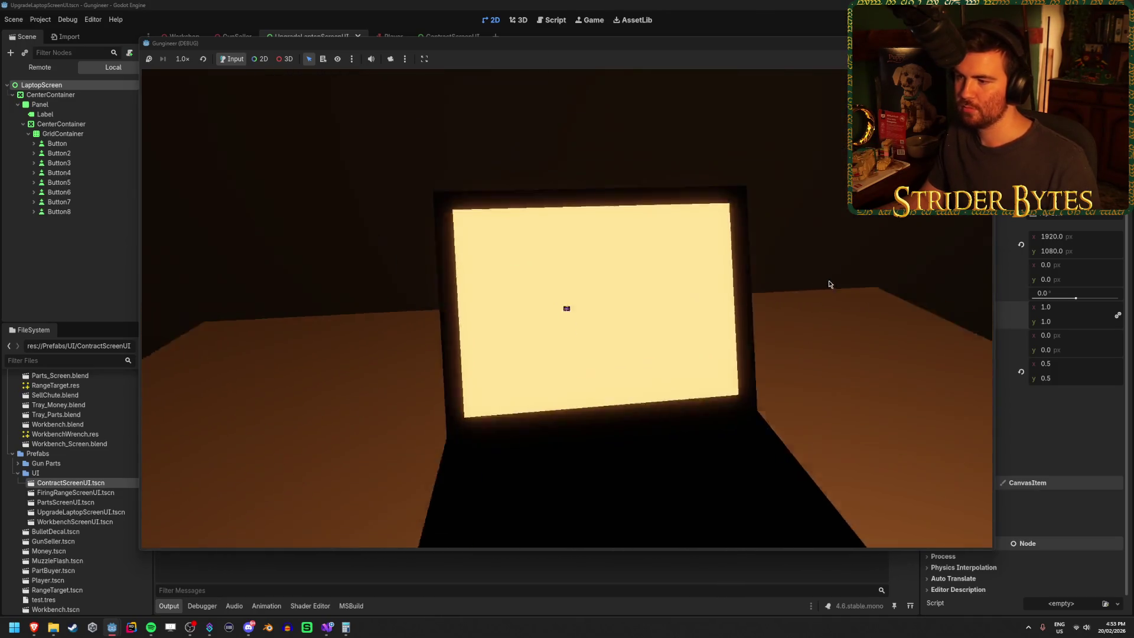
pyautogui.click(568, 309)
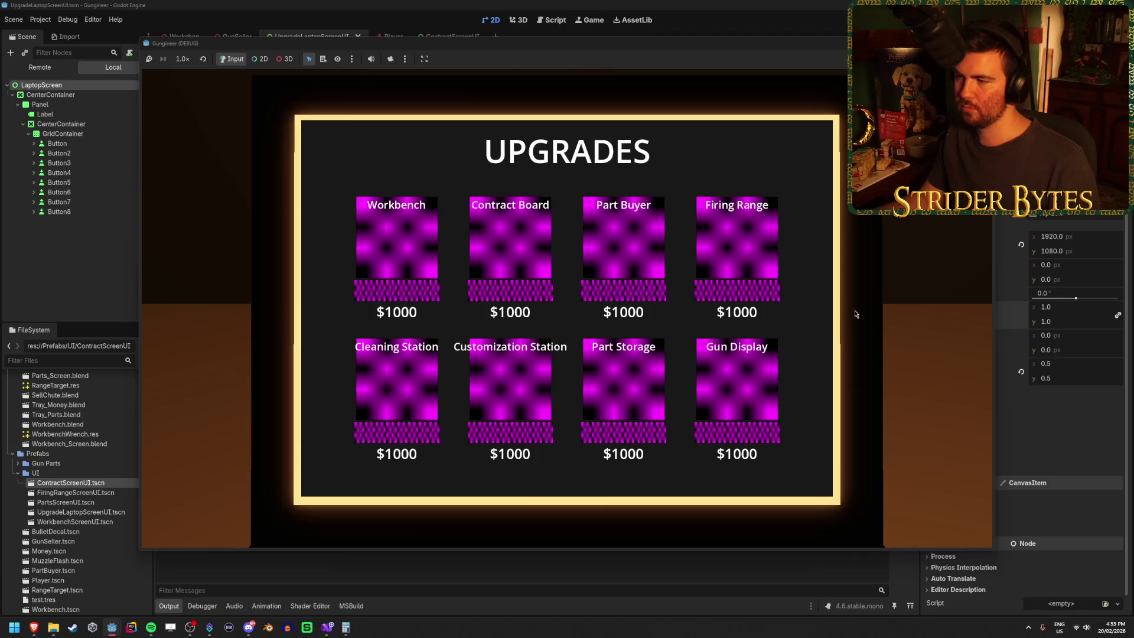
pyautogui.press('Escape')
pyautogui.click(567, 310)
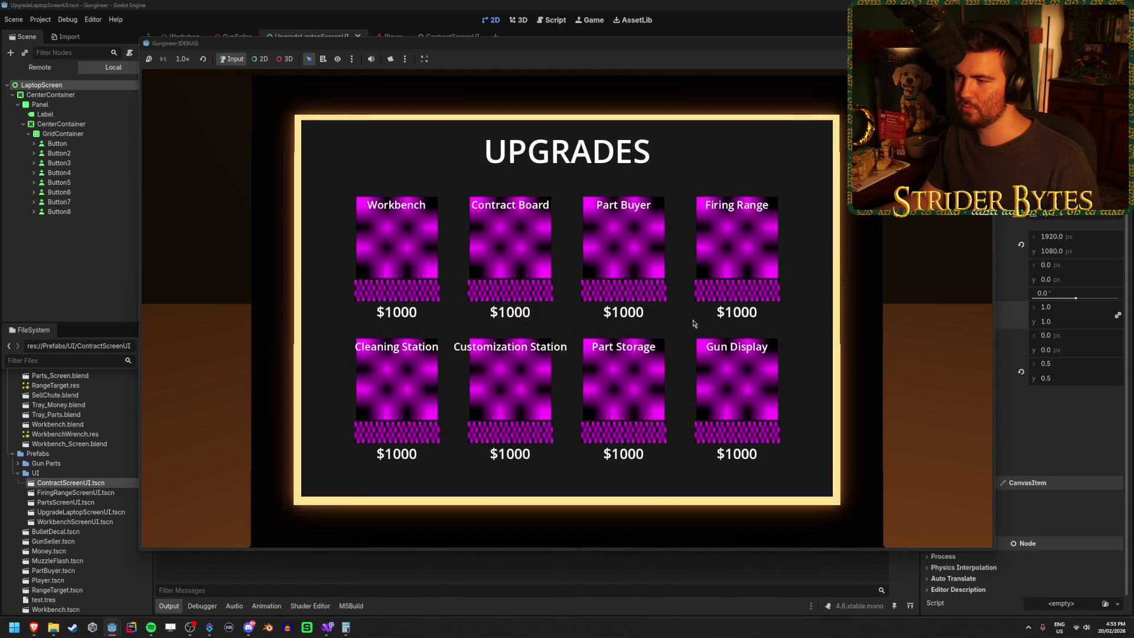
pyautogui.press('Escape')
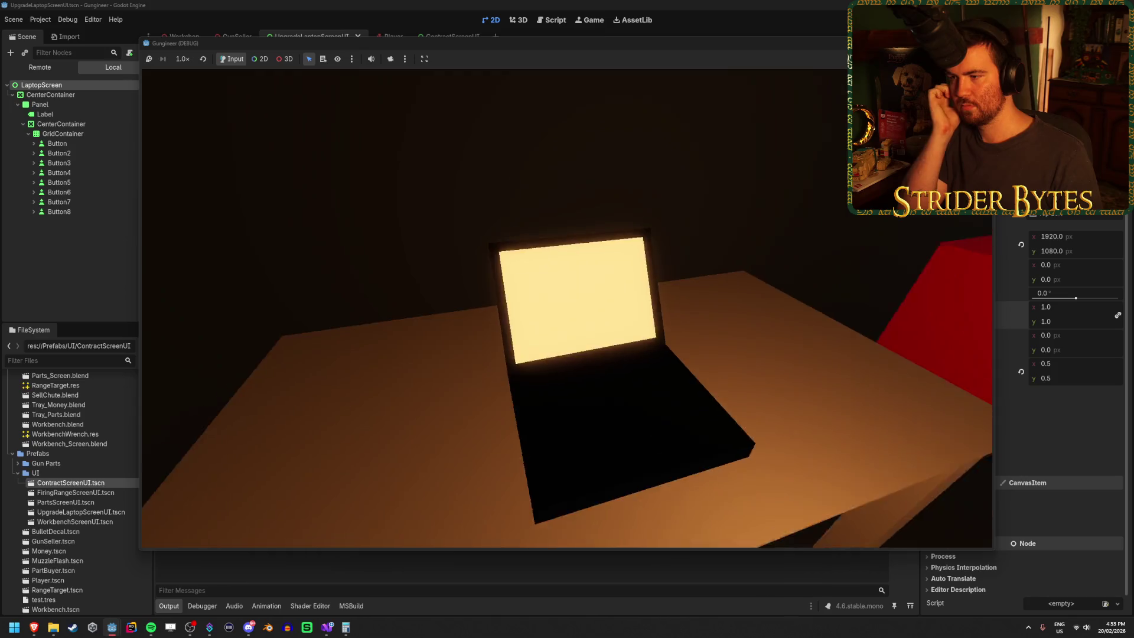
pyautogui.click(567, 310)
pyautogui.press('Escape')
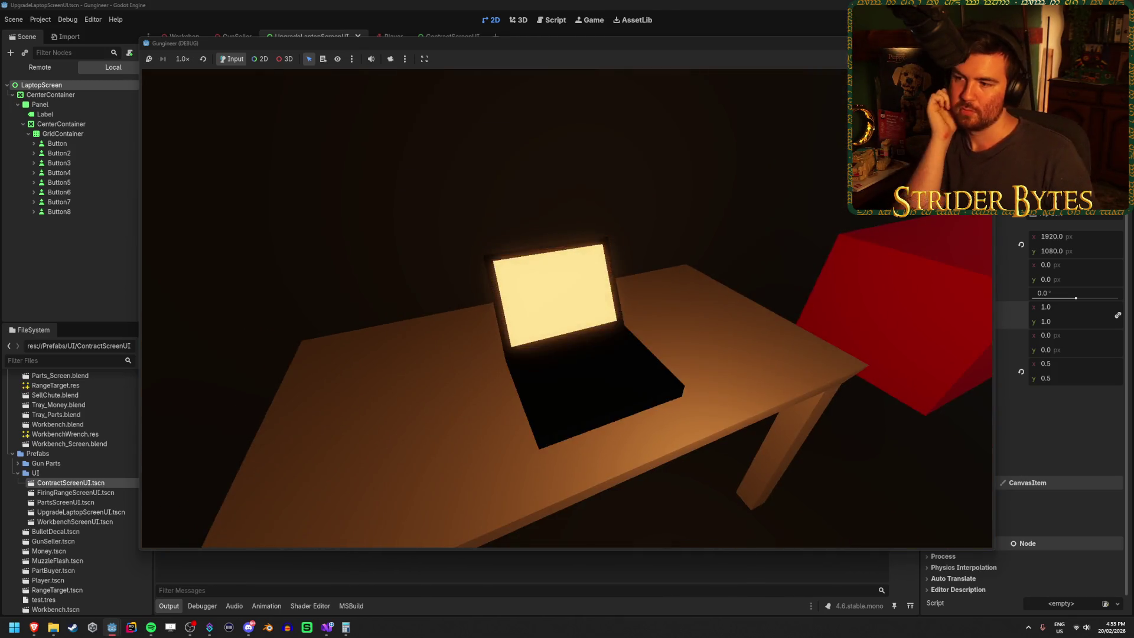
pyautogui.click(567, 309)
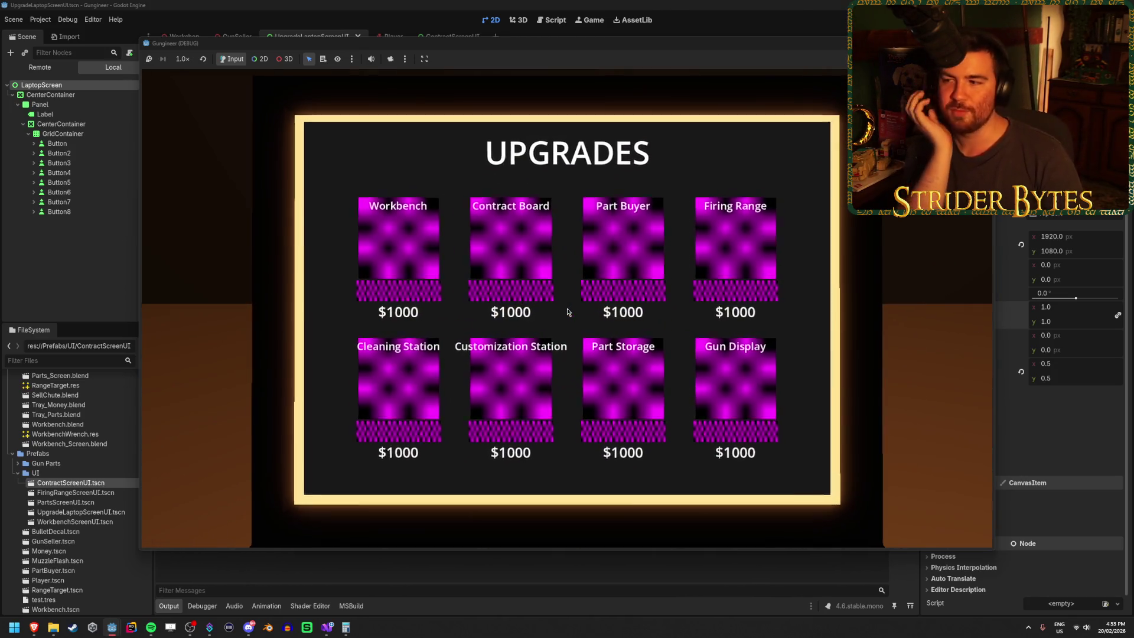
pyautogui.press('Escape')
pyautogui.click(568, 312)
pyautogui.press('Escape')
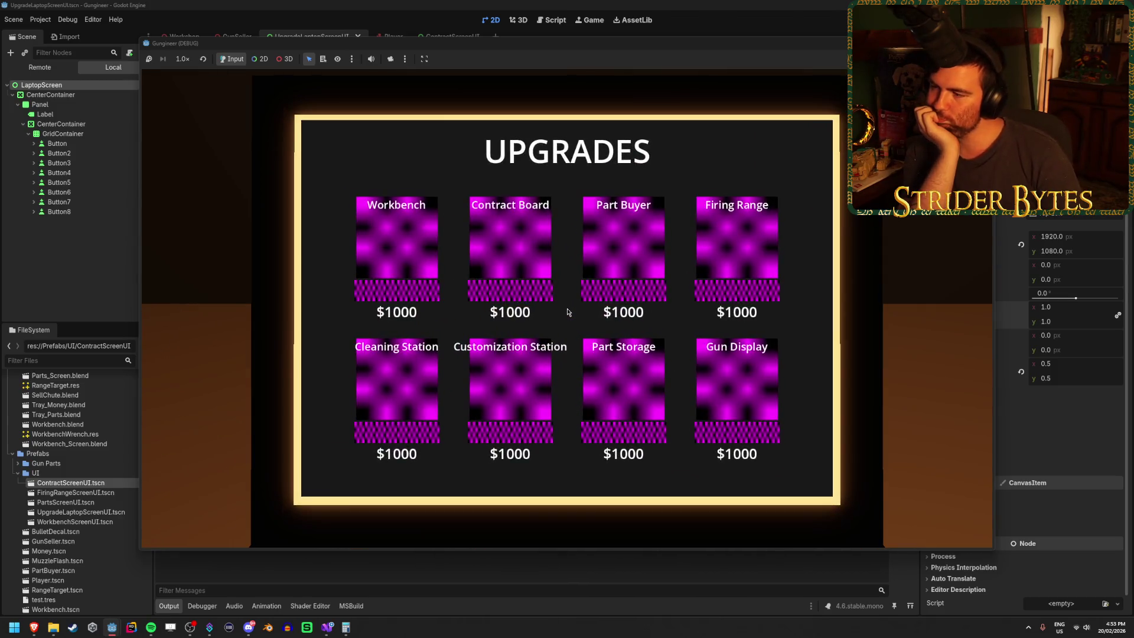
pyautogui.click(568, 312)
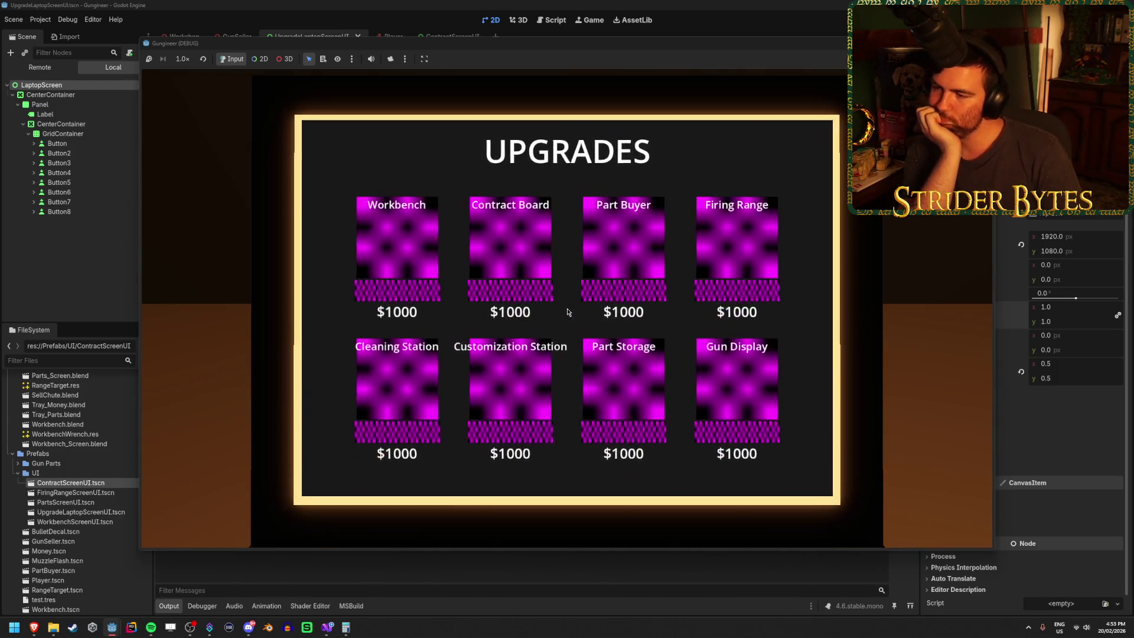
pyautogui.press('Escape')
pyautogui.click(567, 310)
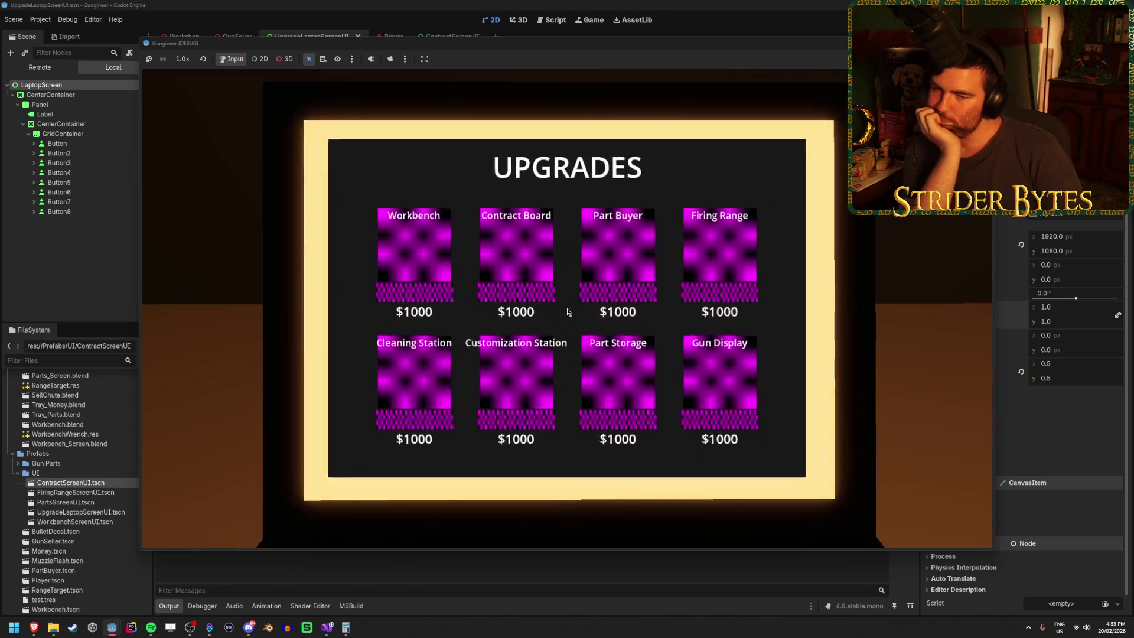
pyautogui.press('Escape')
pyautogui.click(568, 311)
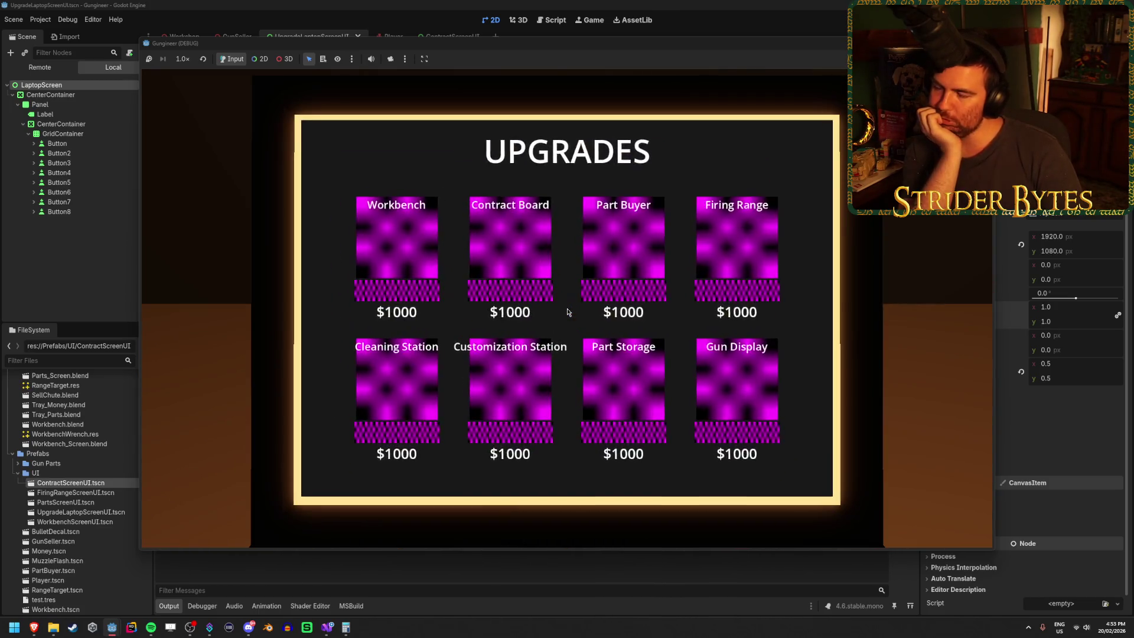
pyautogui.press('Escape')
pyautogui.click(569, 311)
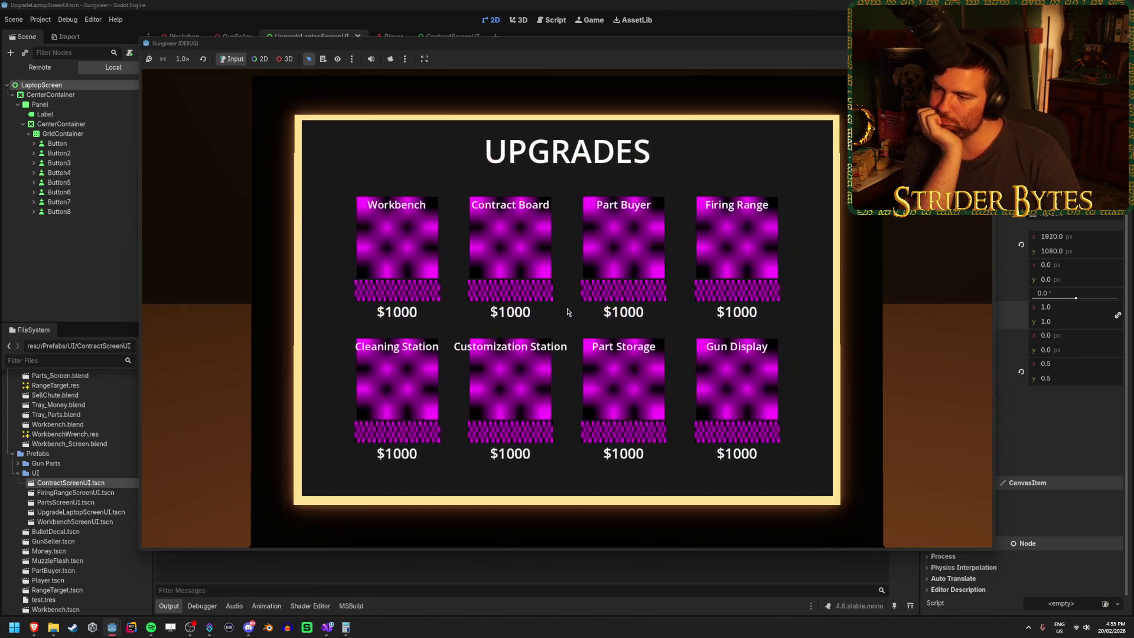
pyautogui.press('Escape')
pyautogui.click(567, 308)
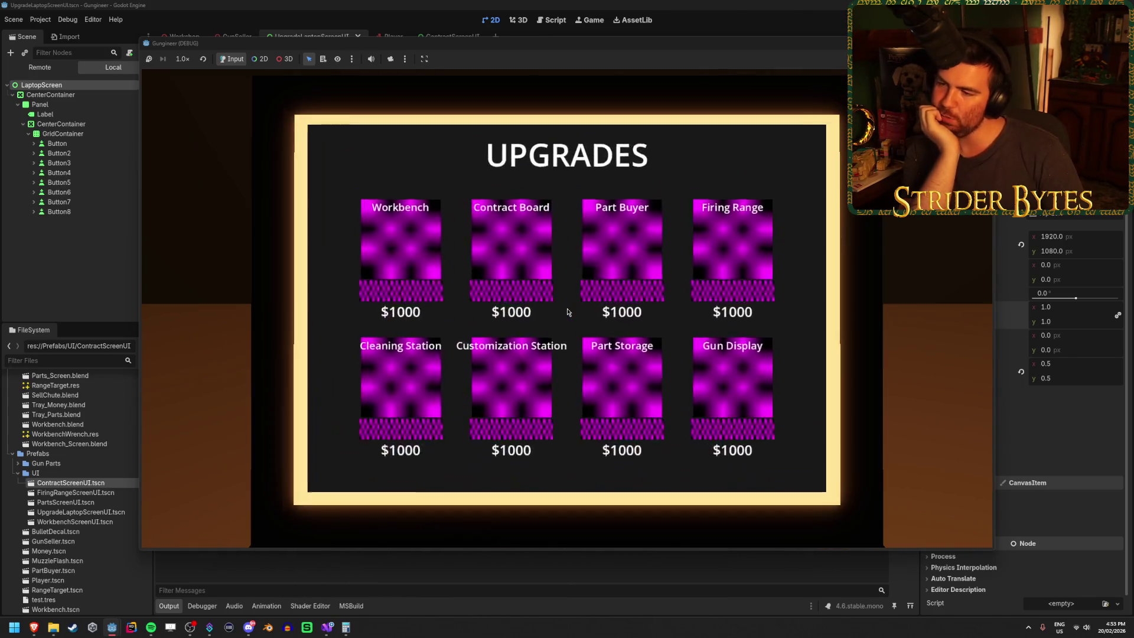
pyautogui.press('Escape')
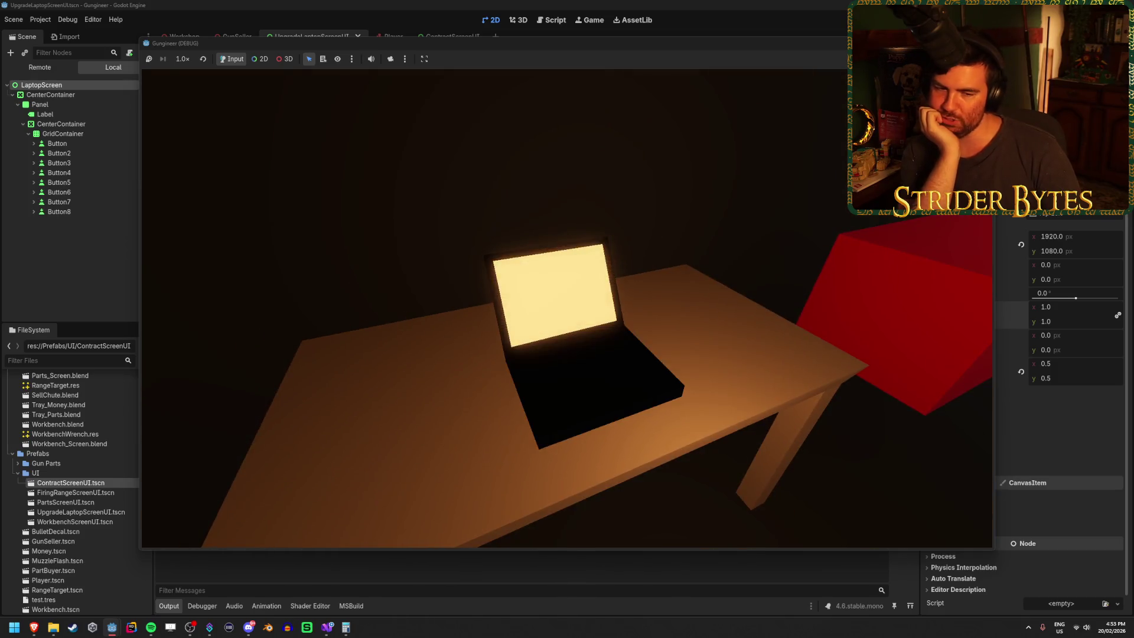
pyautogui.click(568, 309)
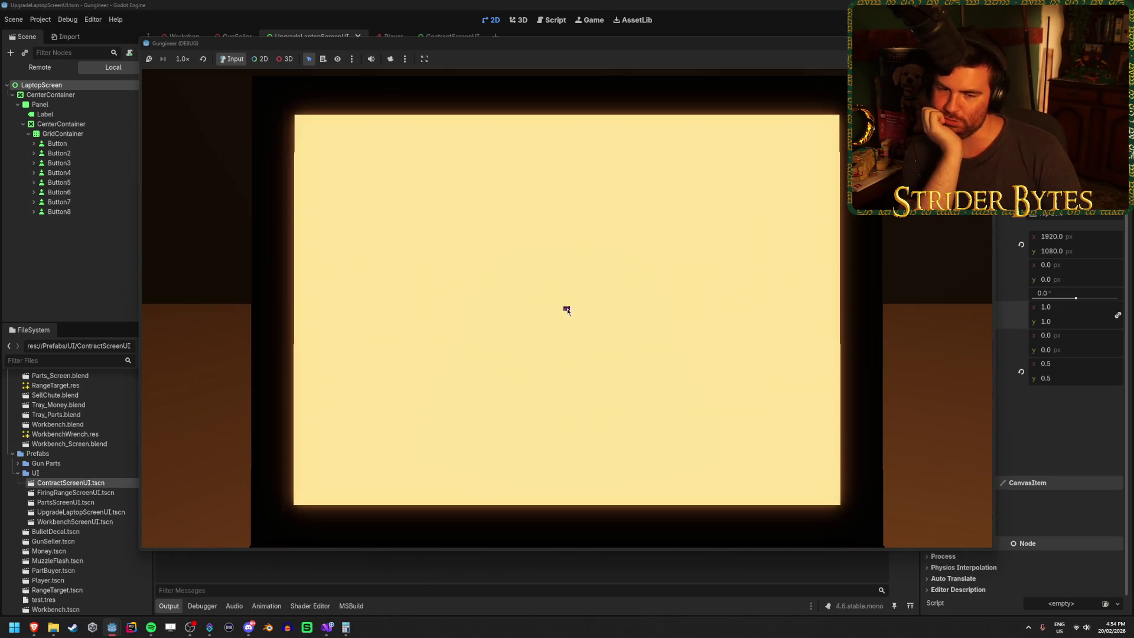
pyautogui.press('Escape')
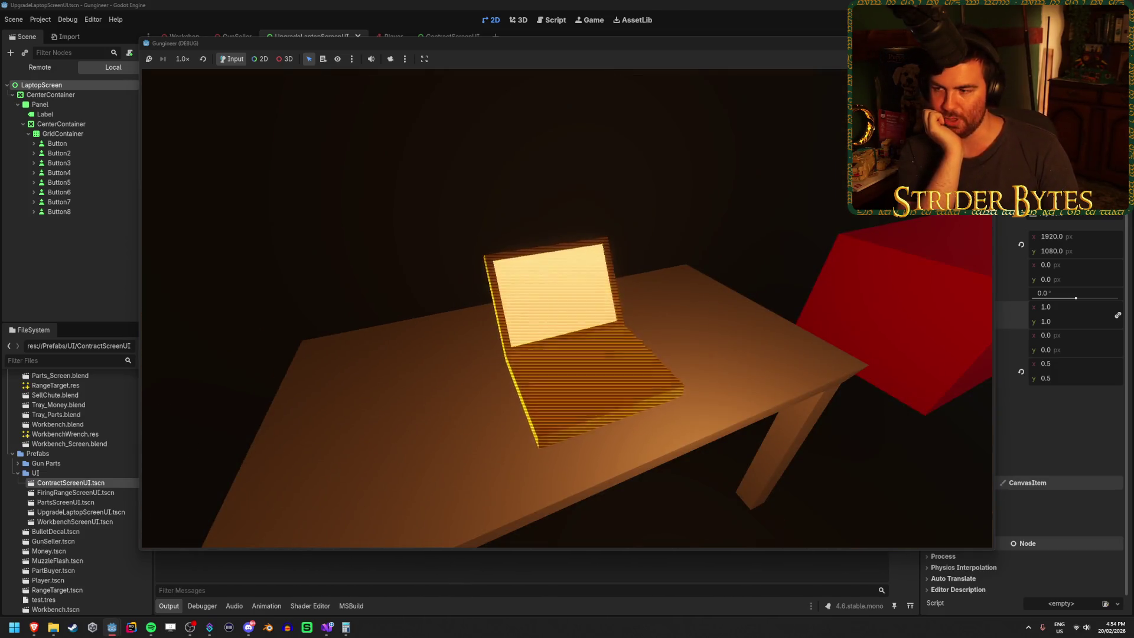
pyautogui.click(567, 312)
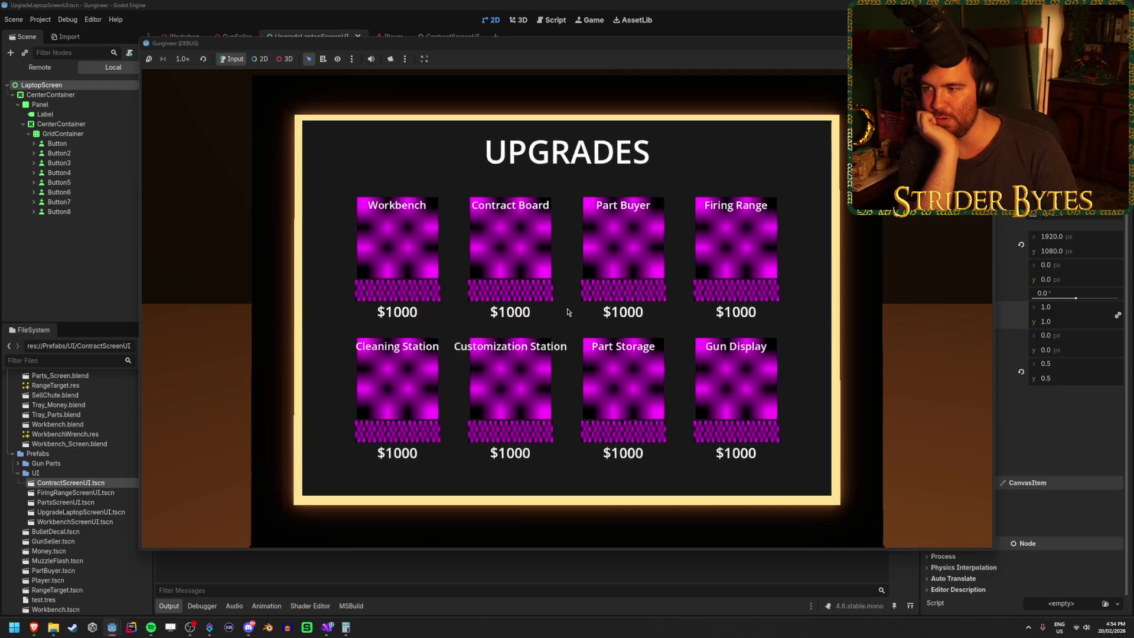
pyautogui.press('Escape')
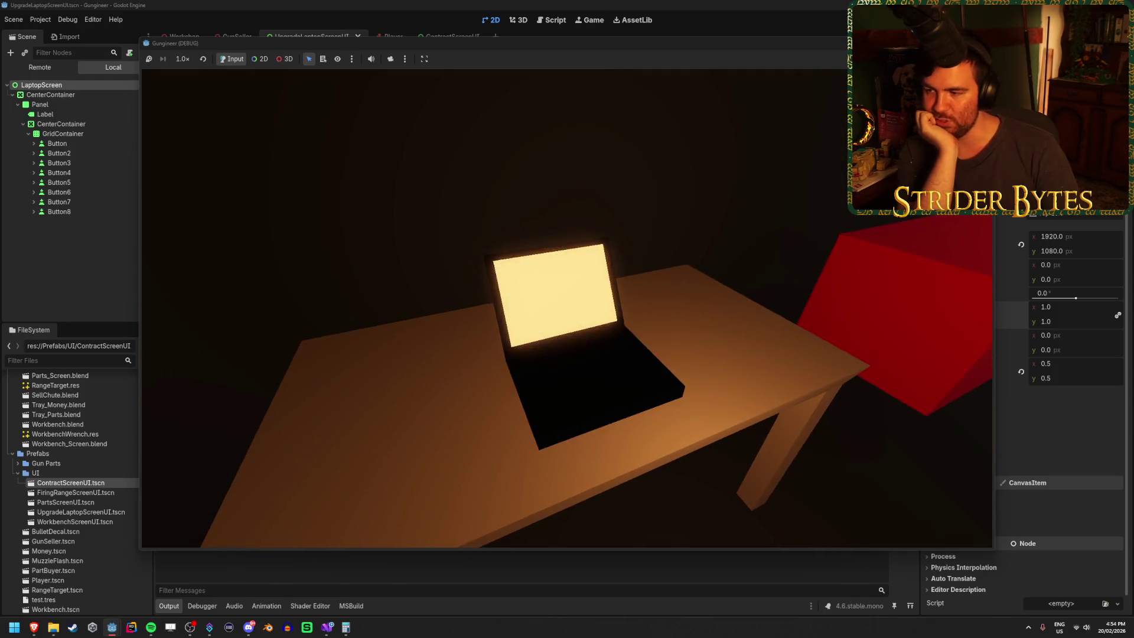
pyautogui.click(568, 312)
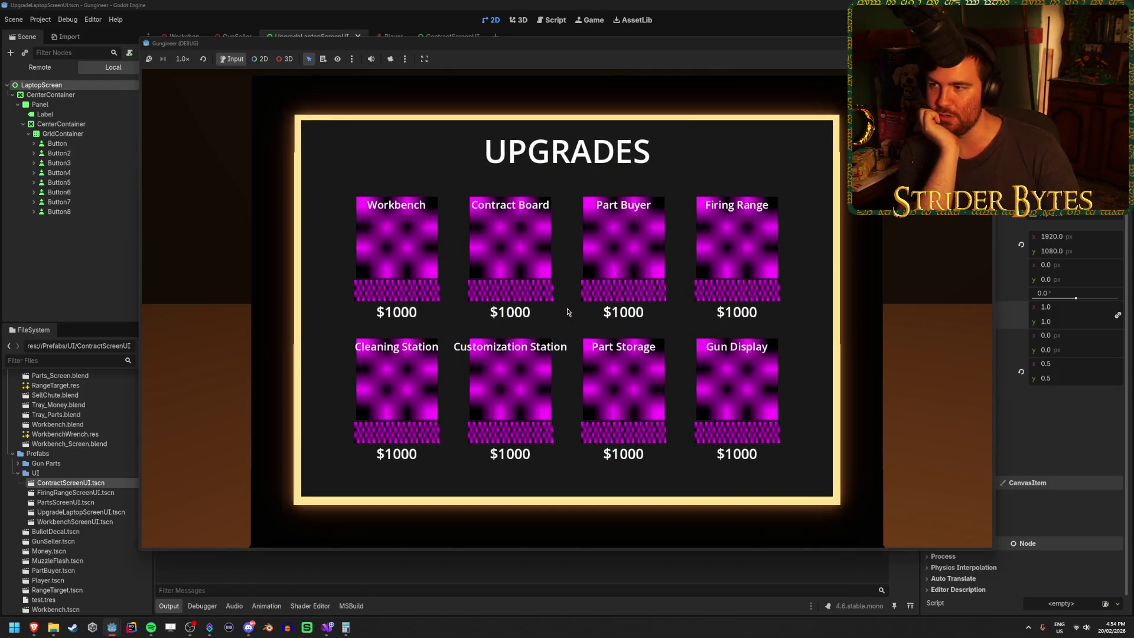
pyautogui.press('Escape')
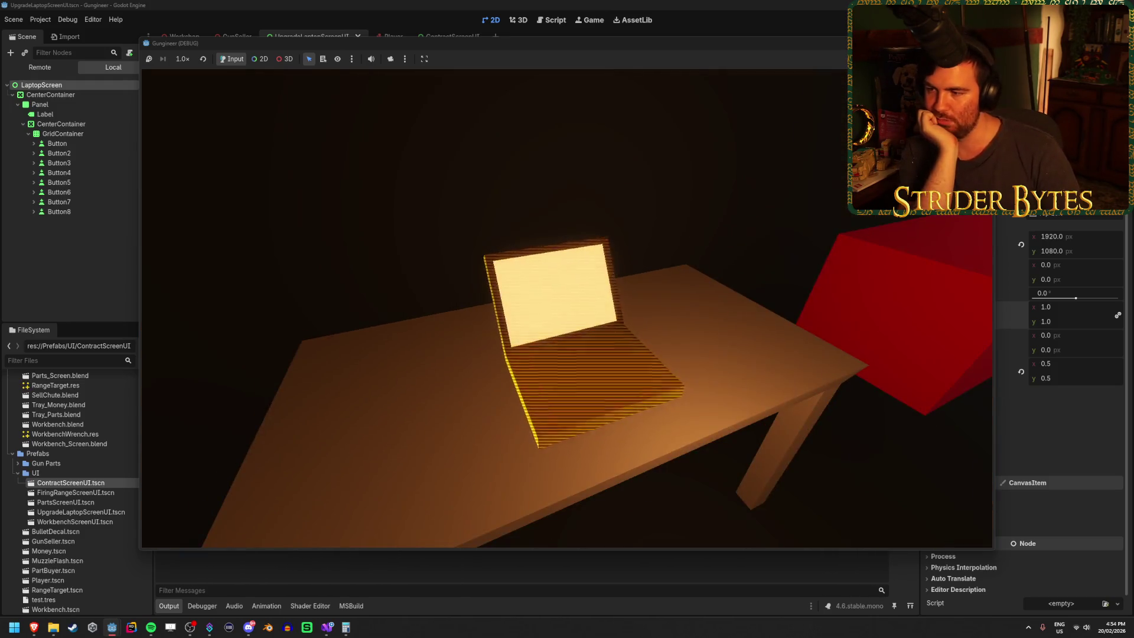
pyautogui.click(568, 312)
pyautogui.press('Escape')
pyautogui.click(568, 312)
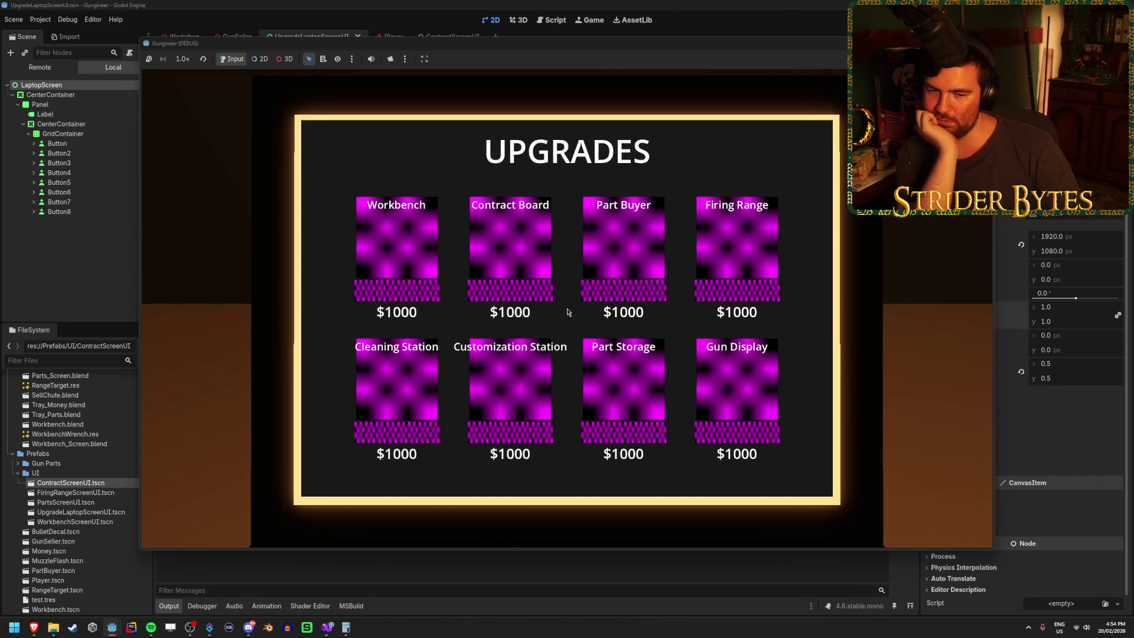
pyautogui.press('Escape')
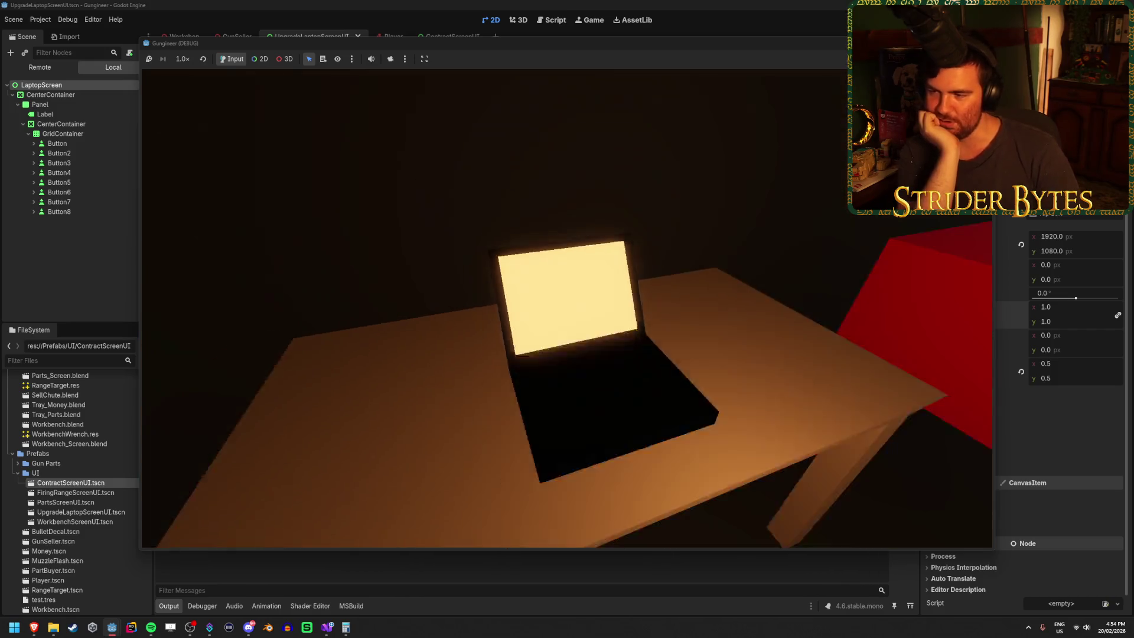
# Toggle the upgrades screen a few final times, then stop the running game with F8.
pyautogui.click(568, 312)
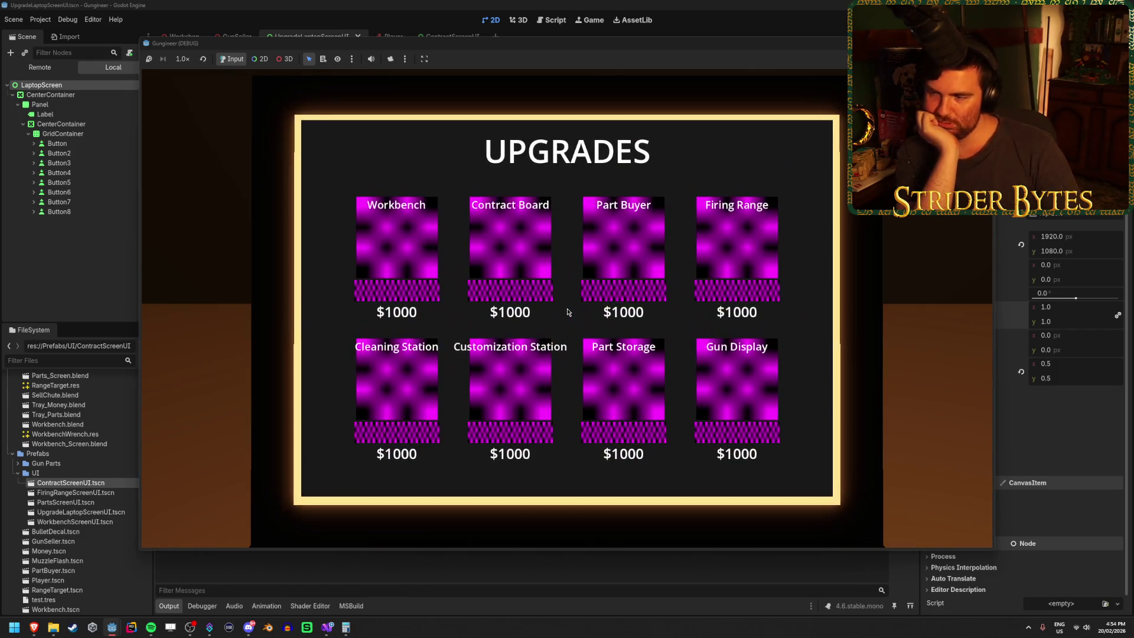
pyautogui.press('Escape')
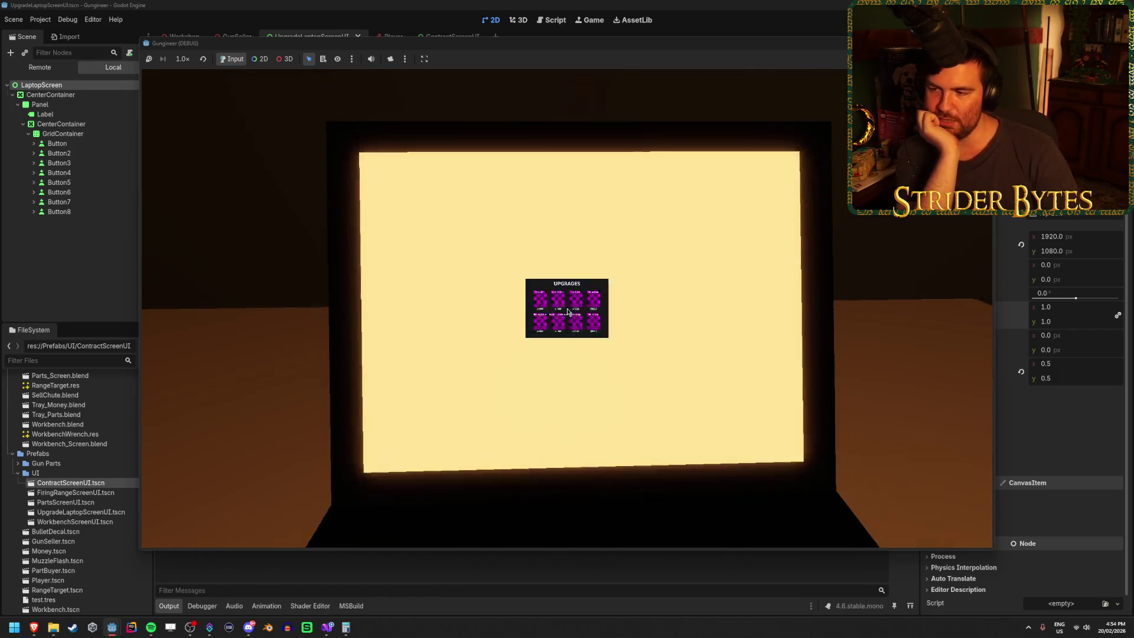
pyautogui.click(568, 312)
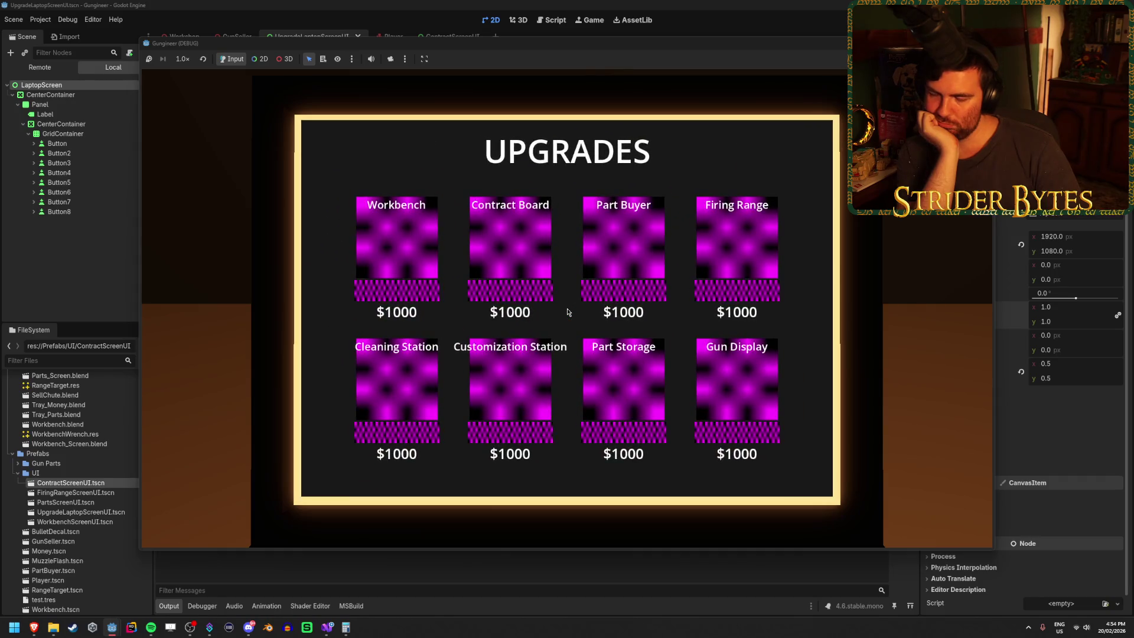
pyautogui.press('Escape')
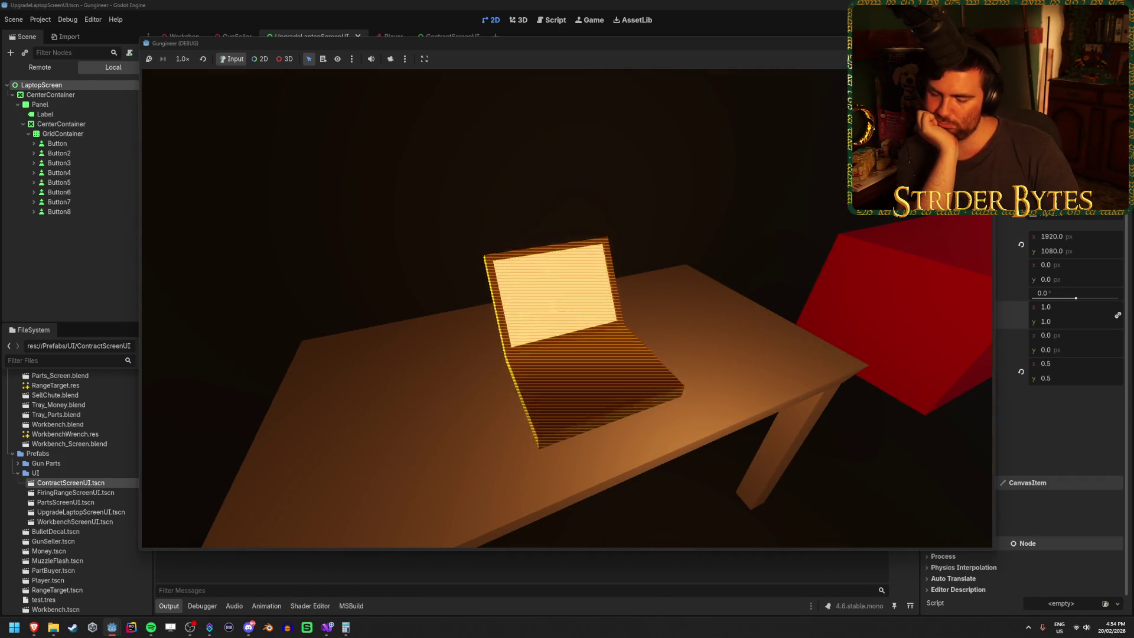
pyautogui.click(567, 308)
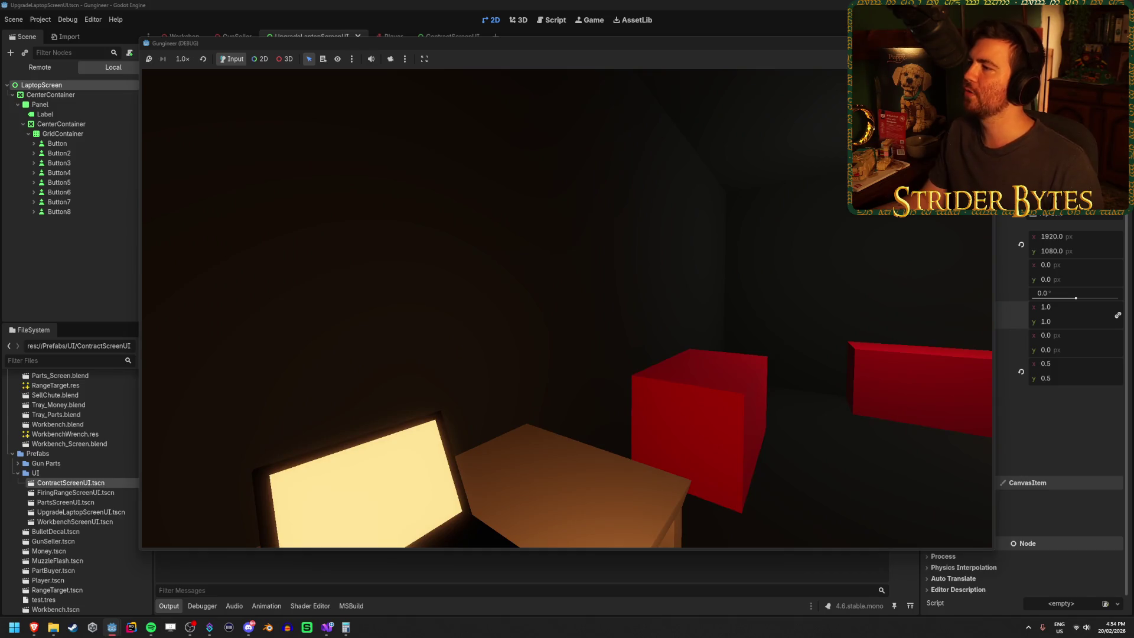
pyautogui.press('F8')
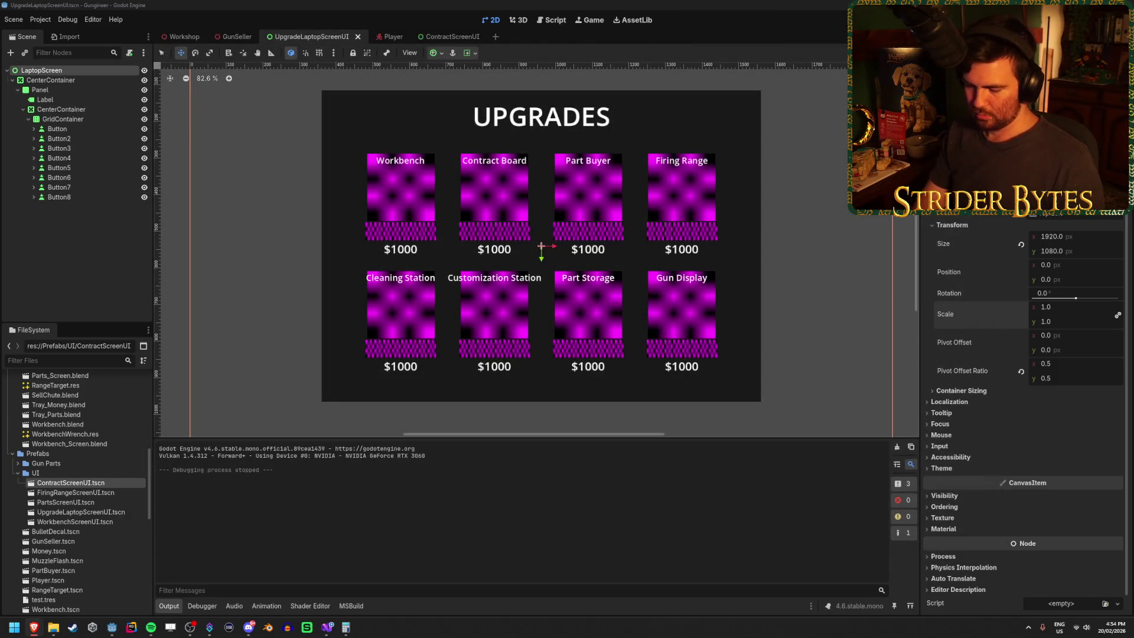